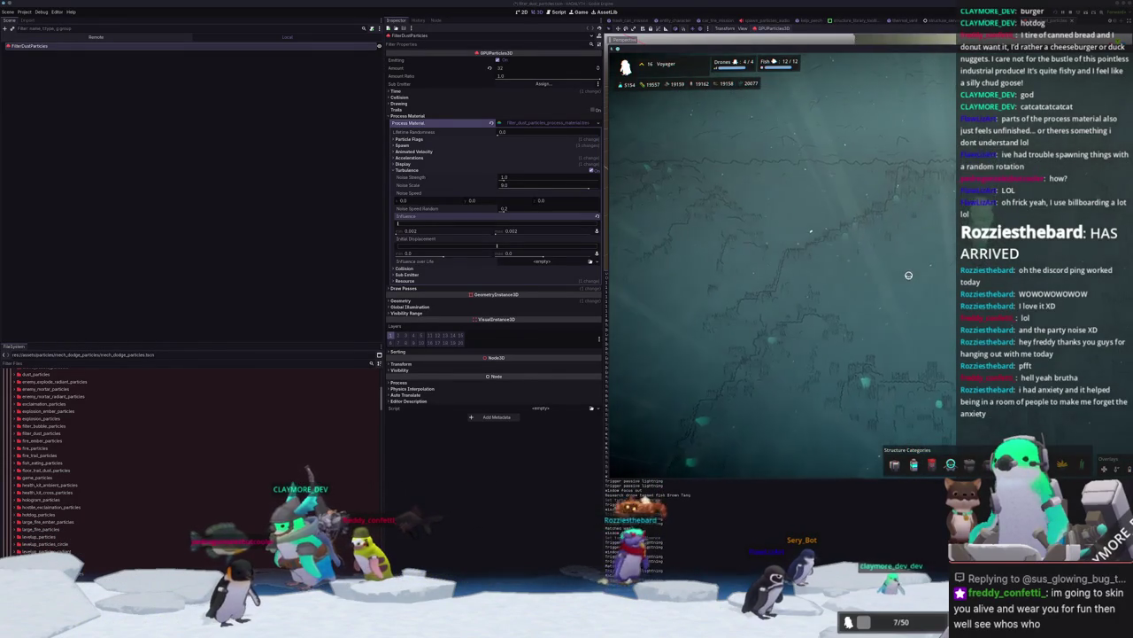
Step: Reshape the dust particles' scale curve: shift the peak right and add a plateau point before the drop
{"action": "left_click", "coordinate": [451, 170]}
{"action": "left_click", "coordinate": [478, 164]}
{"action": "left_click", "coordinate": [473, 172]}
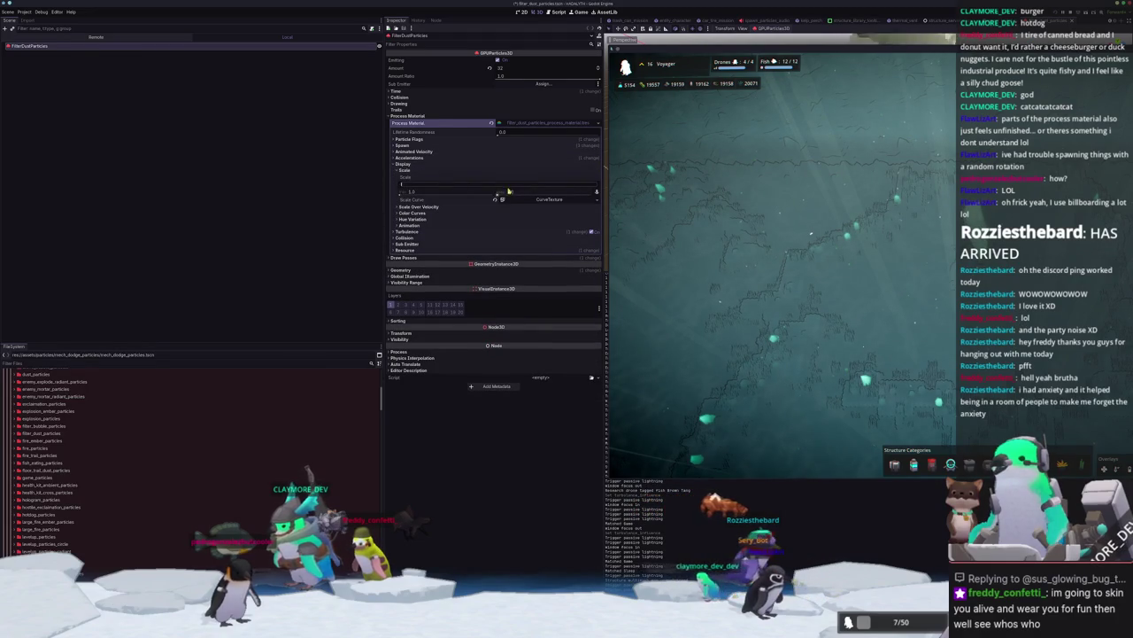
{"action": "left_click", "coordinate": [526, 200]}
{"action": "left_click", "coordinate": [549, 230]}
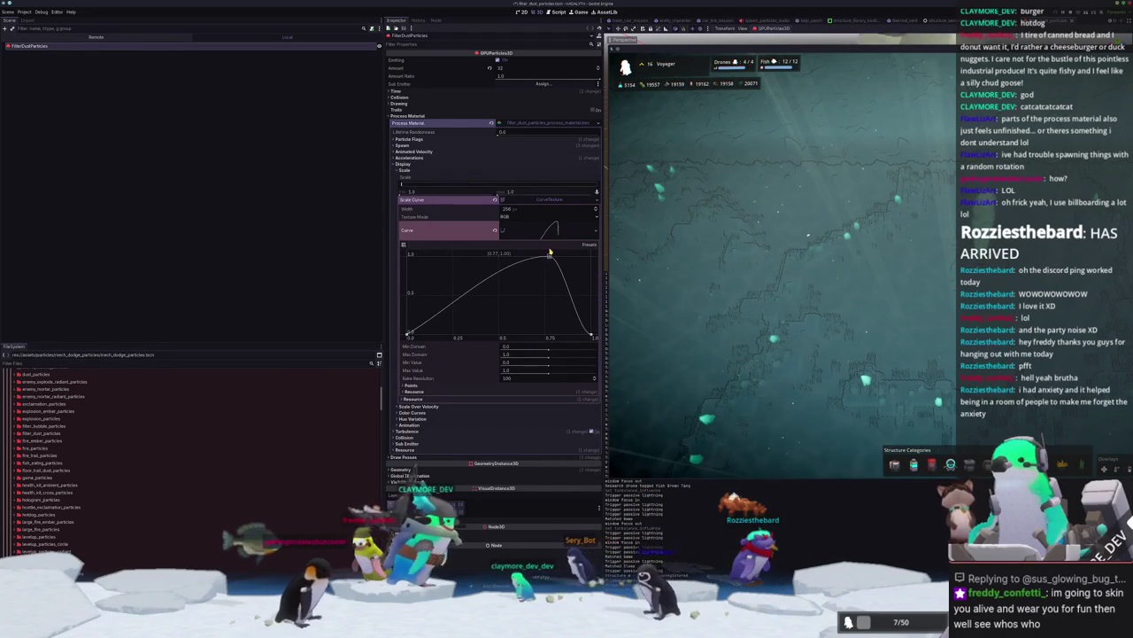
{"action": "mouse_move", "coordinate": [549, 253]}
{"action": "left_mouse_down"}
{"action": "mouse_move", "coordinate": [571, 255]}
{"action": "mouse_move", "coordinate": [546, 256]}
{"action": "left_mouse_up"}
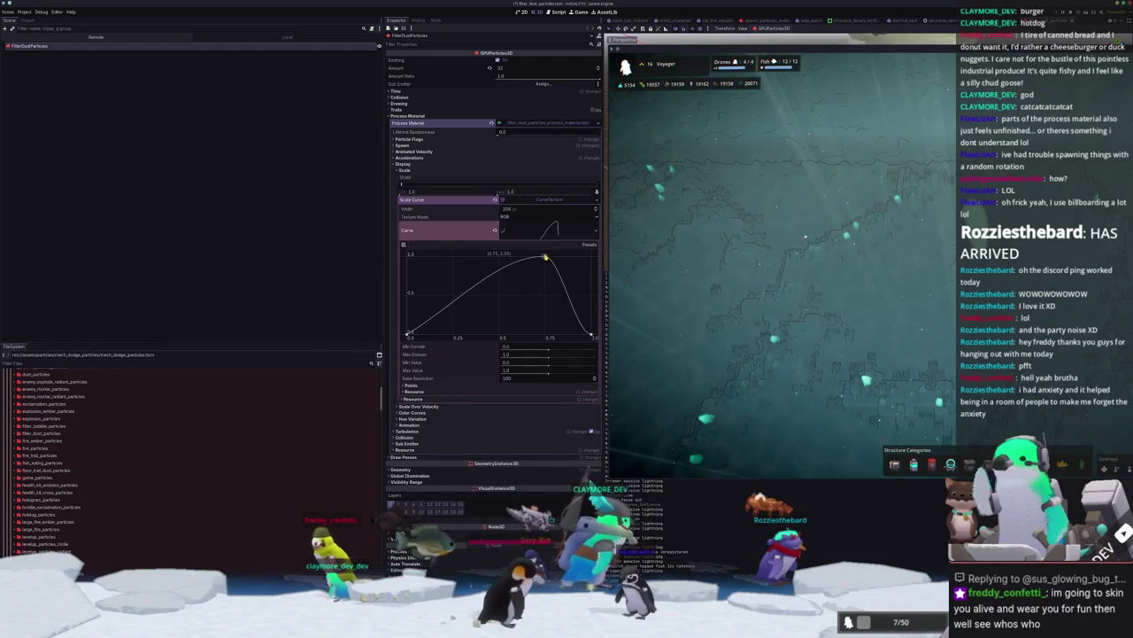
{"action": "left_click", "coordinate": [568, 257]}
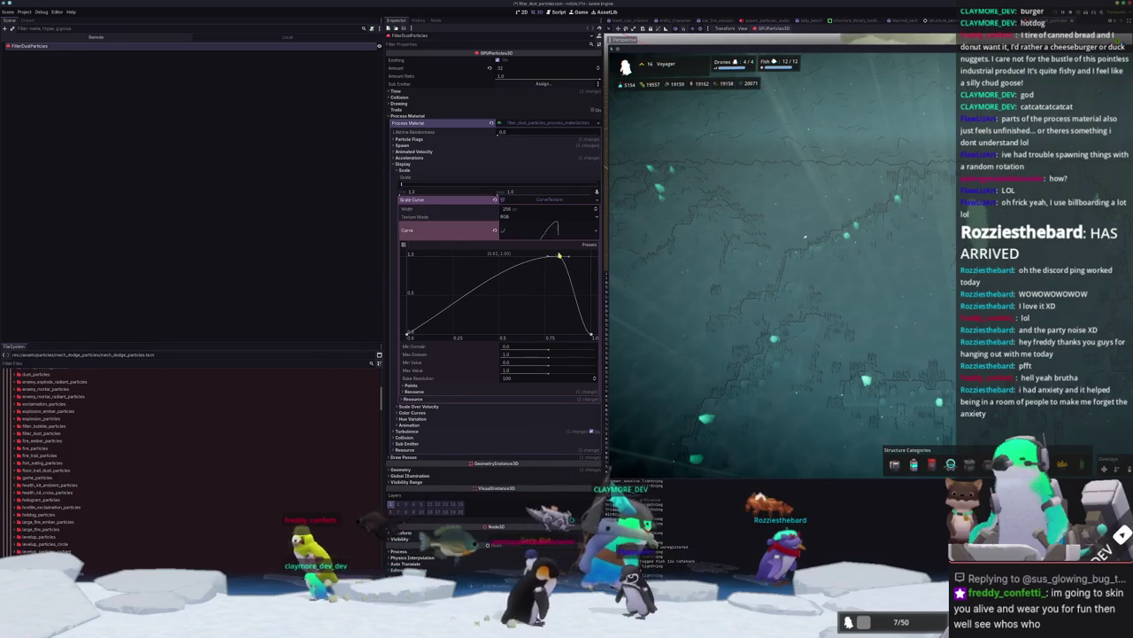
Step: Expand the Turbulence settings and set an influence value to 0
{"action": "left_click", "coordinate": [423, 432]}
{"action": "scroll", "coordinate": [495, 449], "scroll_direction": "down", "scroll_amount": 2}
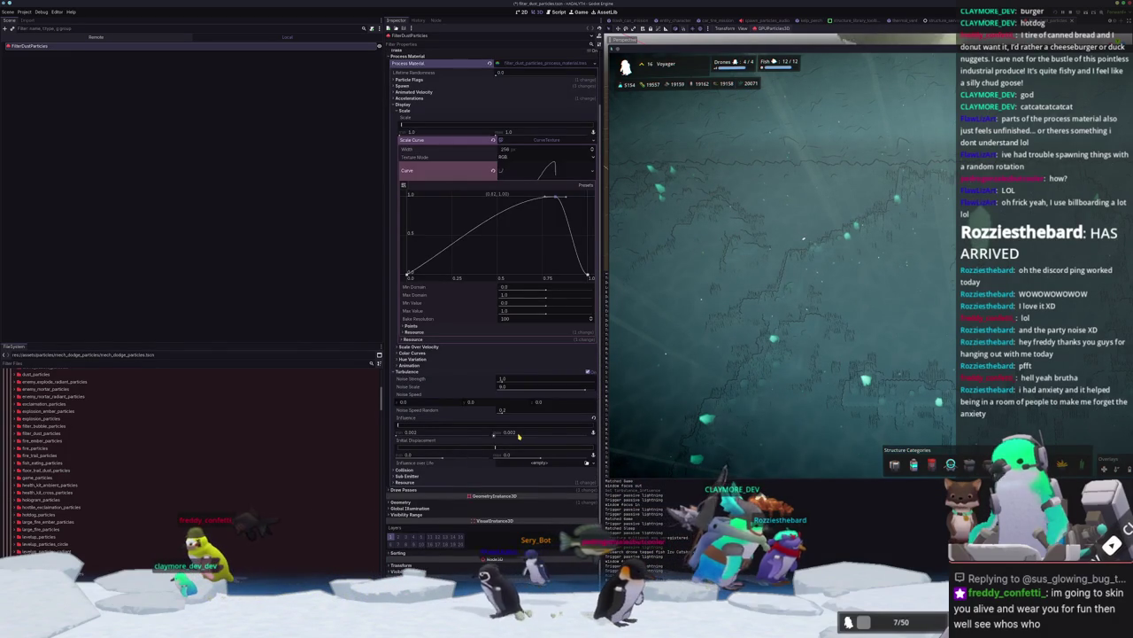
{"action": "type", "text": "0"}
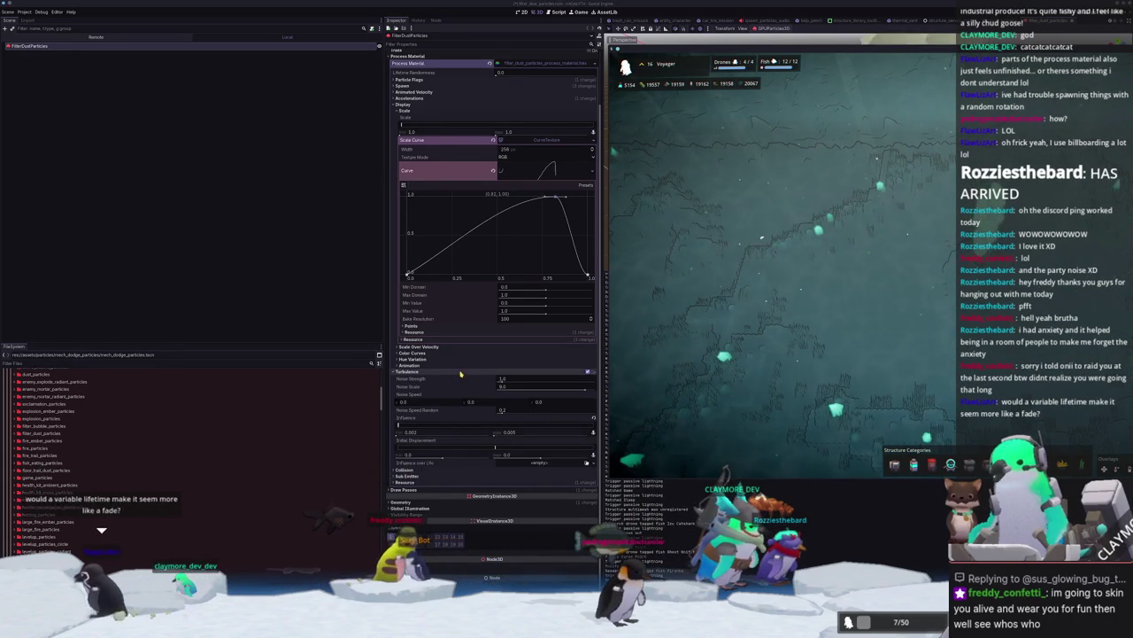
Step: Scroll back up the Inspector and expand the dust particles' Time settings
{"action": "scroll", "coordinate": [460, 163], "scroll_direction": "up", "scroll_amount": 2}
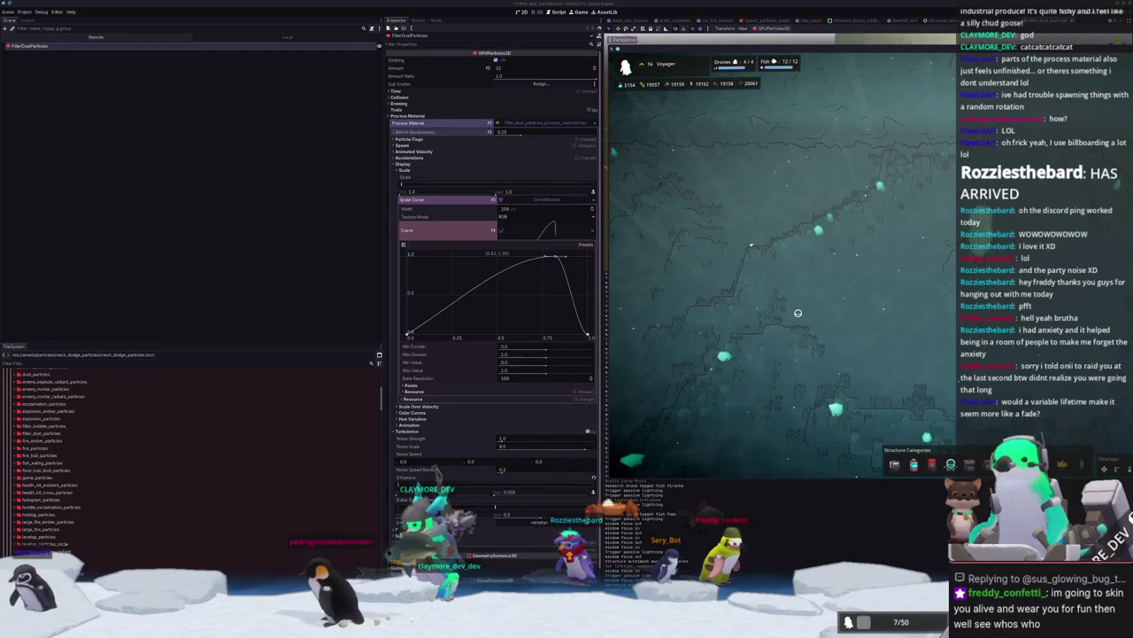
{"action": "left_click", "coordinate": [487, 91]}
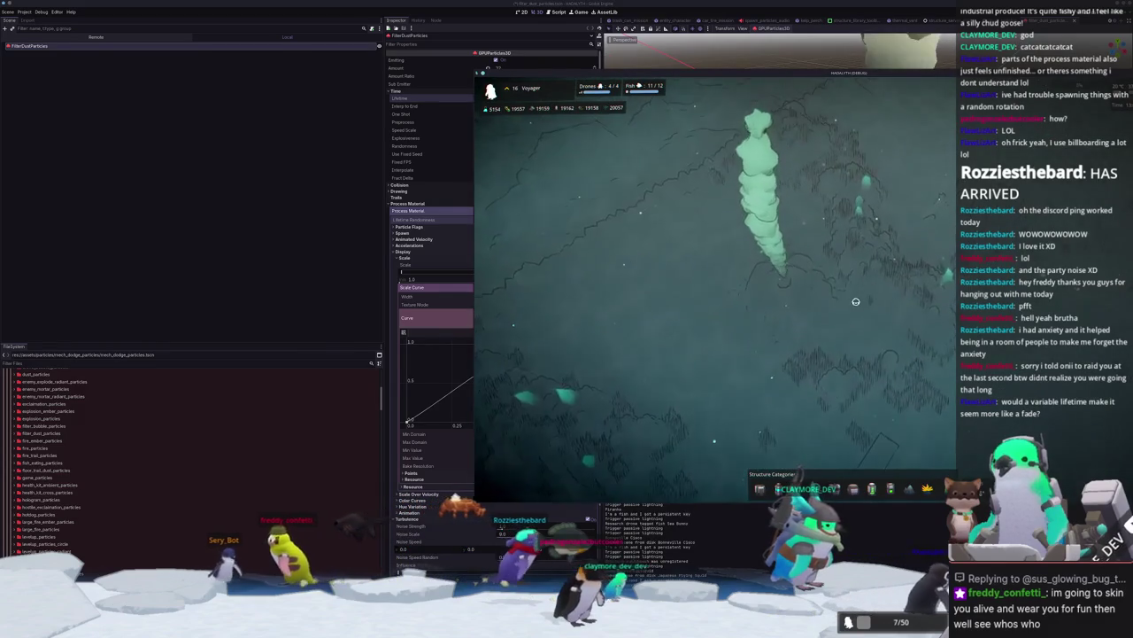
Step: Move the game window aside and raise Extra Cull Margin to 16384 under Geometry
{"action": "left_click_drag", "start_coordinate": [808, 77], "coordinate": [916, 57]}
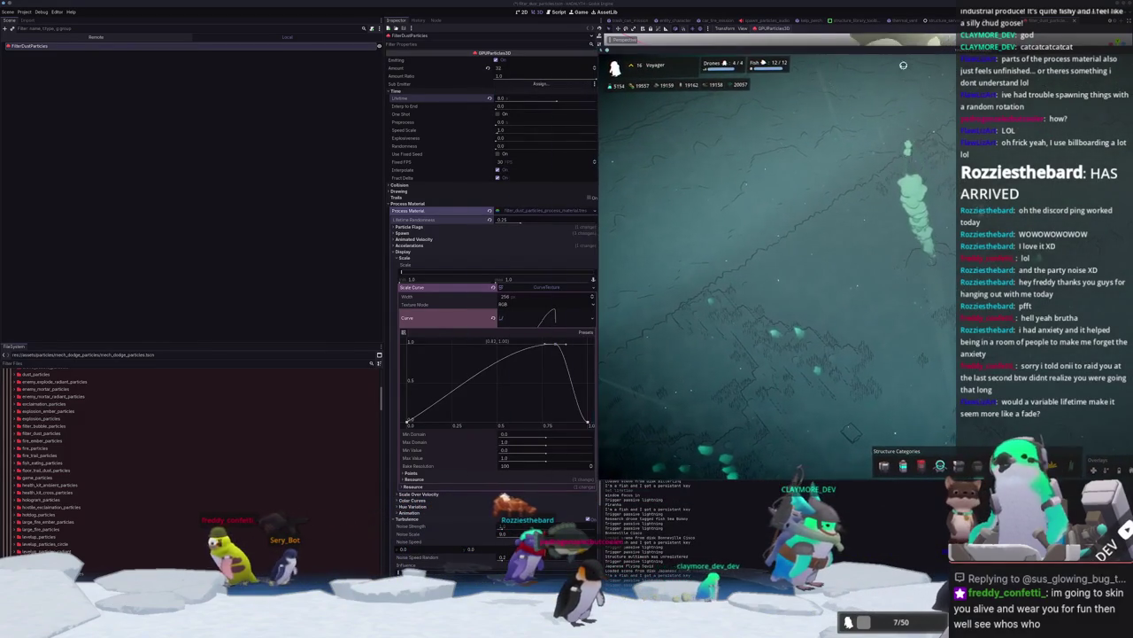
{"action": "scroll", "coordinate": [459, 347], "scroll_direction": "down", "scroll_amount": 4}
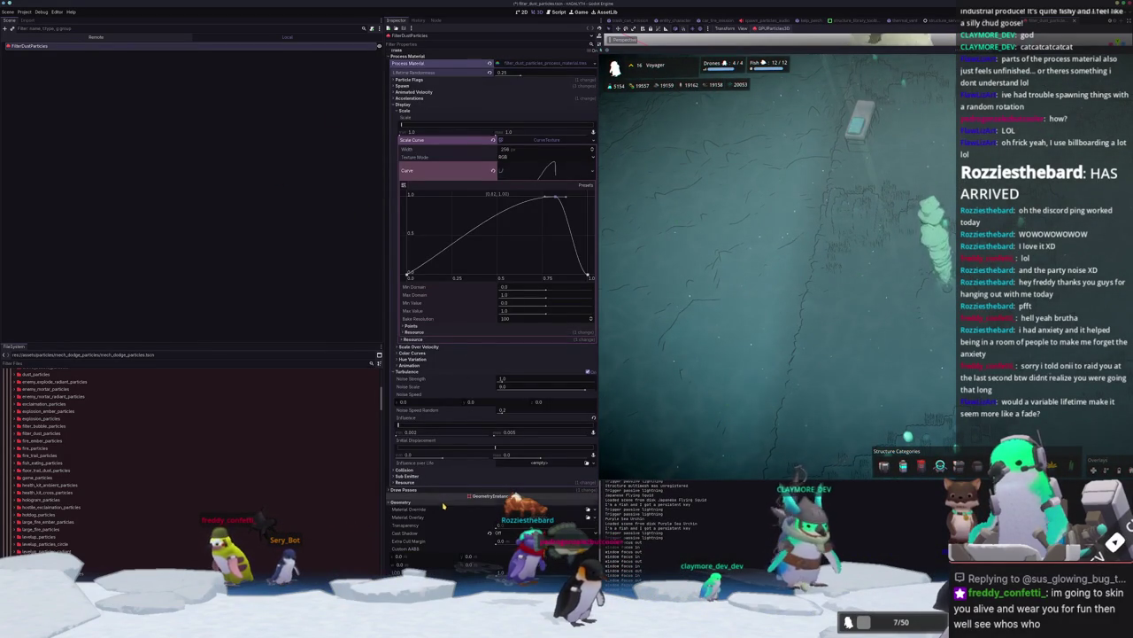
{"action": "scroll", "coordinate": [443, 504], "scroll_direction": "down", "scroll_amount": 2}
{"action": "left_click_drag", "start_coordinate": [496, 464], "coordinate": [549, 464]}
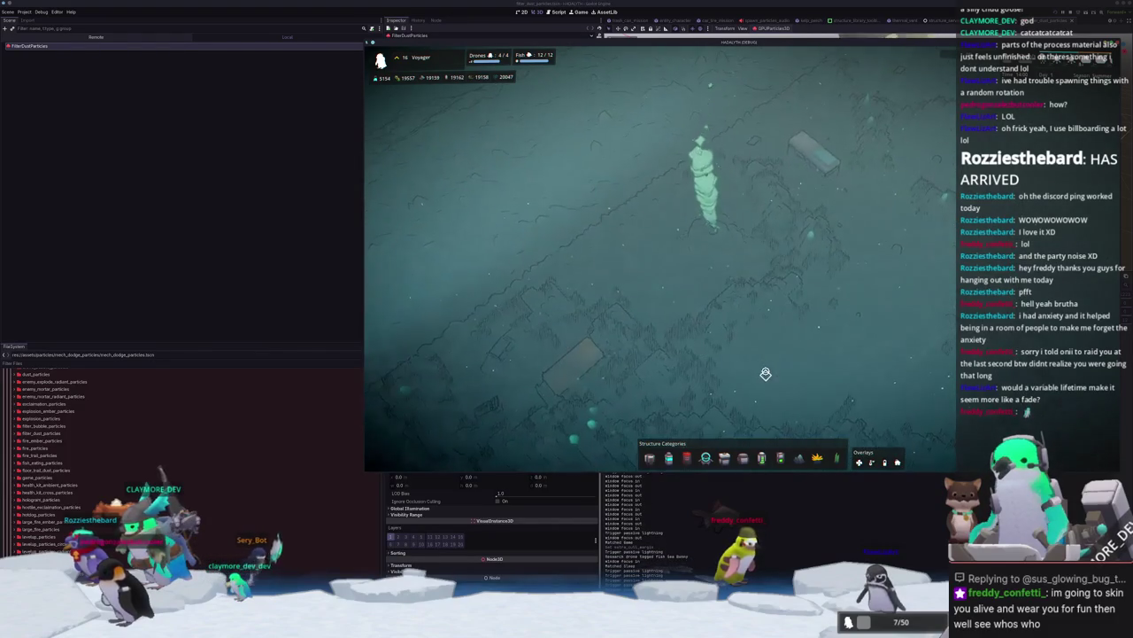
Step: Zoom and pan the game camera across the seabed, rotating around the dust plume
{"action": "scroll", "coordinate": [766, 373], "scroll_direction": "up", "scroll_amount": 3}
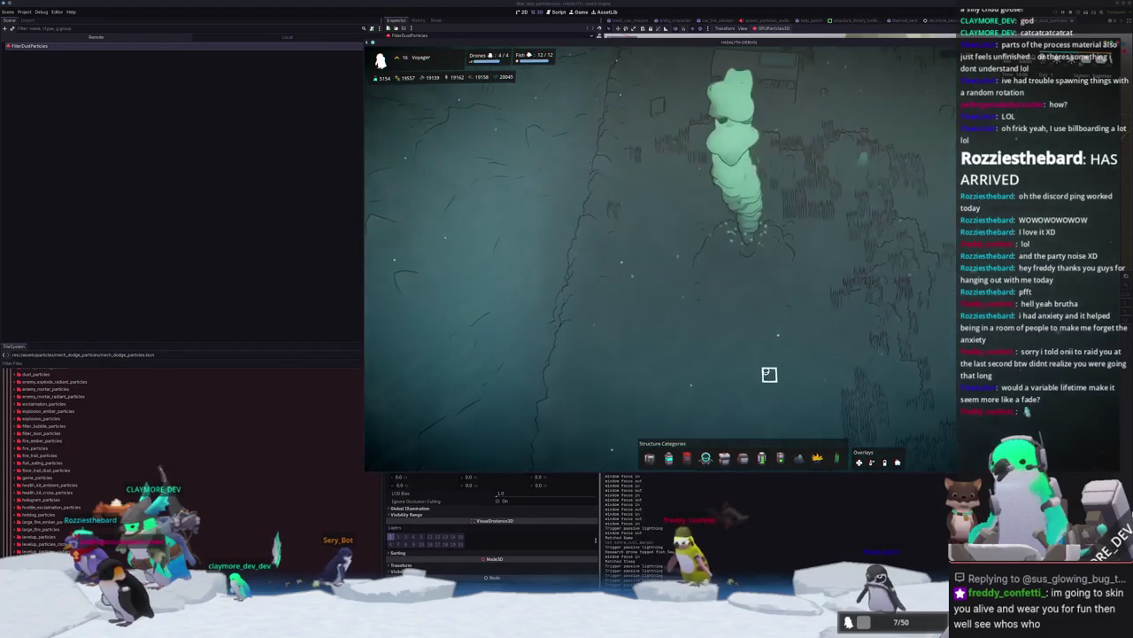
{"action": "scroll", "coordinate": [770, 373], "scroll_direction": "down", "scroll_amount": 3}
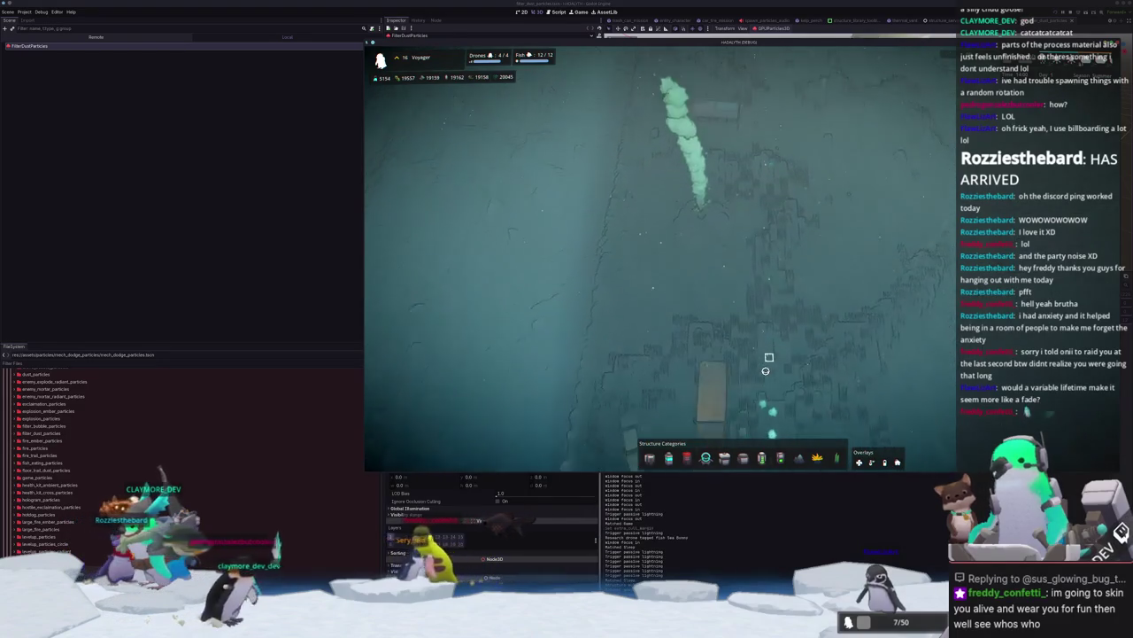
{"action": "key", "text": "s"}
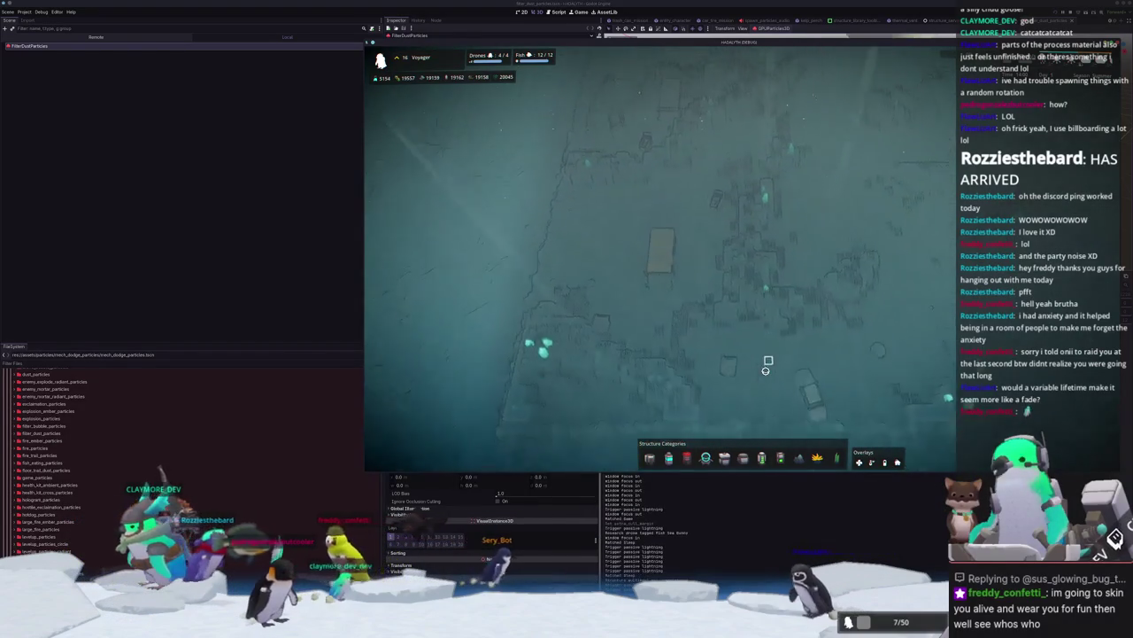
{"action": "key", "text": "s"}
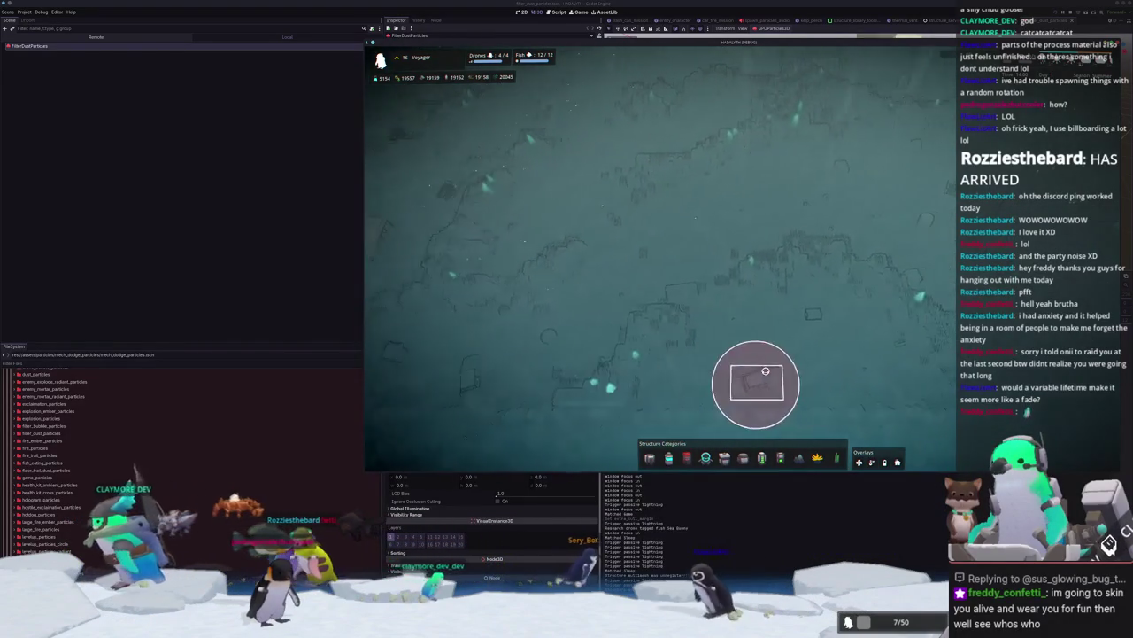
{"action": "key", "text": "s"}
{"action": "key", "text": "s"}
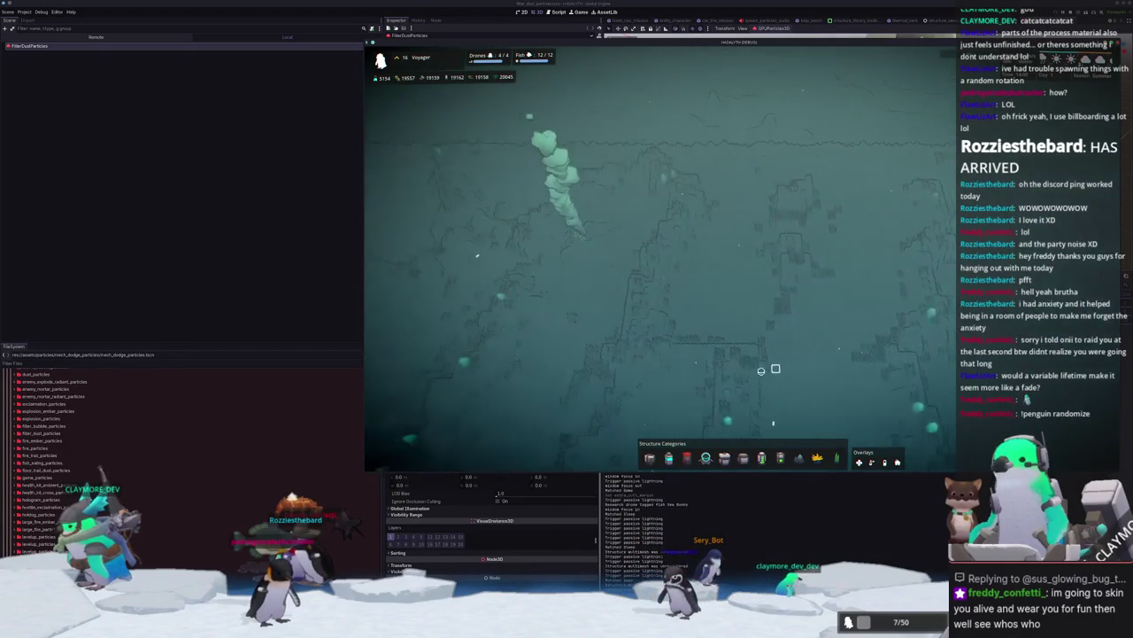
{"action": "middle_click_drag", "start_coordinate": [746, 322], "coordinate": [787, 328]}
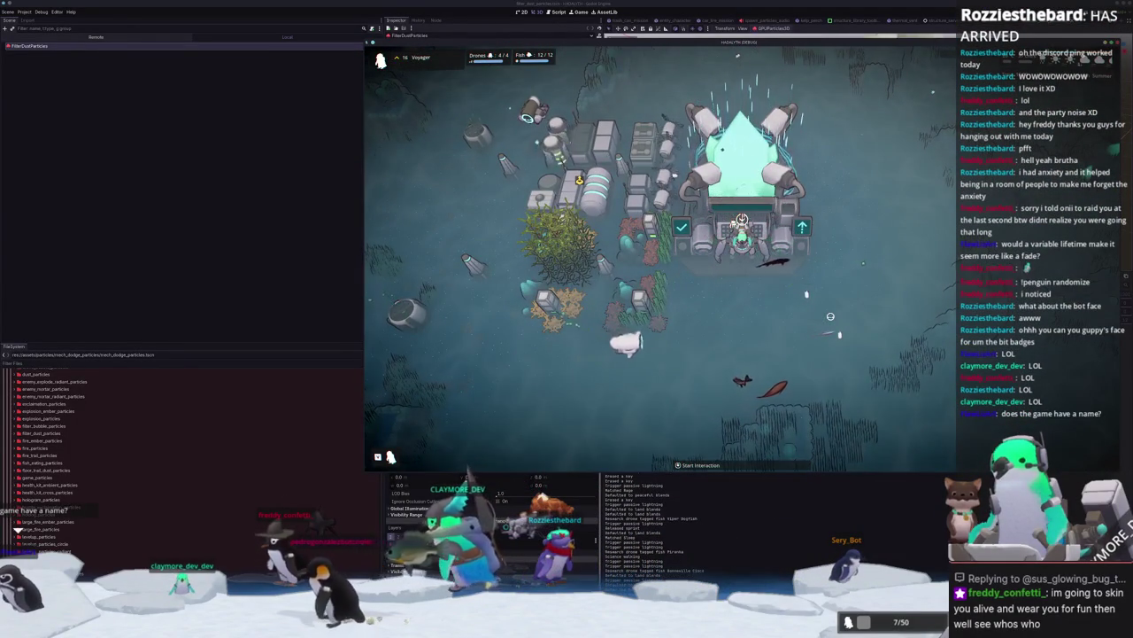
Step: Pause the game, return to the main menu and load the Voyager save
{"action": "key", "text": "Escape"}
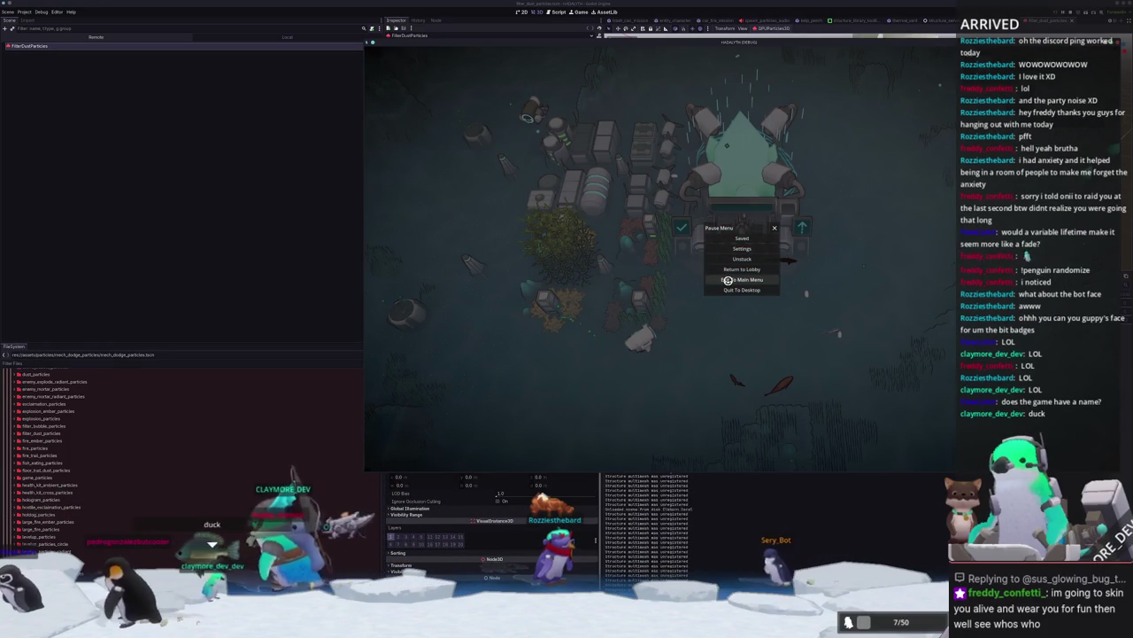
{"action": "left_click", "coordinate": [727, 280]}
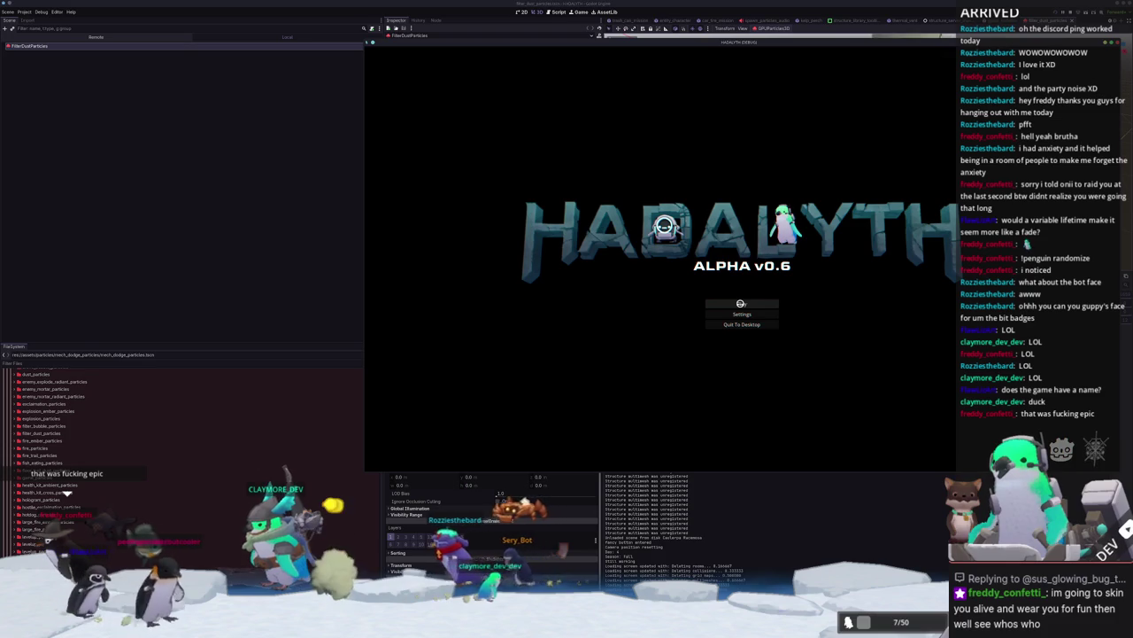
{"action": "left_click", "coordinate": [741, 305]}
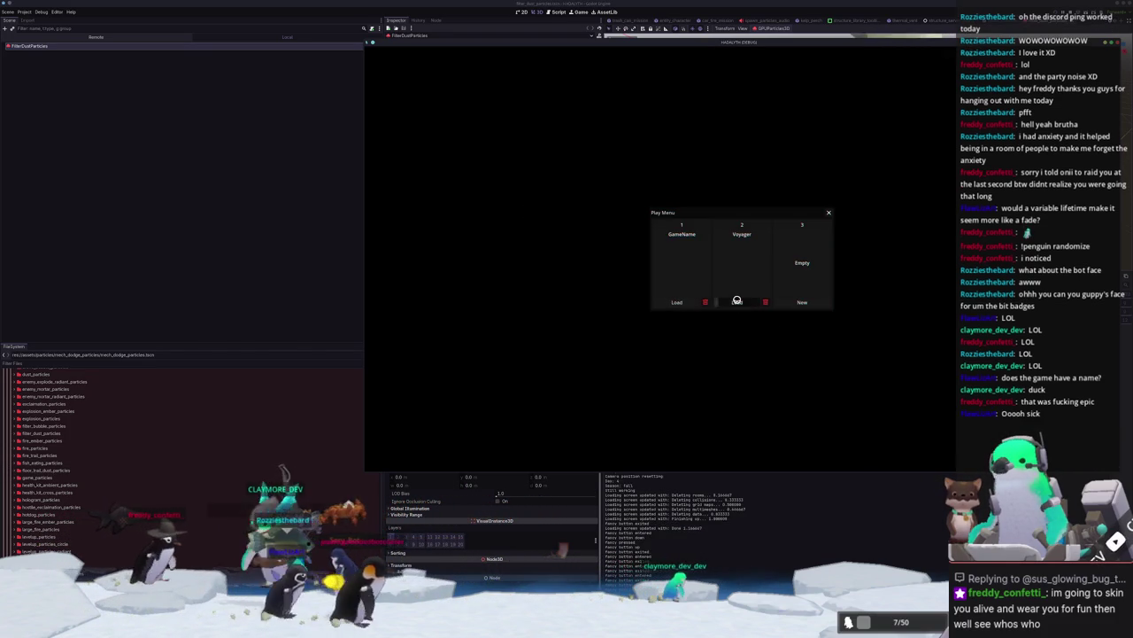
{"action": "left_click", "coordinate": [736, 301]}
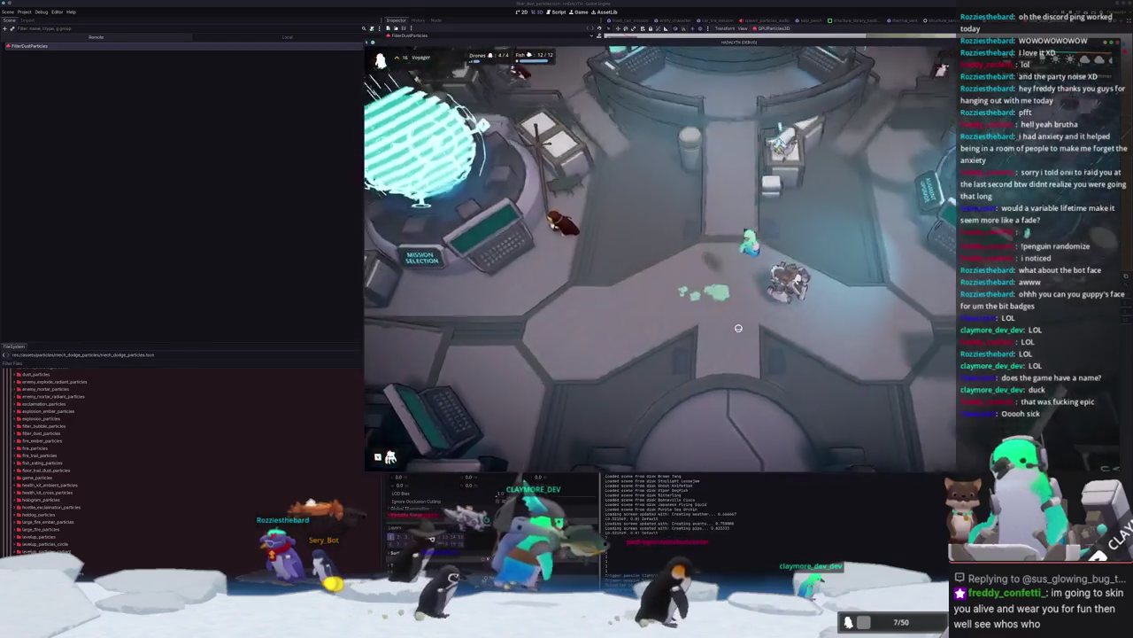
Step: Walk south out of the station, zoom out and pan north toward the green plume
{"action": "key", "text": "s"}
{"action": "key", "text": "s"}
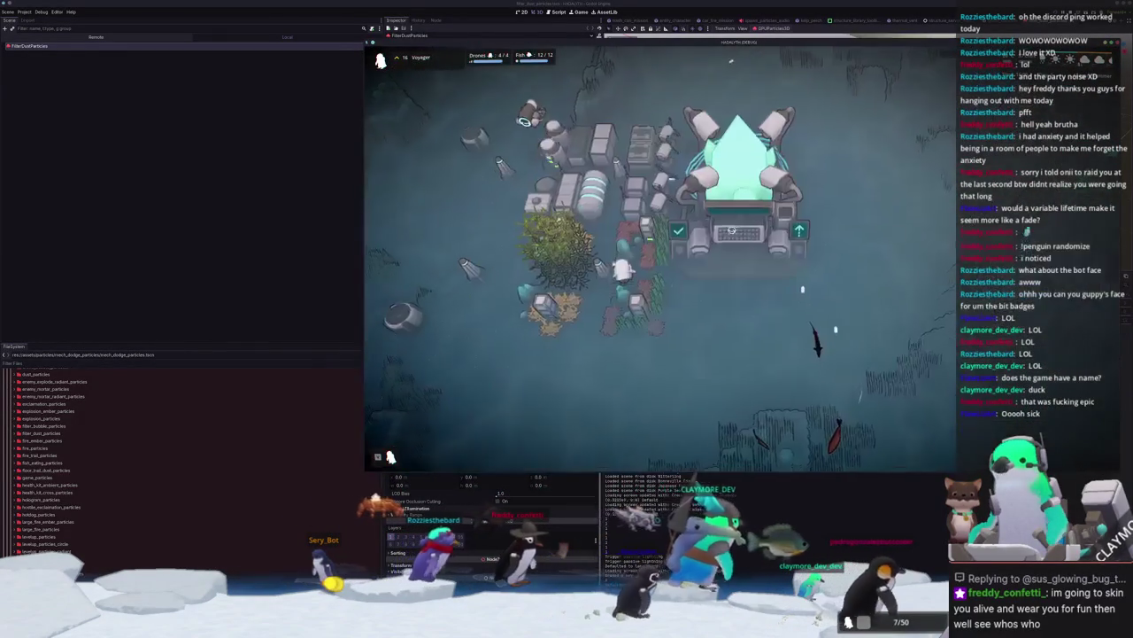
{"action": "key", "text": "b"}
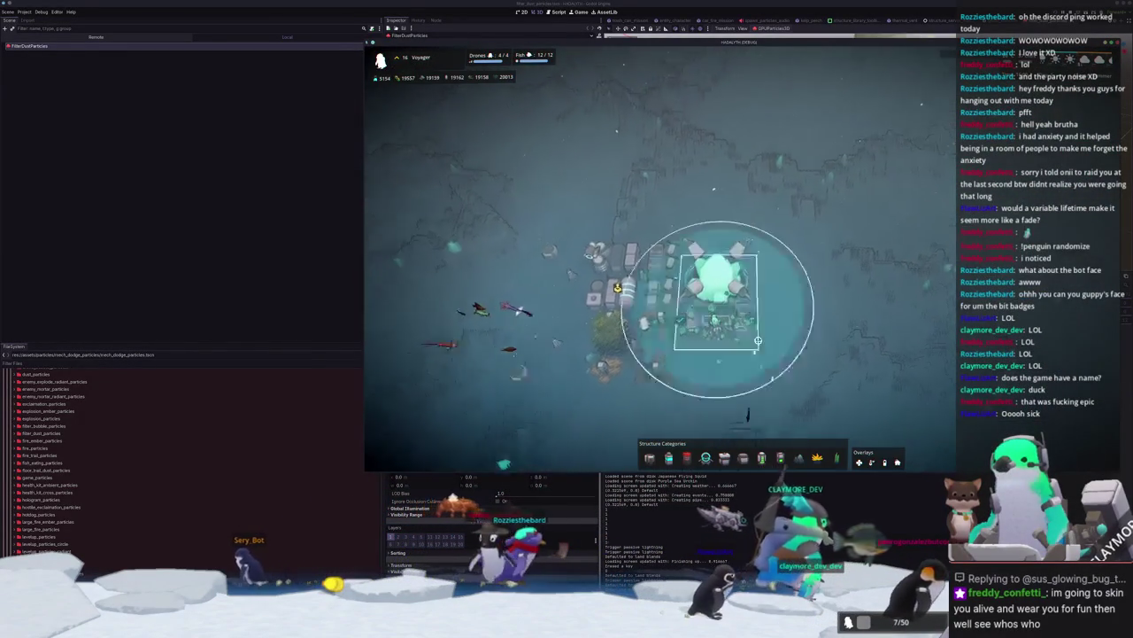
{"action": "key", "text": "w"}
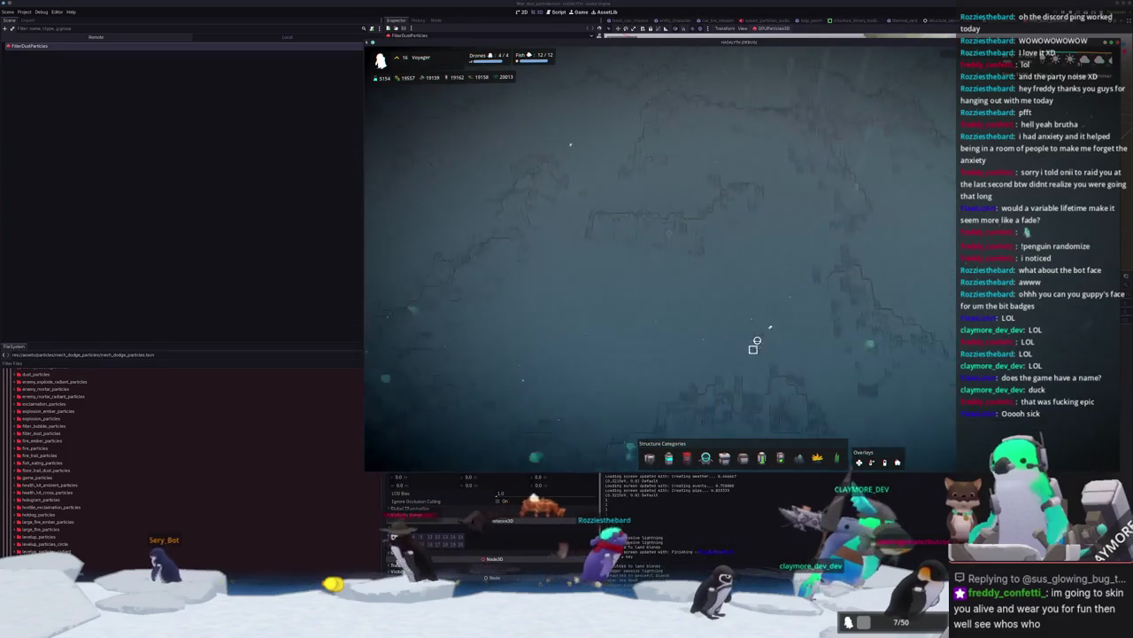
{"action": "key", "text": "w"}
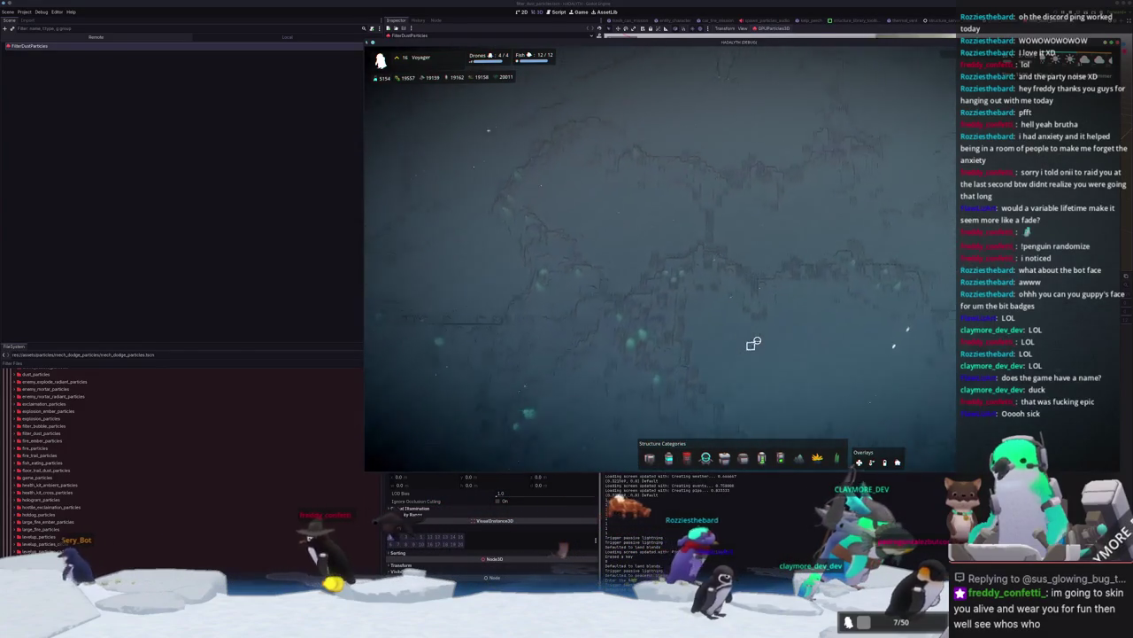
{"action": "key", "text": "w"}
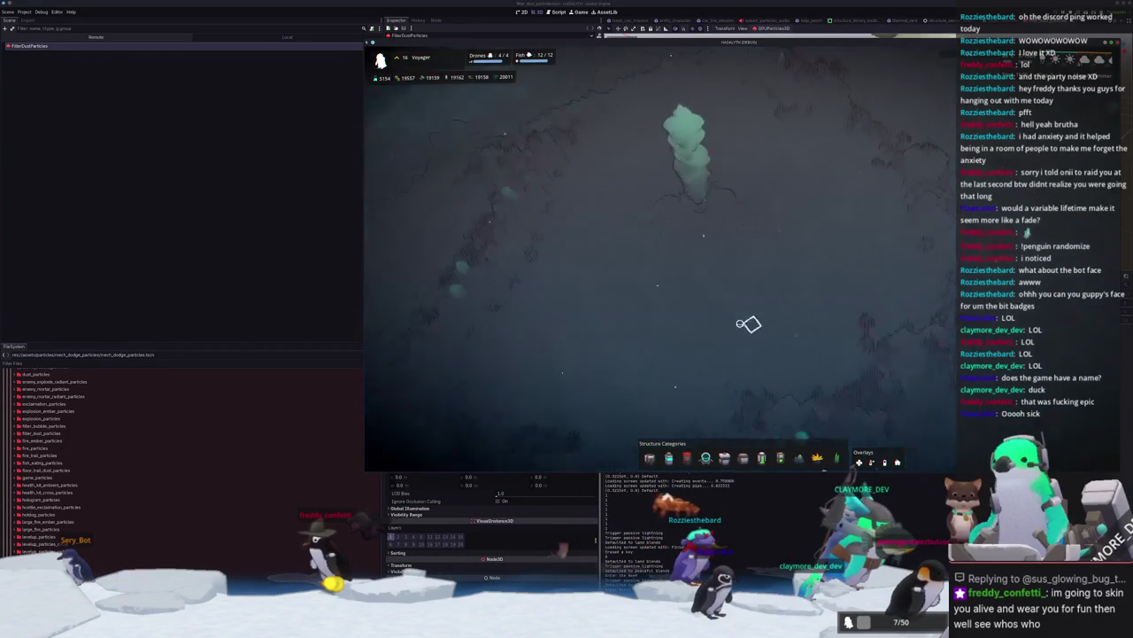
{"action": "key", "text": "w"}
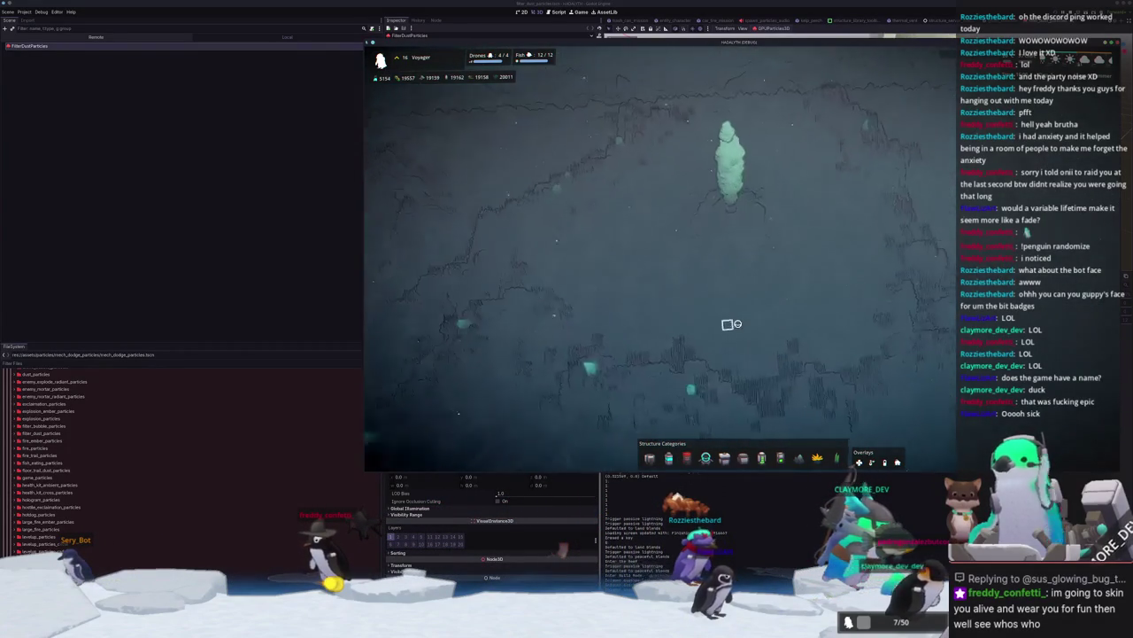
{"action": "key", "text": "w"}
{"action": "key", "text": "w"}
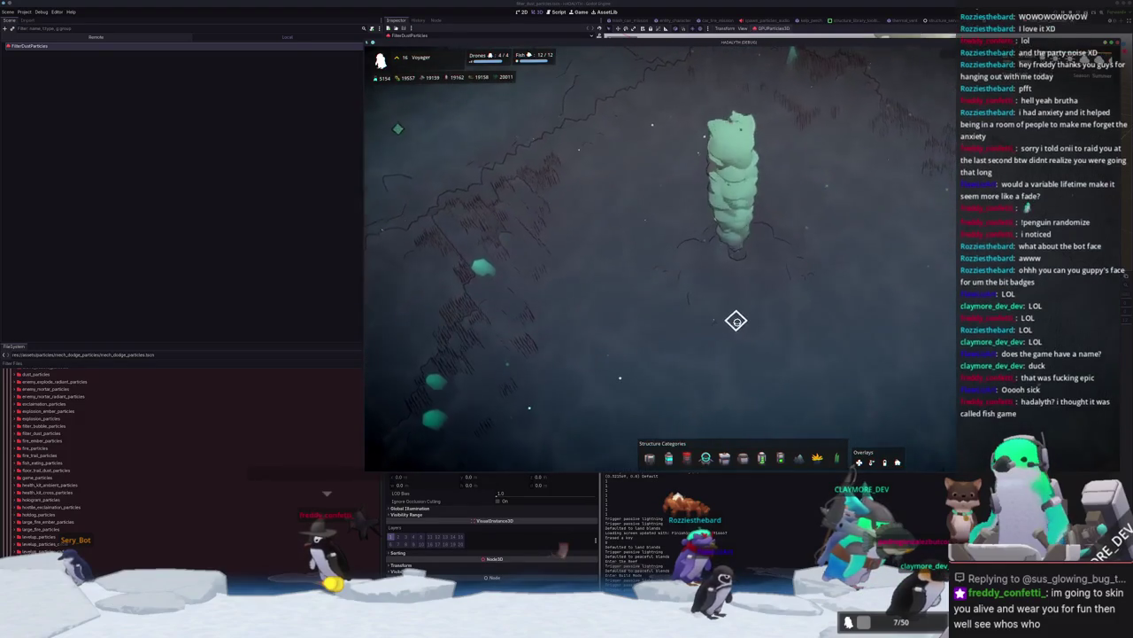
{"action": "key", "text": "w"}
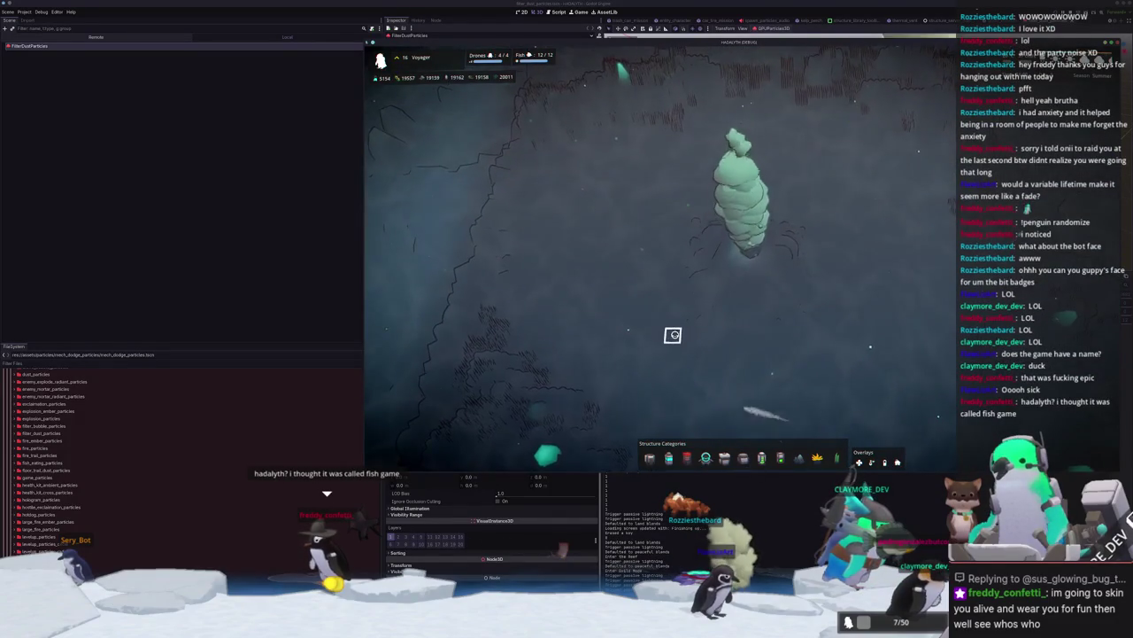
{"action": "key", "text": "w"}
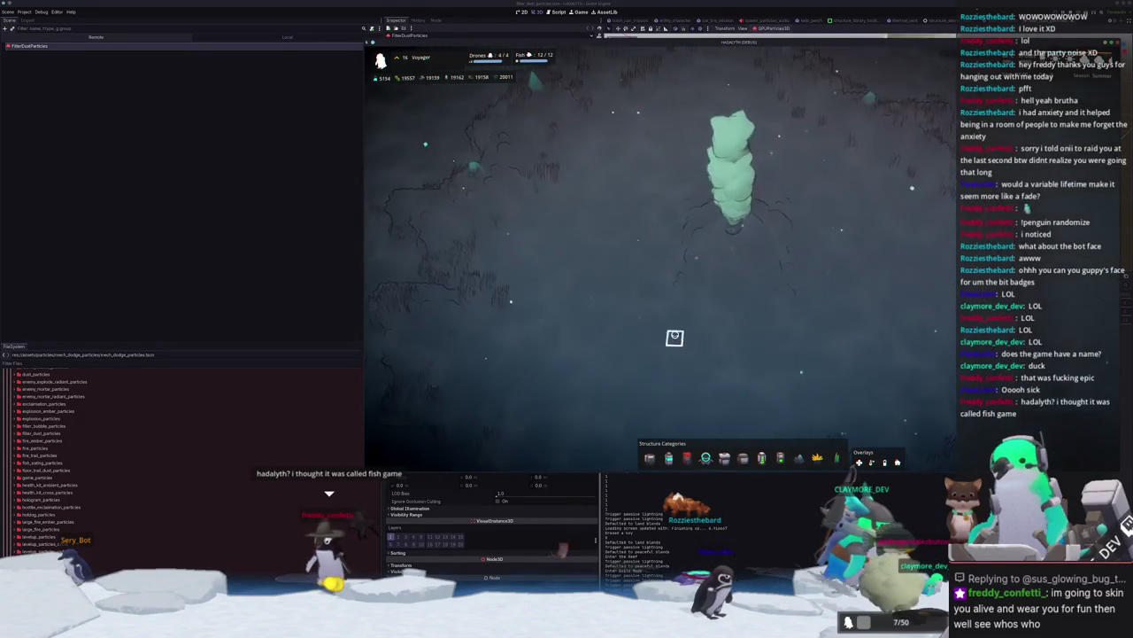
Step: Pan across the surrounding seabed terrain and back toward the plume
{"action": "key", "text": "w"}
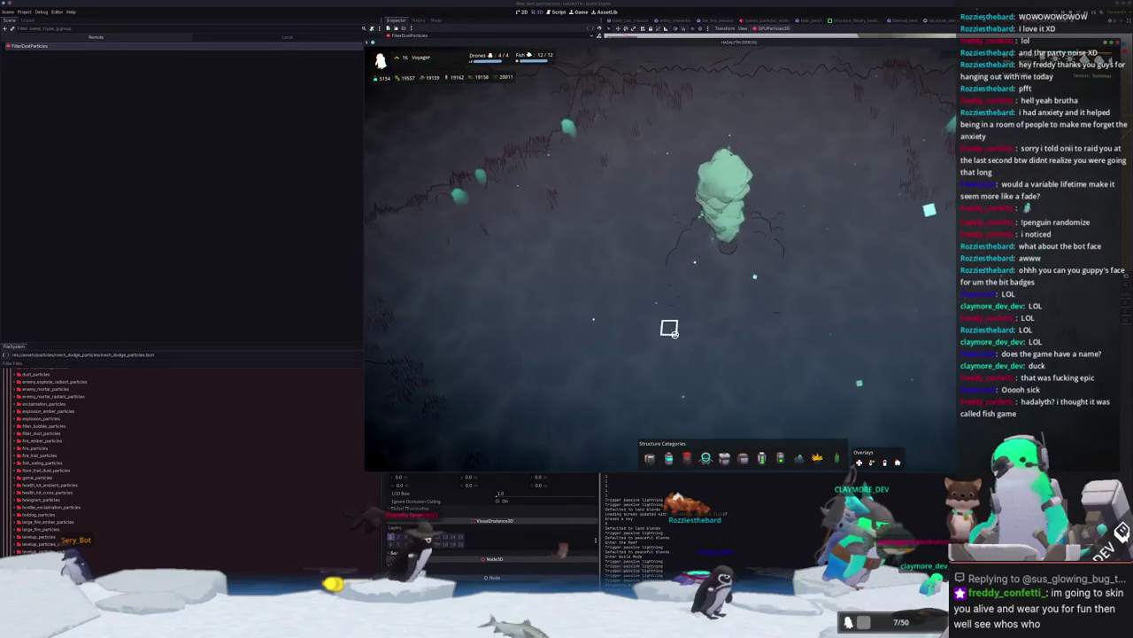
{"action": "key", "text": "w"}
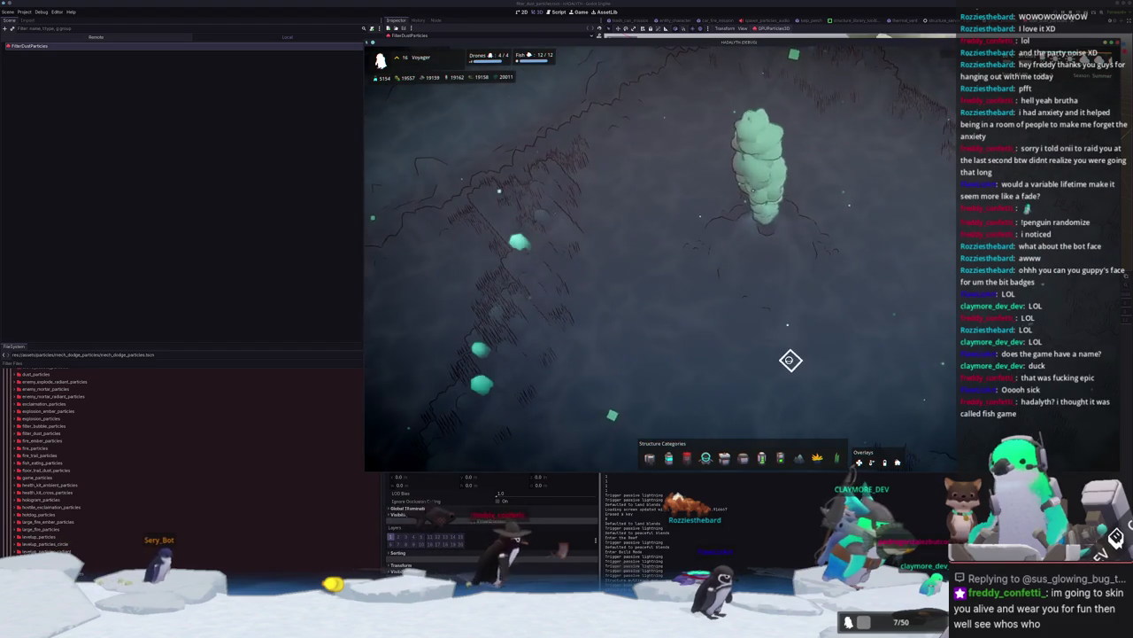
{"action": "key", "text": "w"}
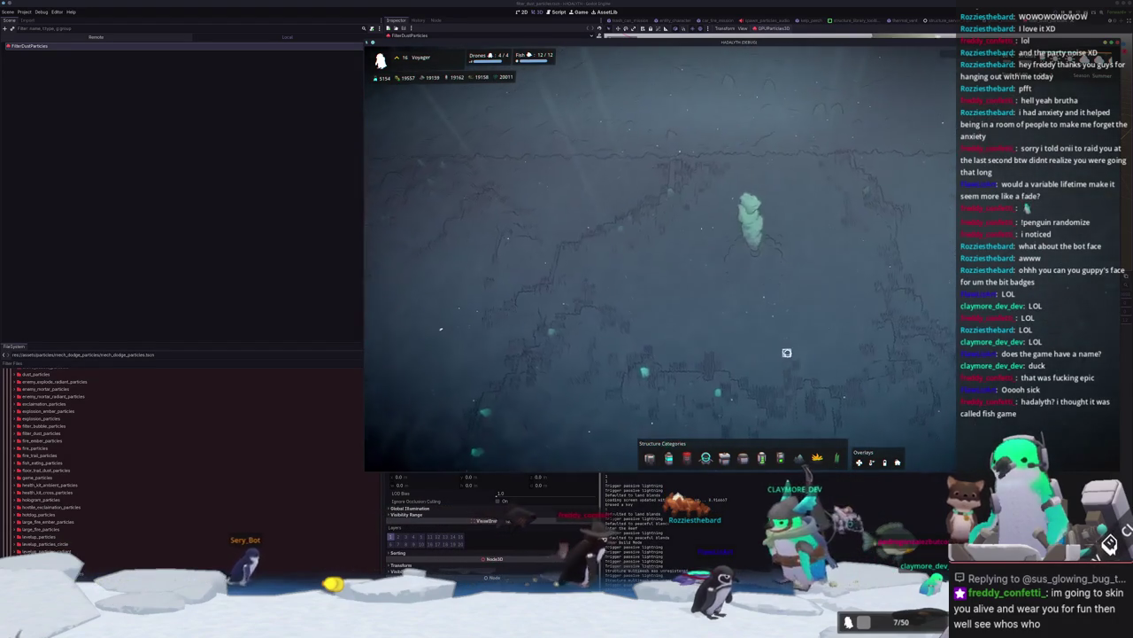
{"action": "key", "text": "w"}
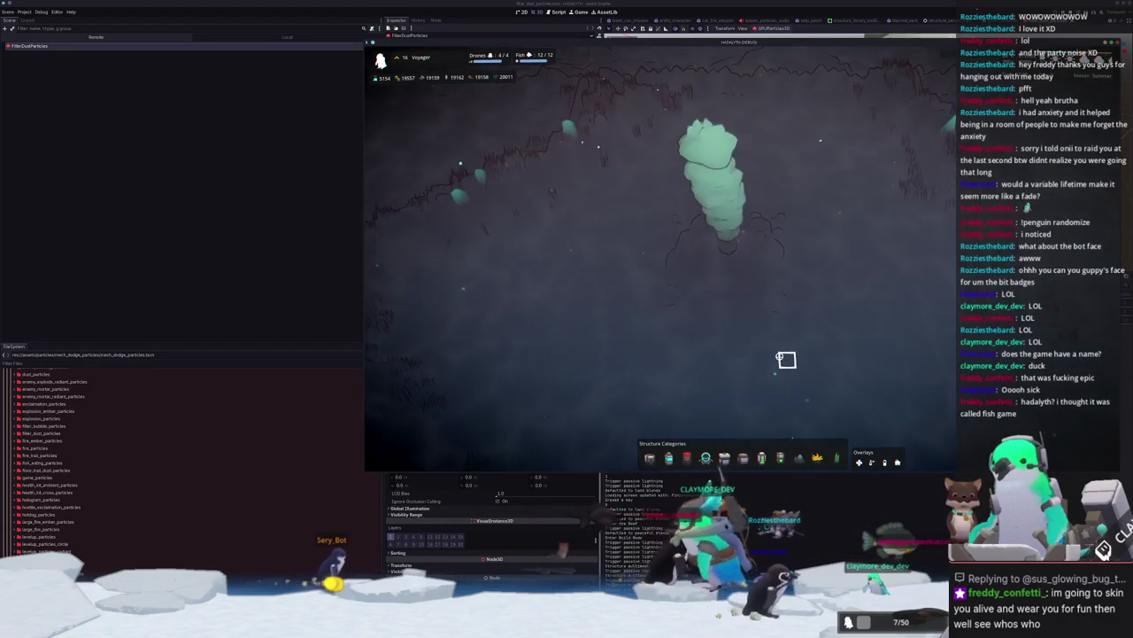
{"action": "key", "text": "w"}
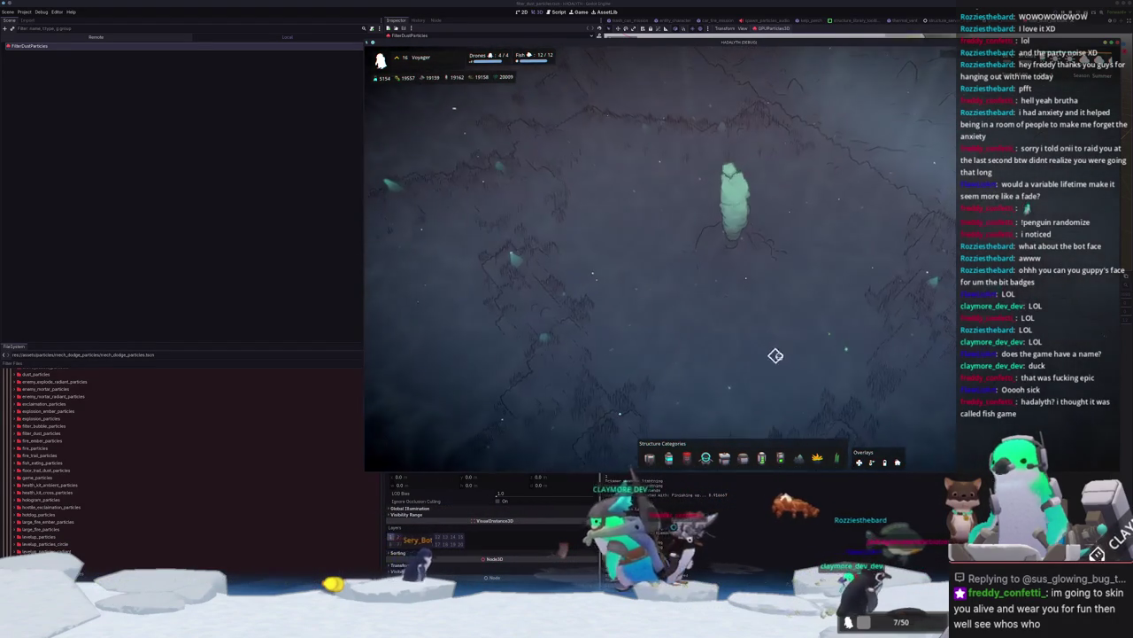
{"action": "key", "text": "w"}
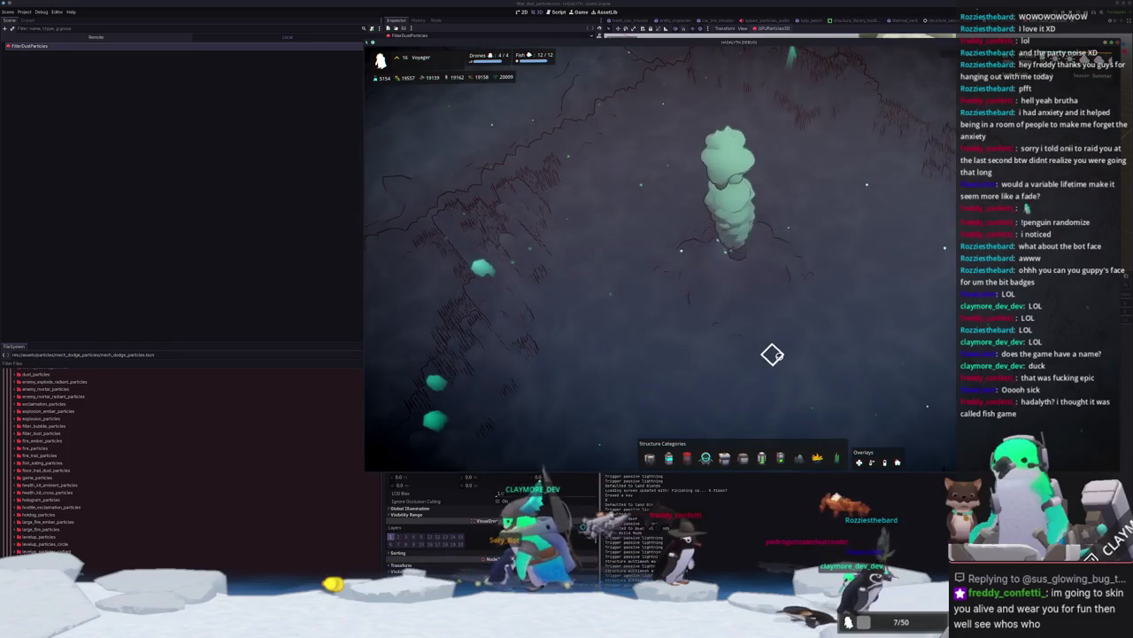
Step: Toggle the coloured map overlay on and off, then switch to the sourcehut repository browser
{"action": "key", "text": "w"}
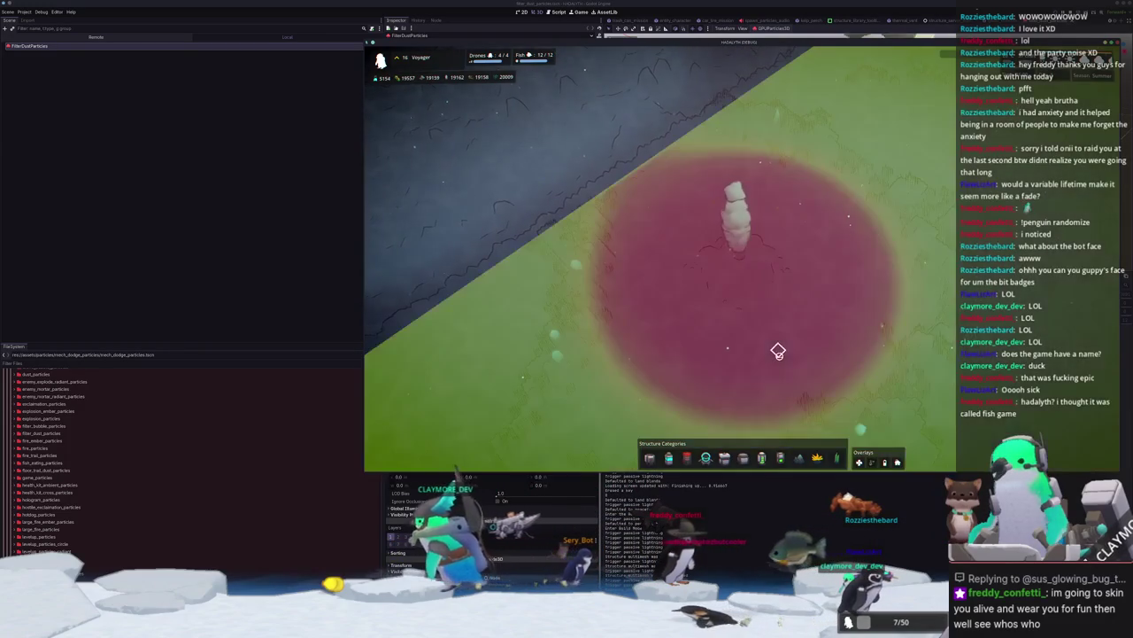
{"action": "key", "text": "w"}
{"action": "key", "text": "w"}
{"action": "key", "text": "w"}
{"action": "key", "text": "w"}
{"action": "key", "text": "w"}
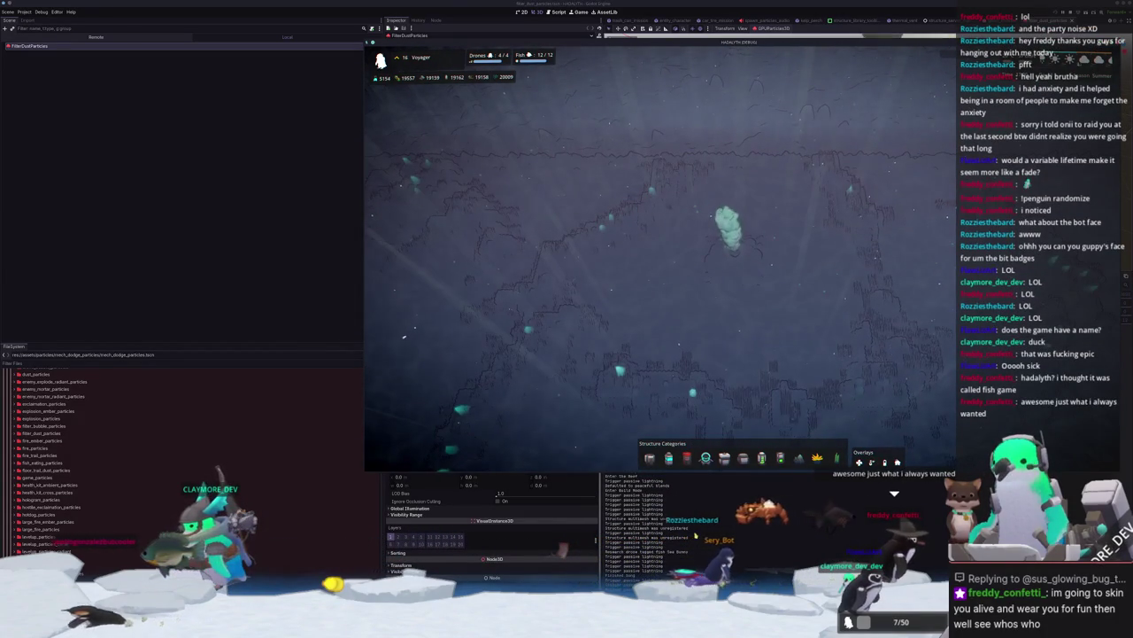
{"action": "key", "text": "alt+Tab"}
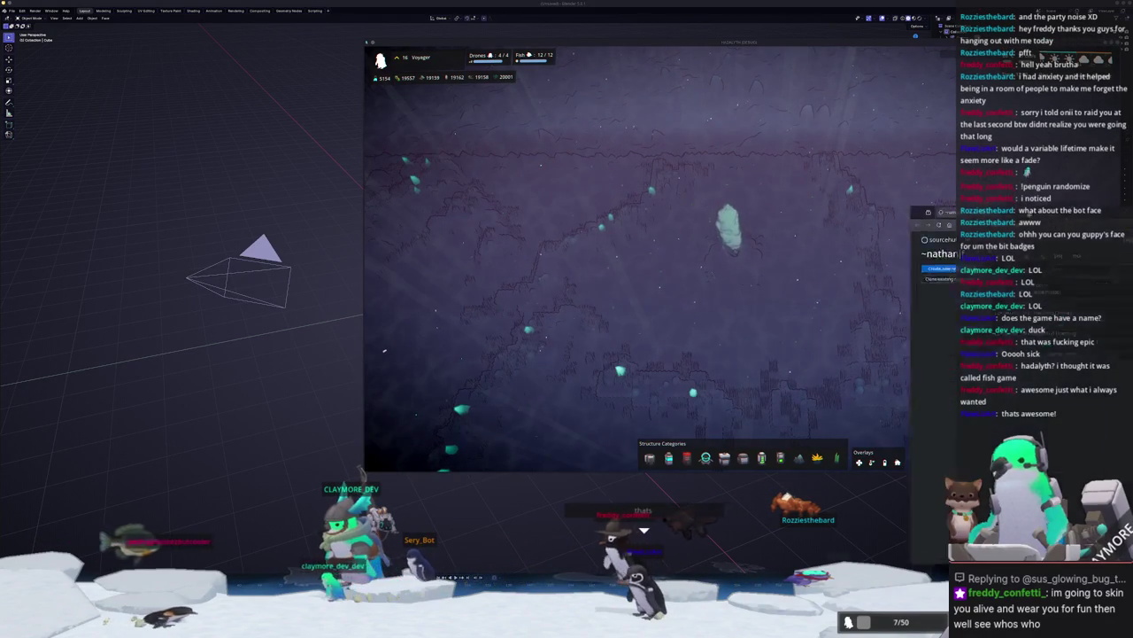
{"action": "key", "text": "alt+Tab"}
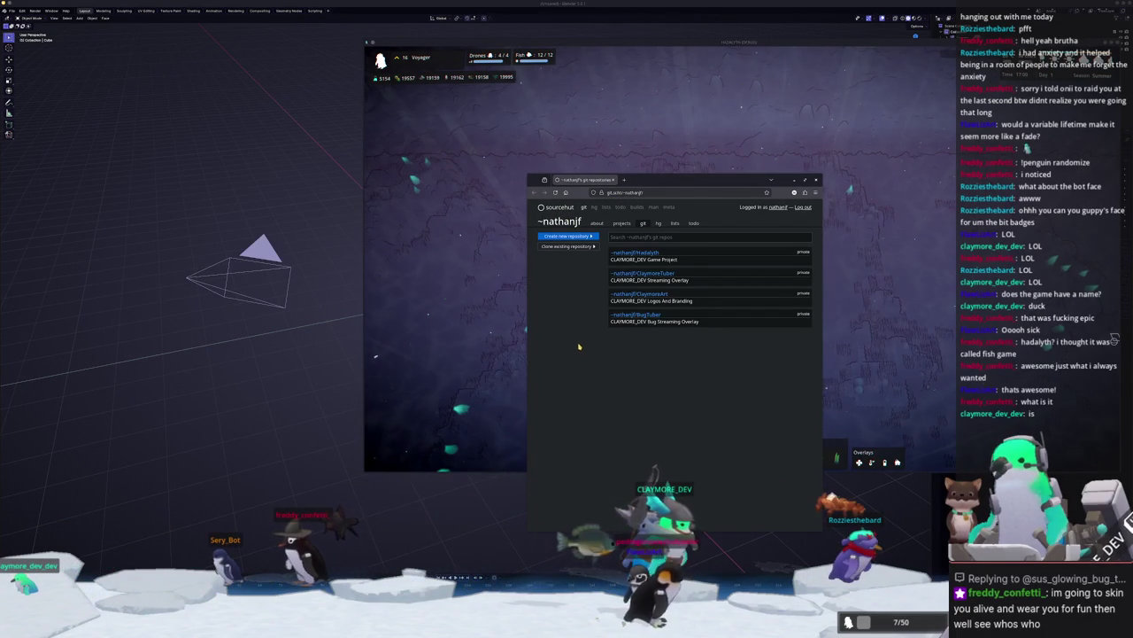
Step: Open the Hadalyth repository's file tree and view wiki_fish.py
{"action": "left_click", "coordinate": [634, 254]}
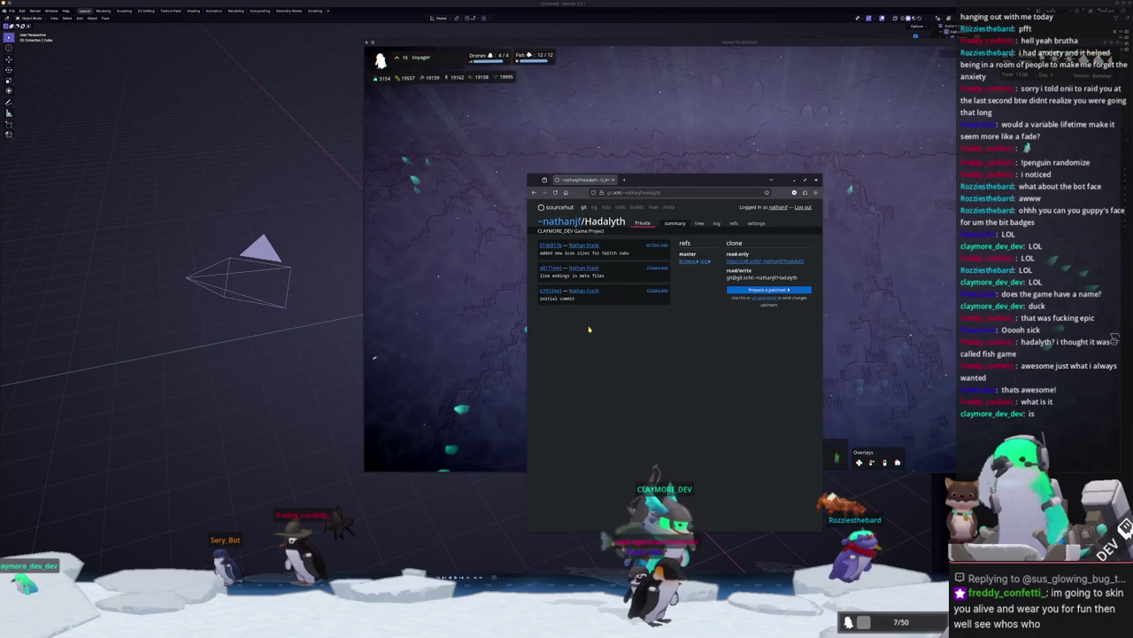
{"action": "left_click", "coordinate": [698, 224]}
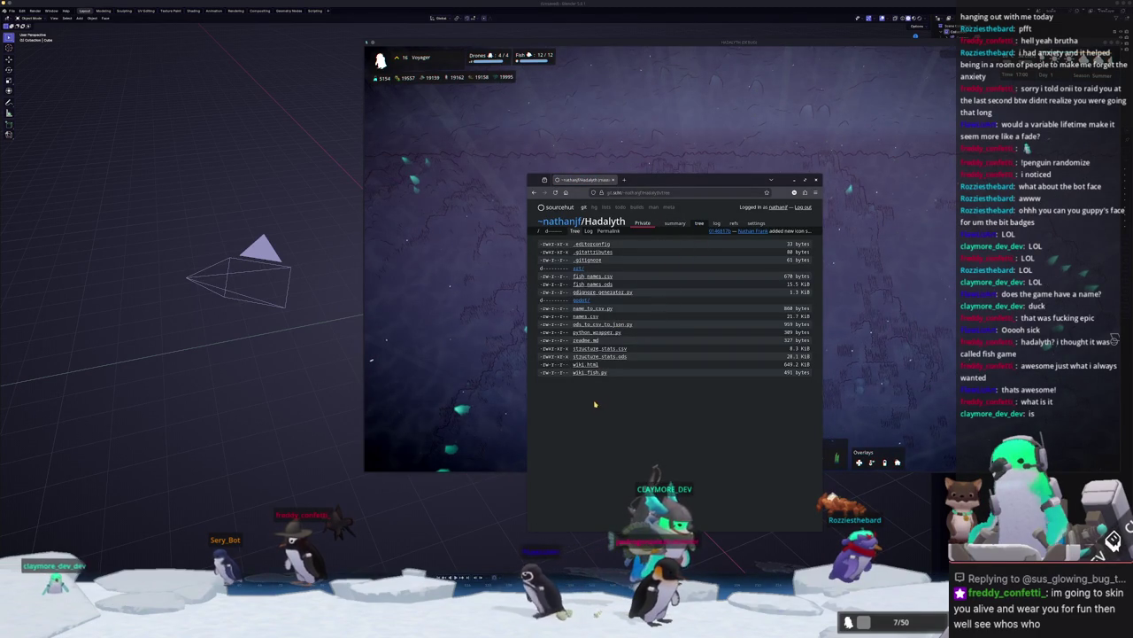
{"action": "scroll", "coordinate": [591, 413], "scroll_direction": "up", "scroll_amount": 1, "text": "ctrl"}
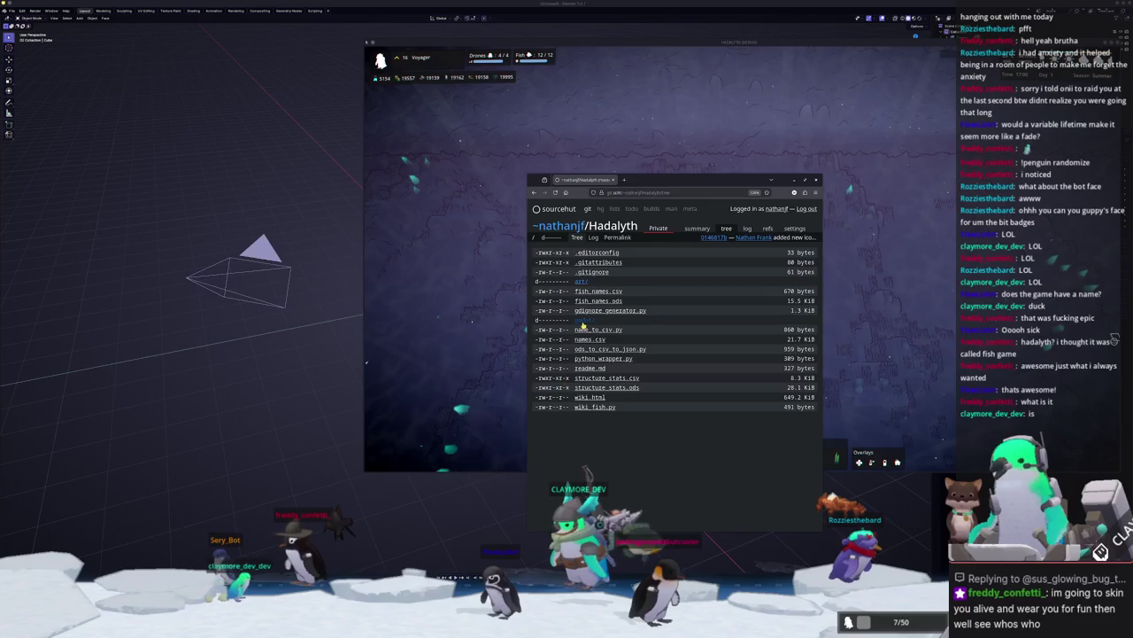
{"action": "left_click", "coordinate": [580, 407]}
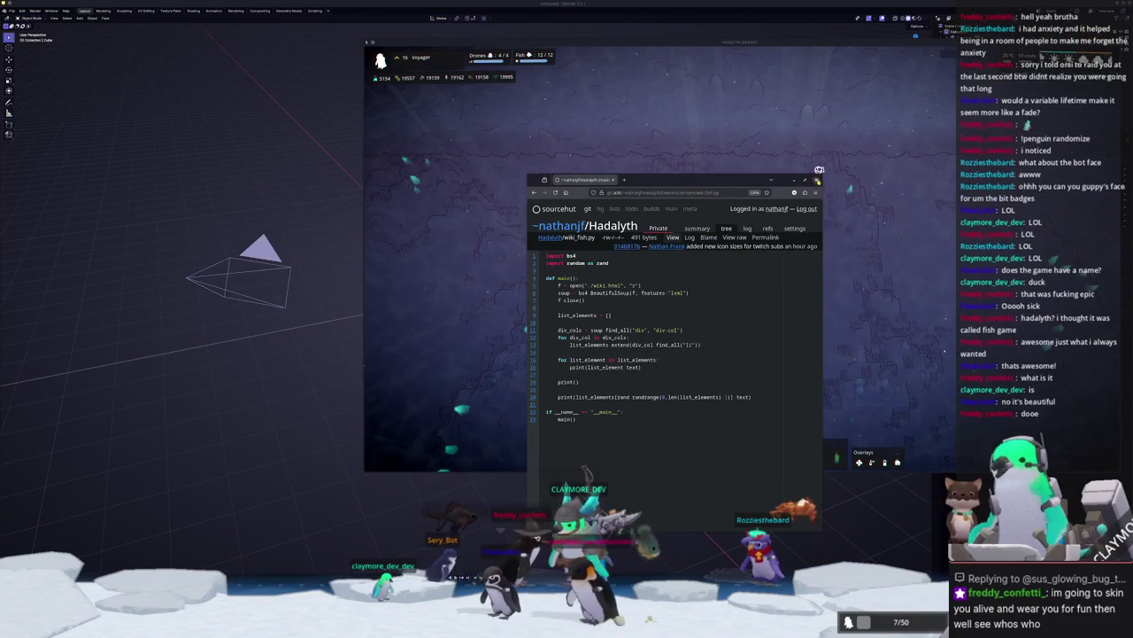
Step: Close the browser and the game, then delete all default objects in Blender
{"action": "key", "text": "ctrl+w"}
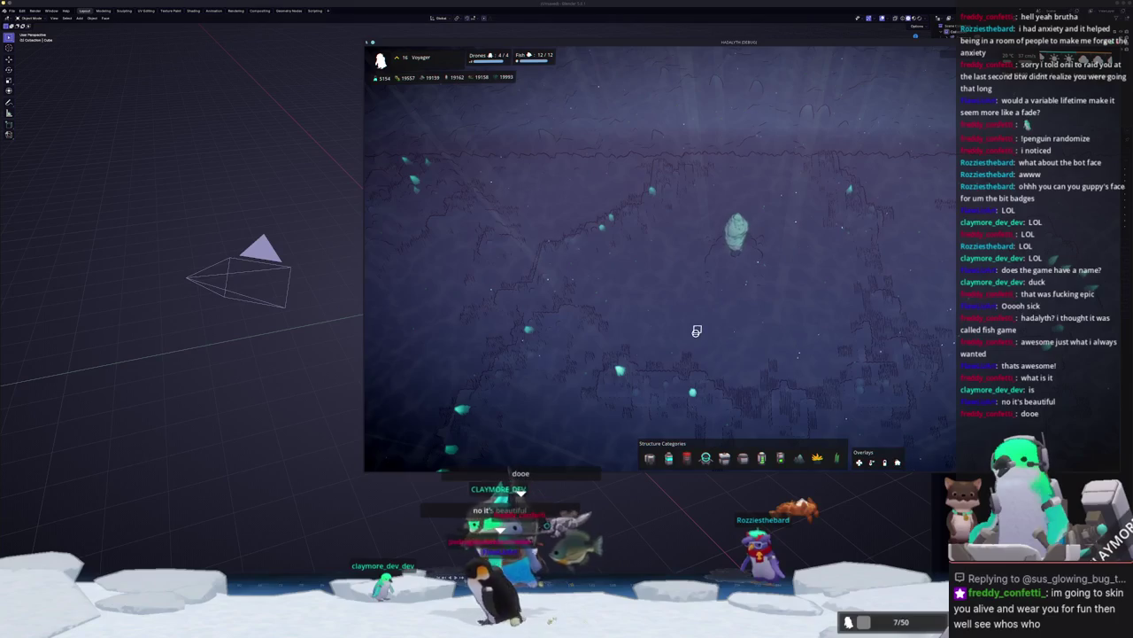
{"action": "key", "text": "h"}
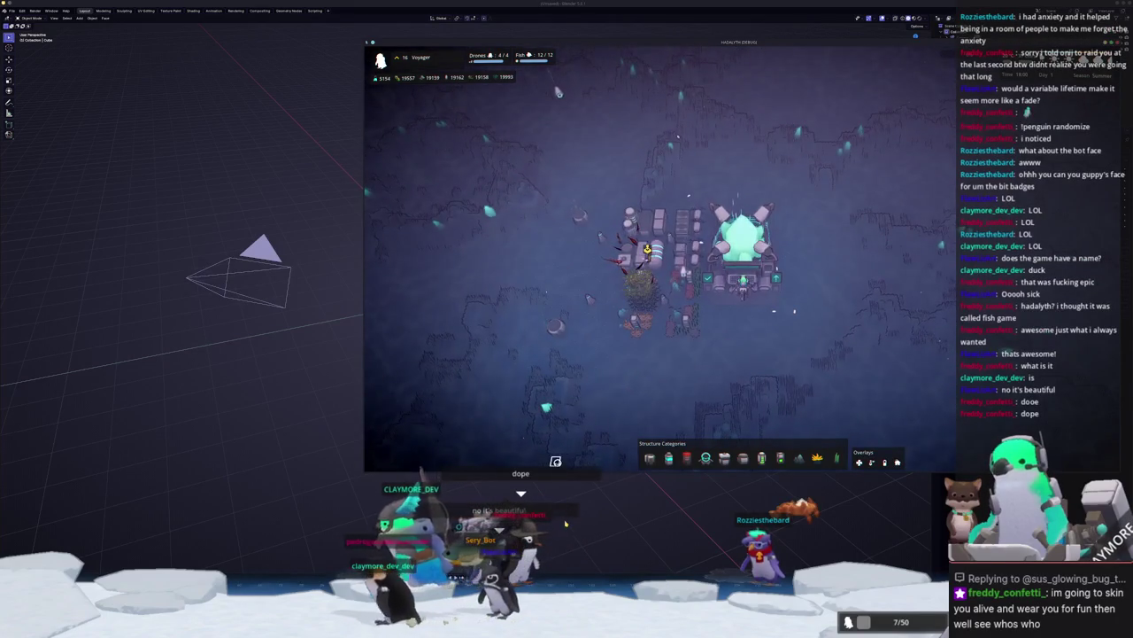
{"action": "left_click", "coordinate": [563, 525]}
{"action": "key", "text": "a"}
{"action": "key", "text": "Delete"}
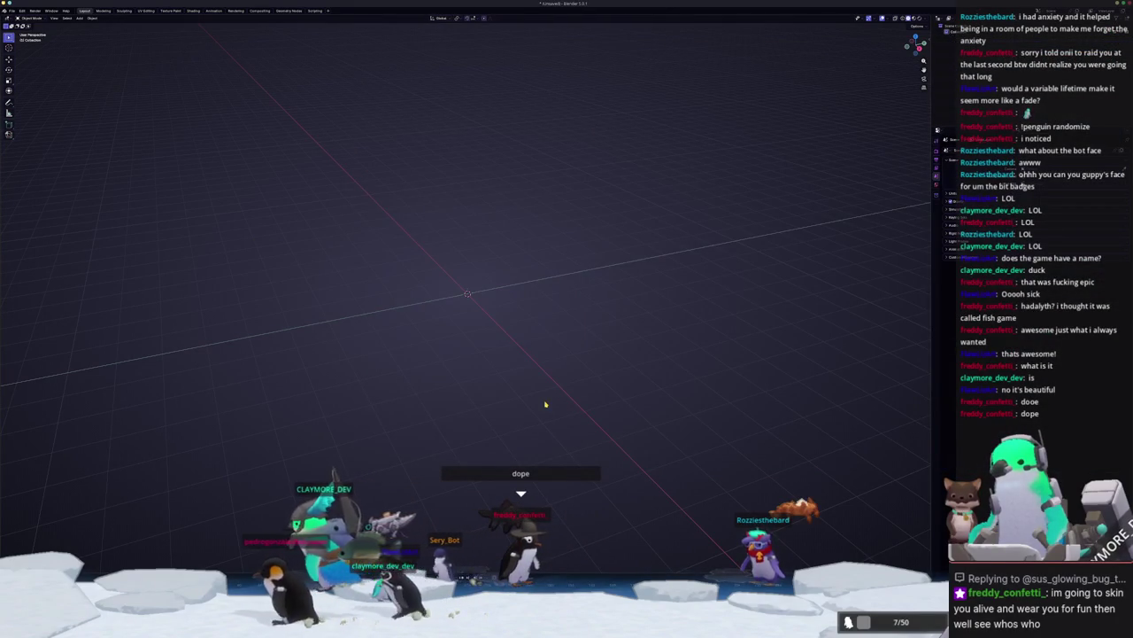
Step: Start saving a new file and browse from Documents into the Hadalyth project folder
{"action": "key", "text": "ctrl+o"}
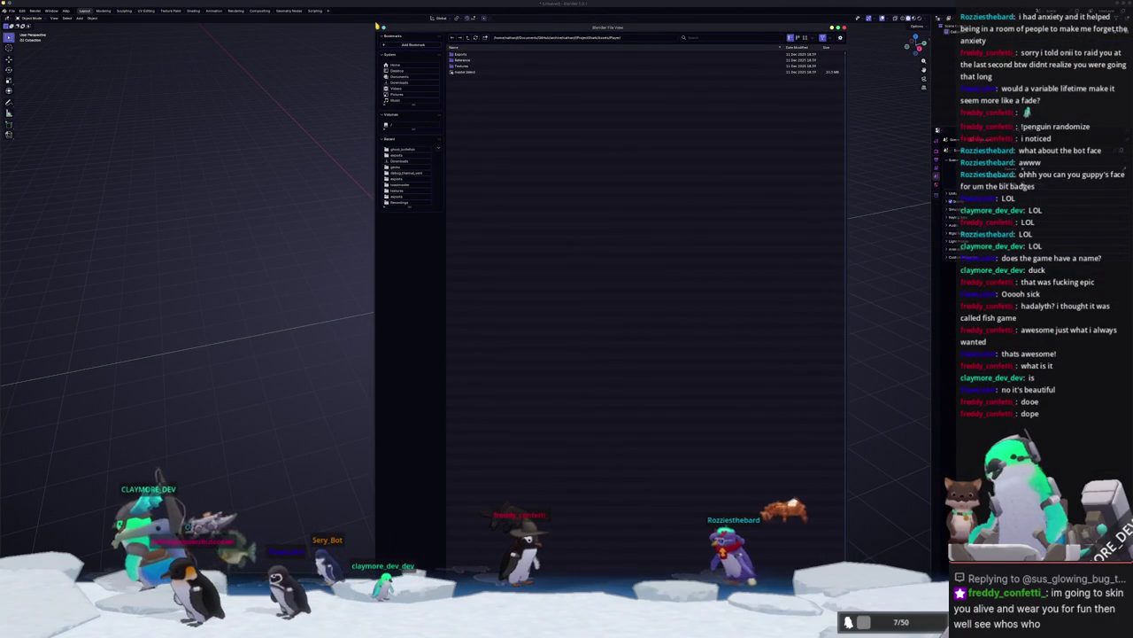
{"action": "mouse_move", "coordinate": [377, 24]}
{"action": "left_mouse_down"}
{"action": "mouse_move", "coordinate": [400, 152]}
{"action": "mouse_move", "coordinate": [442, 278]}
{"action": "left_mouse_up"}
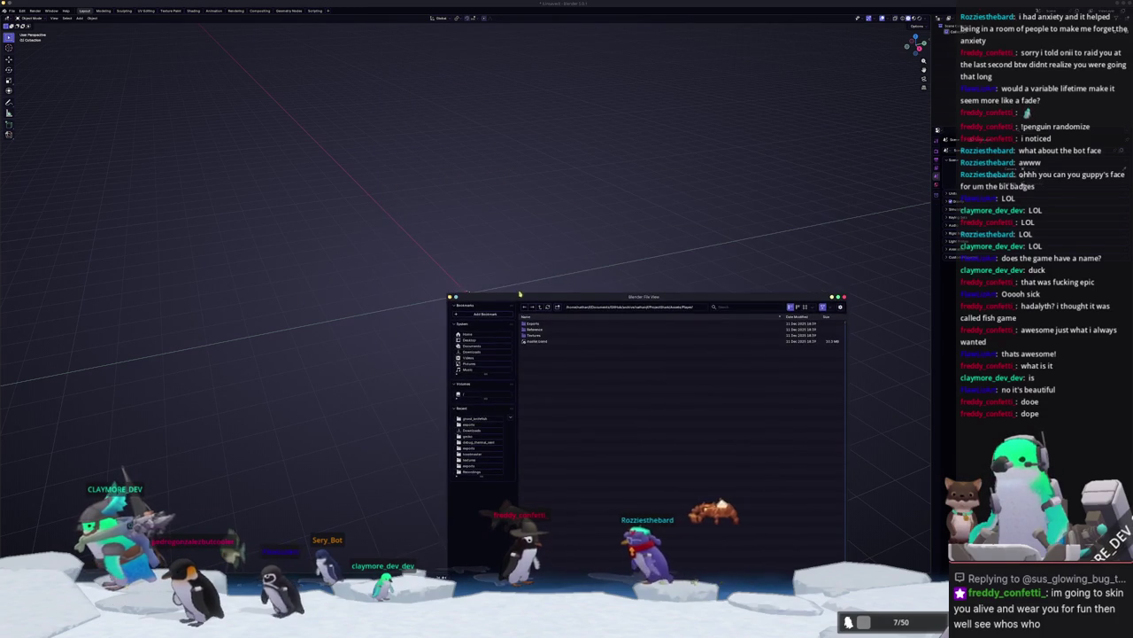
{"action": "left_click_drag", "start_coordinate": [618, 169], "coordinate": [584, 193]}
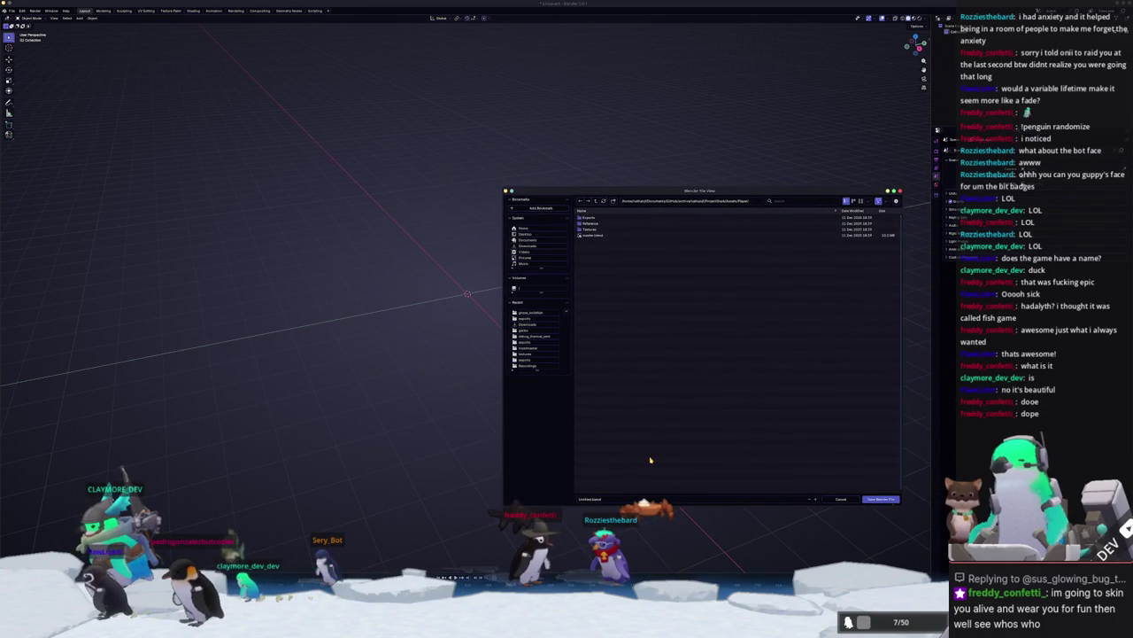
{"action": "left_click", "coordinate": [596, 202]}
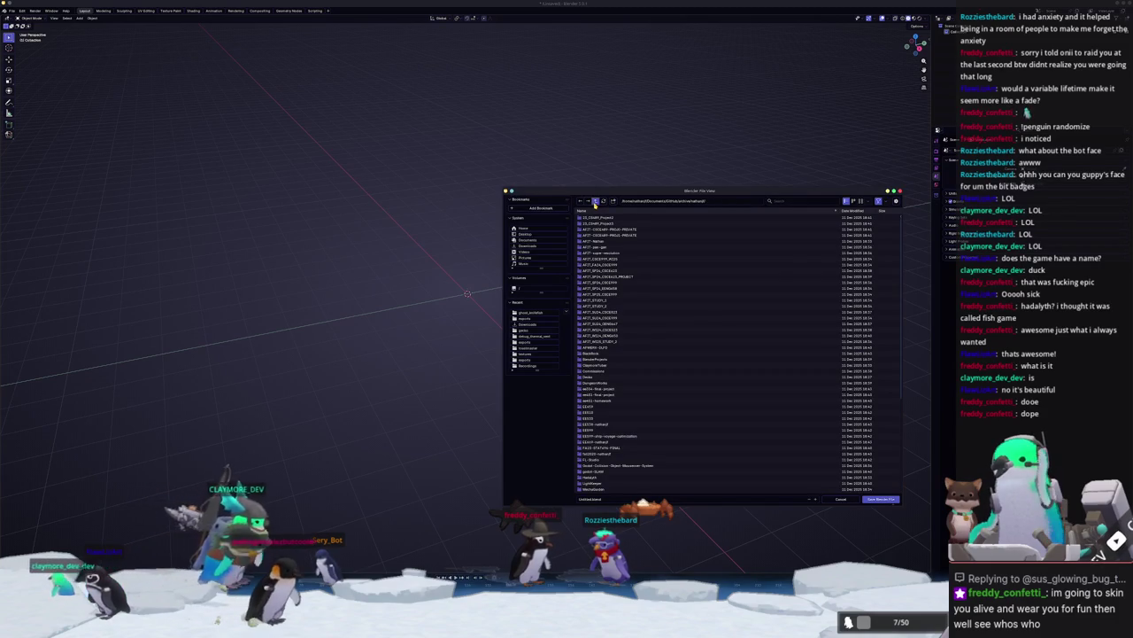
{"action": "left_click", "coordinate": [595, 203]}
{"action": "left_click", "coordinate": [595, 202]}
{"action": "left_click", "coordinate": [596, 202]}
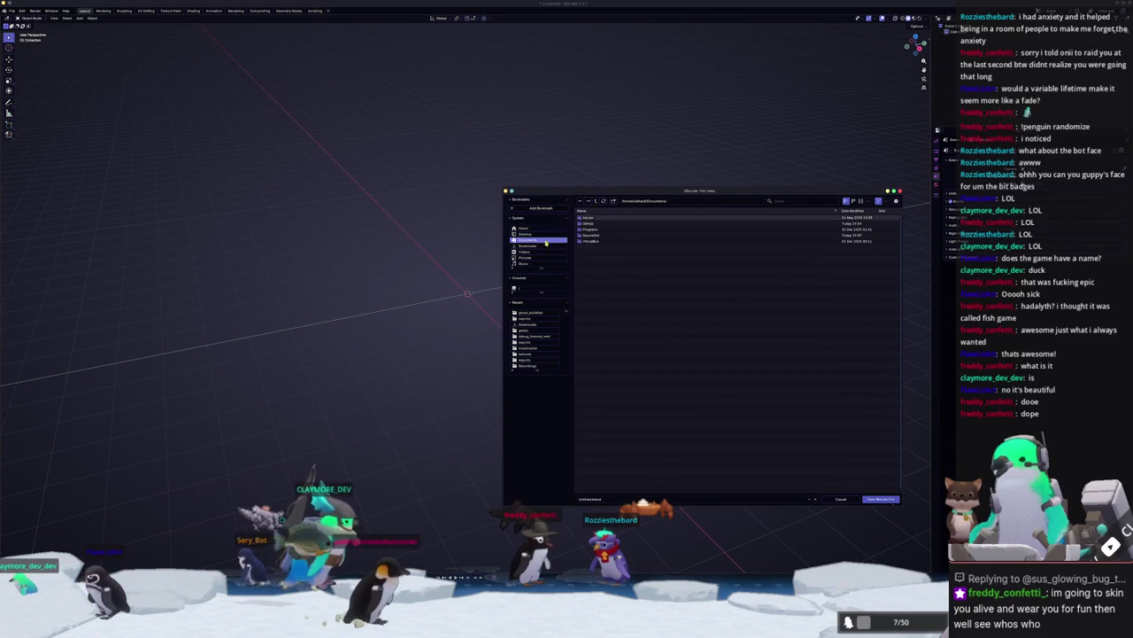
{"action": "left_click", "coordinate": [592, 229]}
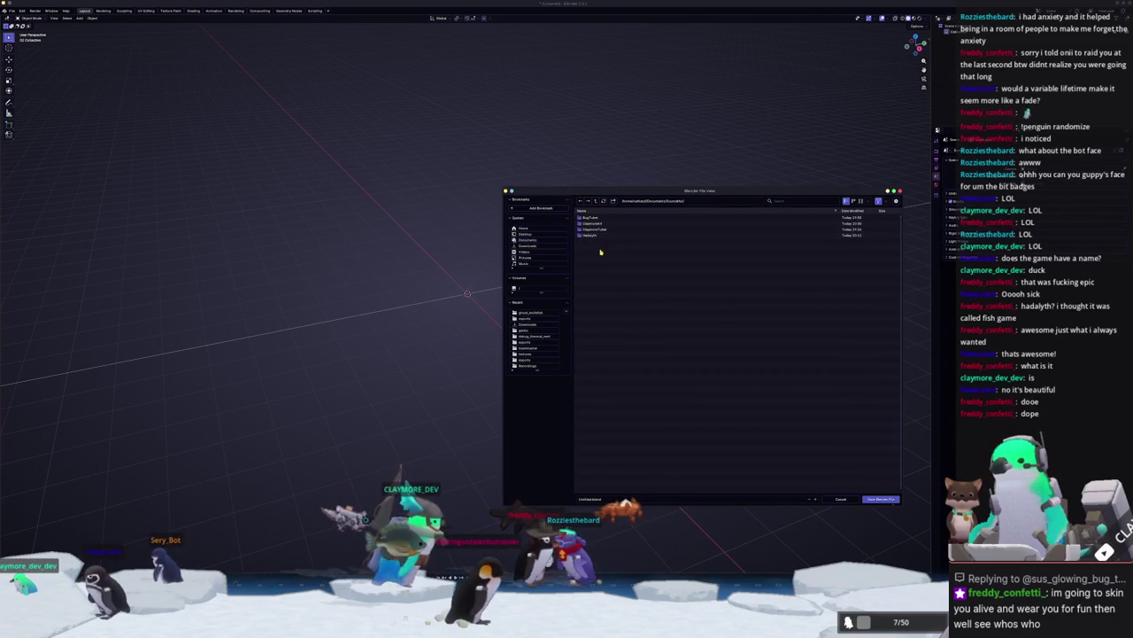
{"action": "left_click", "coordinate": [589, 235]}
{"action": "left_click", "coordinate": [589, 236]}
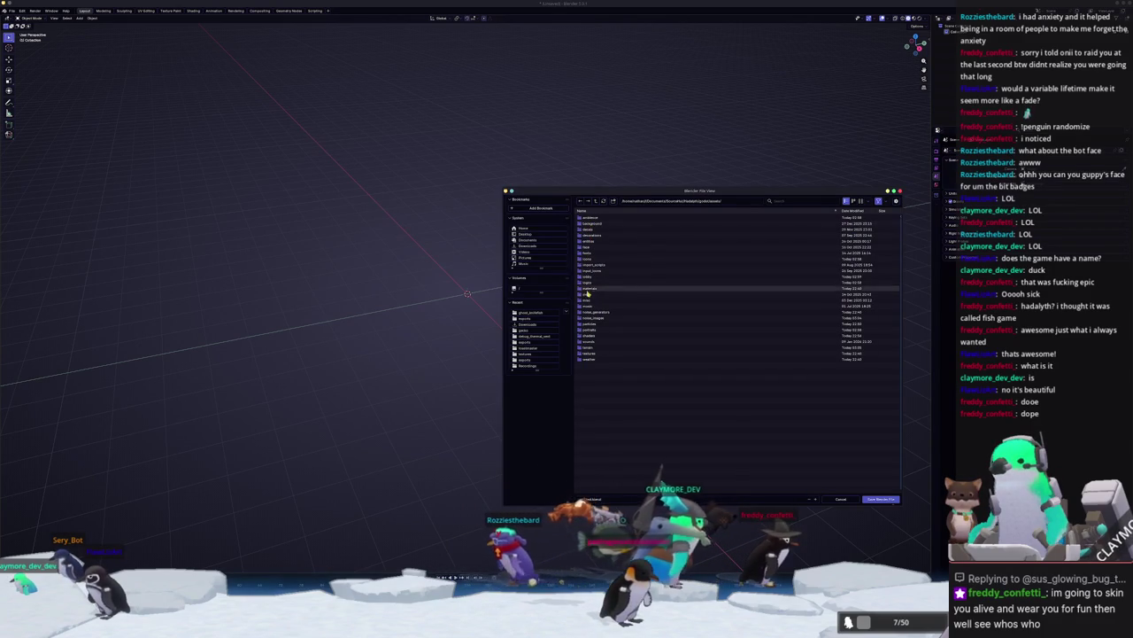
Step: Go into structures/power/thermal_generator and save the file there as thermal_generator.blend
{"action": "left_click", "coordinate": [623, 212]}
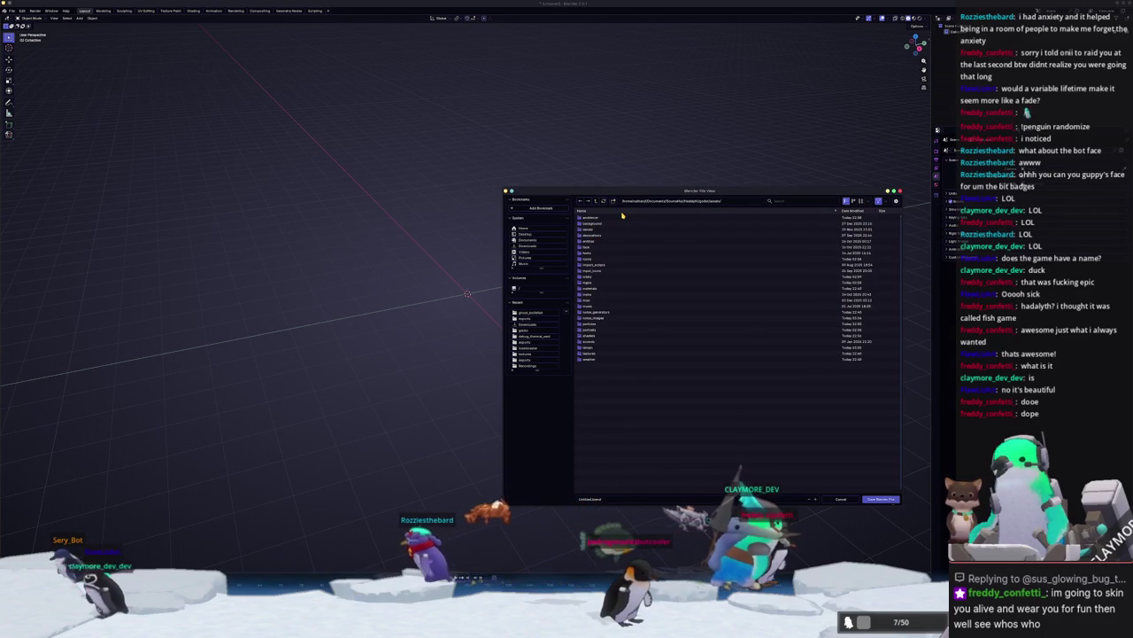
{"action": "double_click", "coordinate": [589, 265]}
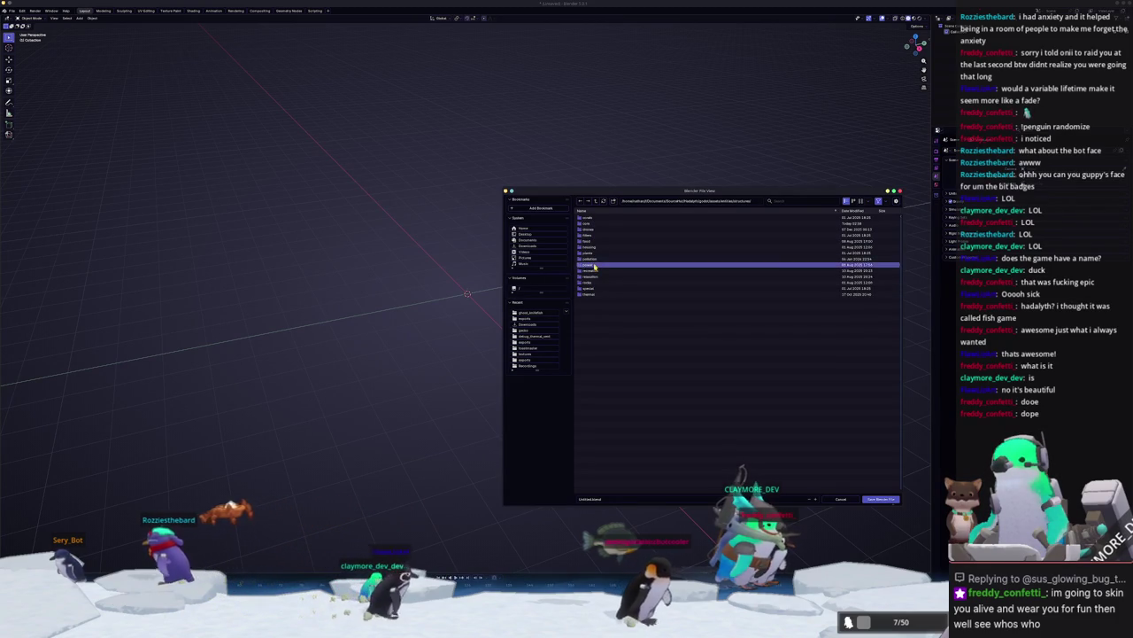
{"action": "double_click", "coordinate": [595, 264]}
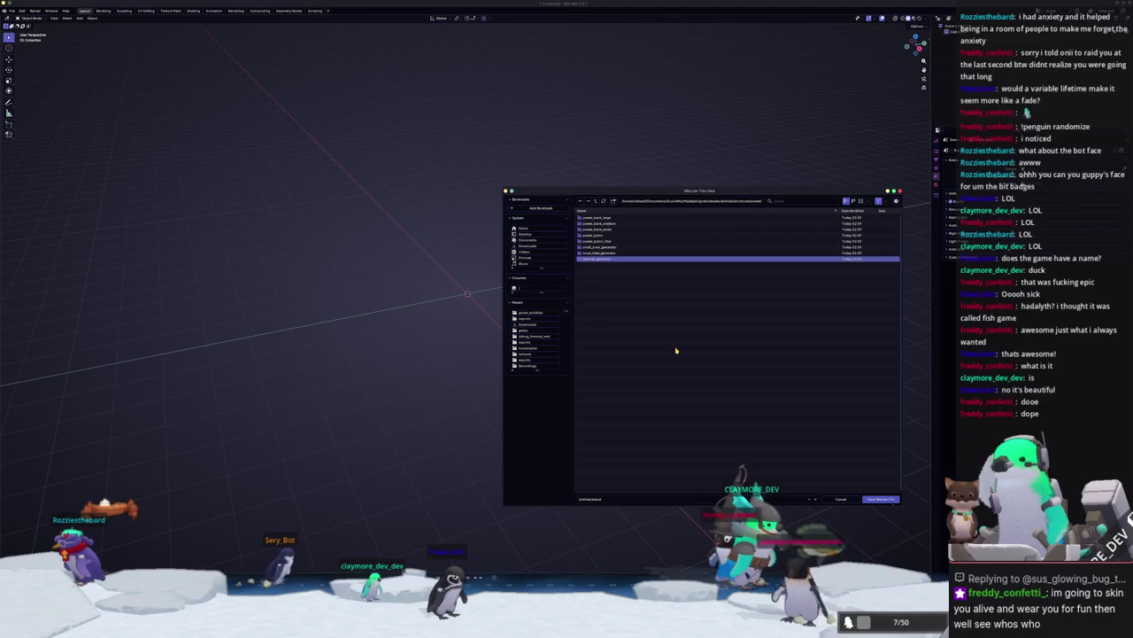
{"action": "double_click", "coordinate": [602, 260]}
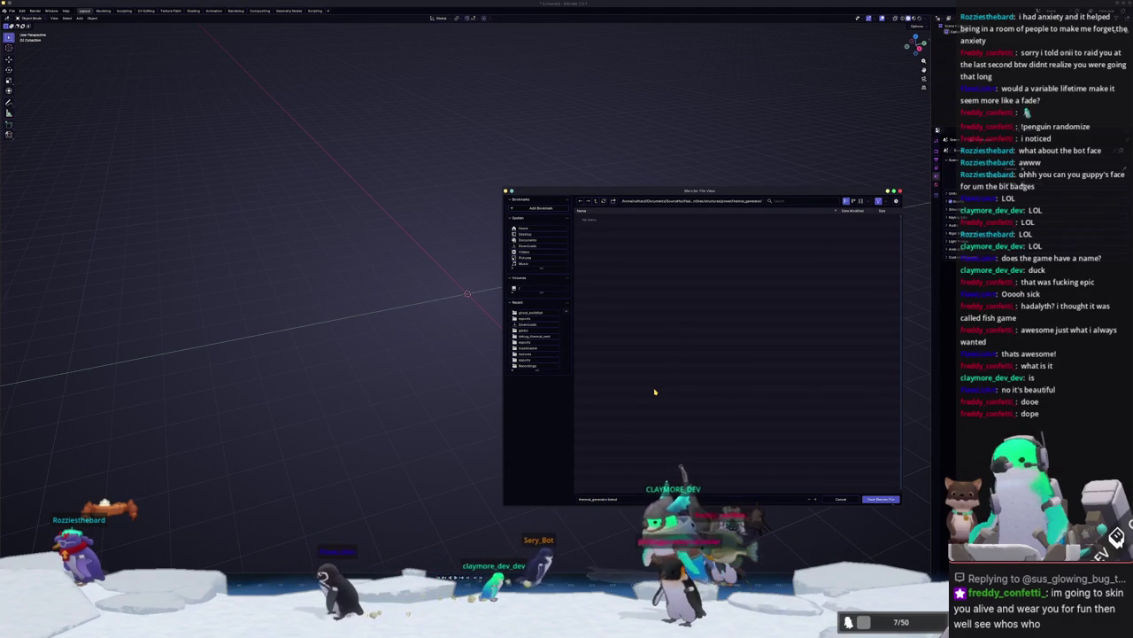
{"action": "left_click", "coordinate": [875, 500]}
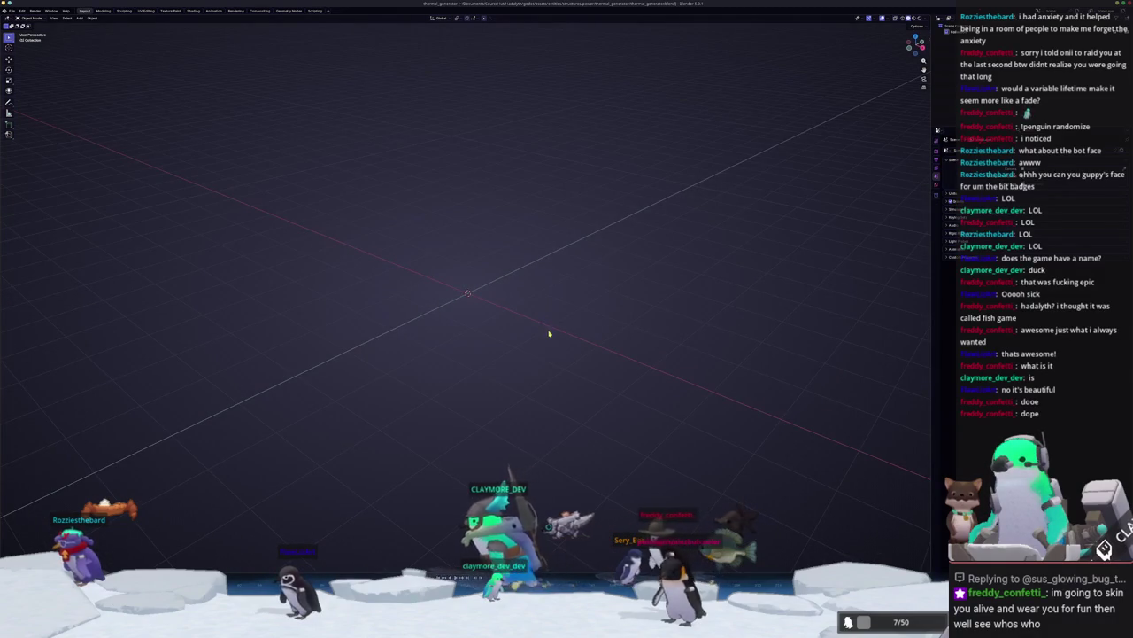
Step: Append the thermal_vent.001 object from terrain's debug_thermal_vent.blend
{"action": "middle_click_drag", "start_coordinate": [551, 334], "coordinate": [563, 376]}
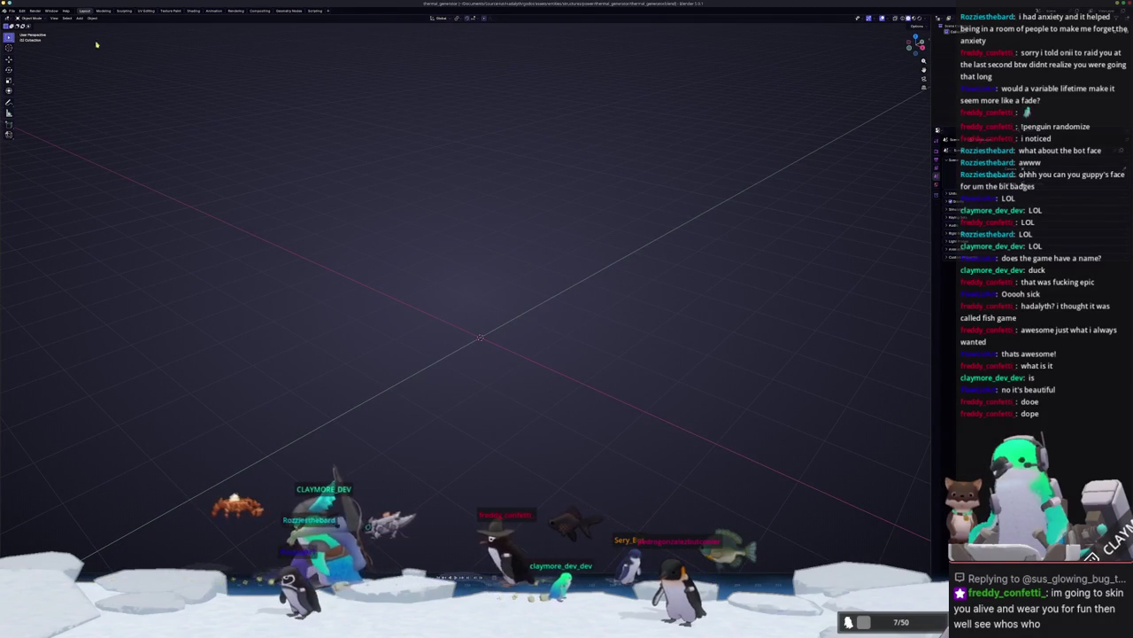
{"action": "left_click", "coordinate": [12, 11]}
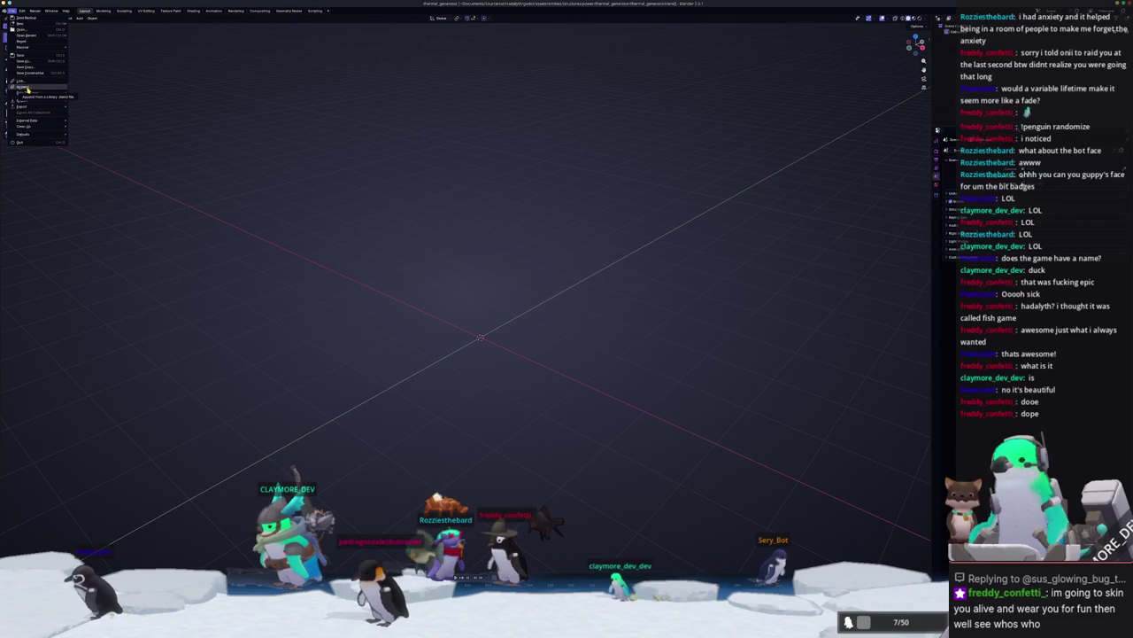
{"action": "left_click", "coordinate": [28, 88]}
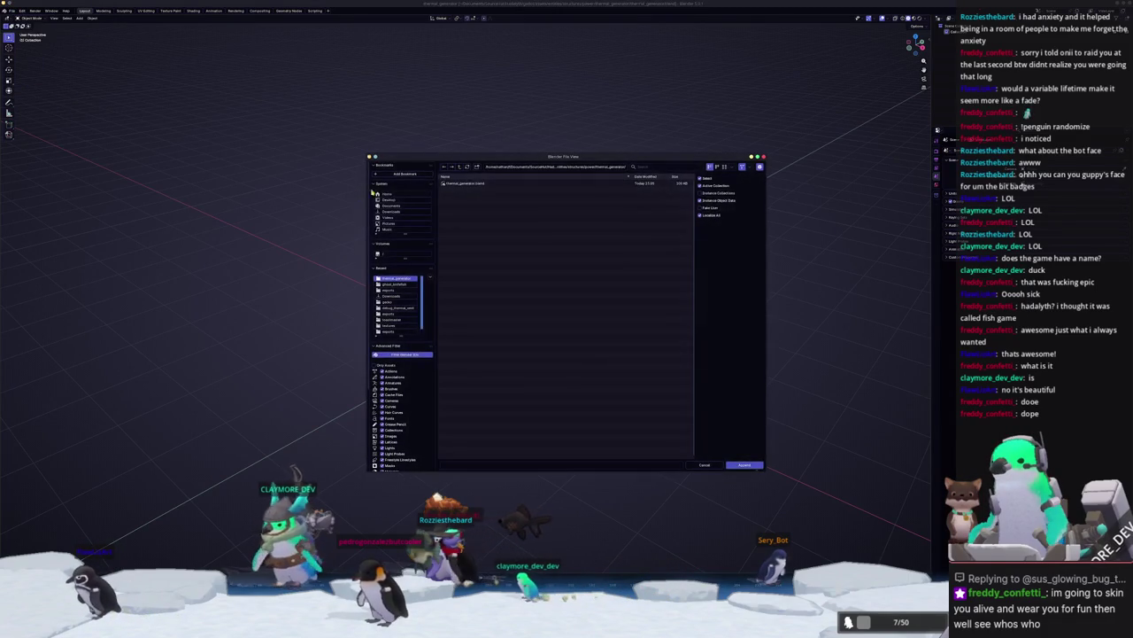
{"action": "left_click", "coordinate": [459, 167]}
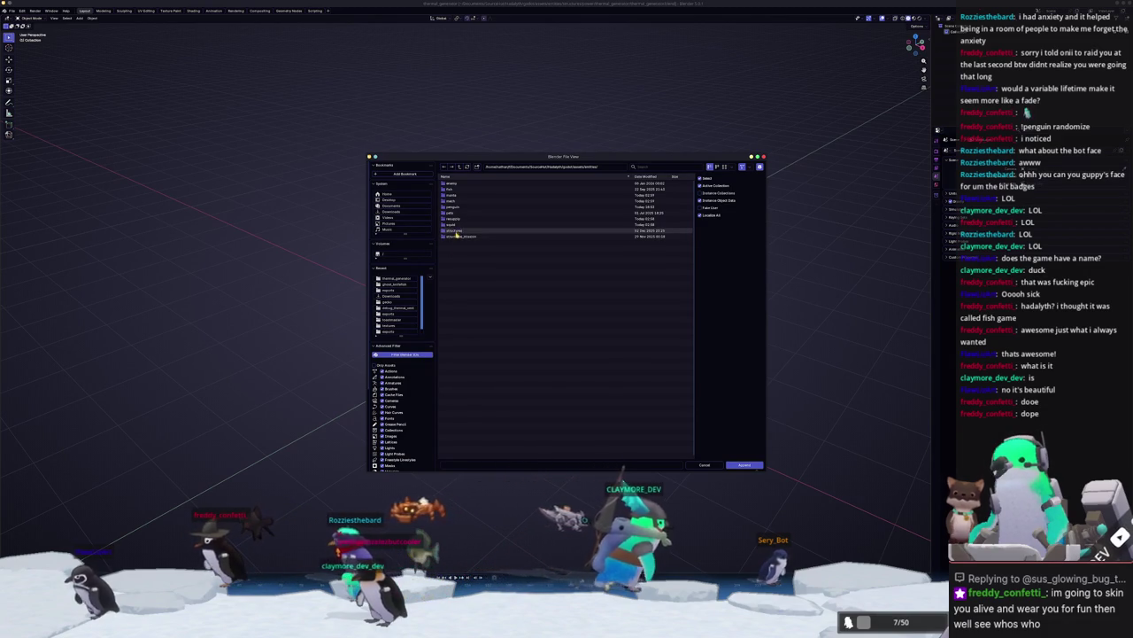
{"action": "left_click", "coordinate": [460, 167]}
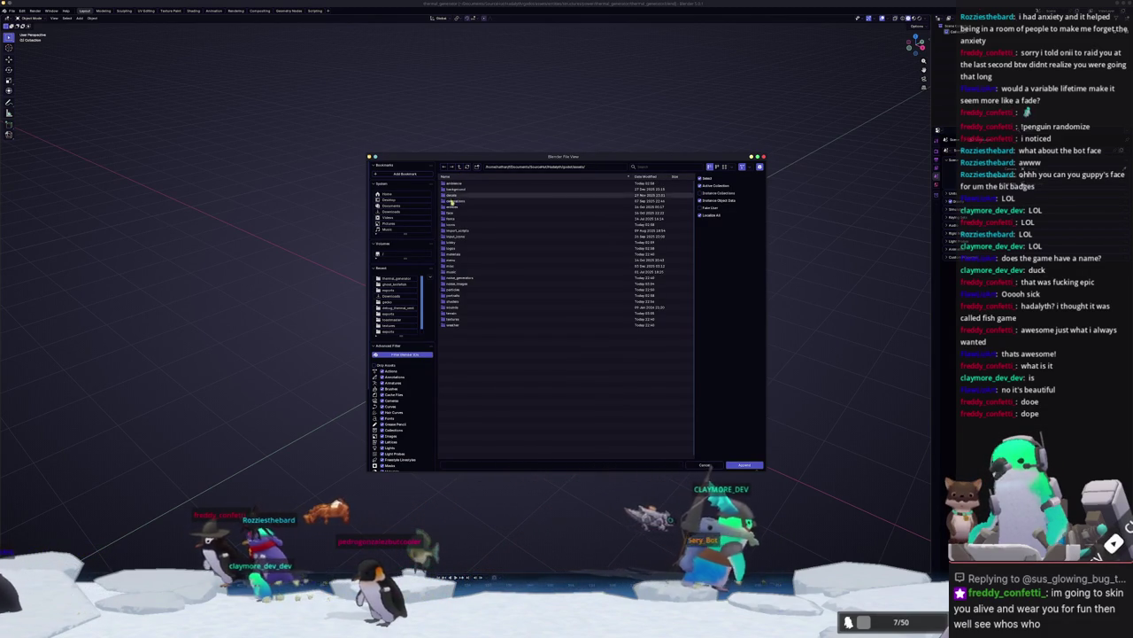
{"action": "double_click", "coordinate": [453, 312]}
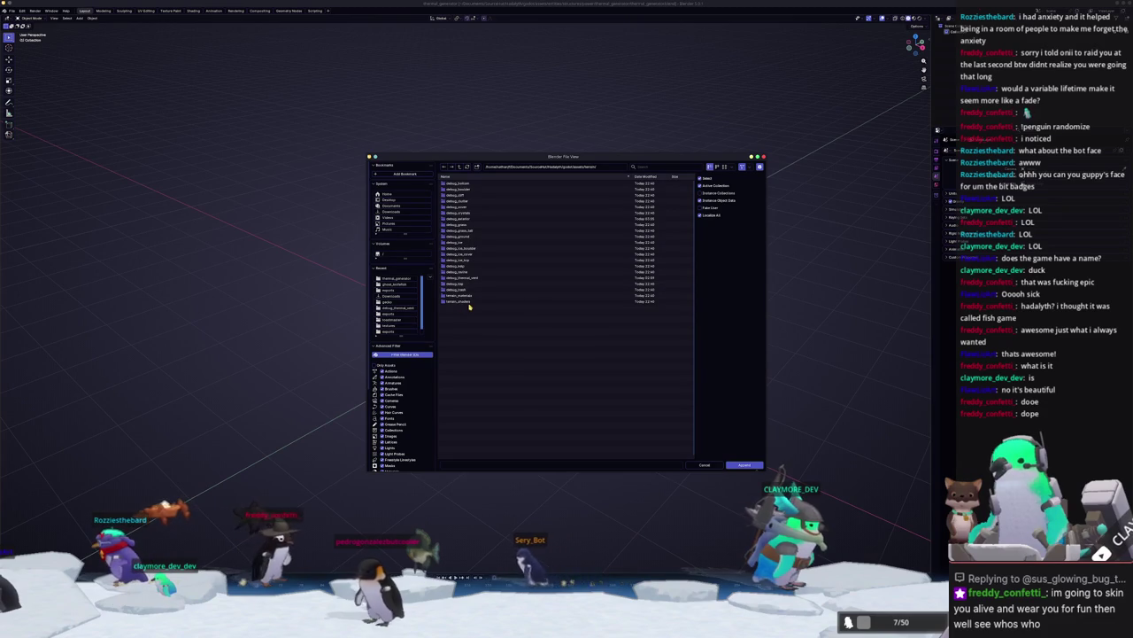
{"action": "double_click", "coordinate": [467, 279]}
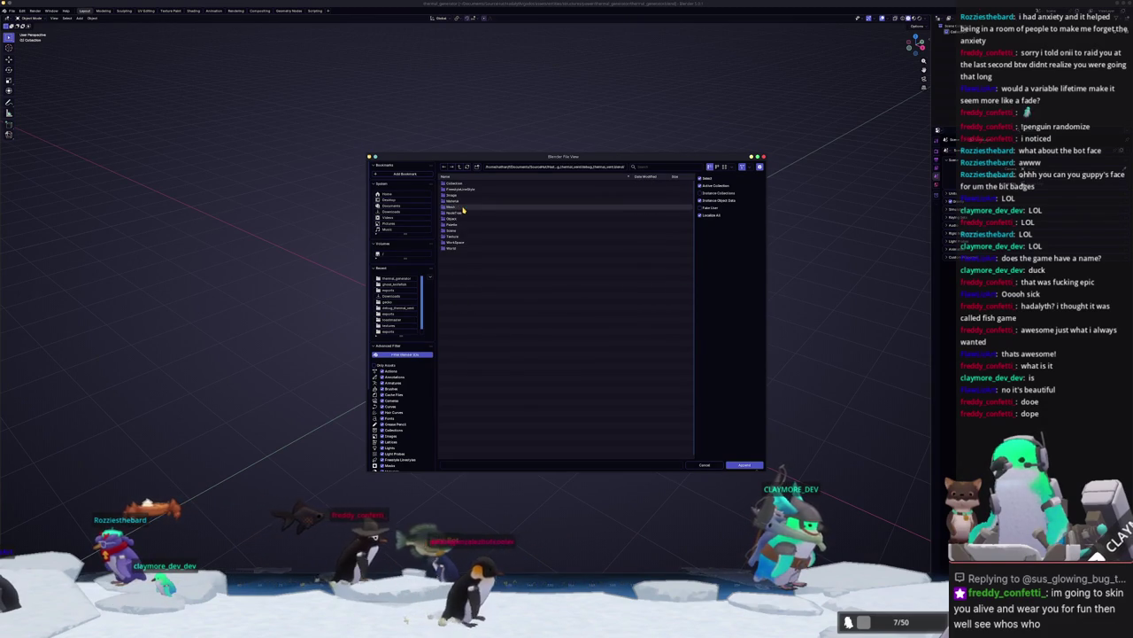
{"action": "double_click", "coordinate": [460, 219]}
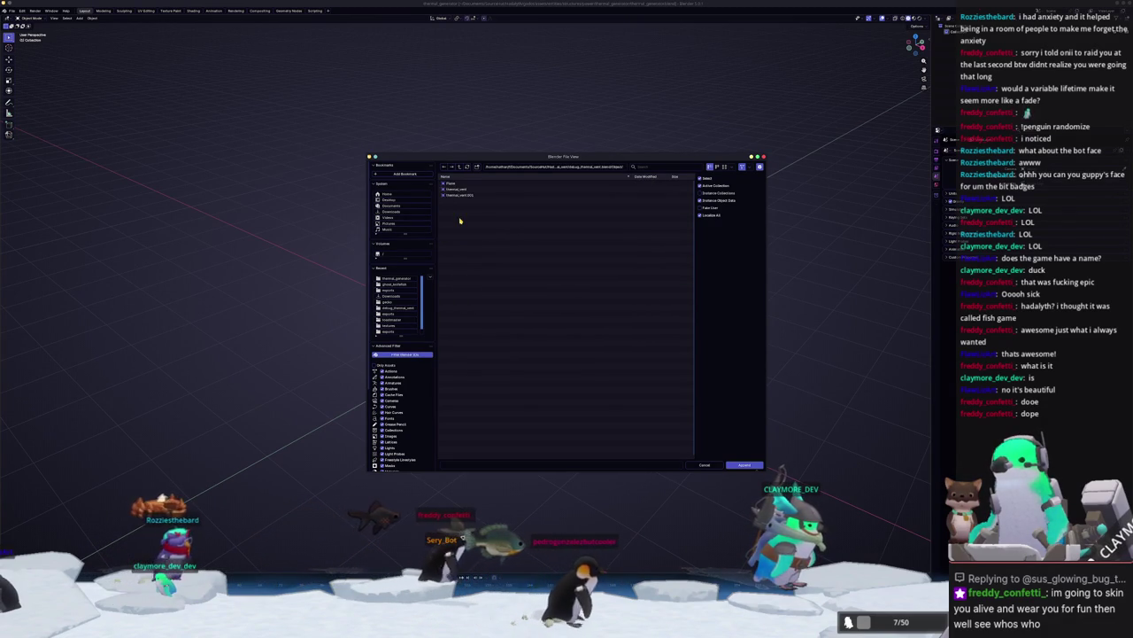
{"action": "double_click", "coordinate": [461, 197]}
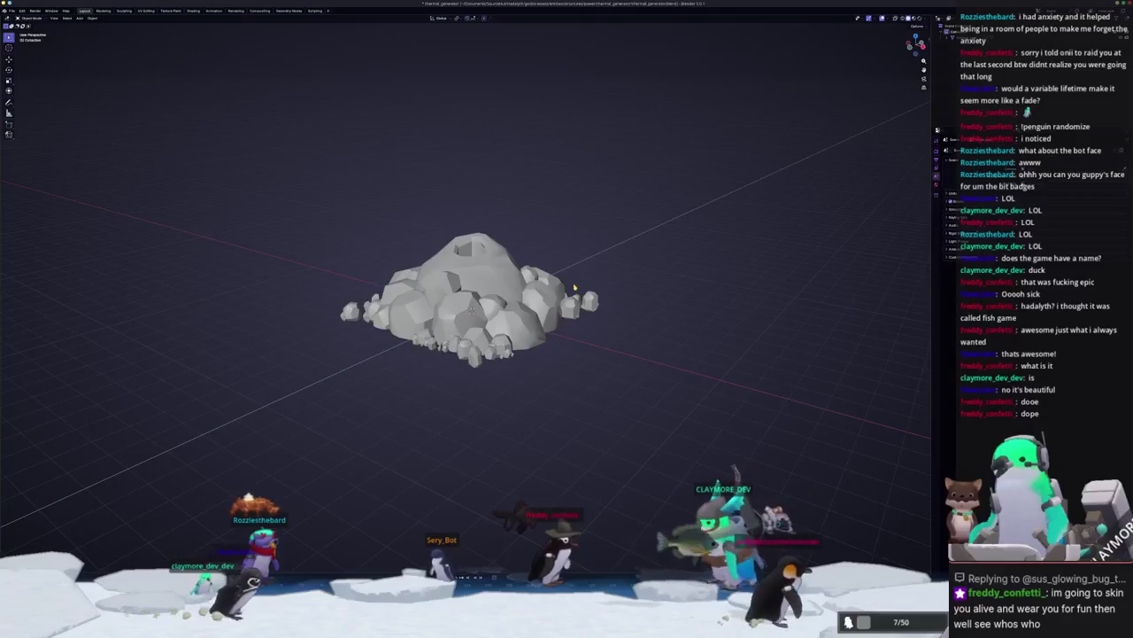
Step: Zoom and orbit the viewport down to a lower angle on the rock pile
{"action": "scroll", "coordinate": [574, 287], "scroll_direction": "up", "scroll_amount": 3}
{"action": "key", "text": "shift+a"}
{"action": "key", "text": "Escape"}
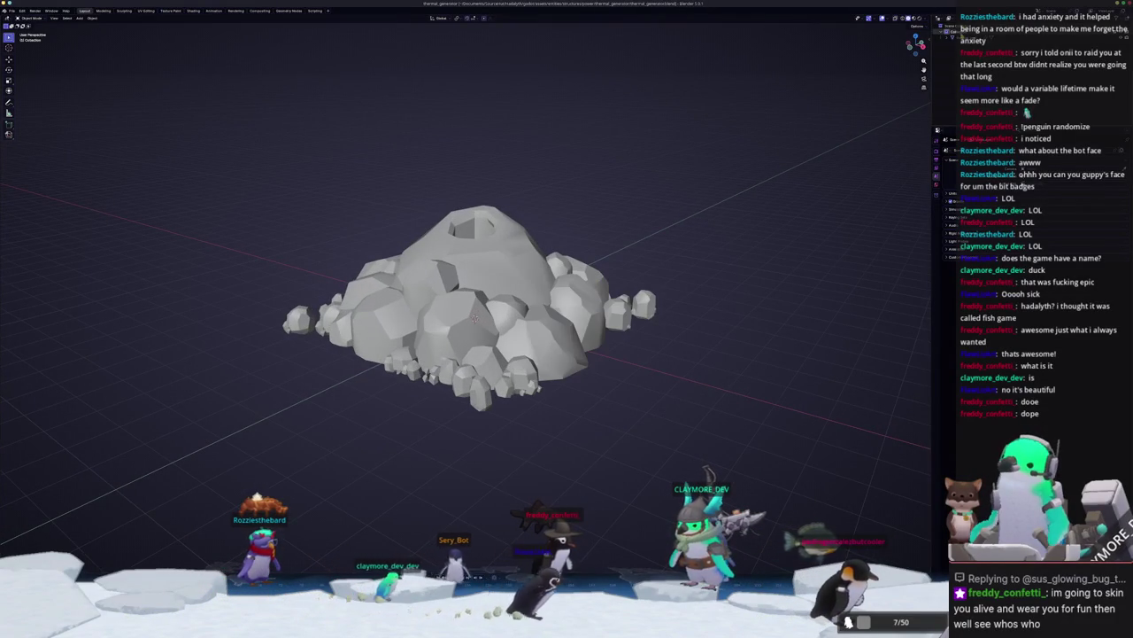
{"action": "left_click", "coordinate": [925, 19]}
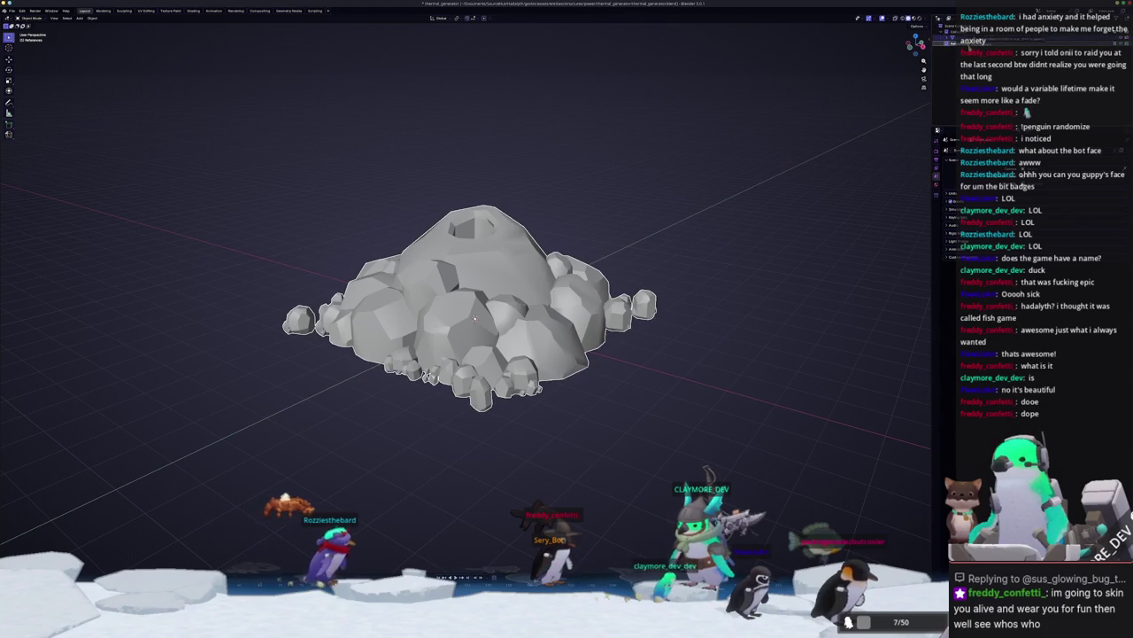
{"action": "scroll", "coordinate": [722, 167], "scroll_direction": "down", "scroll_amount": 2}
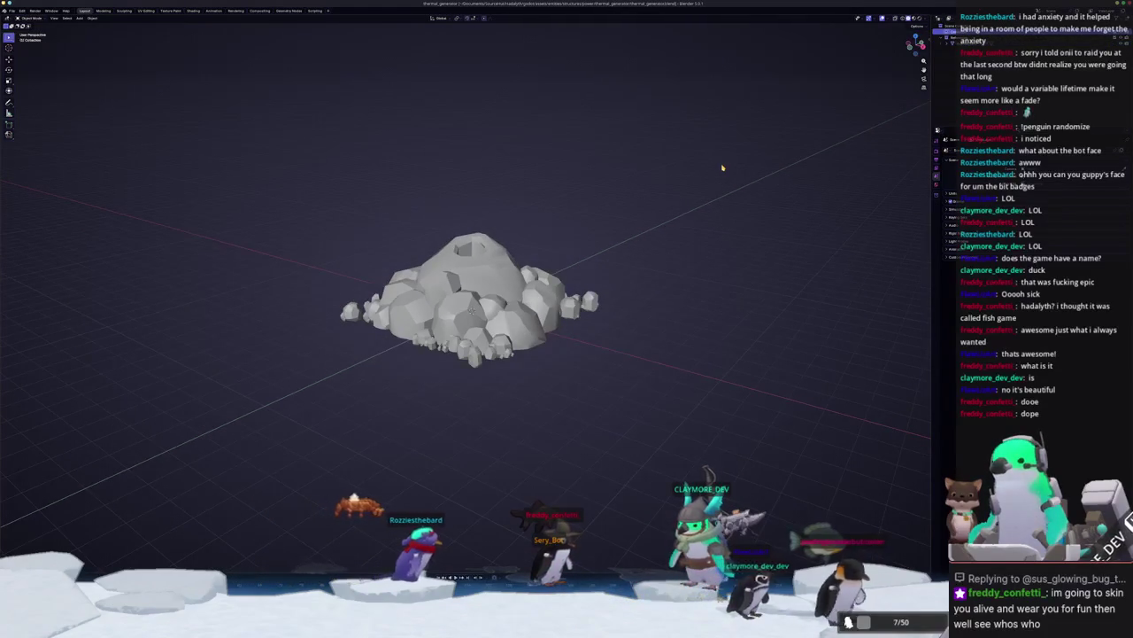
{"action": "middle_click_drag", "start_coordinate": [602, 307], "coordinate": [624, 291]}
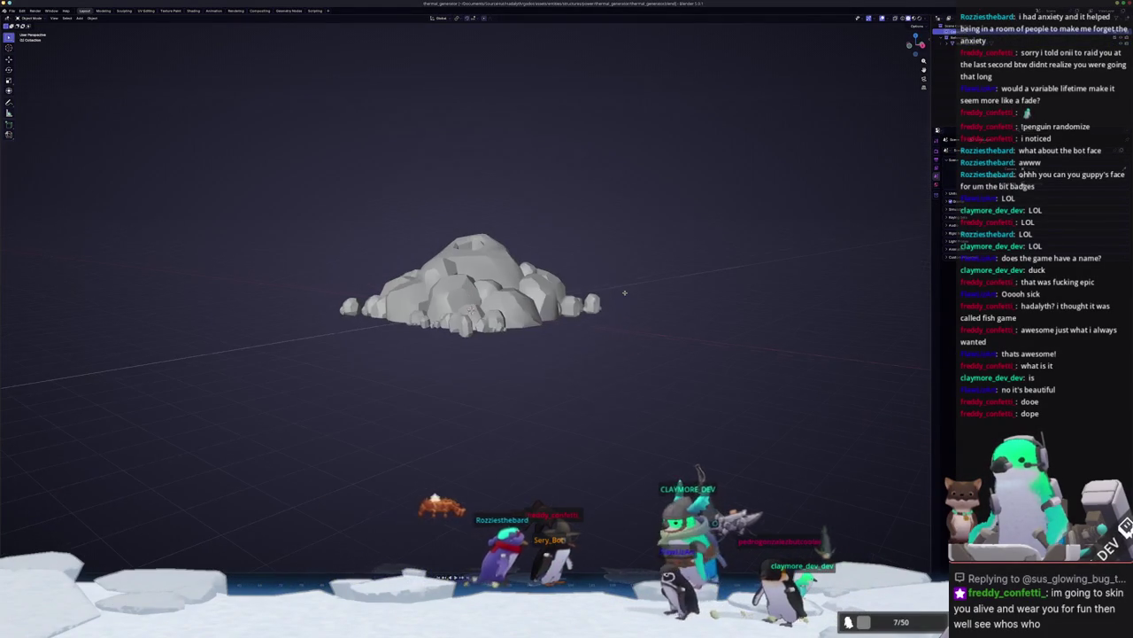
Step: Add a cylinder, move it up along Z and scale it wider and flatter
{"action": "key", "text": "shift+a"}
{"action": "left_click", "coordinate": [647, 330]}
{"action": "key", "text": "g"}
{"action": "key", "text": "z"}
{"action": "middle_click_drag", "start_coordinate": [617, 253], "coordinate": [615, 210]}
{"action": "key", "text": "s"}
{"action": "key", "text": "shift+z"}
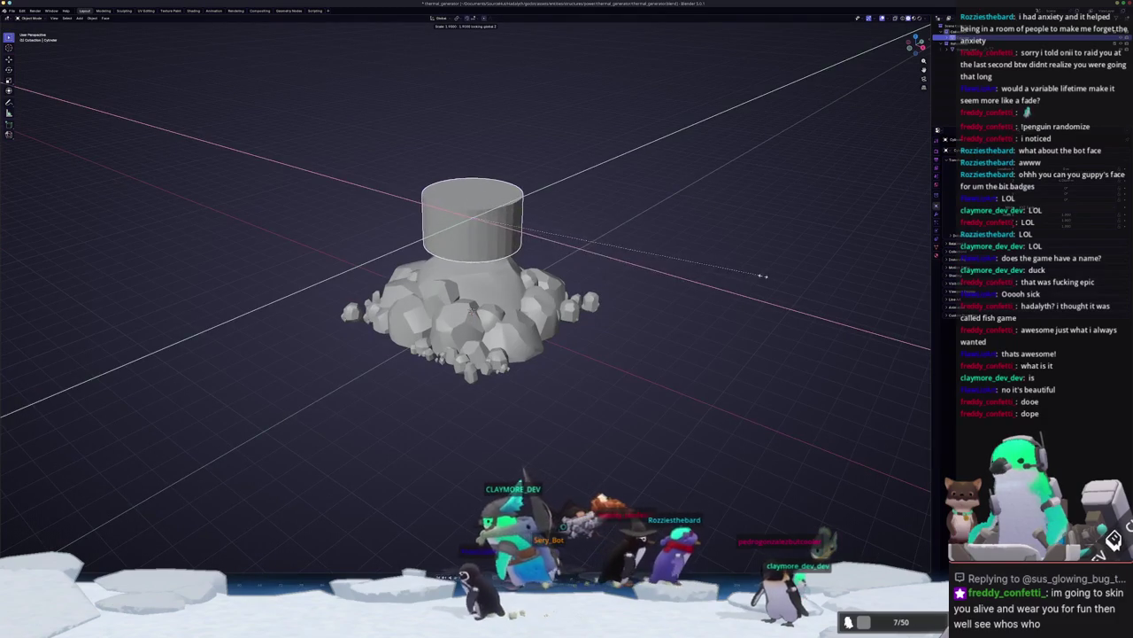
{"action": "left_click", "coordinate": [714, 274]}
Step: Orbit and zoom to check the cylinder embedded in the top of the rock pile
{"action": "mouse_move", "coordinate": [714, 273]}
{"action": "middle_mouse_down"}
{"action": "mouse_move", "coordinate": [638, 261]}
{"action": "mouse_move", "coordinate": [615, 276]}
{"action": "mouse_move", "coordinate": [615, 245]}
{"action": "mouse_move", "coordinate": [614, 276]}
{"action": "middle_mouse_up"}
{"action": "scroll", "coordinate": [643, 261], "scroll_direction": "down", "scroll_amount": 2}
{"action": "scroll", "coordinate": [622, 263], "scroll_direction": "down", "scroll_amount": 2}
{"action": "scroll", "coordinate": [628, 263], "scroll_direction": "down", "scroll_amount": 2}
{"action": "scroll", "coordinate": [622, 256], "scroll_direction": "up", "scroll_amount": 4}
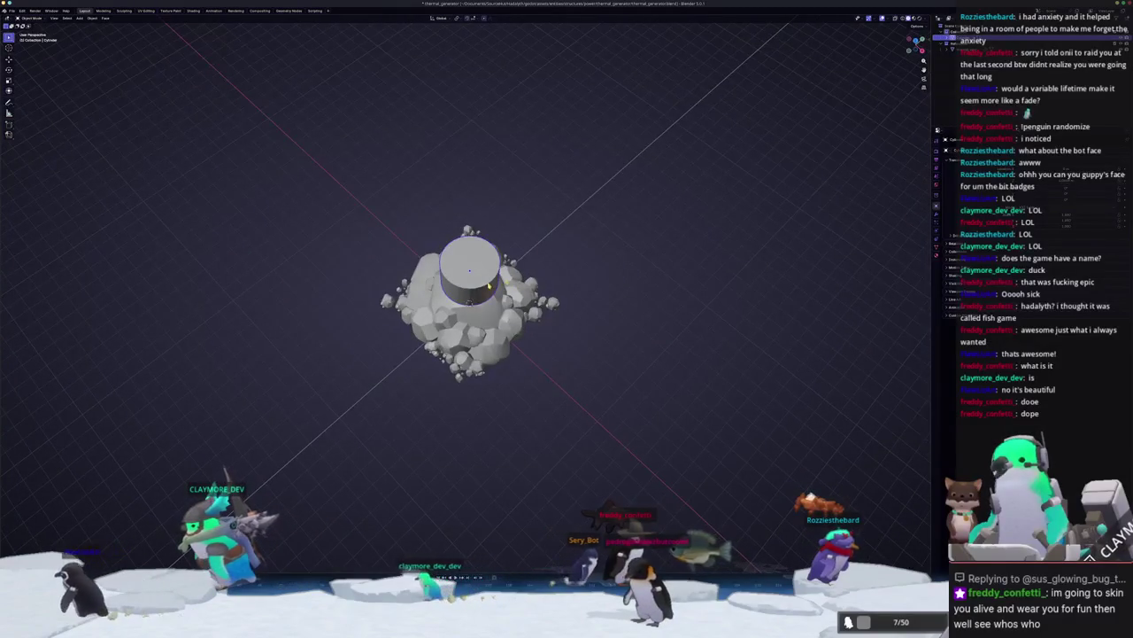
{"action": "scroll", "coordinate": [583, 265], "scroll_direction": "up", "scroll_amount": 2}
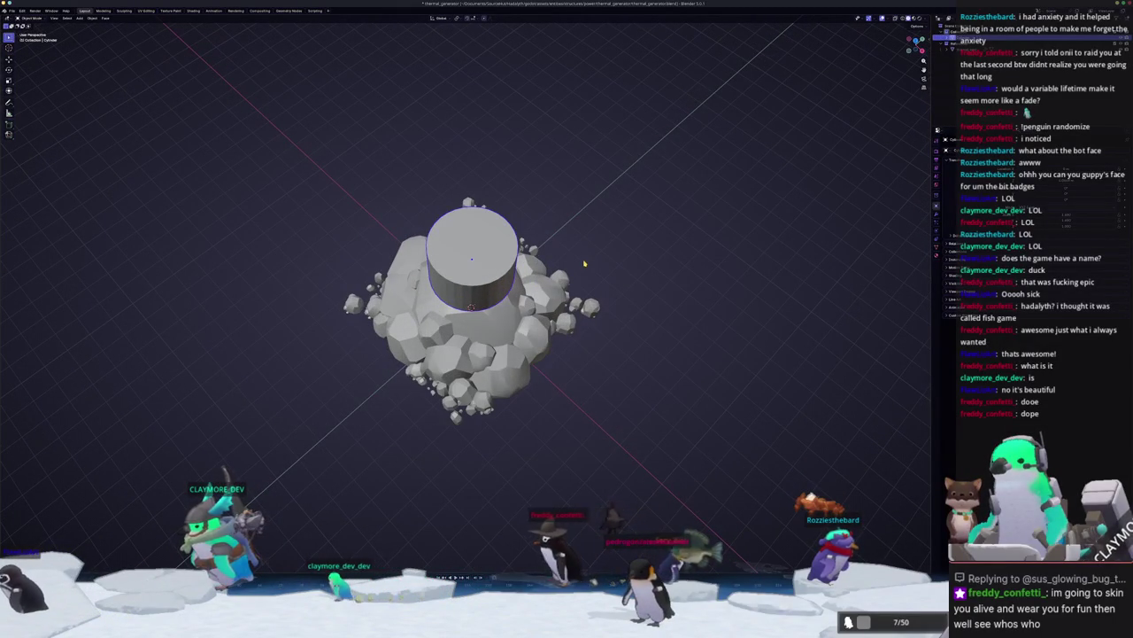
{"action": "left_click", "coordinate": [11, 11]}
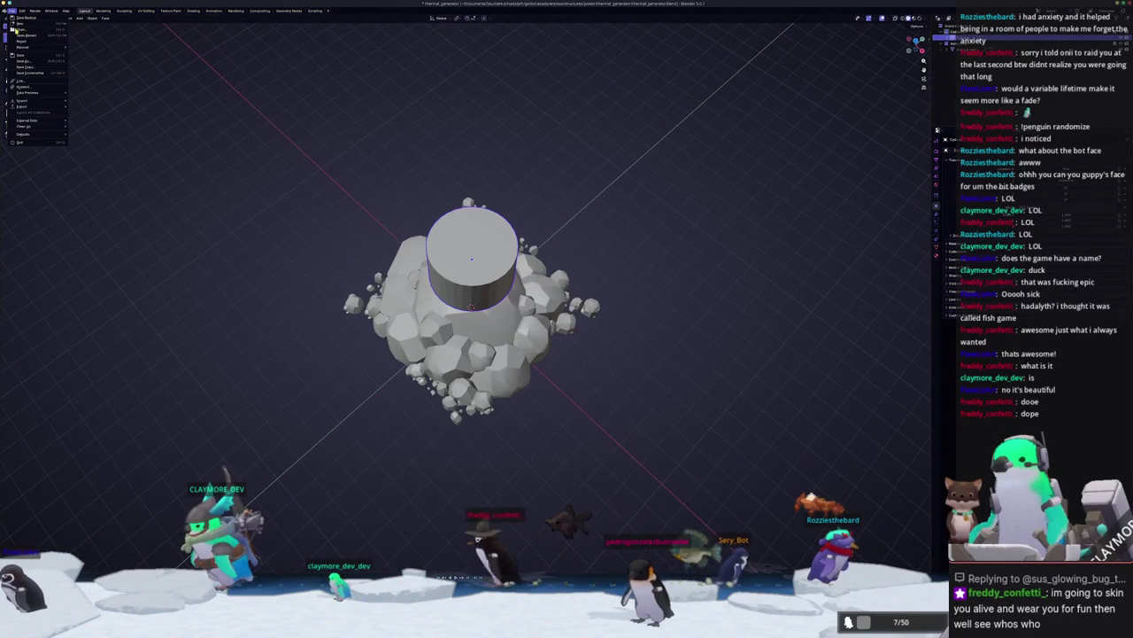
Step: Append the filter object from the model assets subfolder and place it beside the rock pile
{"action": "left_click", "coordinate": [30, 87]}
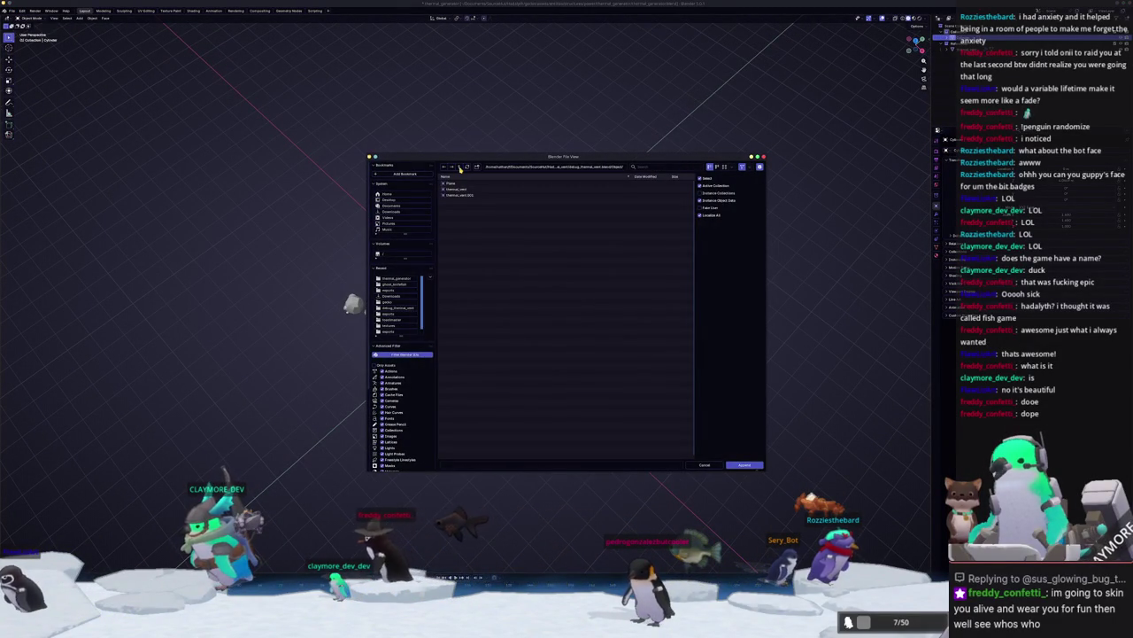
{"action": "left_click", "coordinate": [459, 168]}
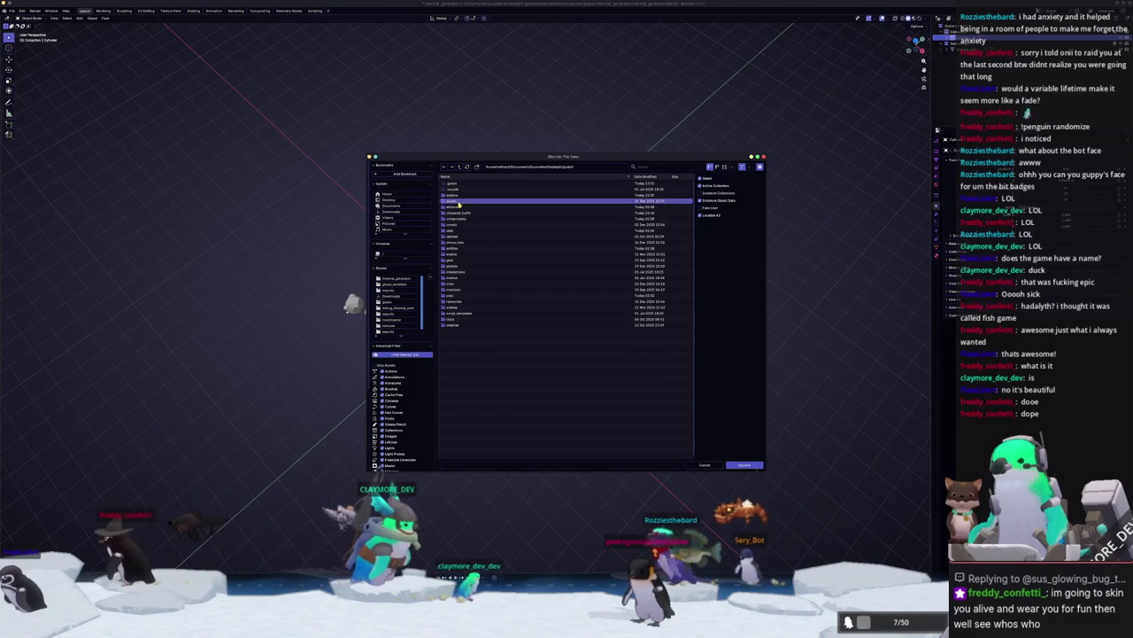
{"action": "double_click", "coordinate": [457, 207]}
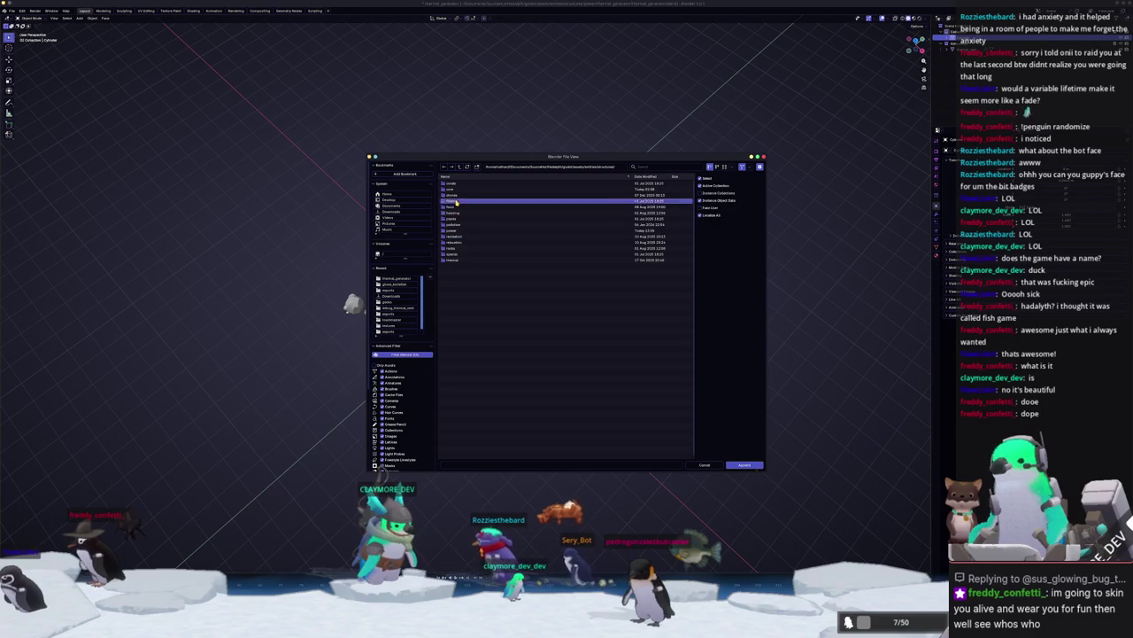
{"action": "double_click", "coordinate": [453, 201]}
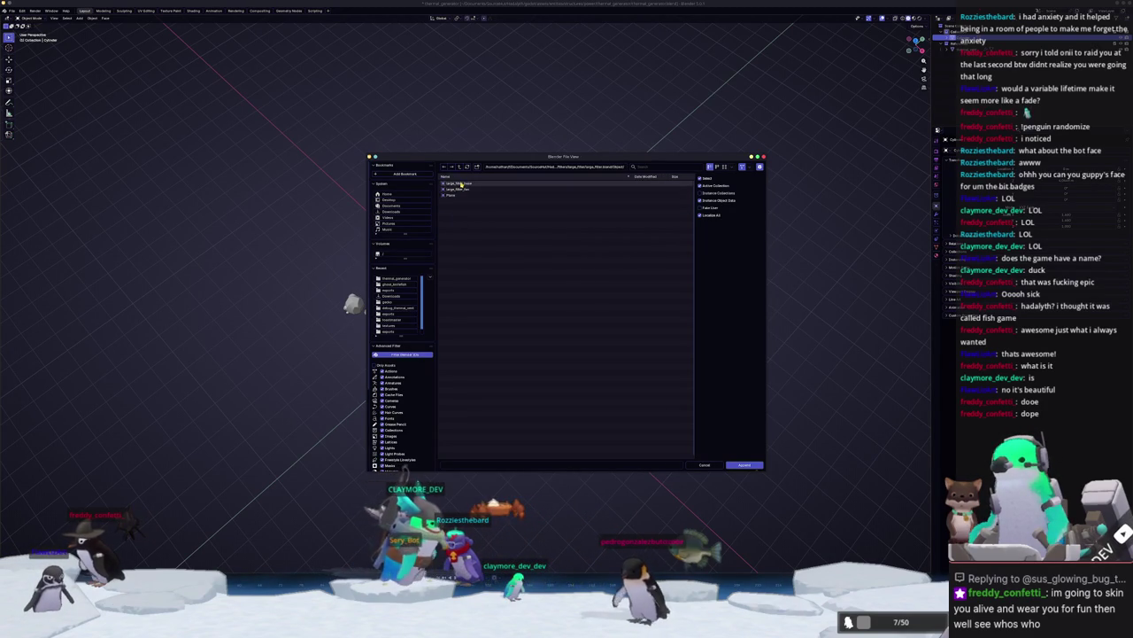
{"action": "double_click", "coordinate": [471, 190]}
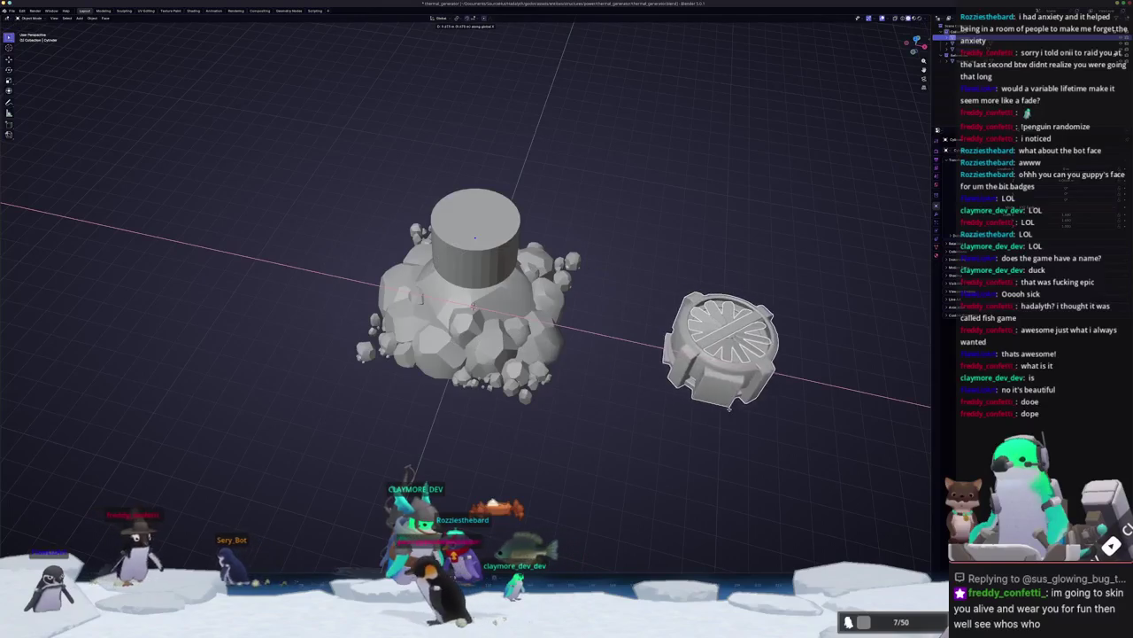
{"action": "left_click", "coordinate": [631, 394]}
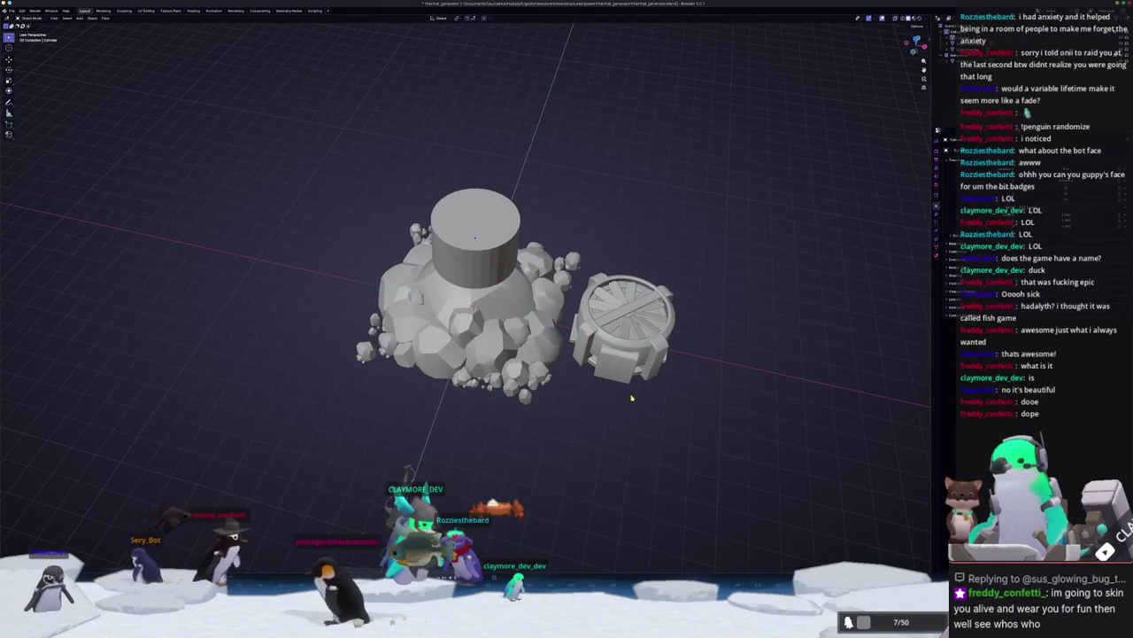
Step: Raise the filter 3 m along Z and widen the cylinder to match it
{"action": "key", "text": "alt+g"}
{"action": "type", "text": "gz3"}
{"action": "key", "text": "Return"}
{"action": "middle_click_drag", "start_coordinate": [617, 339], "coordinate": [498, 253]}
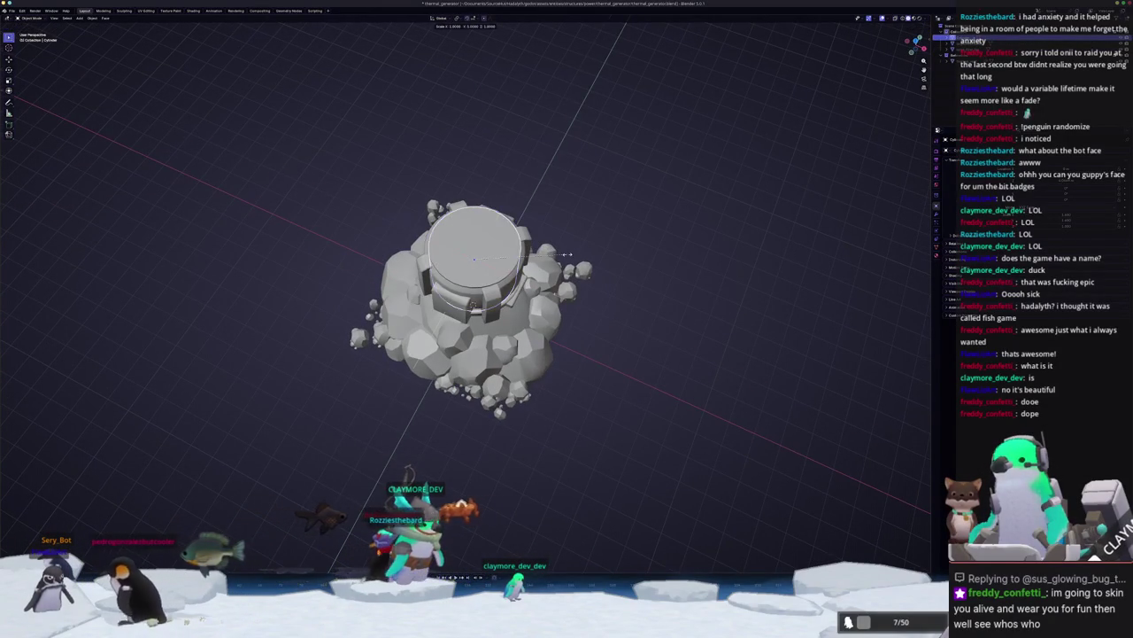
{"action": "key", "text": "shift+z"}
{"action": "left_click", "coordinate": [588, 253]}
{"action": "middle_click_drag", "start_coordinate": [589, 253], "coordinate": [492, 228]}
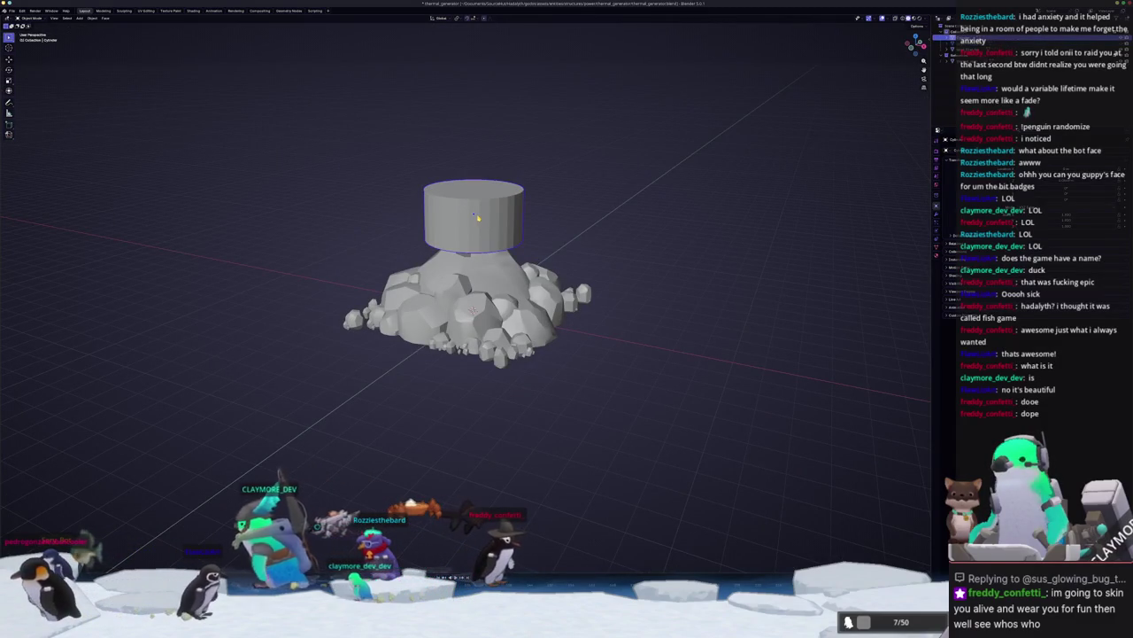
Step: Select the filter reference model and remove it from the scene
{"action": "left_click", "coordinate": [491, 228]}
{"action": "key", "text": "h"}
{"action": "mouse_move", "coordinate": [473, 210]}
{"action": "middle_mouse_down"}
{"action": "mouse_move", "coordinate": [597, 218]}
{"action": "mouse_move", "coordinate": [596, 231]}
{"action": "middle_mouse_up"}
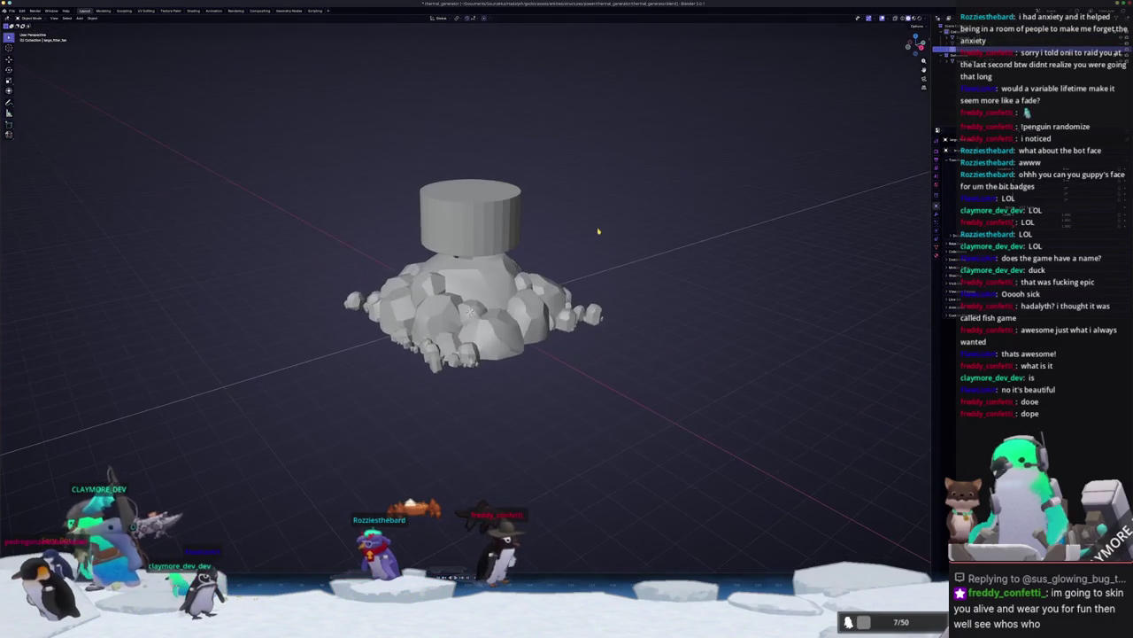
Step: Add a cube, flatten it vertically in front view, and apply its scale
{"action": "key", "text": "shift+a"}
{"action": "left_click", "coordinate": [622, 235]}
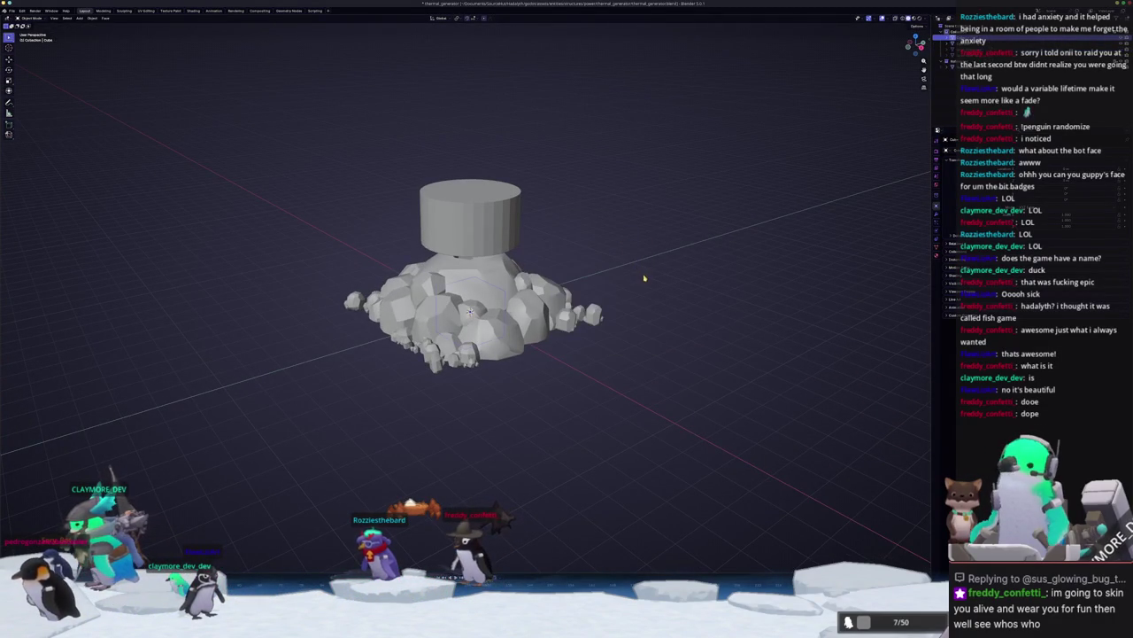
{"action": "key", "text": "KP_1"}
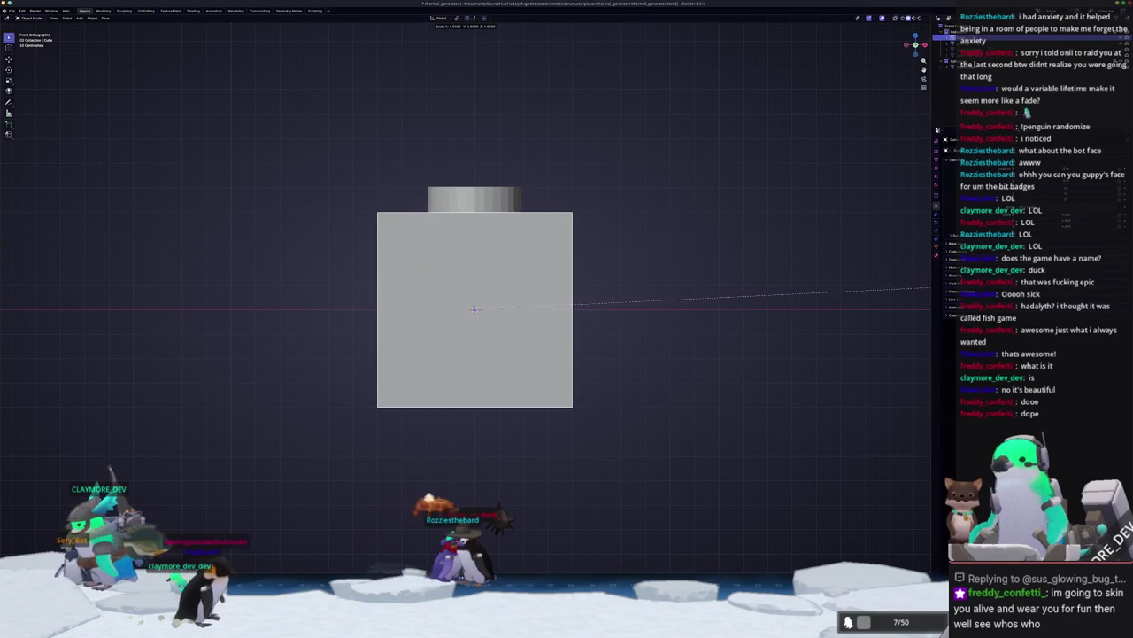
{"action": "key", "text": "s"}
{"action": "key", "text": "z"}
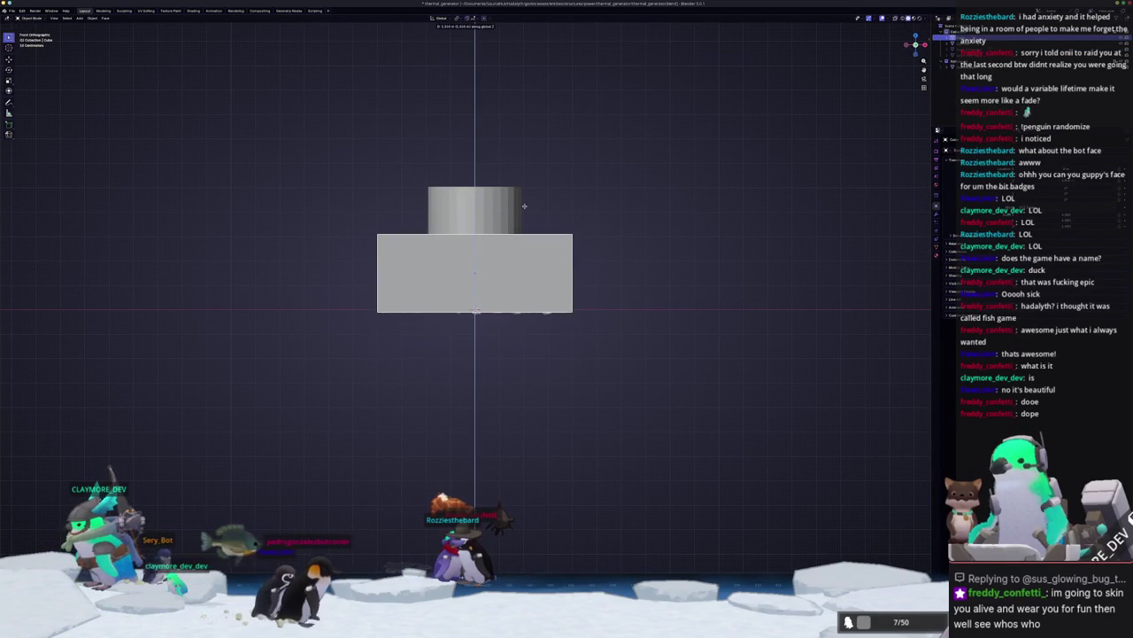
{"action": "key", "text": "ctrl+a"}
{"action": "left_click", "coordinate": [548, 228]}
Step: Connect the box top to the cylinder's base and delete the box's bottom faces
{"action": "key", "text": "Tab"}
{"action": "middle_click_drag", "start_coordinate": [549, 227], "coordinate": [505, 292]}
{"action": "key", "text": "F3"}
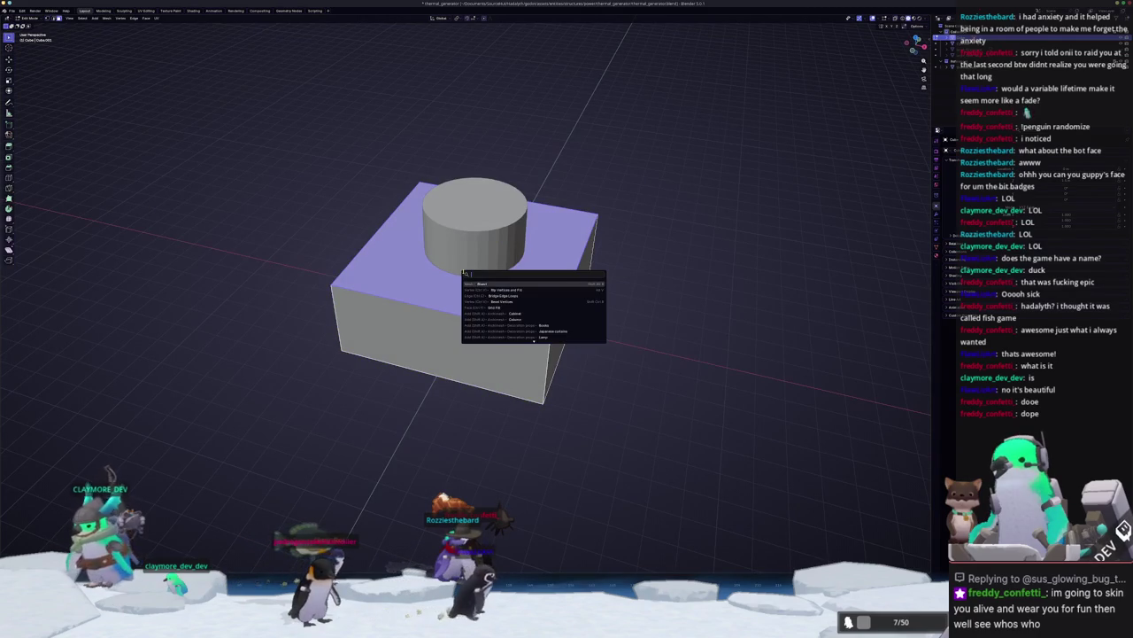
{"action": "left_click", "coordinate": [505, 295]}
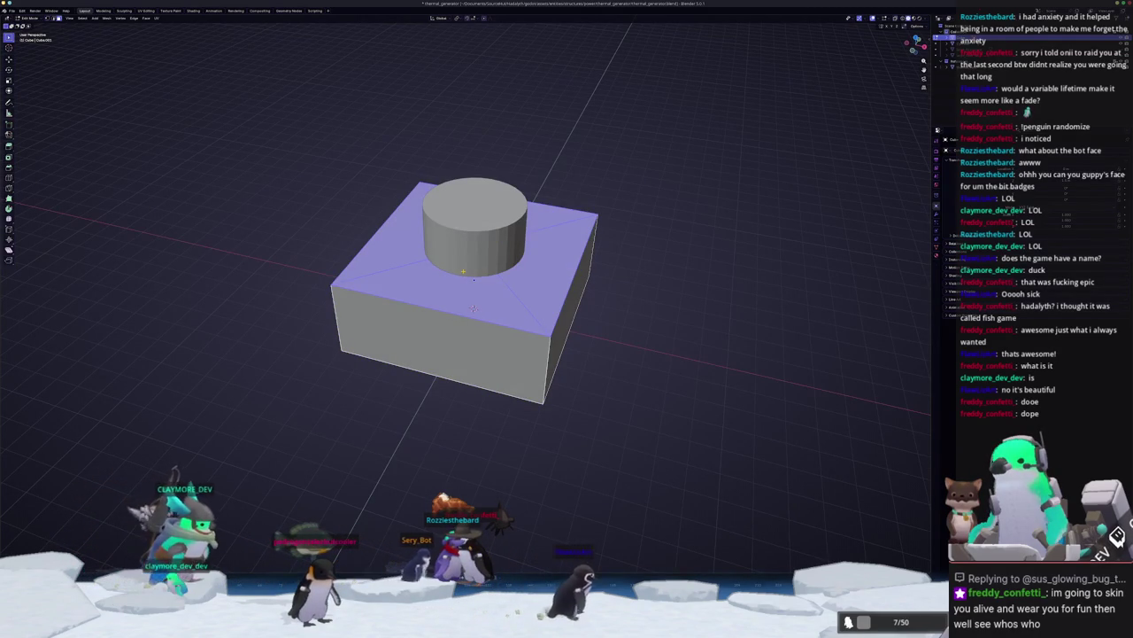
{"action": "mouse_move", "coordinate": [681, 322]}
{"action": "middle_mouse_down"}
{"action": "mouse_move", "coordinate": [457, 309]}
{"action": "mouse_move", "coordinate": [471, 305]}
{"action": "middle_mouse_up"}
{"action": "left_click", "coordinate": [485, 315]}
{"action": "key", "text": "x"}
{"action": "left_click", "coordinate": [479, 326]}
{"action": "right_click", "coordinate": [536, 390]}
{"action": "key", "text": "Tab"}
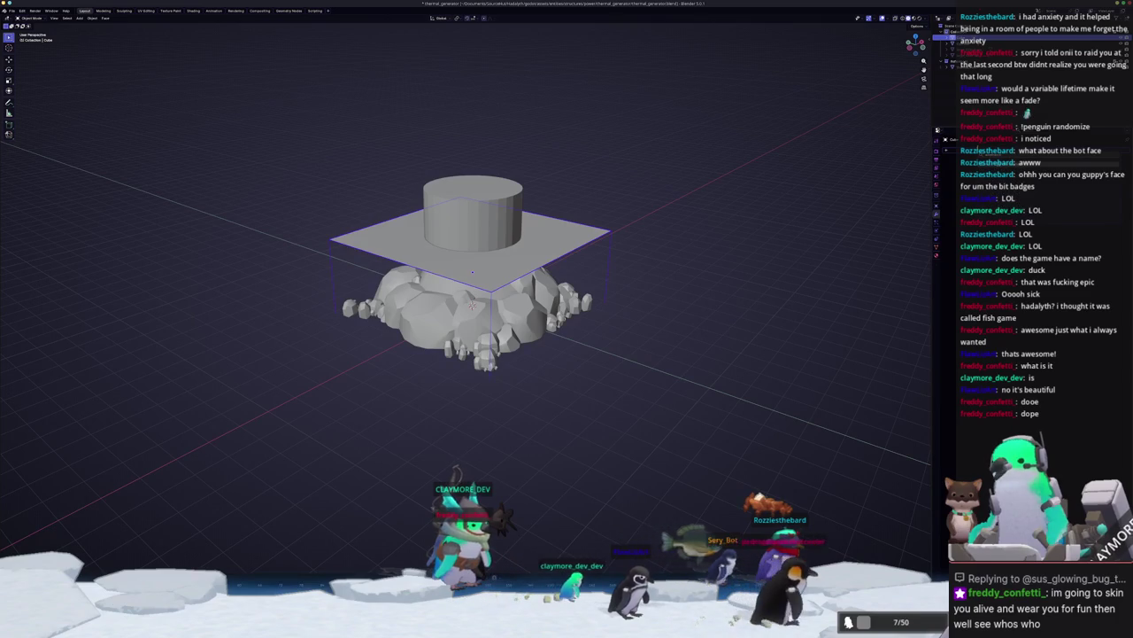
Step: Reselect the flat box above the rocks and display it as an outline showing the rocks
{"action": "left_click", "coordinate": [1018, 190]}
{"action": "key", "text": "Tab"}
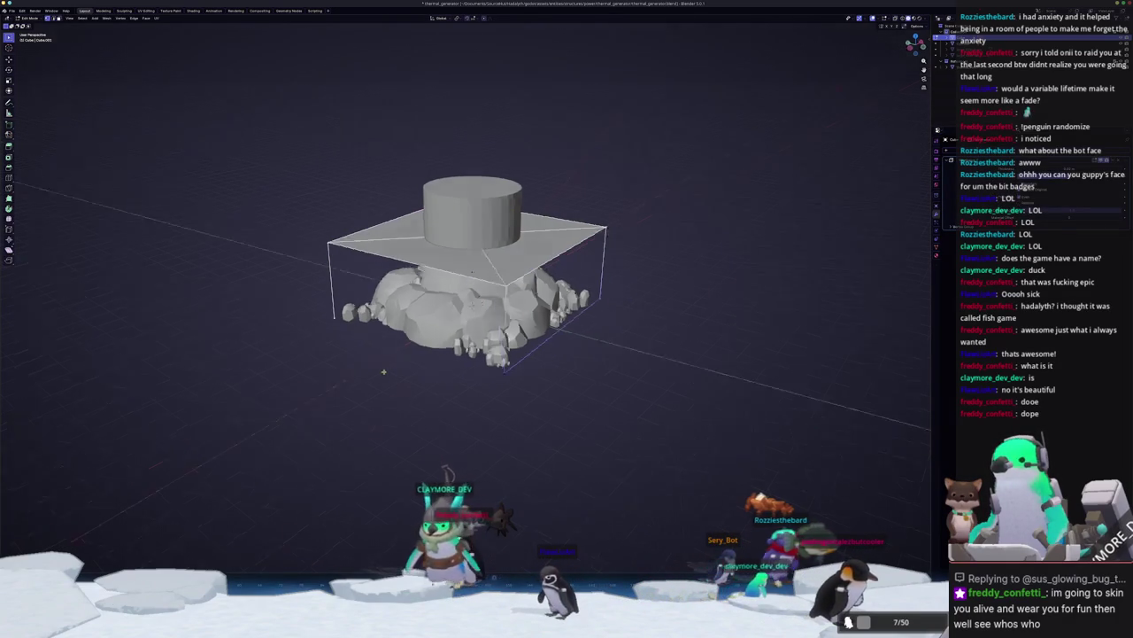
{"action": "middle_click_drag", "start_coordinate": [471, 304], "coordinate": [496, 302]}
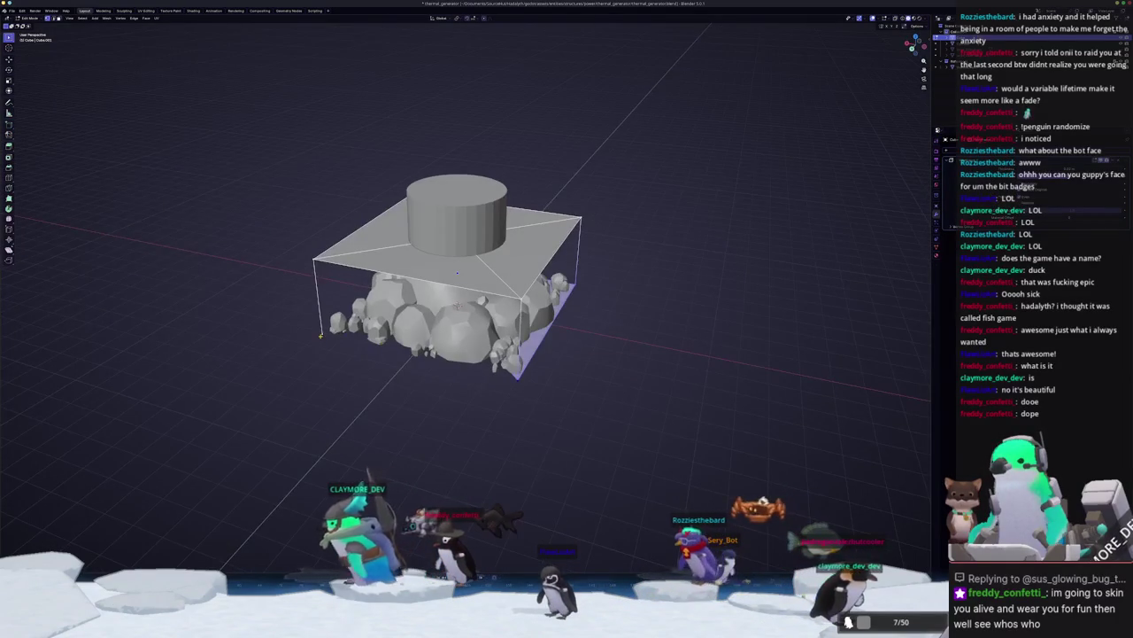
{"action": "middle_click_drag", "start_coordinate": [320, 335], "coordinate": [554, 346]}
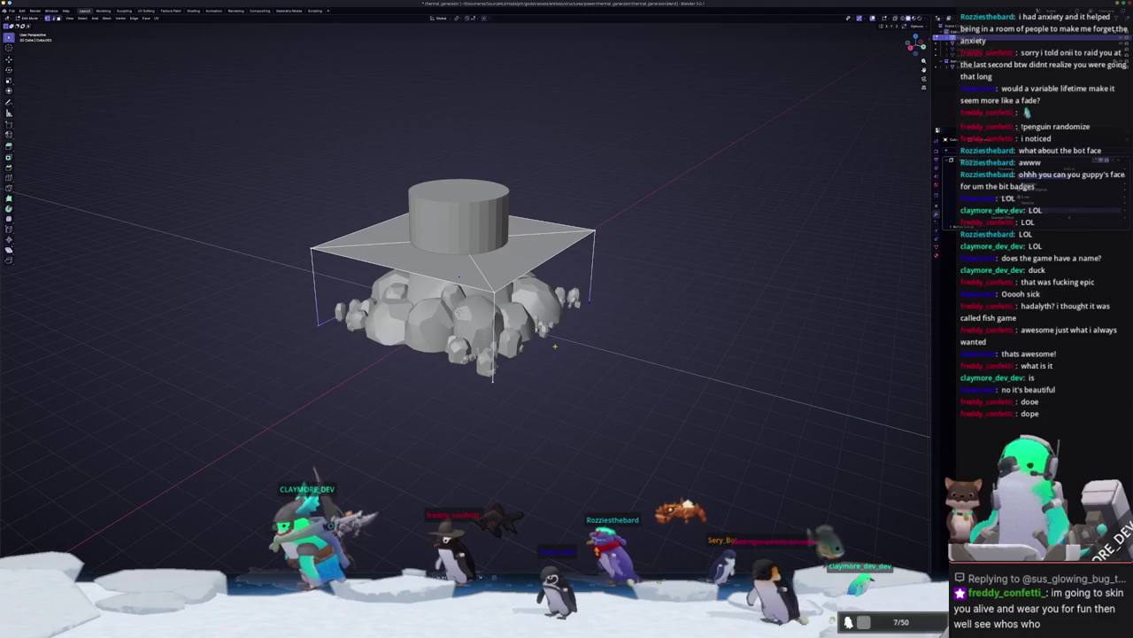
{"action": "key", "text": "ctrl+z"}
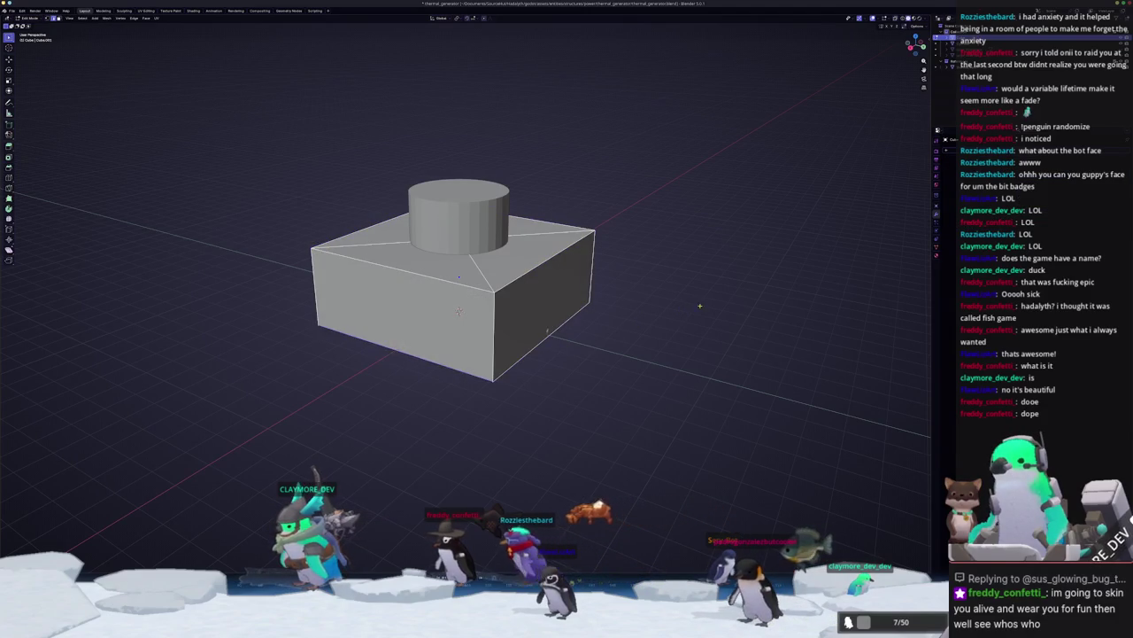
{"action": "key", "text": "ctrl+shift+z"}
{"action": "key", "text": "ctrl+z"}
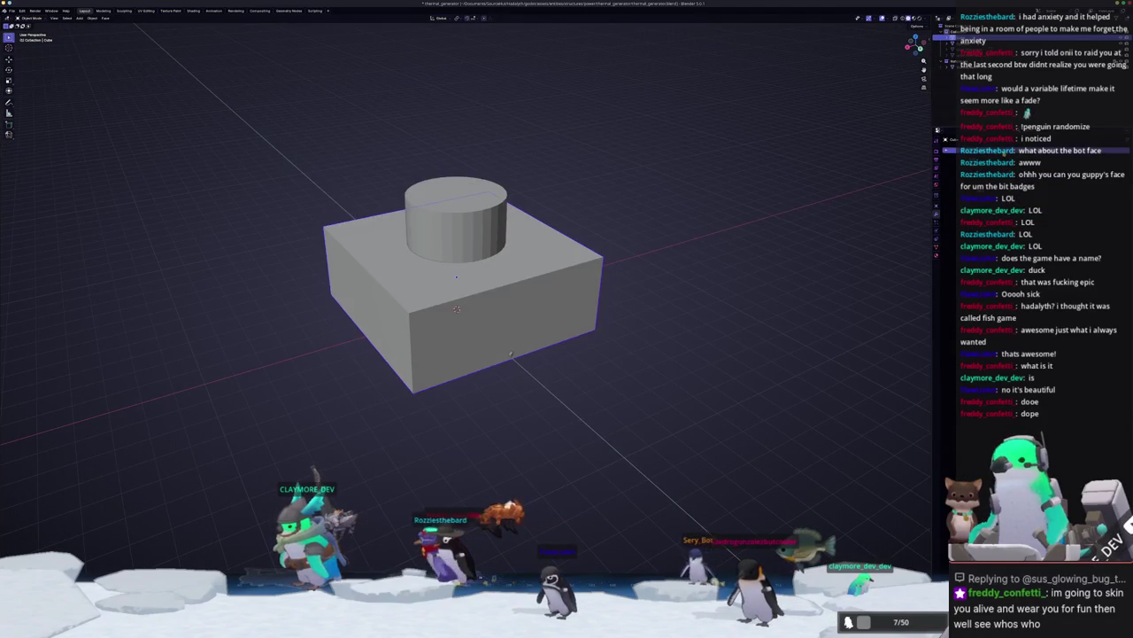
{"action": "key", "text": "ctrl+shift+z"}
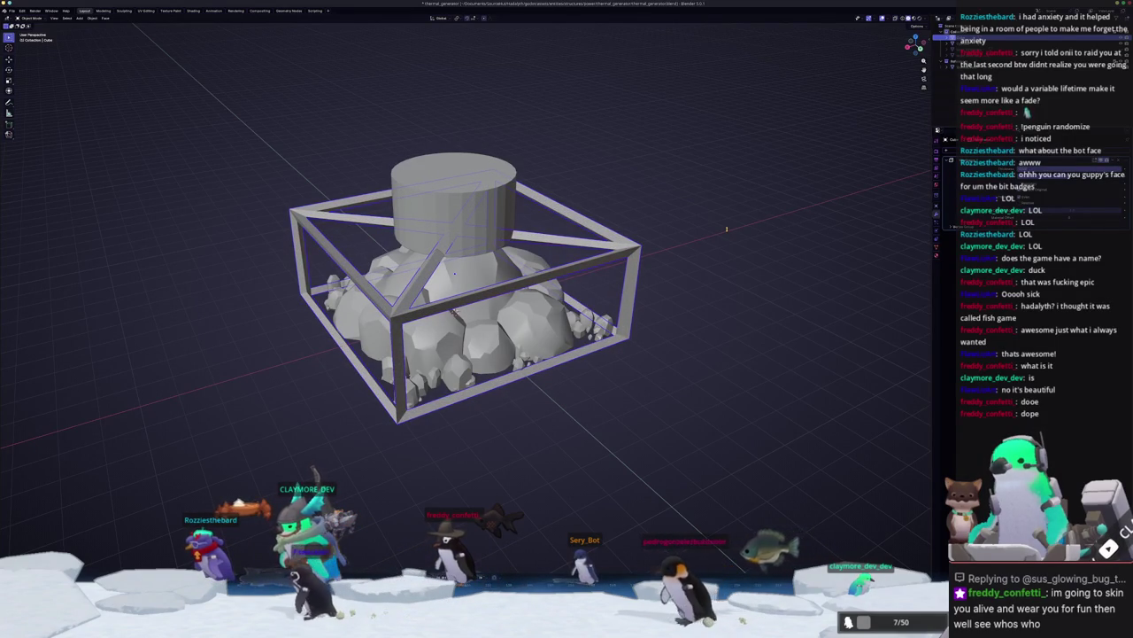
Step: Turn the thick-beam wireframe effect off and back on, then check the beam cage
{"action": "key", "text": "ctrl+z"}
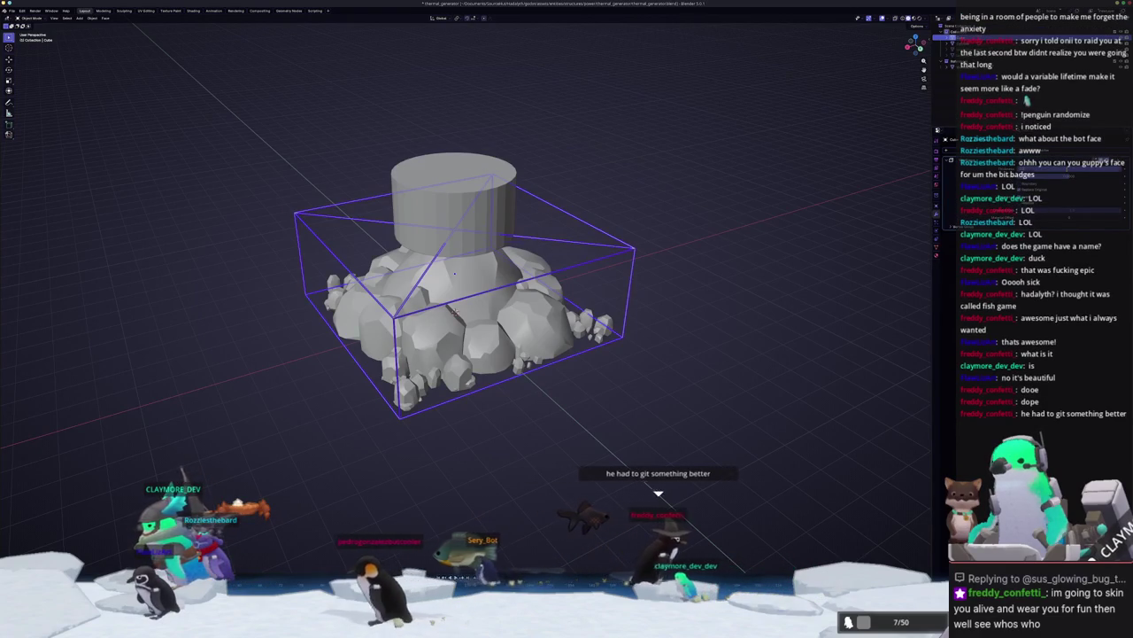
{"action": "key", "text": "ctrl+shift+z"}
{"action": "key", "text": "Tab"}
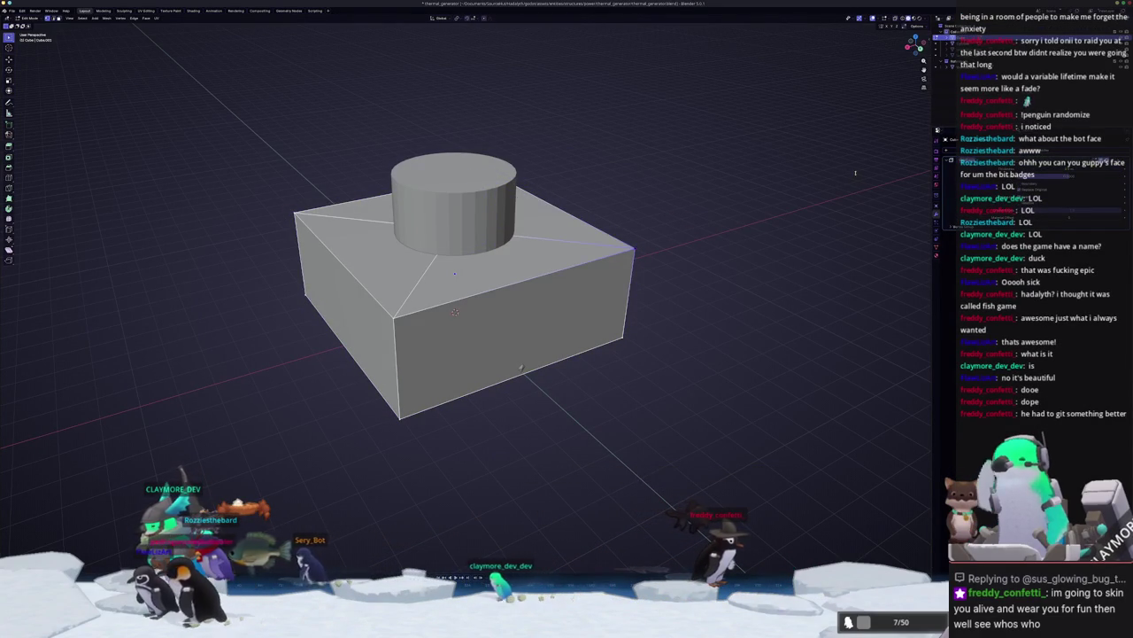
{"action": "key", "text": "Tab"}
{"action": "middle_click_drag", "start_coordinate": [521, 367], "coordinate": [554, 164]}
Step: Enable X-ray see-through, set the 3D cursor beside the cage, and select all box faces
{"action": "key", "text": "alt+z"}
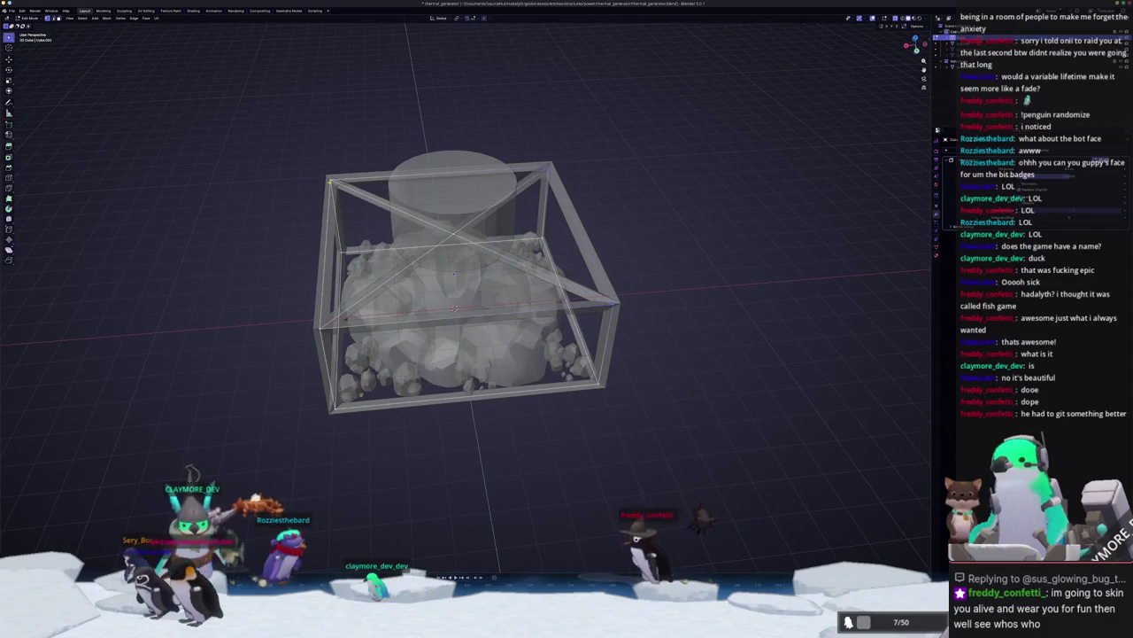
{"action": "middle_click_drag", "start_coordinate": [454, 283], "coordinate": [463, 268]}
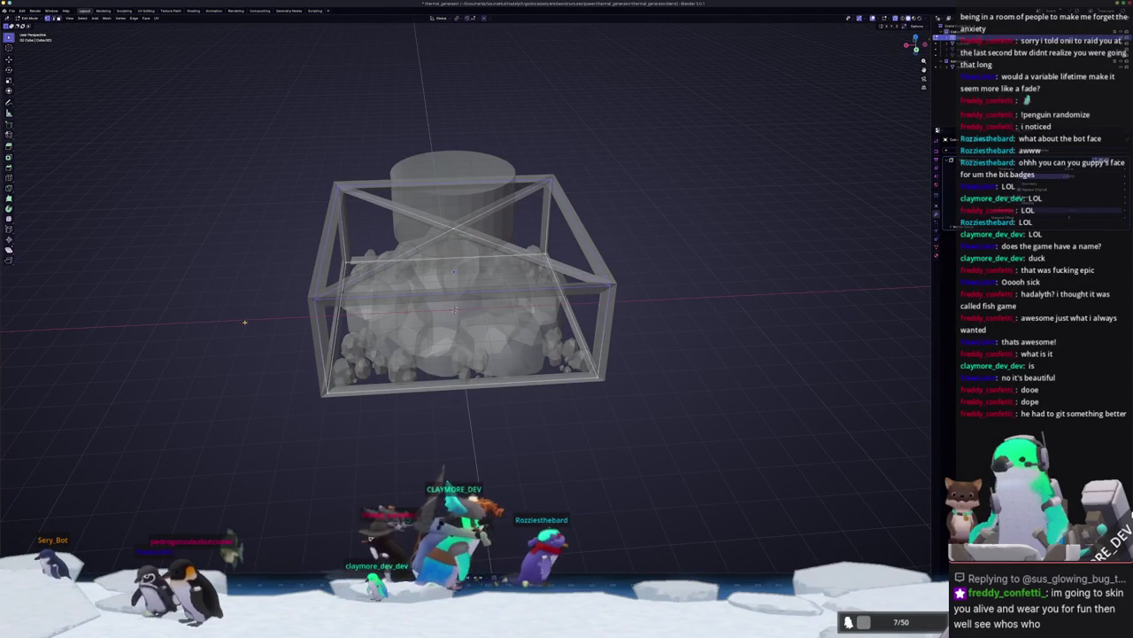
{"action": "right_click", "coordinate": [247, 319], "text": "shift"}
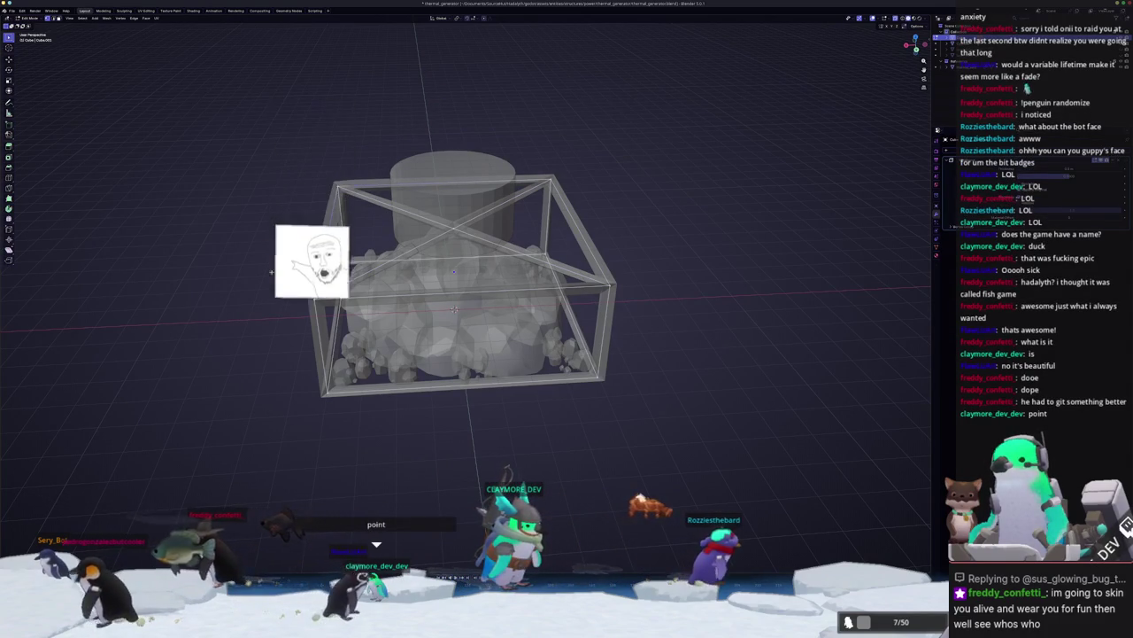
{"action": "key", "text": "a"}
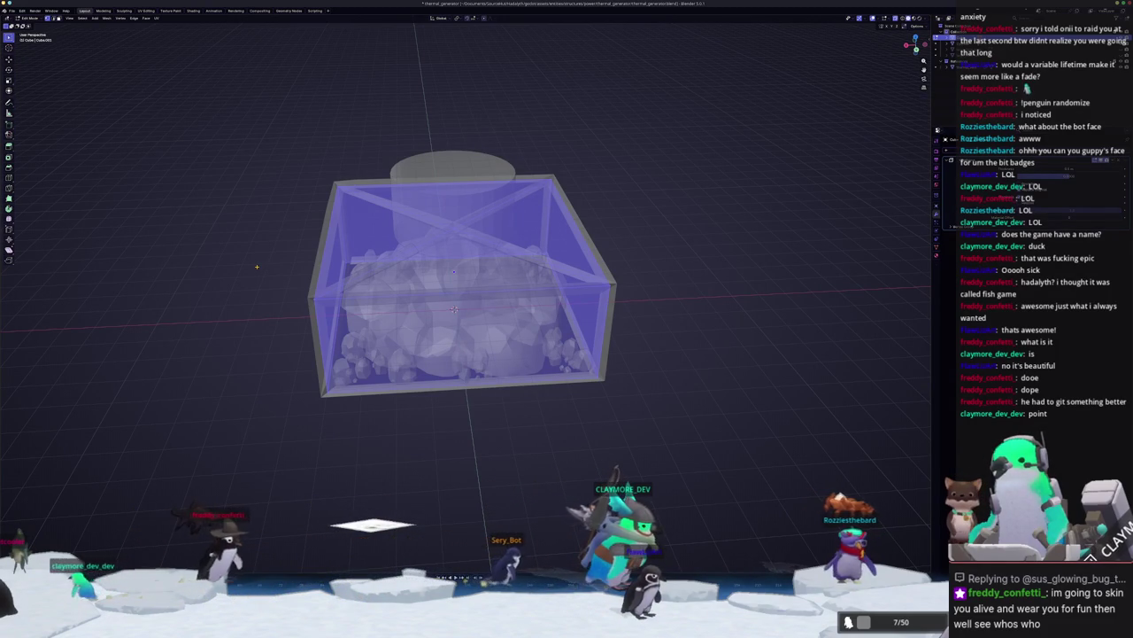
Step: Select a single corner vertex of the cage, dismissing the search and delete menus
{"action": "key", "text": "F3"}
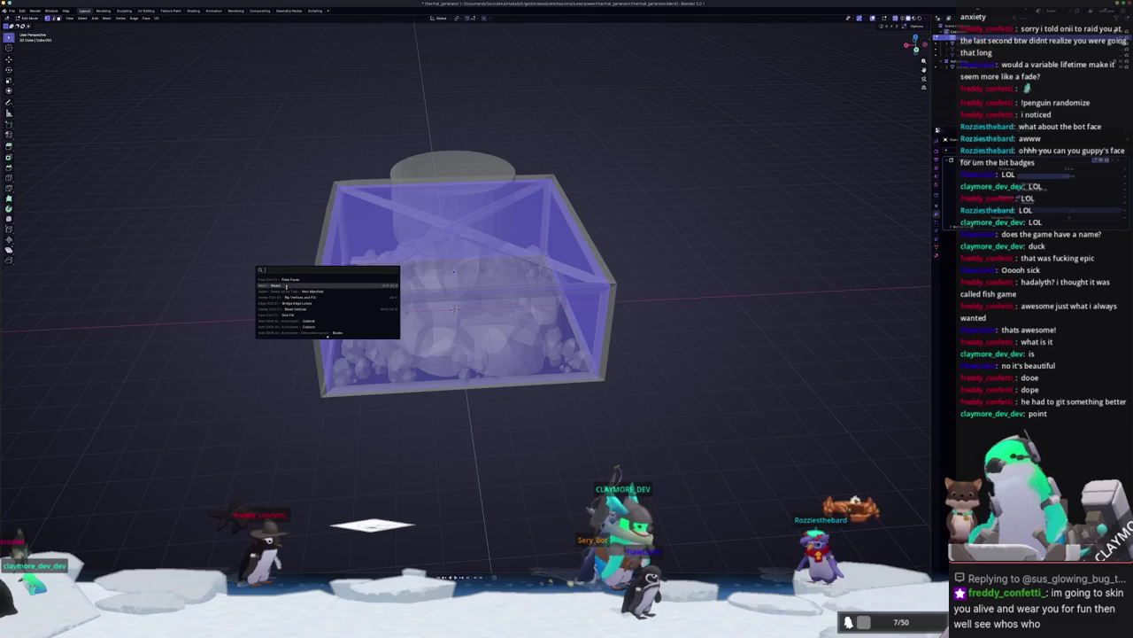
{"action": "key", "text": "Escape"}
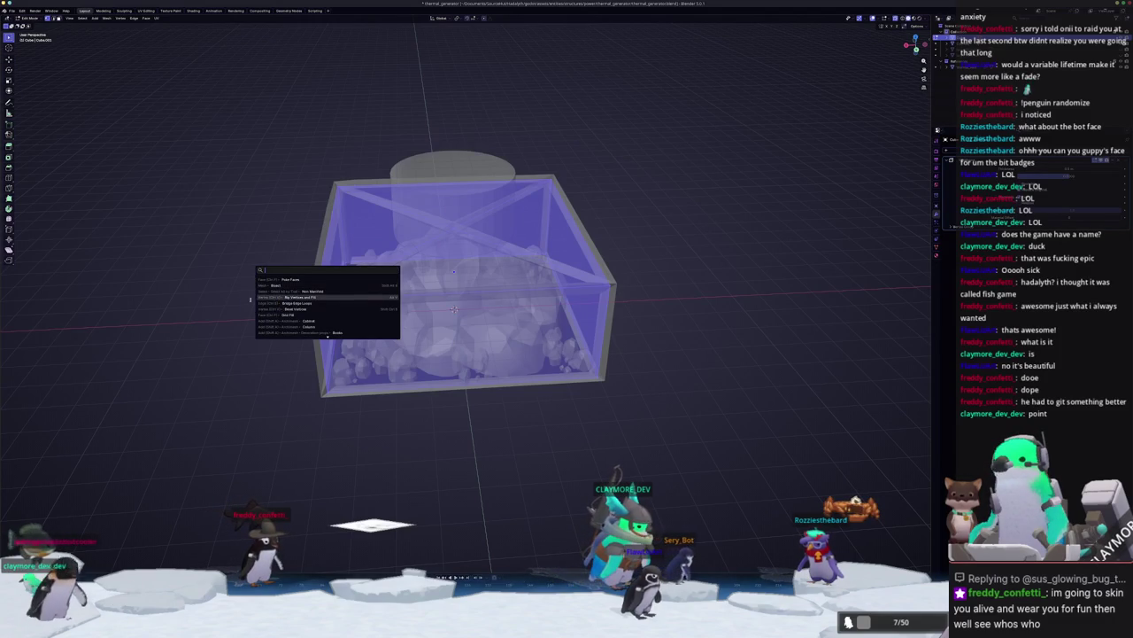
{"action": "key", "text": "Escape"}
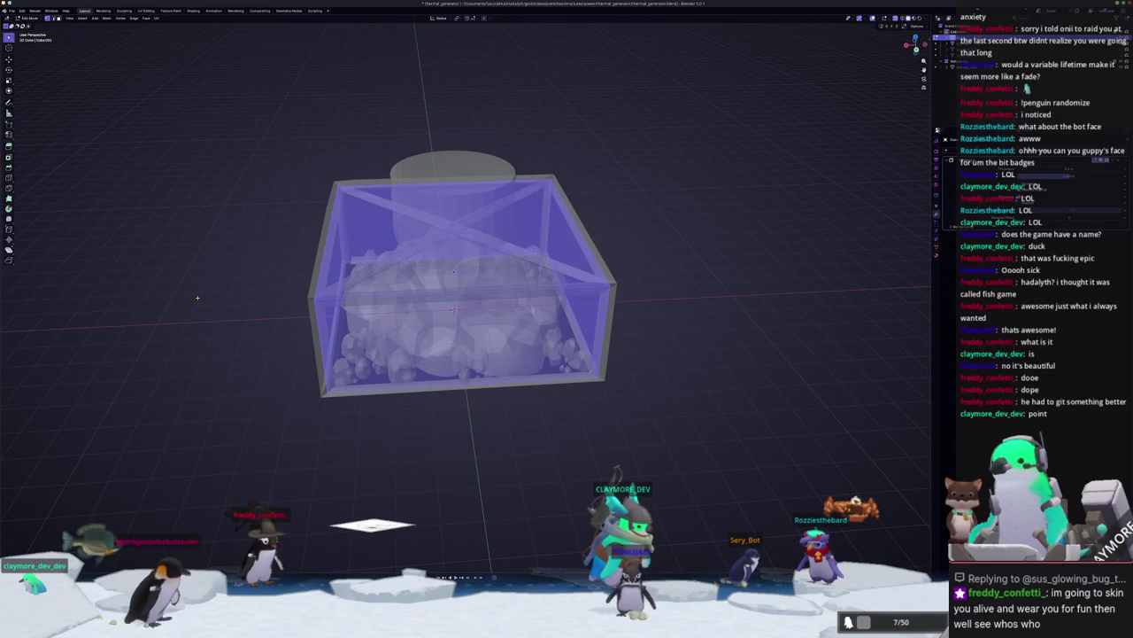
{"action": "key", "text": "F3"}
{"action": "key", "text": "Escape"}
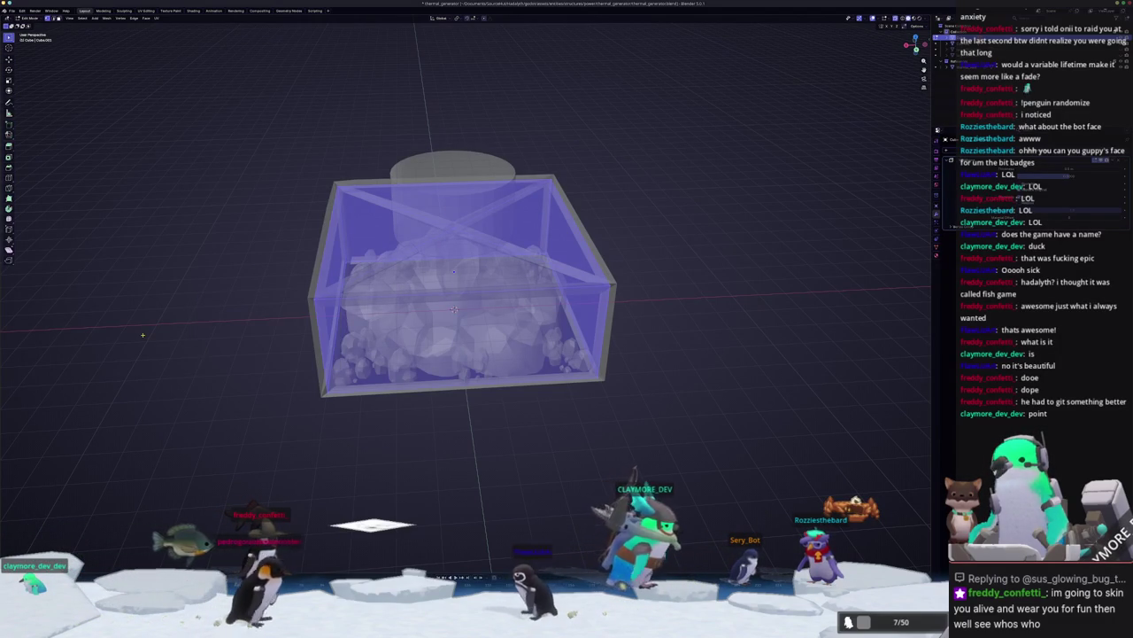
{"action": "left_click", "coordinate": [340, 183]}
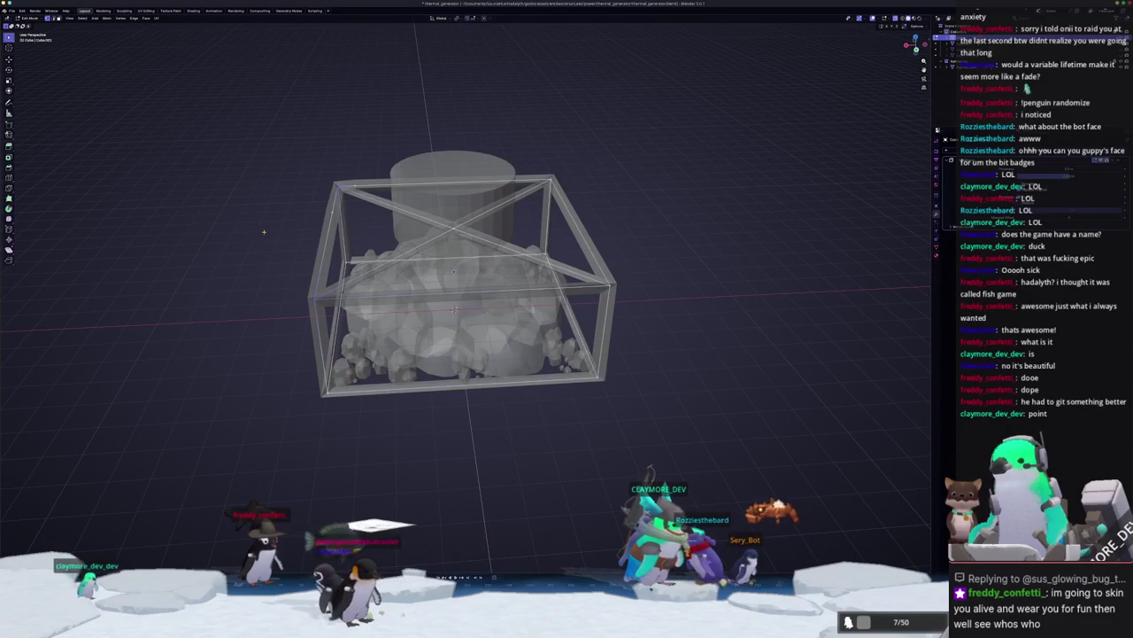
{"action": "key", "text": "x"}
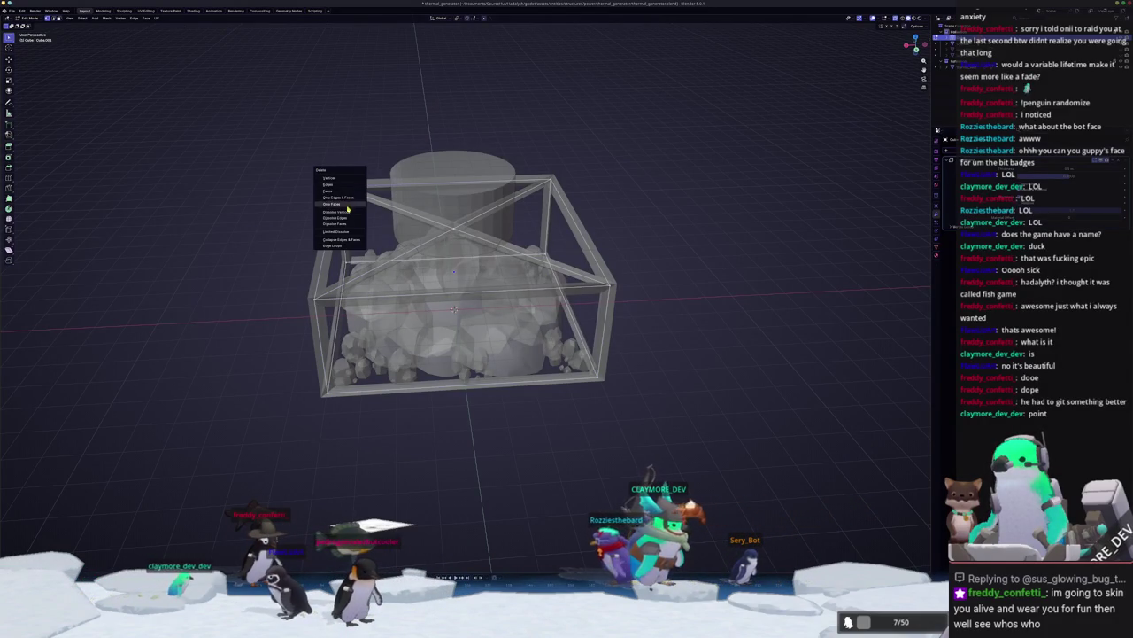
{"action": "left_click", "coordinate": [347, 213]}
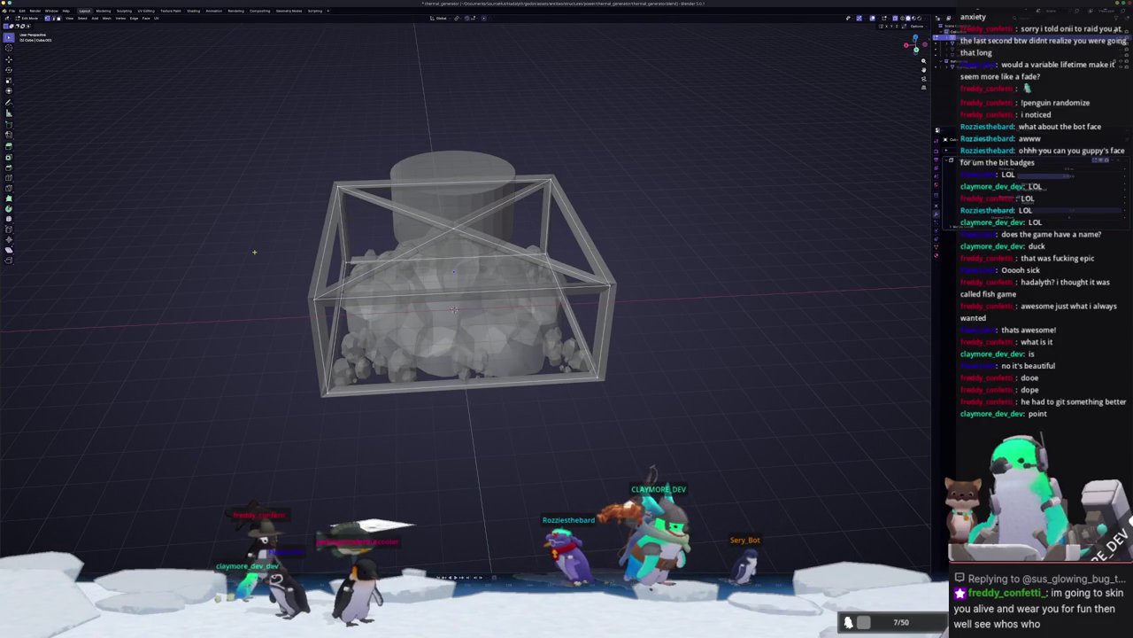
Step: Bevel the cage edges through the F3 search and turn off X-ray
{"action": "key", "text": "F3"}
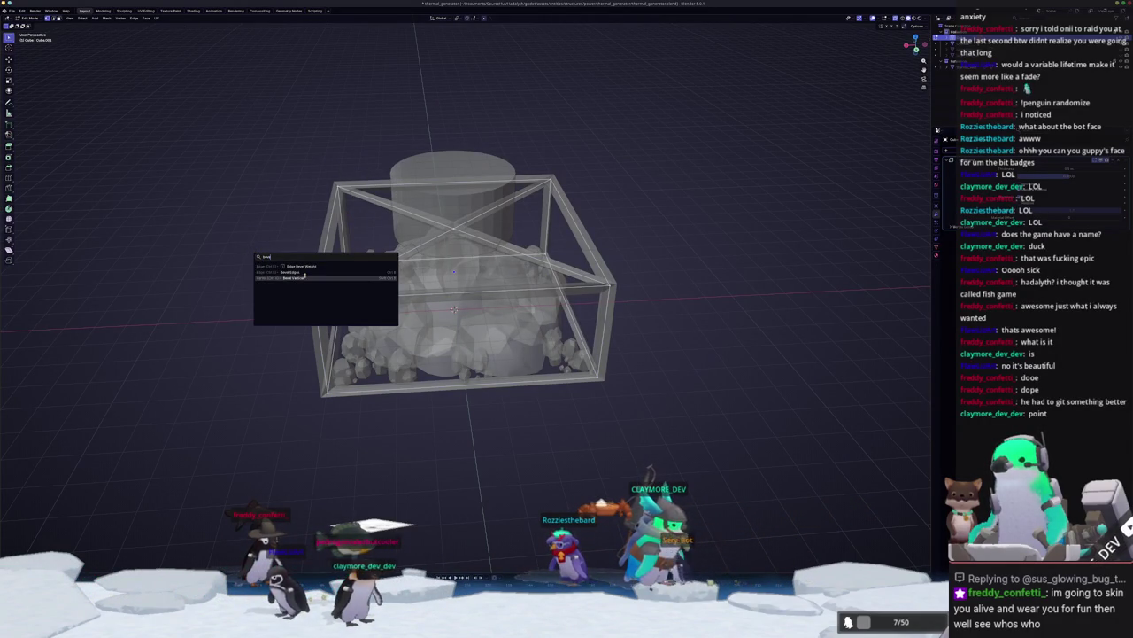
{"action": "key", "text": "Return"}
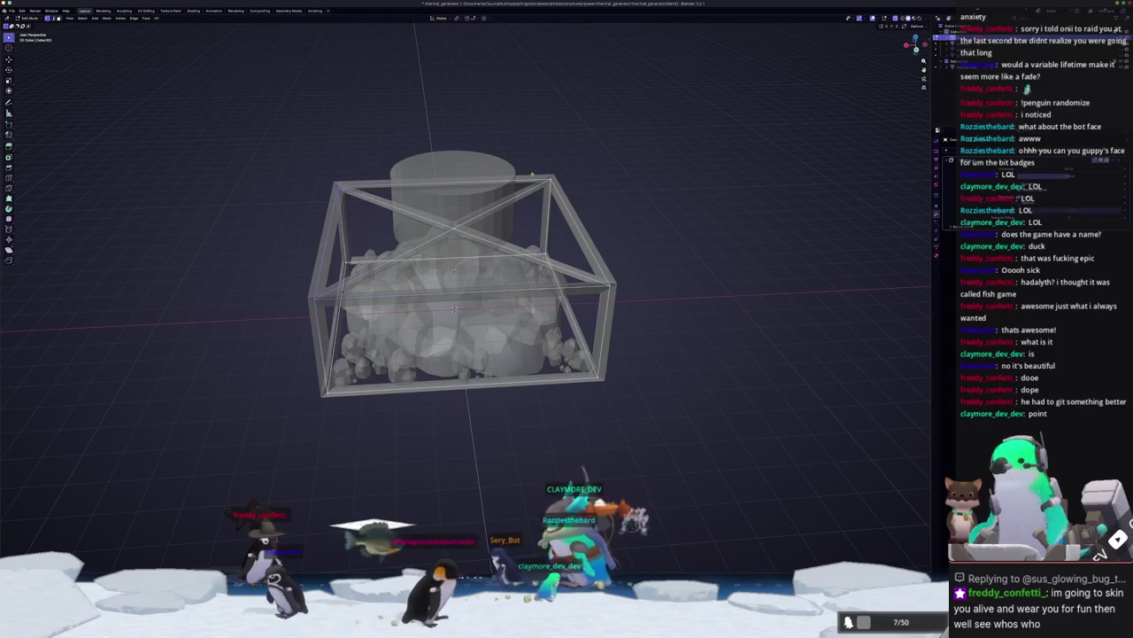
{"action": "left_click", "coordinate": [628, 285]}
{"action": "key", "text": "alt+z"}
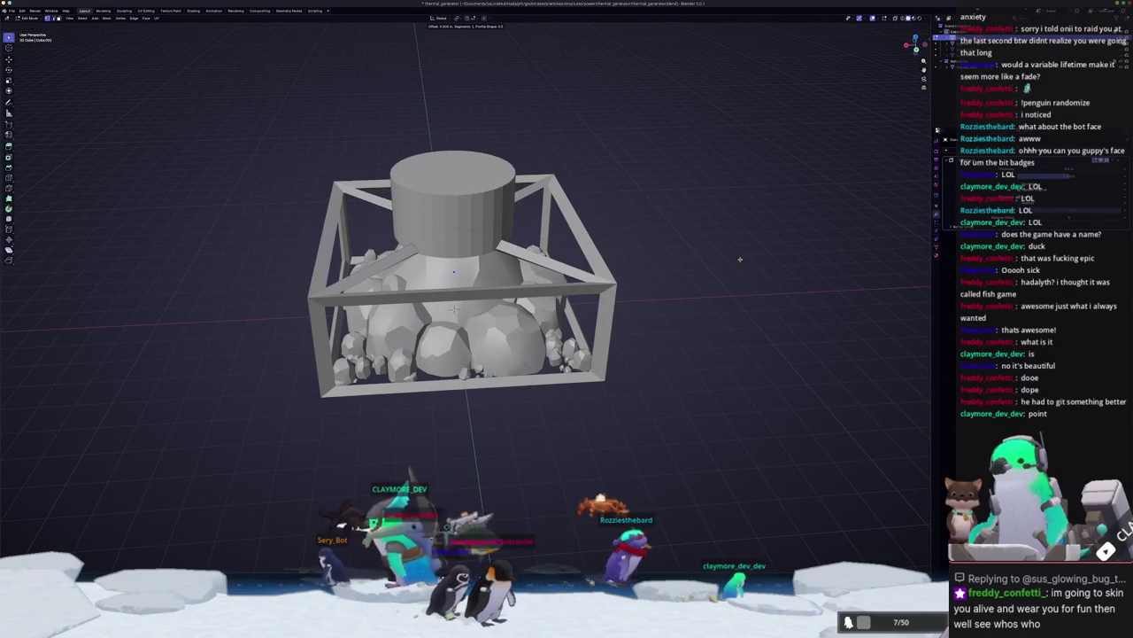
Step: Add a second, wider Ctrl+B bevel to the cage and view it from a lower side
{"action": "key", "text": "ctrl+b"}
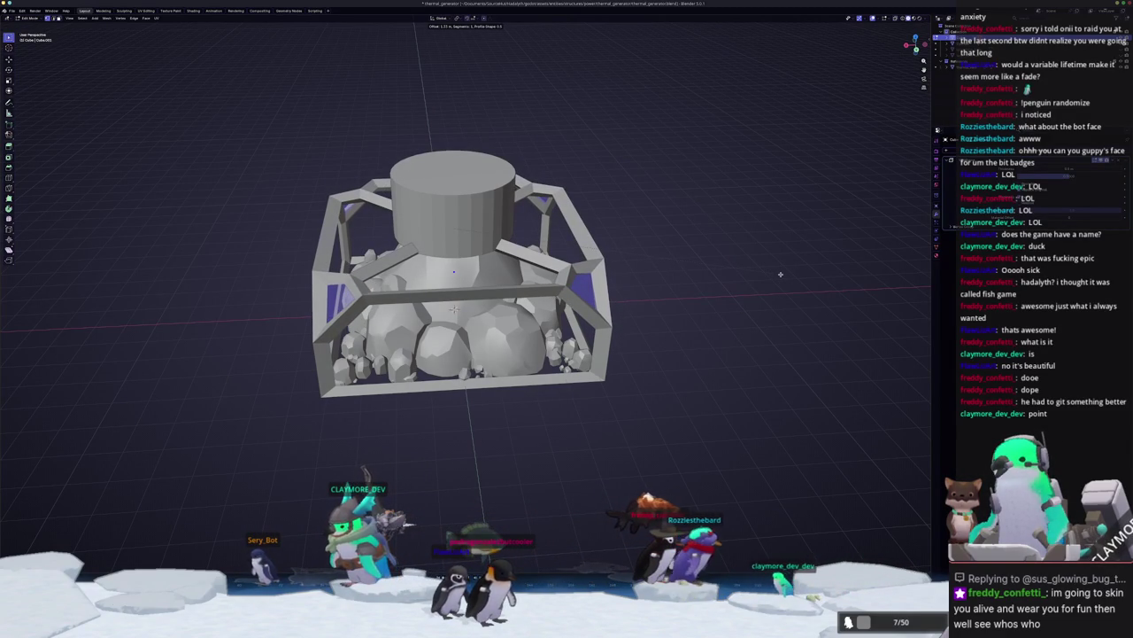
{"action": "left_click", "coordinate": [780, 274]}
{"action": "key", "text": "Tab"}
{"action": "middle_click_drag", "start_coordinate": [780, 274], "coordinate": [630, 261]}
{"action": "key", "text": "Tab"}
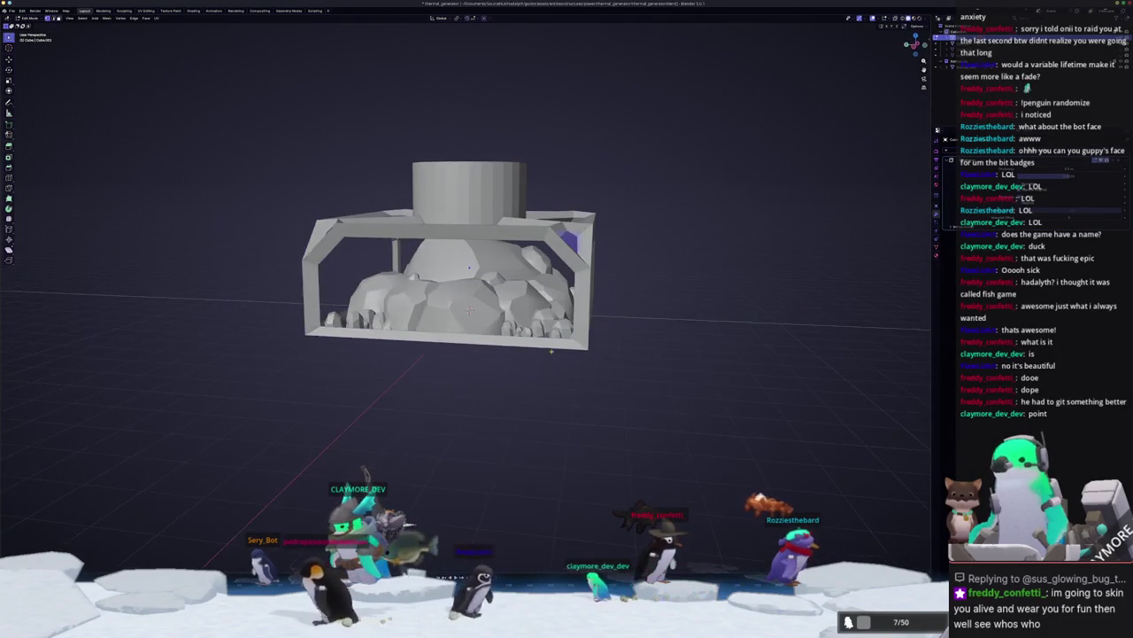
Step: Box-select the cage's bottom vertices in front view and move them down along Z
{"action": "key", "text": "KP_1"}
{"action": "left_click_drag", "start_coordinate": [547, 363], "coordinate": [457, 302]}
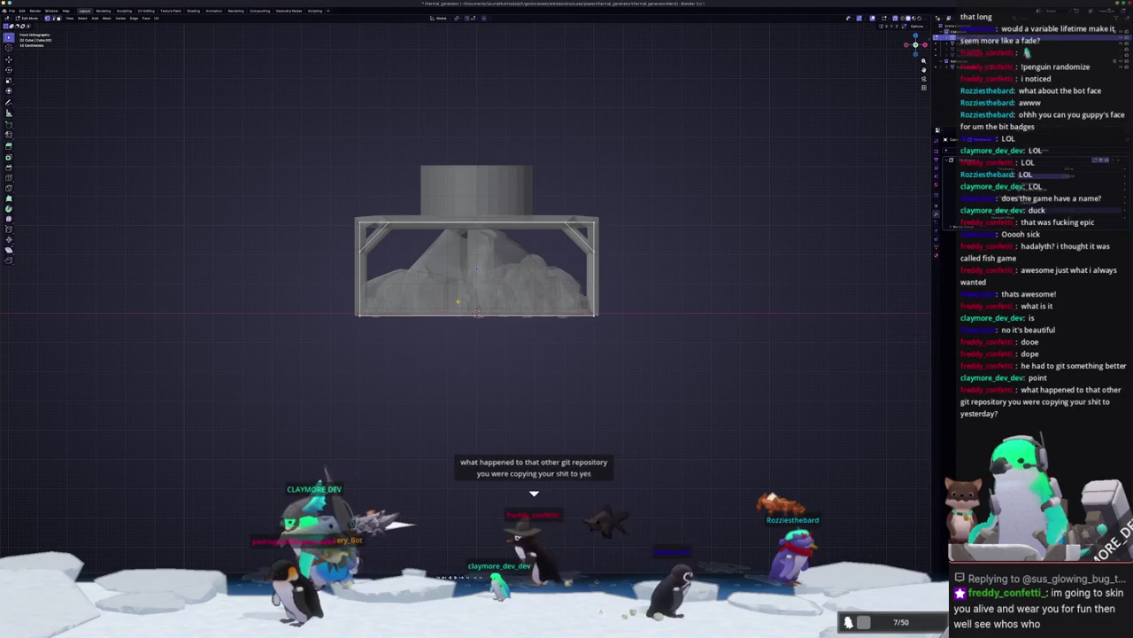
{"action": "key", "text": "KP_3"}
{"action": "left_click_drag", "start_coordinate": [514, 336], "coordinate": [421, 278]}
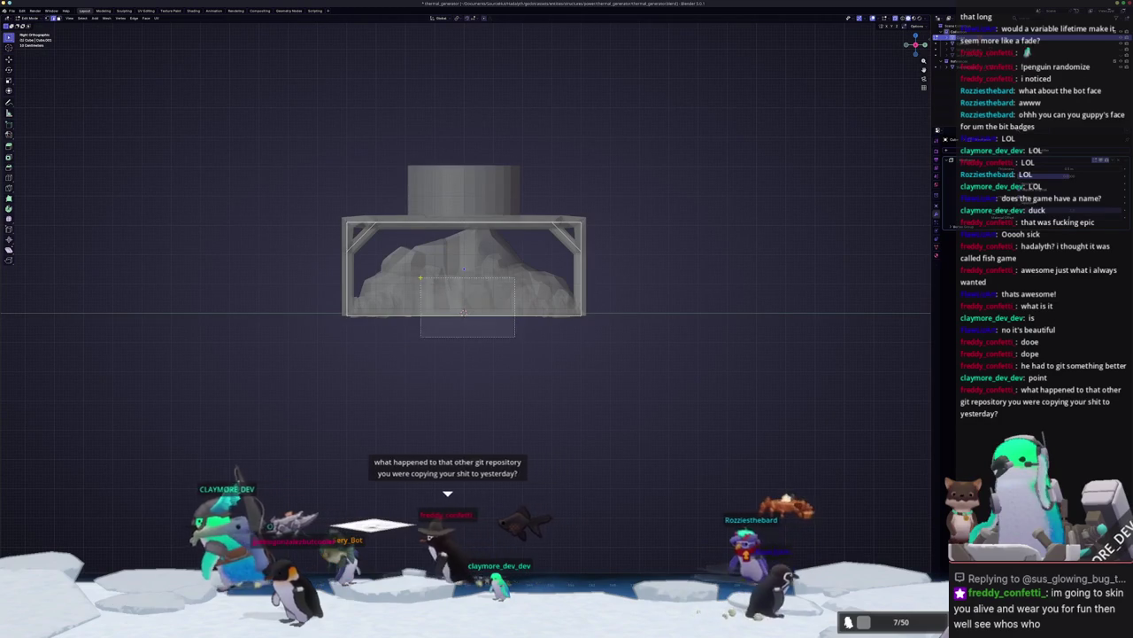
{"action": "key", "text": "KP_1"}
{"action": "left_click_drag", "start_coordinate": [517, 347], "coordinate": [476, 320]}
{"action": "scroll", "coordinate": [477, 320], "scroll_direction": "up", "scroll_amount": 2}
{"action": "key", "text": "g"}
{"action": "key", "text": "z"}
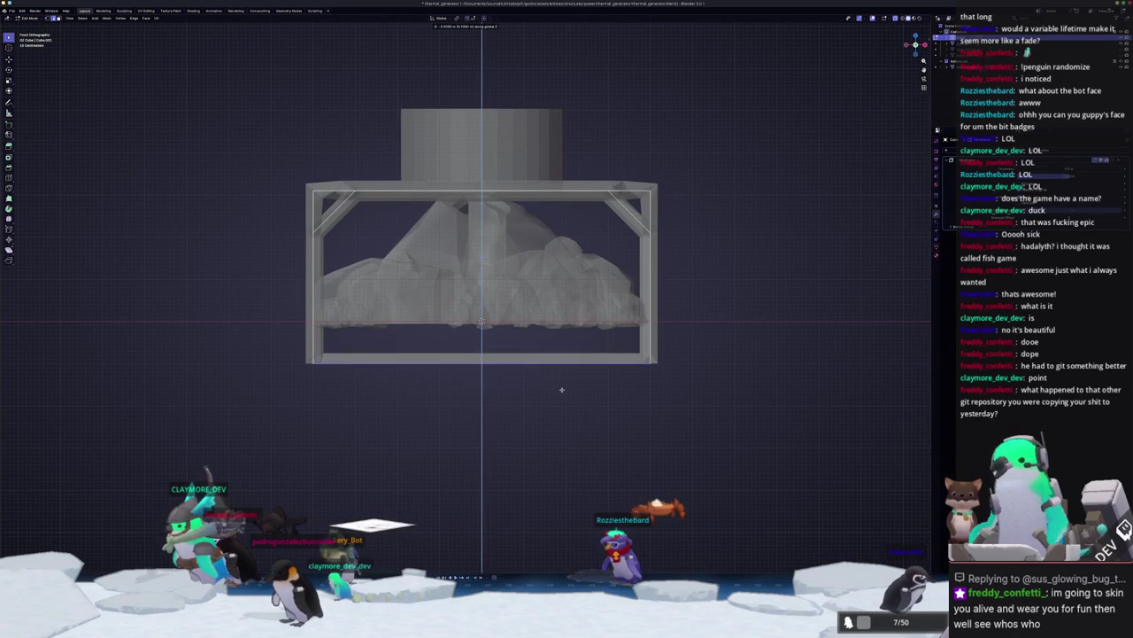
{"action": "mouse_move", "coordinate": [552, 364]}
{"action": "middle_mouse_down"}
{"action": "mouse_move", "coordinate": [570, 381]}
{"action": "mouse_move", "coordinate": [608, 361]}
{"action": "mouse_move", "coordinate": [522, 394]}
{"action": "mouse_move", "coordinate": [500, 383]}
{"action": "mouse_move", "coordinate": [604, 389]}
{"action": "middle_mouse_up"}
{"action": "key", "text": "Tab"}
{"action": "key", "text": "shift+a"}
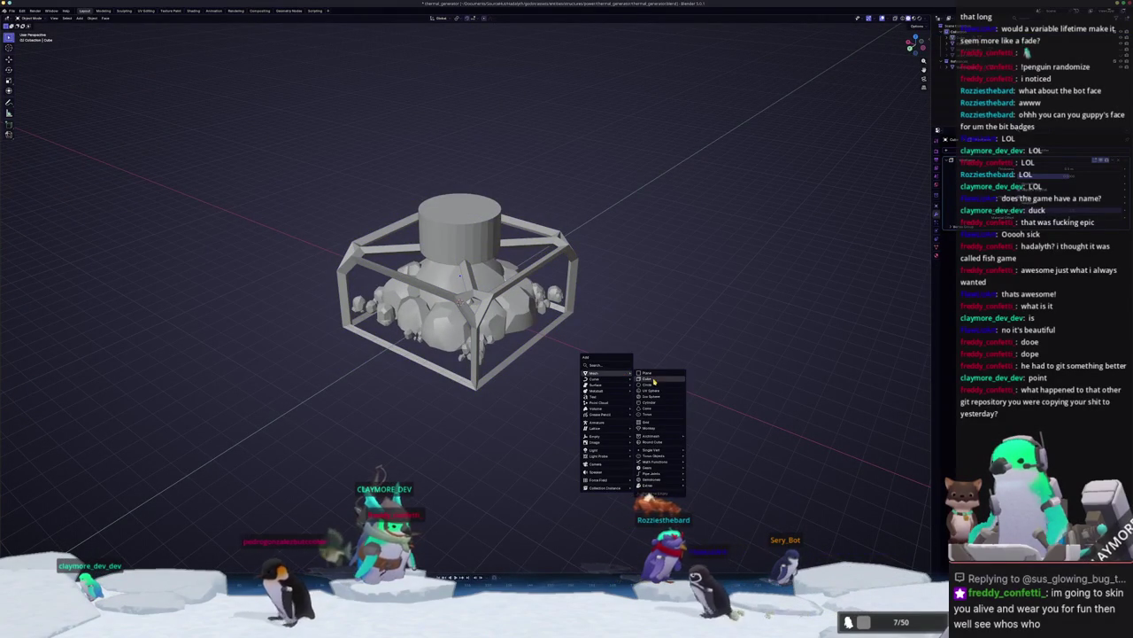
Step: Add a new cube, move it along Y, and begin scaling it along Y
{"action": "left_click", "coordinate": [652, 379]}
{"action": "key", "text": "KP_1"}
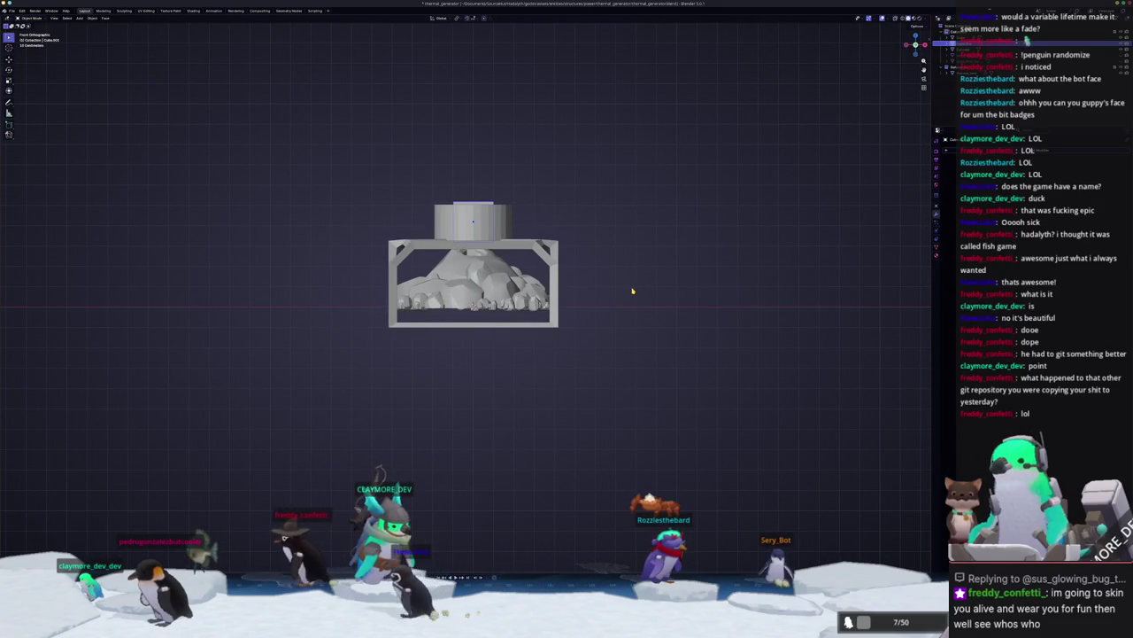
{"action": "key", "text": "KP_3"}
{"action": "key", "text": "g"}
{"action": "key", "text": "y"}
{"action": "left_click", "coordinate": [576, 282]}
{"action": "middle_click_drag", "start_coordinate": [576, 282], "coordinate": [540, 217]}
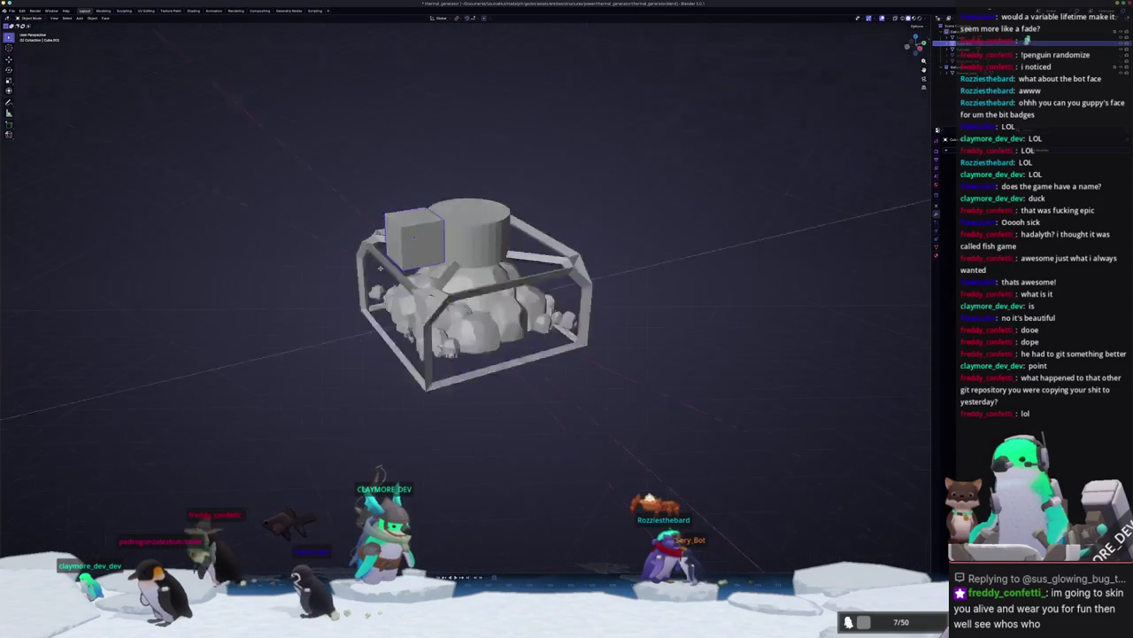
{"action": "left_click", "coordinate": [509, 217]}
{"action": "middle_click_drag", "start_coordinate": [509, 218], "coordinate": [551, 260]}
{"action": "key", "text": "s"}
{"action": "key", "text": "y"}
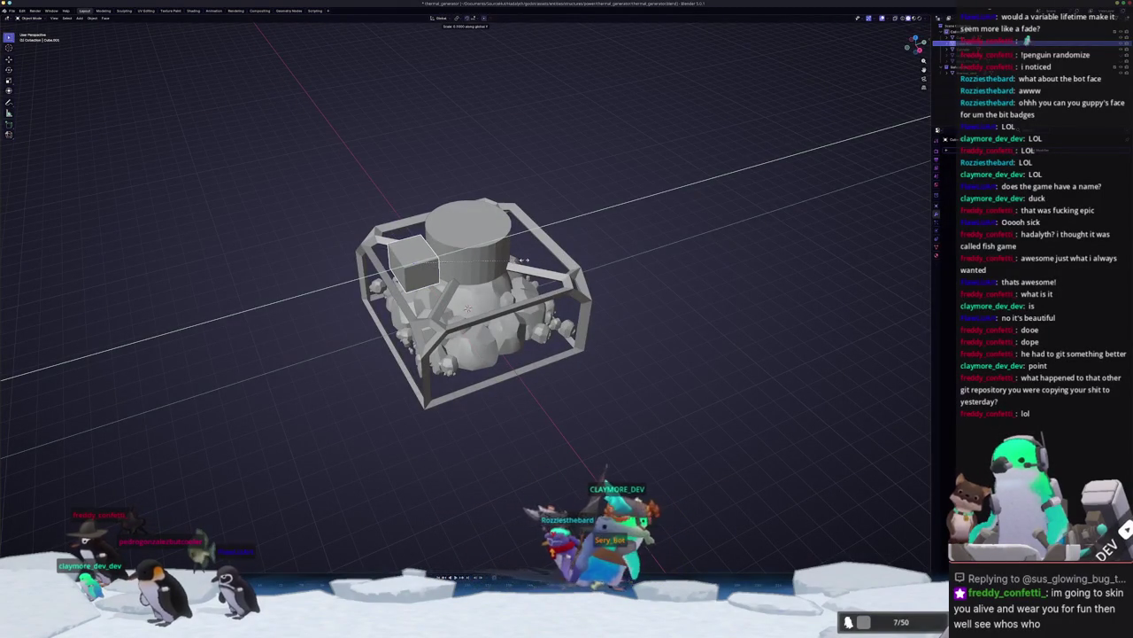
Step: Push the side box 2 m along Y, then adjust it along X against the cage
{"action": "middle_click_drag", "start_coordinate": [523, 260], "coordinate": [462, 277]}
{"action": "type", "text": "g-1"}
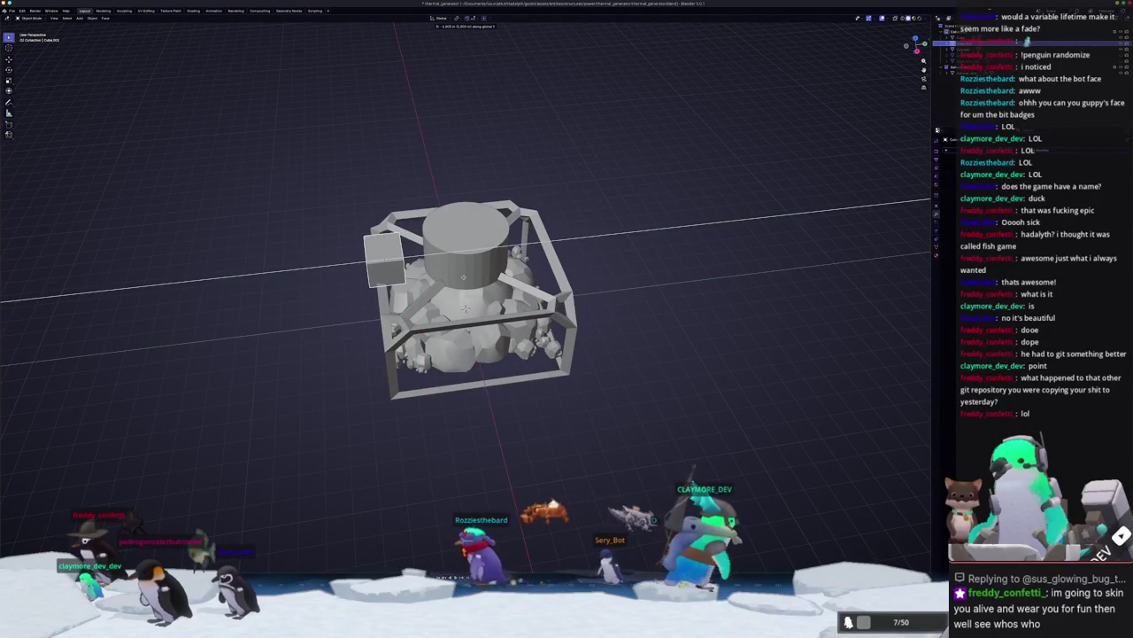
{"action": "key", "text": "BackSpace"}
{"action": "type", "text": "2"}
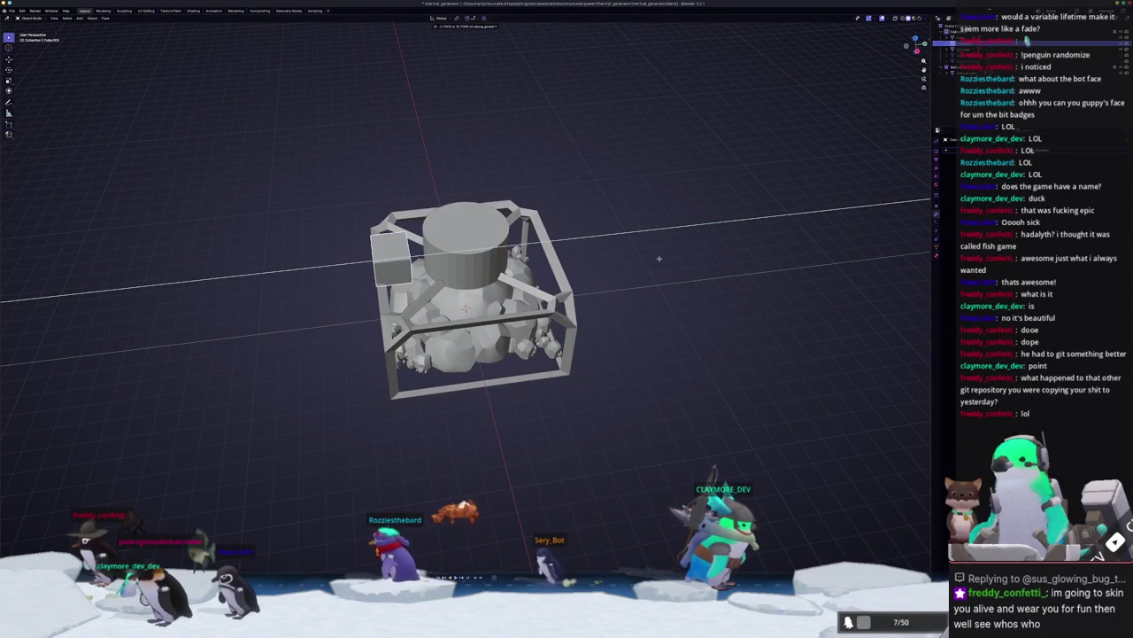
{"action": "middle_click_drag", "start_coordinate": [465, 308], "coordinate": [514, 310]}
{"action": "scroll", "coordinate": [475, 315], "scroll_direction": "up", "scroll_amount": 3}
{"action": "key", "text": "g"}
{"action": "key", "text": "x"}
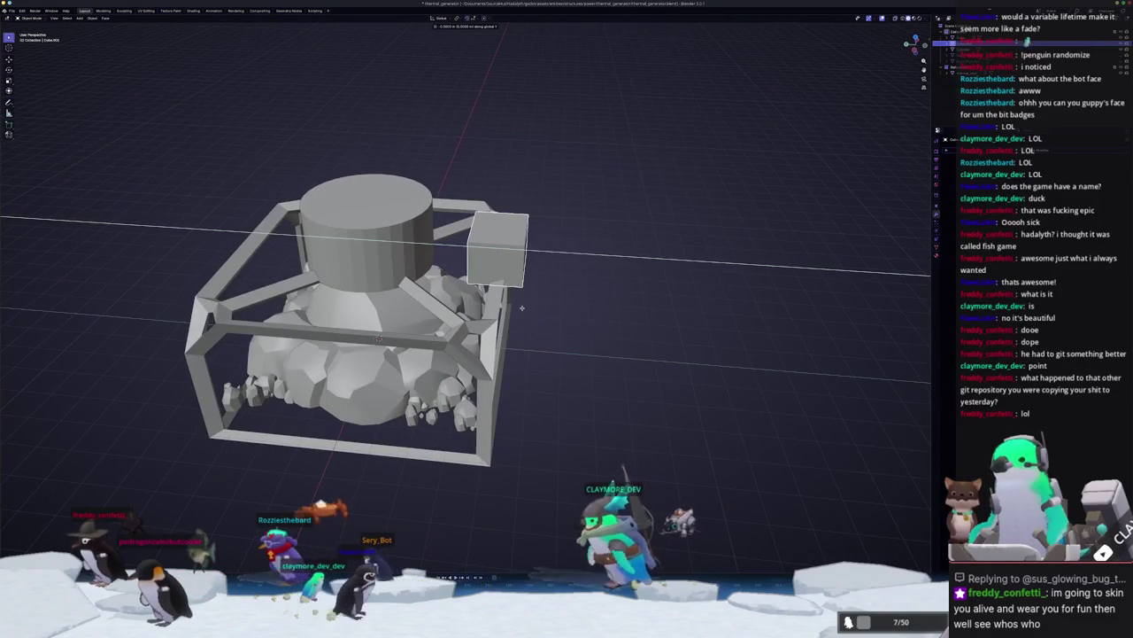
{"action": "left_click", "coordinate": [524, 307]}
{"action": "mouse_move", "coordinate": [524, 307]}
{"action": "middle_mouse_down"}
{"action": "mouse_move", "coordinate": [446, 307]}
{"action": "mouse_move", "coordinate": [443, 251]}
{"action": "mouse_move", "coordinate": [488, 246]}
{"action": "mouse_move", "coordinate": [505, 177]}
{"action": "mouse_move", "coordinate": [550, 380]}
{"action": "mouse_move", "coordinate": [552, 463]}
{"action": "mouse_move", "coordinate": [475, 280]}
{"action": "mouse_move", "coordinate": [496, 266]}
{"action": "middle_mouse_up"}
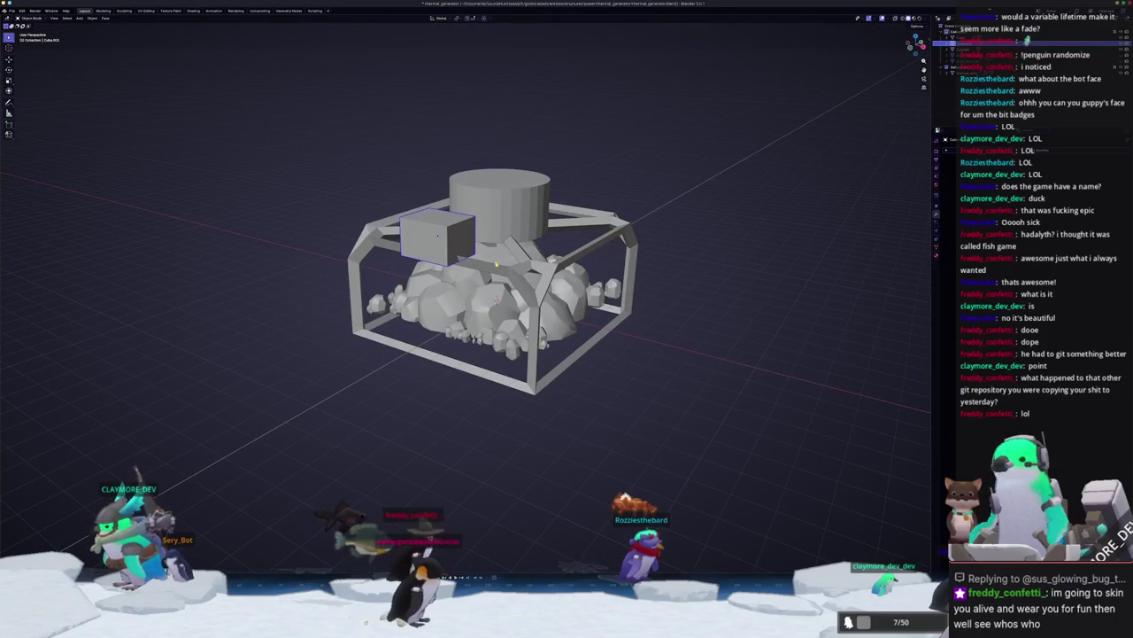
Step: Add a new plane mesh to the scene
{"action": "middle_click_drag", "start_coordinate": [416, 342], "coordinate": [412, 313]}
{"action": "scroll", "coordinate": [415, 329], "scroll_direction": "down", "scroll_amount": 3}
{"action": "middle_click_drag", "start_coordinate": [569, 387], "coordinate": [475, 206]}
{"action": "mouse_move", "coordinate": [527, 304]}
{"action": "middle_mouse_down"}
{"action": "mouse_move", "coordinate": [446, 340]}
{"action": "mouse_move", "coordinate": [469, 332]}
{"action": "middle_mouse_up"}
{"action": "key", "text": "shift+a"}
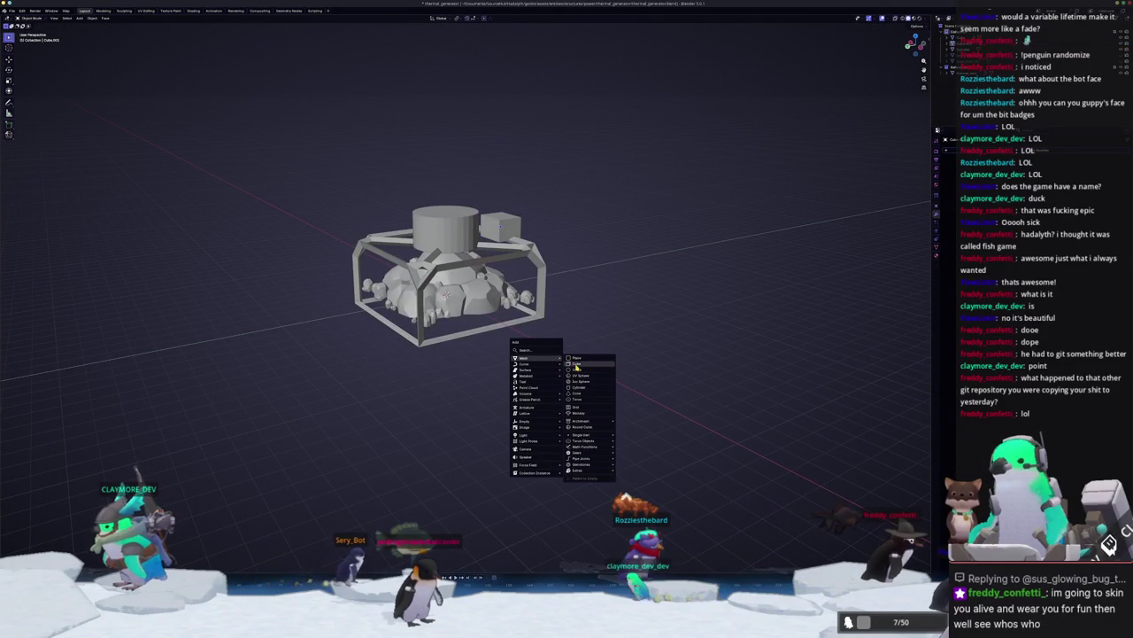
{"action": "left_click", "coordinate": [577, 358]}
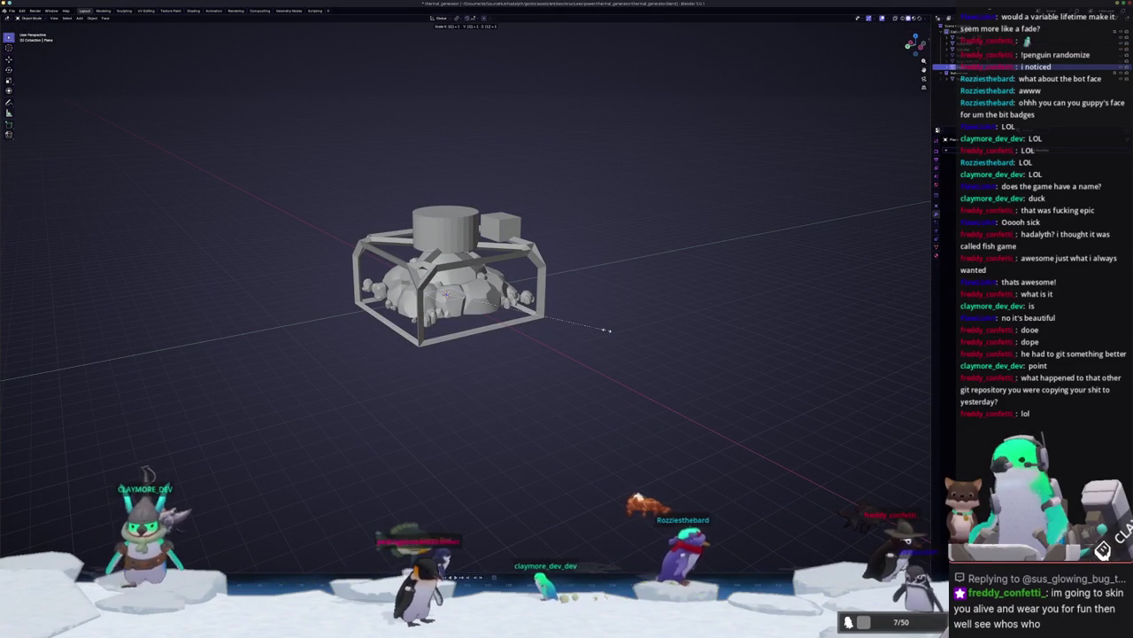
Step: Scale the plane up 5 times to form a floor under the generator
{"action": "type", "text": "5"}
{"action": "key", "text": "Return"}
{"action": "middle_click_drag", "start_coordinate": [636, 249], "coordinate": [496, 301]}
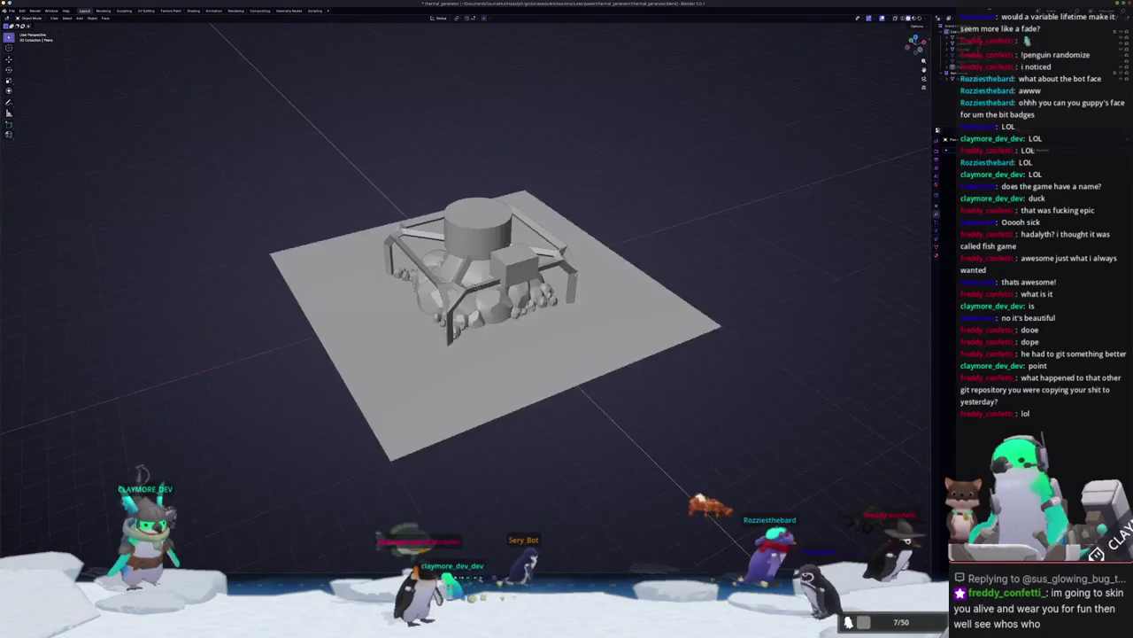
{"action": "scroll", "coordinate": [474, 310], "scroll_direction": "up", "scroll_amount": 3}
{"action": "right_click", "coordinate": [473, 310]}
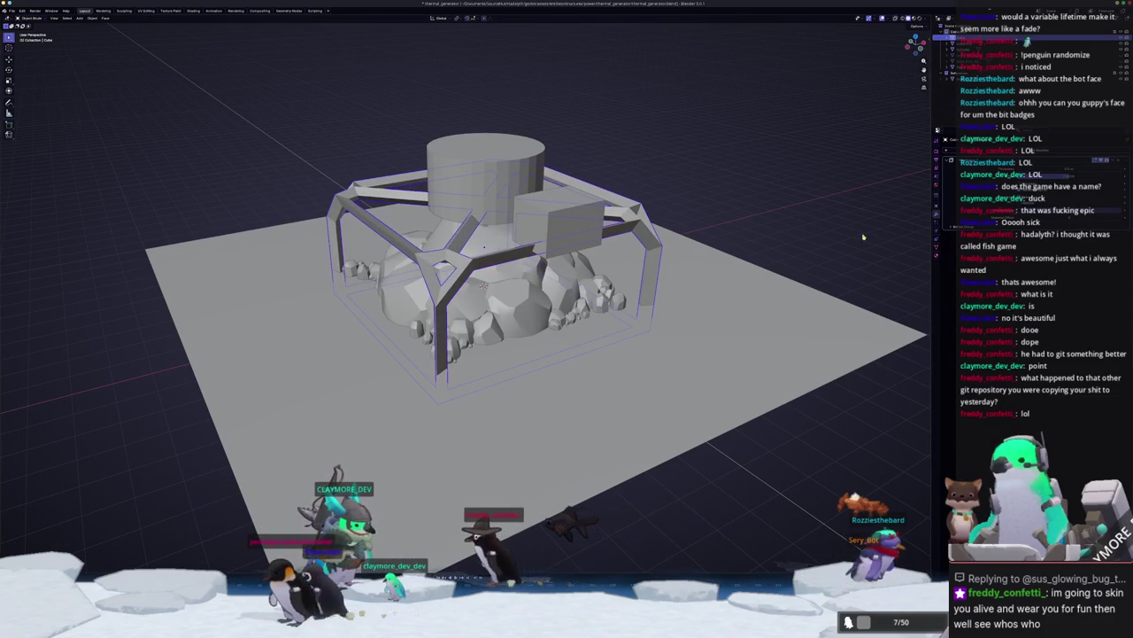
{"action": "middle_click_drag", "start_coordinate": [864, 236], "coordinate": [832, 239]}
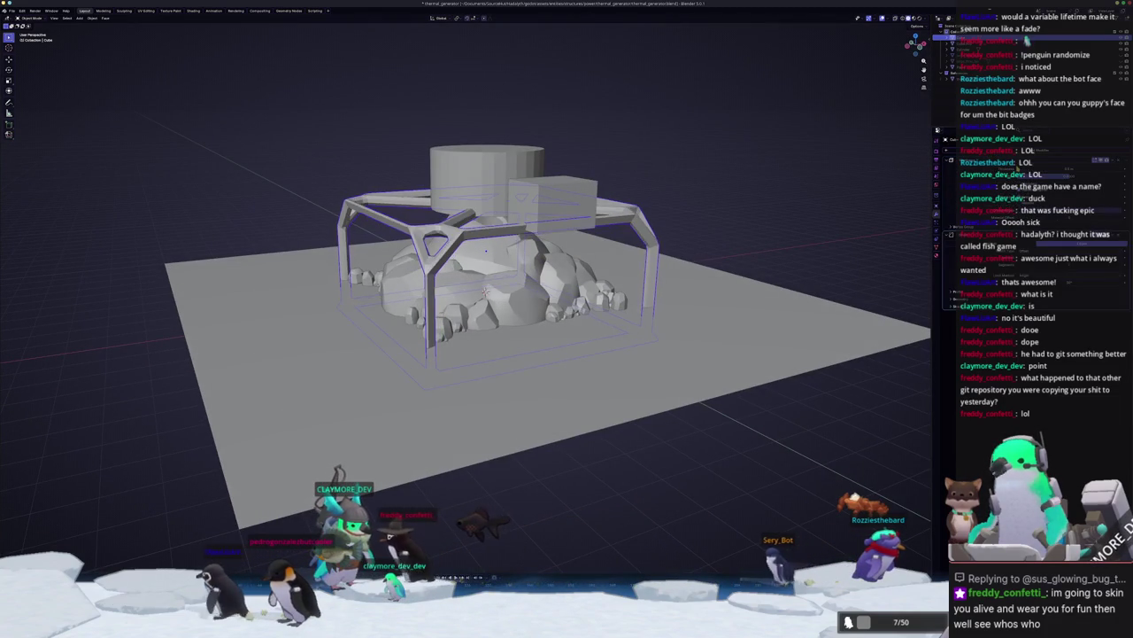
Step: Inspect the structure from above and the far side, enabling X-ray in Edit Mode
{"action": "scroll", "coordinate": [843, 219], "scroll_direction": "up", "scroll_amount": 1}
{"action": "scroll", "coordinate": [843, 218], "scroll_direction": "up", "scroll_amount": 1}
{"action": "mouse_move", "coordinate": [843, 219]}
{"action": "middle_mouse_down"}
{"action": "mouse_move", "coordinate": [797, 284]}
{"action": "mouse_move", "coordinate": [779, 266]}
{"action": "mouse_move", "coordinate": [770, 195]}
{"action": "middle_mouse_up"}
{"action": "scroll", "coordinate": [797, 283], "scroll_direction": "up", "scroll_amount": 2}
{"action": "scroll", "coordinate": [797, 283], "scroll_direction": "up", "scroll_amount": 2}
{"action": "scroll", "coordinate": [770, 195], "scroll_direction": "up", "scroll_amount": 2}
{"action": "mouse_move", "coordinate": [478, 398]}
{"action": "middle_mouse_down"}
{"action": "mouse_move", "coordinate": [646, 271]}
{"action": "mouse_move", "coordinate": [697, 268]}
{"action": "middle_mouse_up"}
{"action": "scroll", "coordinate": [627, 272], "scroll_direction": "up", "scroll_amount": 1}
{"action": "scroll", "coordinate": [697, 268], "scroll_direction": "down", "scroll_amount": 3}
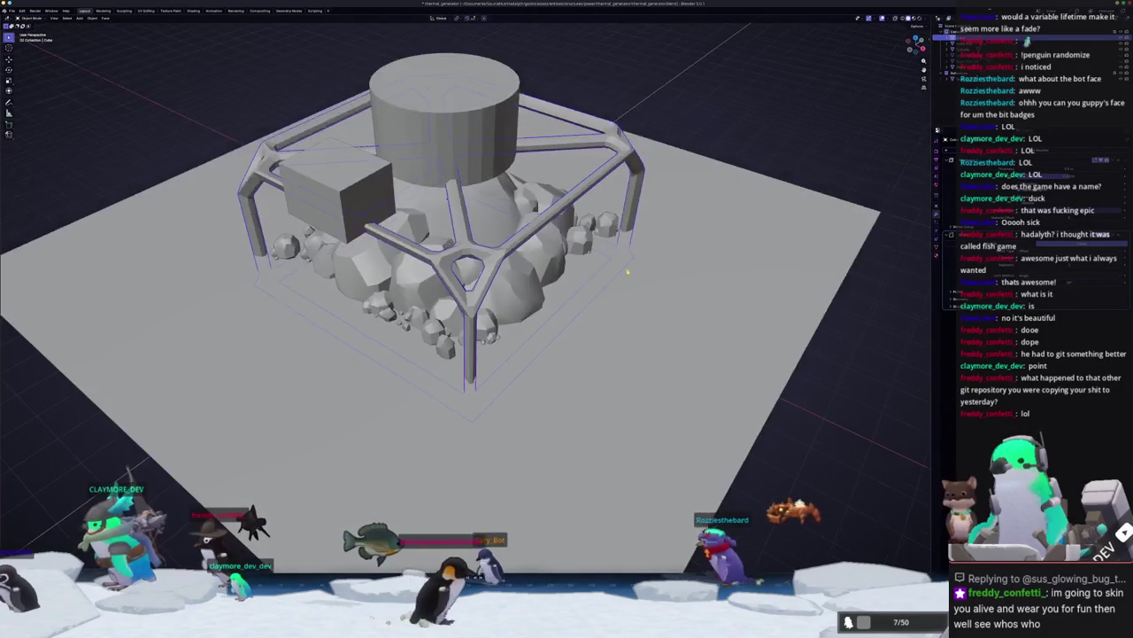
{"action": "key", "text": "Tab"}
{"action": "key", "text": "alt+z"}
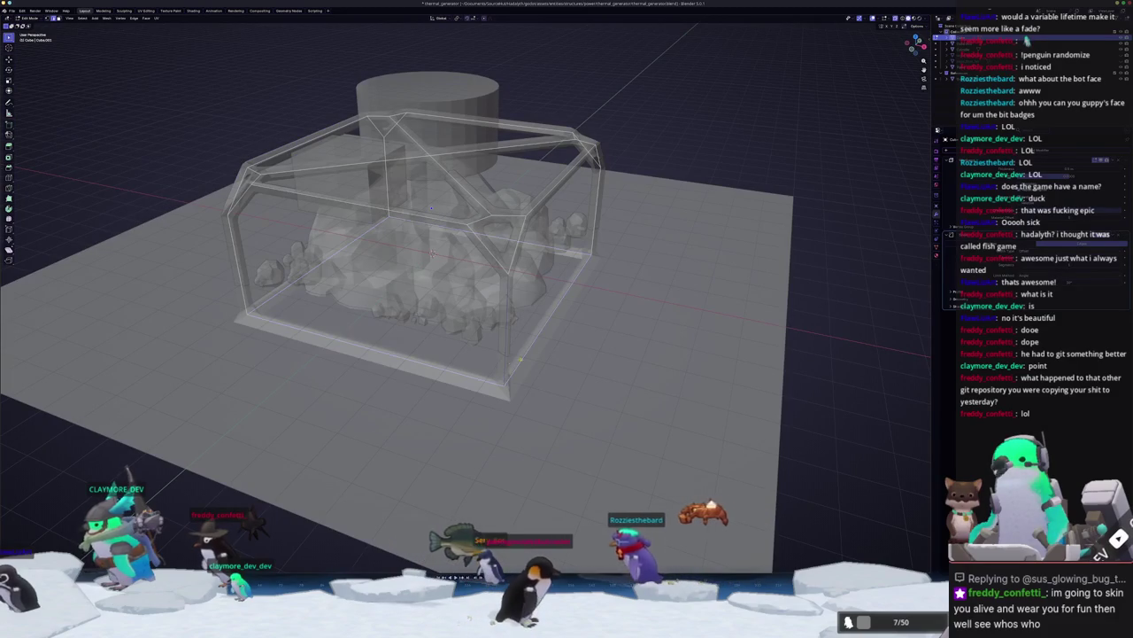
{"action": "key", "text": "Tab"}
Step: Add a small cube at a cage corner, raise it along Z, and view from the top
{"action": "key", "text": "shift+a"}
{"action": "left_click", "coordinate": [529, 349]}
{"action": "key", "text": "alt+z"}
{"action": "key", "text": "g"}
{"action": "key", "text": "z"}
{"action": "left_click", "coordinate": [593, 312]}
{"action": "key", "text": "KP_7"}
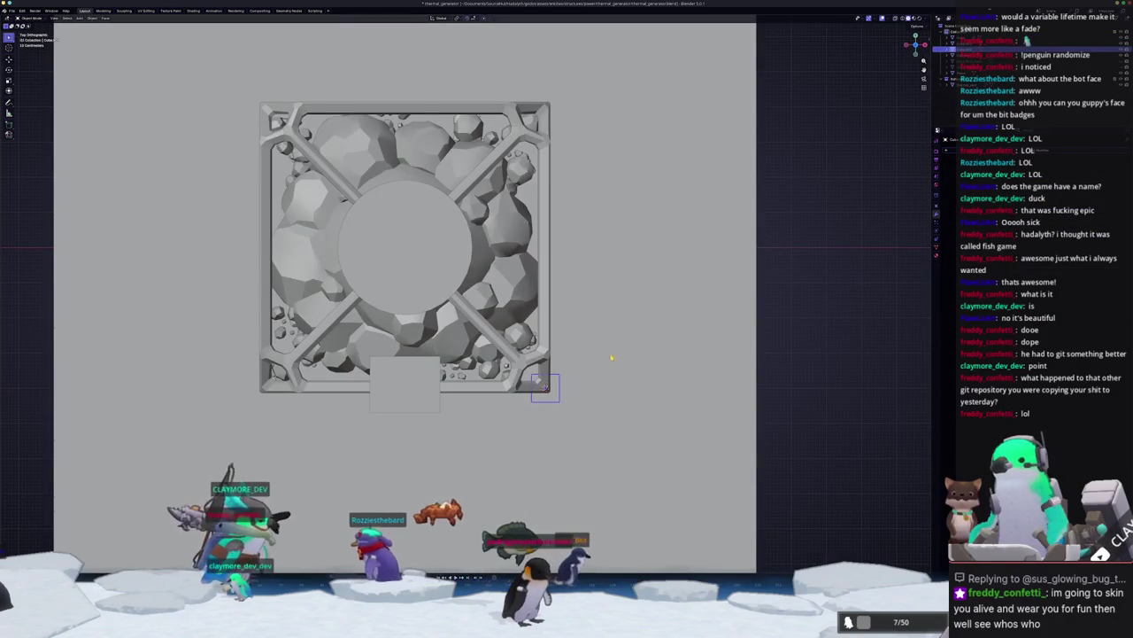
Step: Shrink the ground plane out of the way and return to a straight top-down view
{"action": "scroll", "coordinate": [620, 354], "scroll_direction": "down", "scroll_amount": 3}
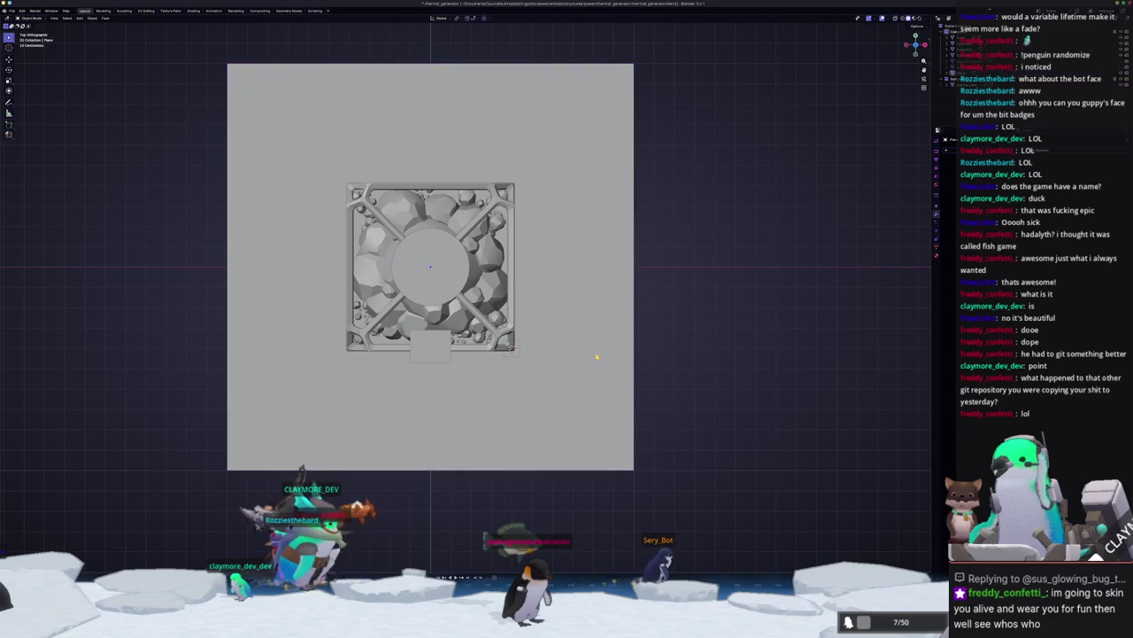
{"action": "key", "text": "h"}
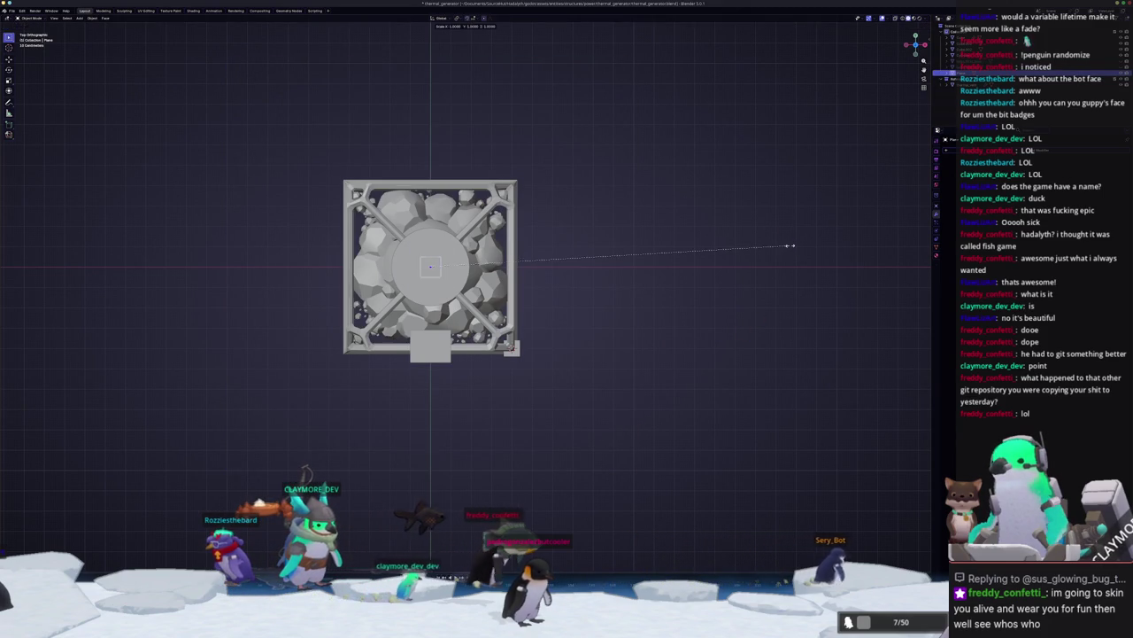
{"action": "key", "text": "Escape"}
{"action": "scroll", "coordinate": [722, 291], "scroll_direction": "up", "scroll_amount": 8}
{"action": "scroll", "coordinate": [620, 461], "scroll_direction": "down", "scroll_amount": 2}
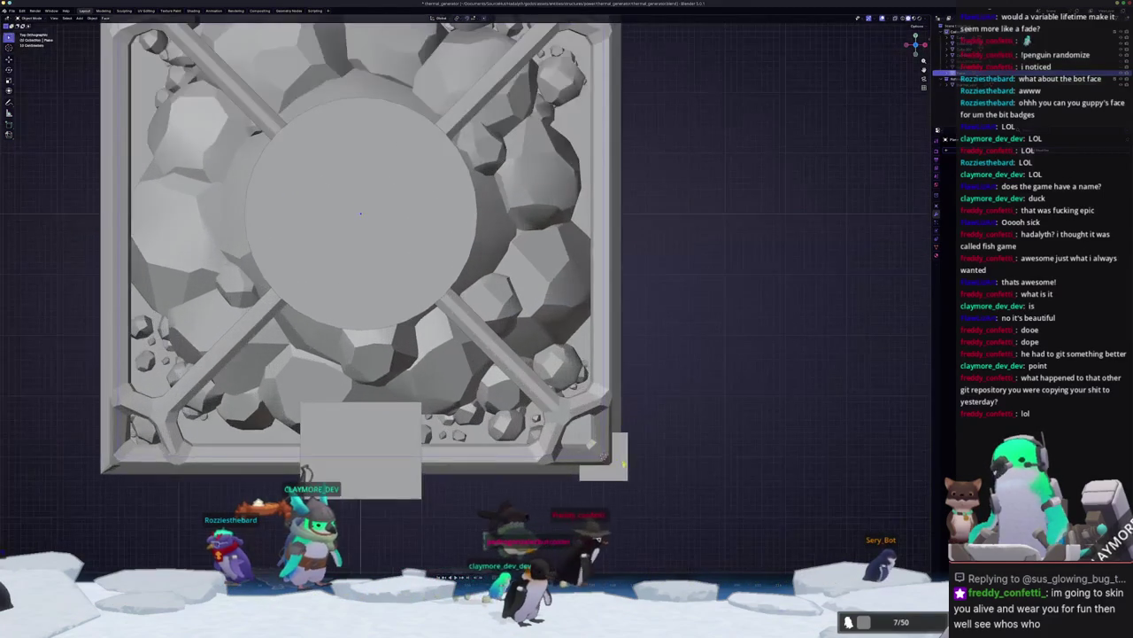
{"action": "mouse_move", "coordinate": [647, 475]}
{"action": "middle_mouse_down", "text": "shift"}
{"action": "mouse_move", "coordinate": [612, 411]}
{"action": "mouse_move", "coordinate": [529, 413]}
{"action": "middle_mouse_up", "text": "shift"}
{"action": "key", "text": "KP_7"}
Step: Select the generator mesh and cancel a trial scaling of it
{"action": "left_click", "coordinate": [573, 348]}
{"action": "left_click", "coordinate": [538, 380]}
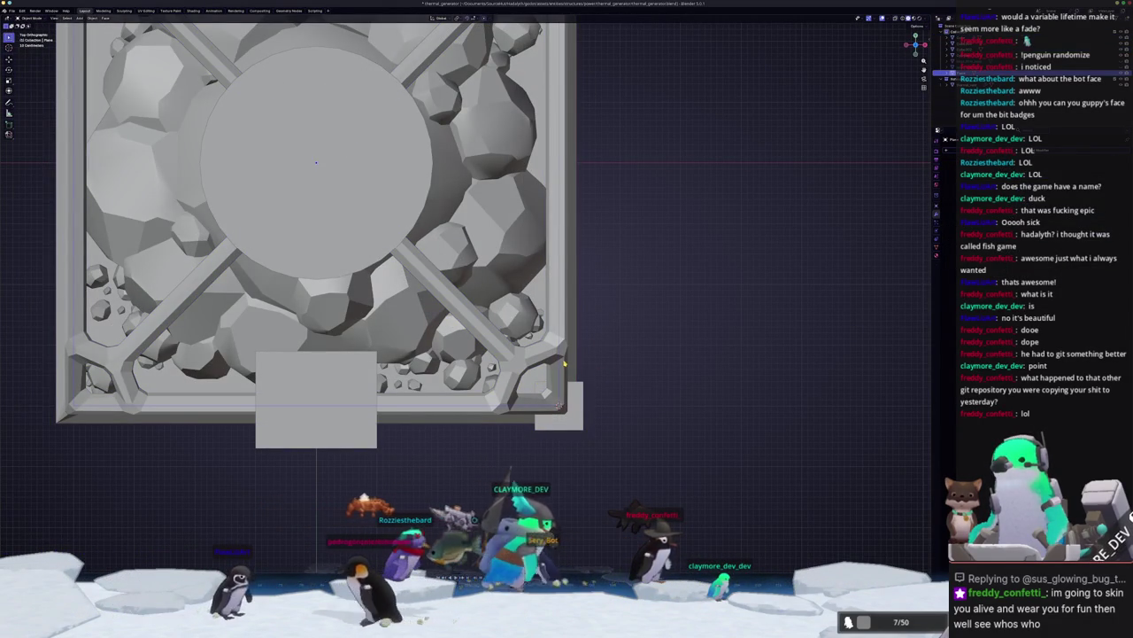
{"action": "key", "text": "s"}
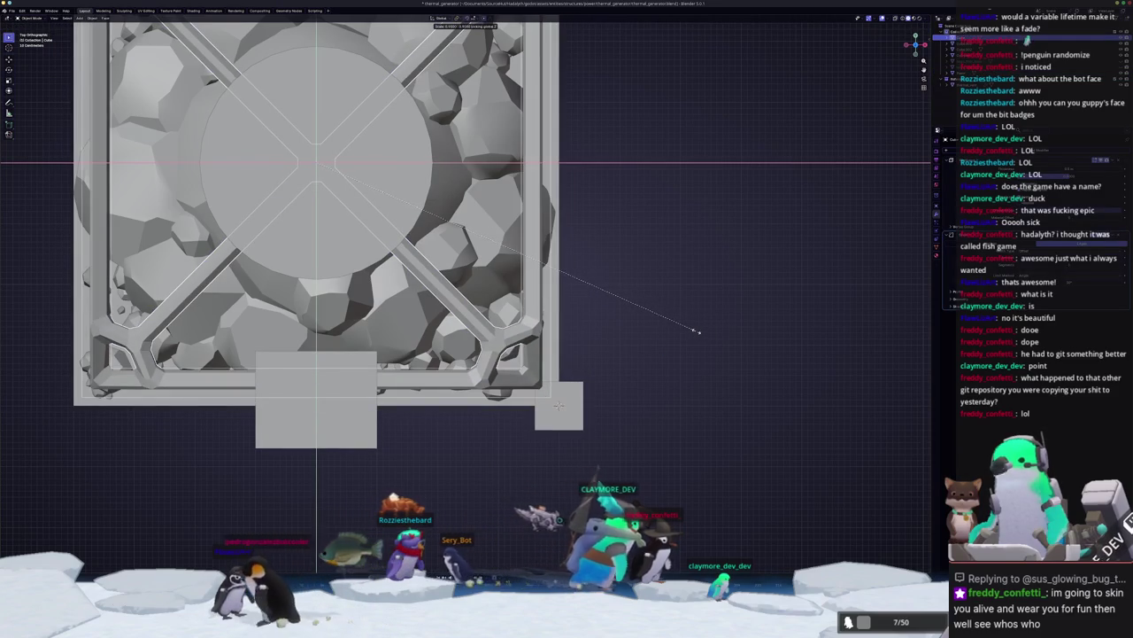
{"action": "right_click", "coordinate": [698, 331]}
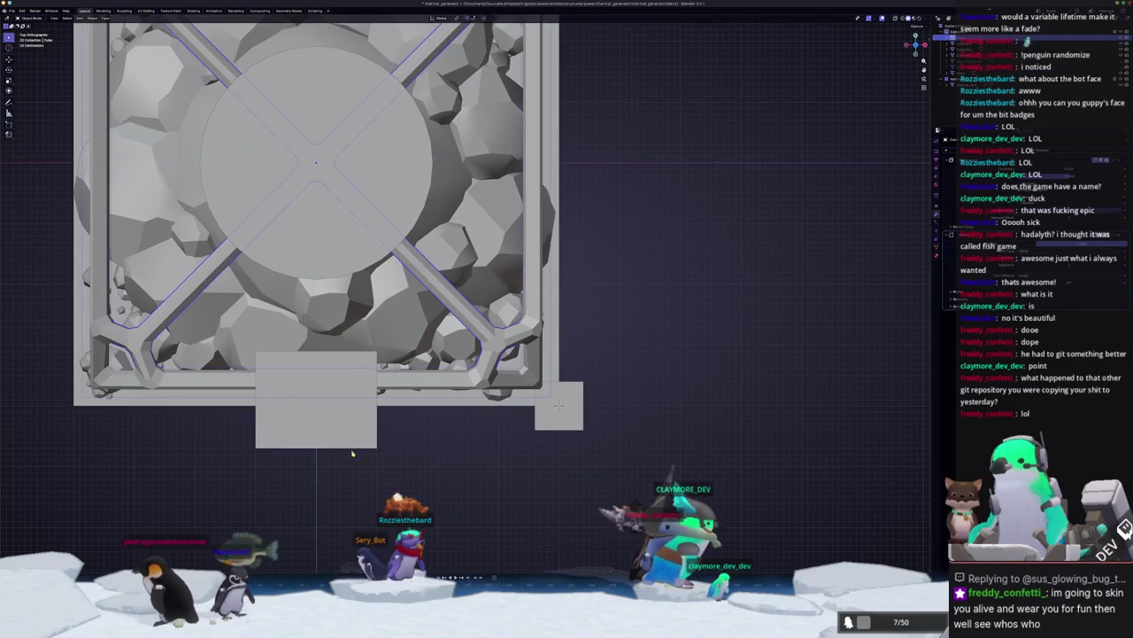
Step: Slide the side box along the Y axis against the cage
{"action": "left_click", "coordinate": [364, 444]}
{"action": "key", "text": "g"}
{"action": "key", "text": "y"}
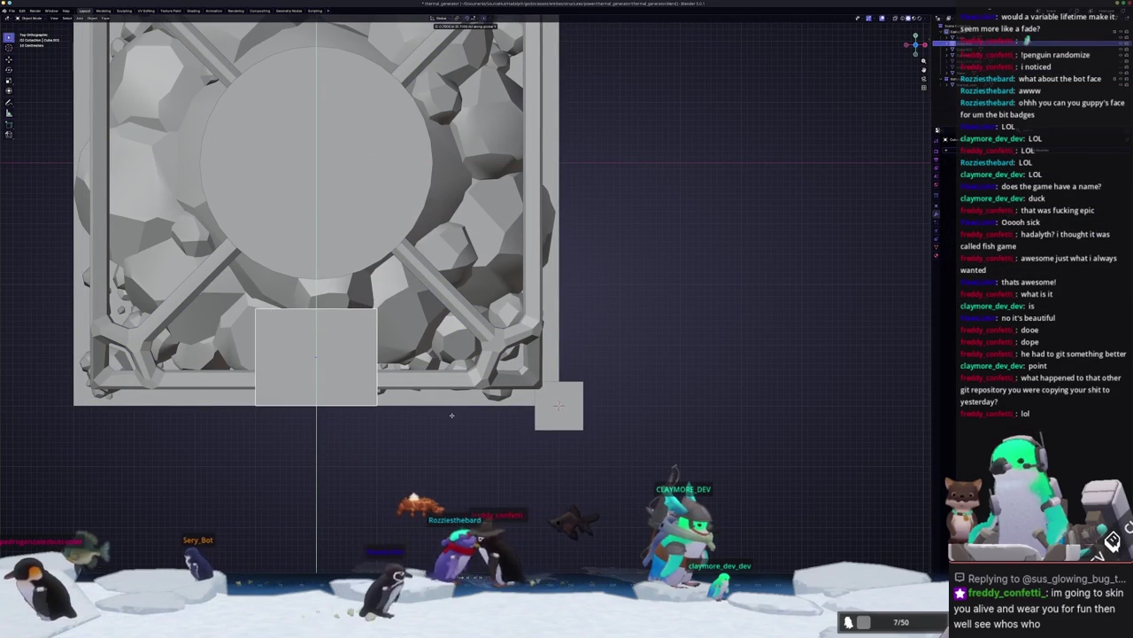
{"action": "left_click", "coordinate": [451, 414]}
Step: Move the foot cube into the cage corner and apply all its transforms
{"action": "key", "text": "g"}
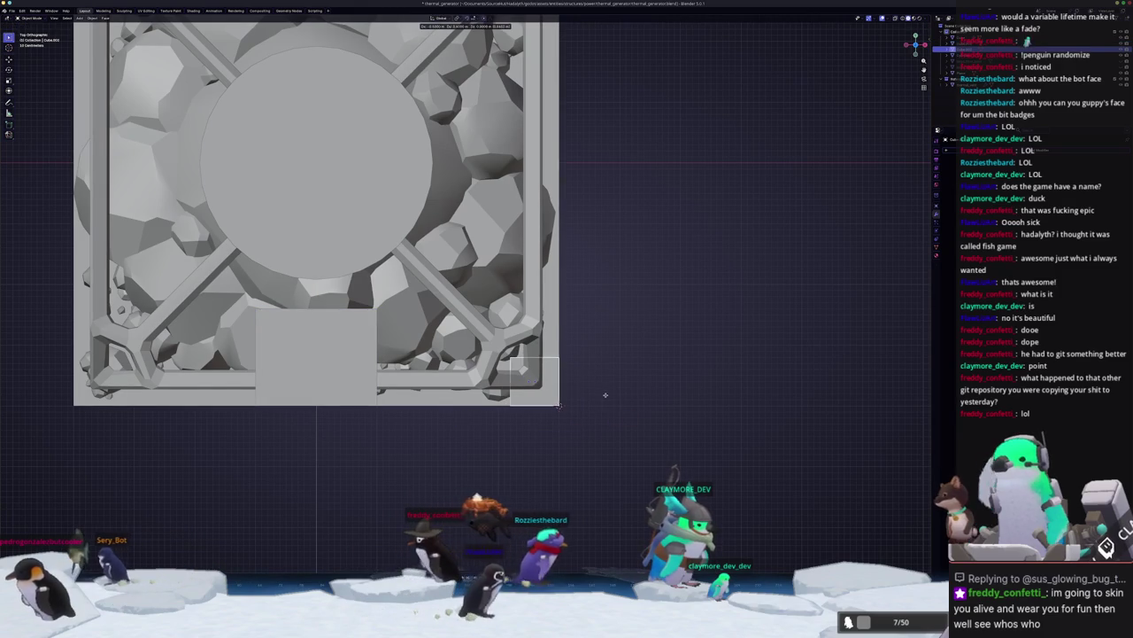
{"action": "scroll", "coordinate": [607, 398], "scroll_direction": "down", "scroll_amount": 1}
{"action": "scroll", "coordinate": [604, 403], "scroll_direction": "down", "scroll_amount": 1}
{"action": "key", "text": "ctrl+a"}
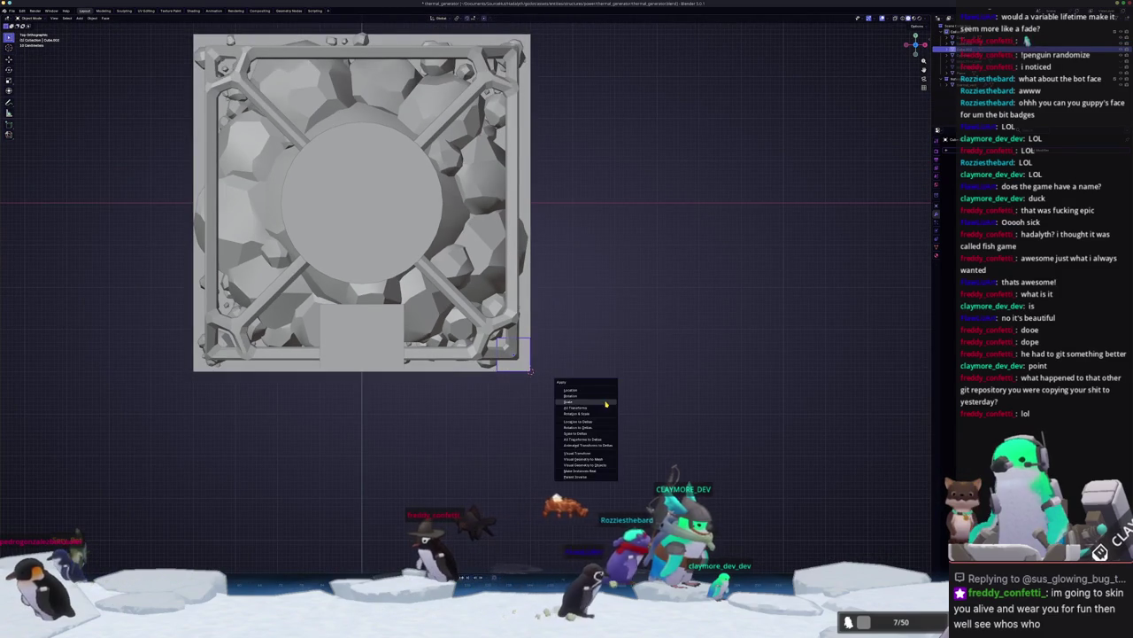
{"action": "left_click", "coordinate": [600, 409]}
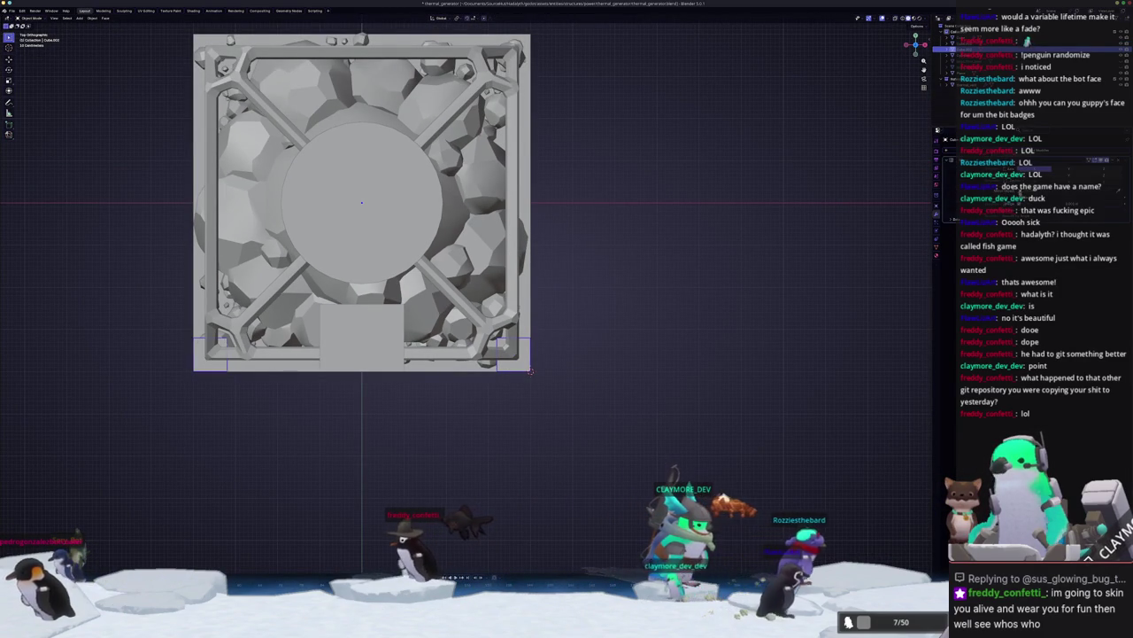
{"action": "middle_click_drag", "start_coordinate": [530, 370], "coordinate": [694, 322]}
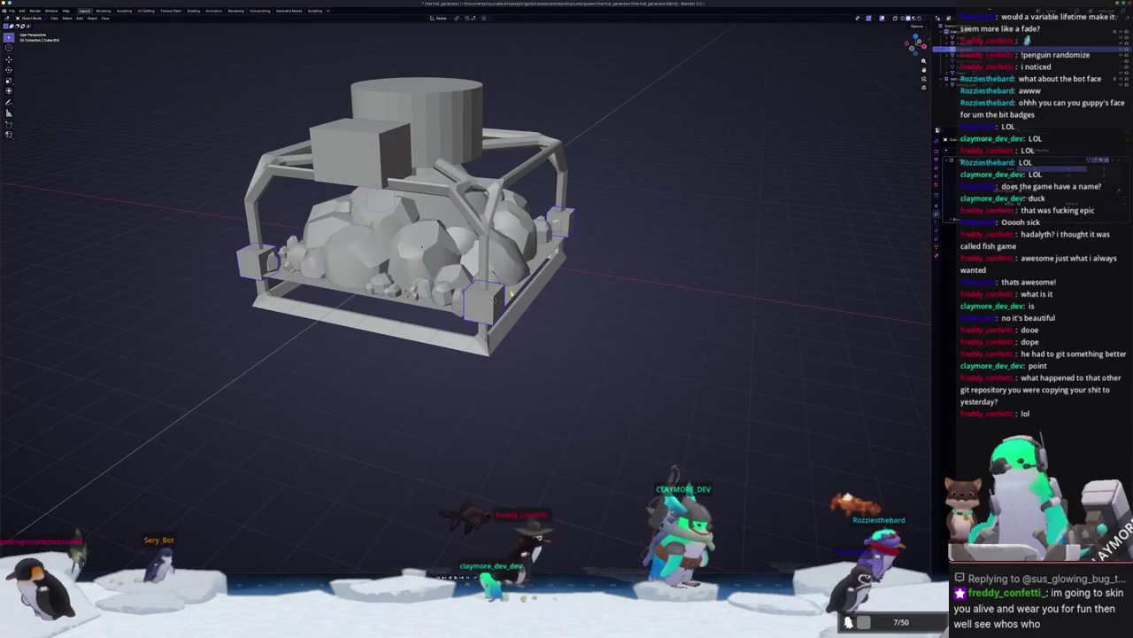
{"action": "middle_click_drag", "start_coordinate": [611, 297], "coordinate": [634, 291]}
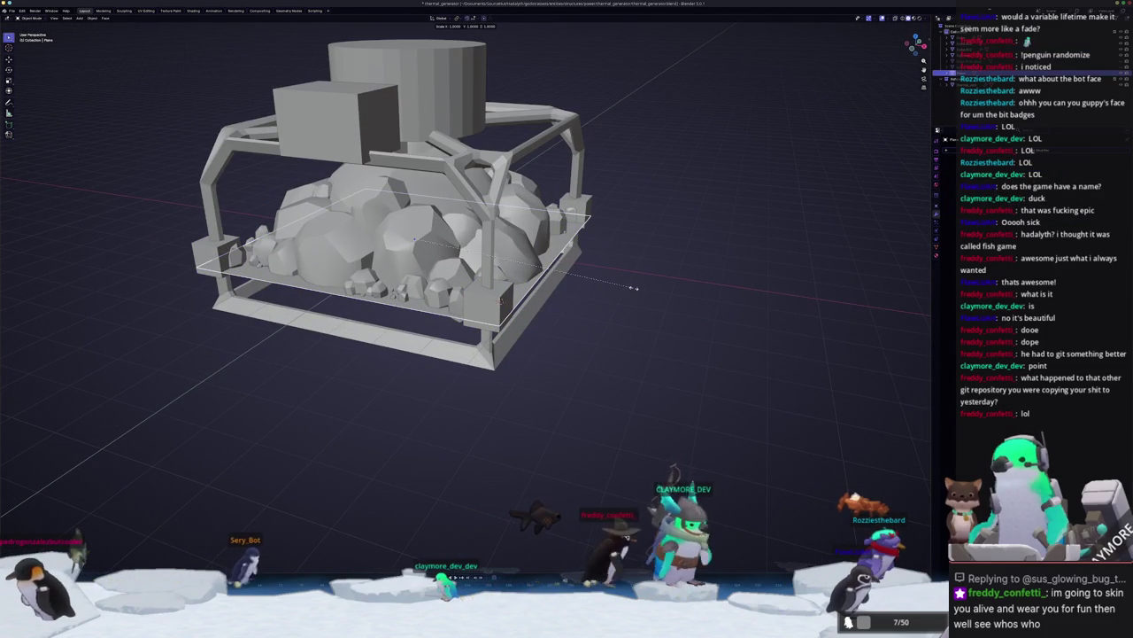
Step: Enlarge the ground plane again and extrude the foot cube's top face up toward the cage leg
{"action": "key", "text": "3"}
{"action": "key", "text": "Return"}
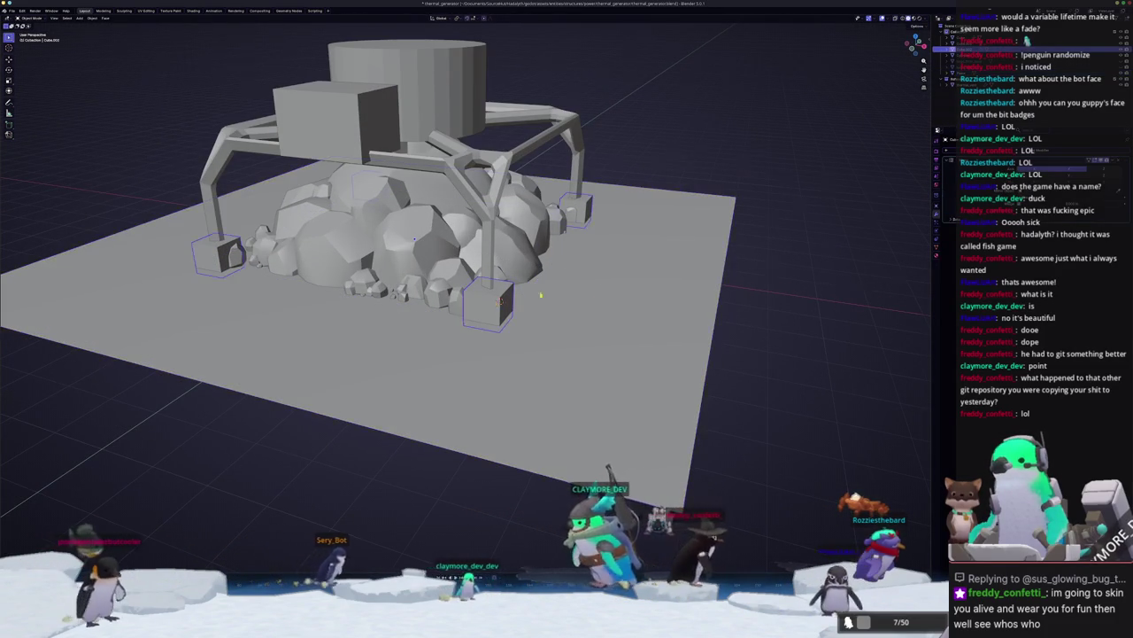
{"action": "scroll", "coordinate": [507, 298], "scroll_direction": "up", "scroll_amount": 4}
{"action": "left_click", "coordinate": [519, 304]}
{"action": "key", "text": "Tab"}
{"action": "key", "text": "e"}
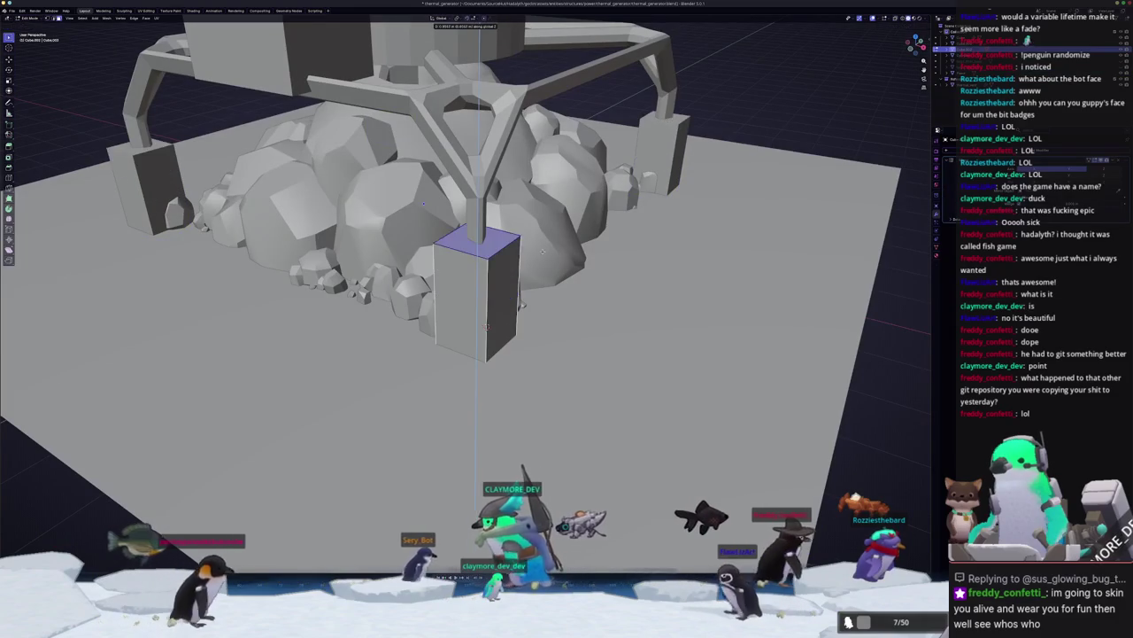
{"action": "key", "text": "Tab"}
Step: Apply the foot cube's transforms and bevel its vertical edges
{"action": "middle_click_drag", "start_coordinate": [486, 326], "coordinate": [636, 271]}
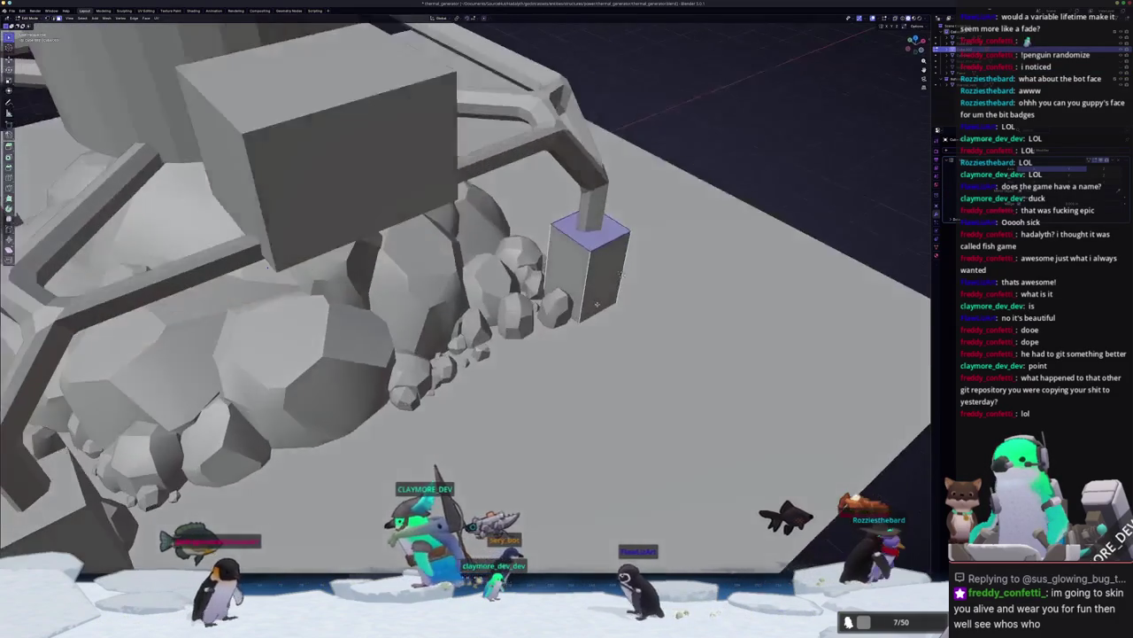
{"action": "key", "text": "ctrl+a"}
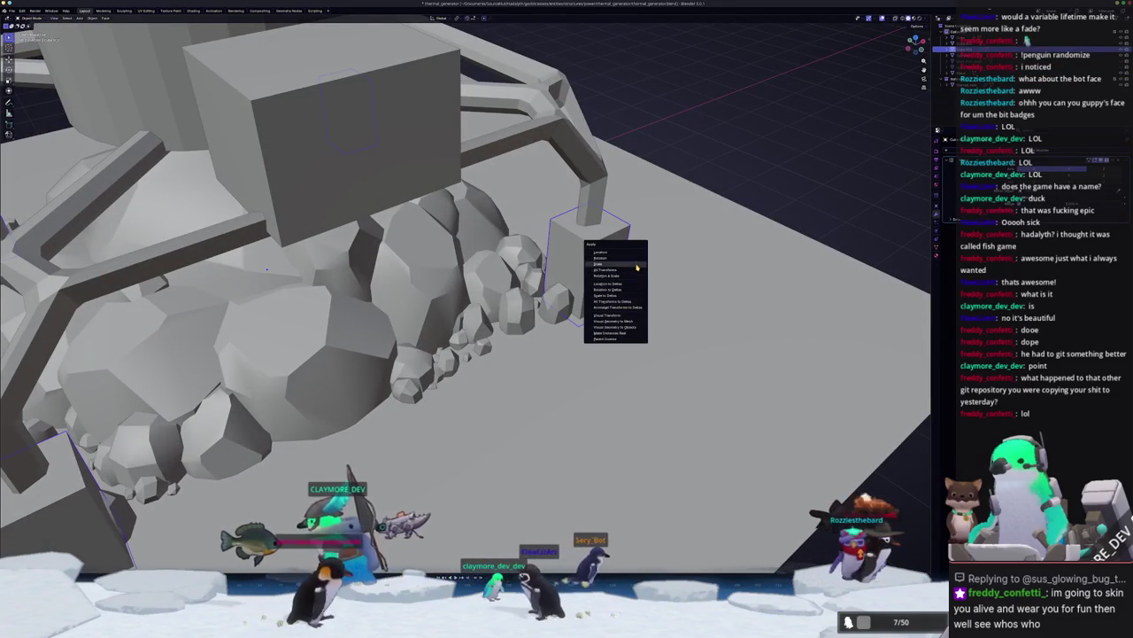
{"action": "left_click", "coordinate": [636, 269]}
{"action": "key", "text": "Tab"}
{"action": "left_click", "coordinate": [564, 257]}
{"action": "key", "text": "ctrl+b"}
{"action": "left_click", "coordinate": [683, 266]}
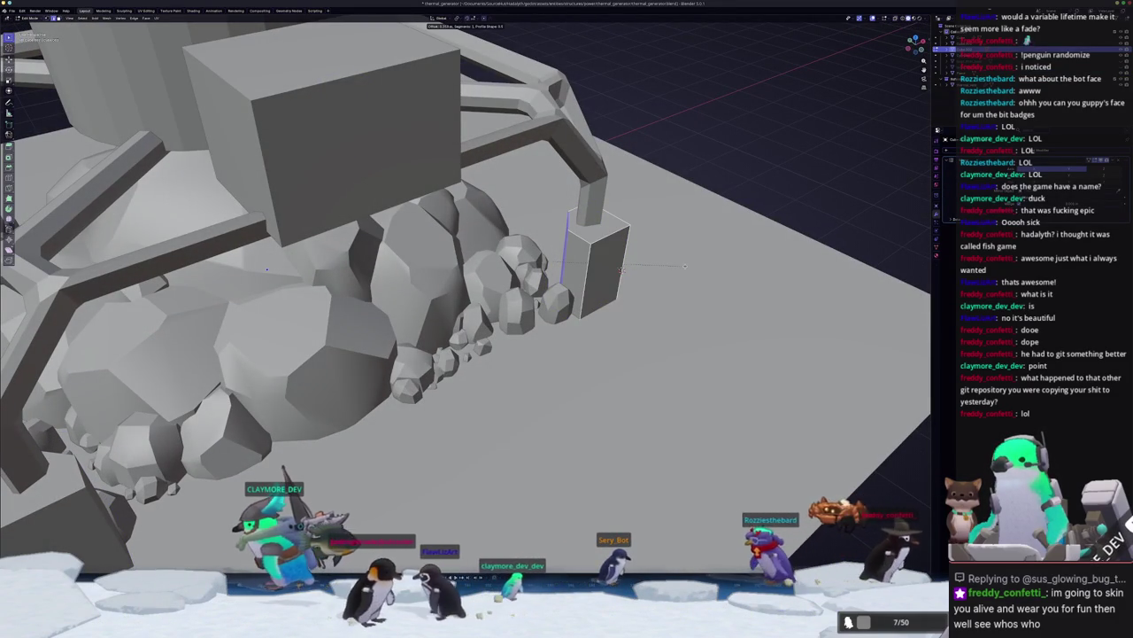
{"action": "middle_click_drag", "start_coordinate": [683, 265], "coordinate": [603, 287]}
{"action": "key", "text": "ctrl+b"}
{"action": "left_click", "coordinate": [674, 267]}
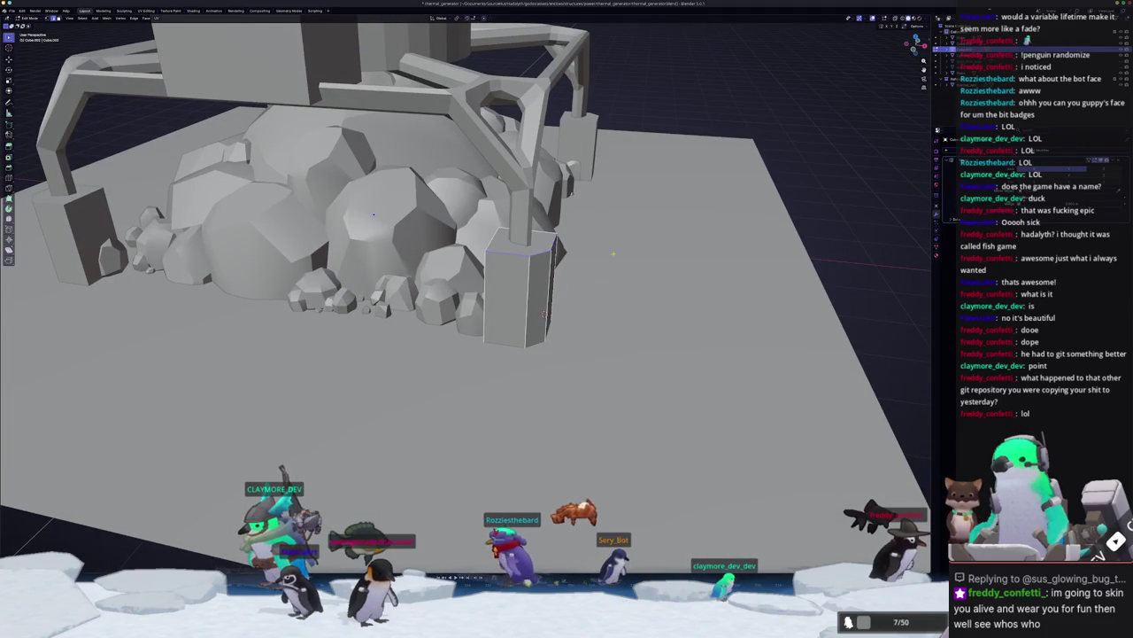
Step: Try a Ctrl+1 Subdivision Surface on the selected feet, then undo it
{"action": "right_click", "coordinate": [677, 268]}
{"action": "key", "text": "Escape"}
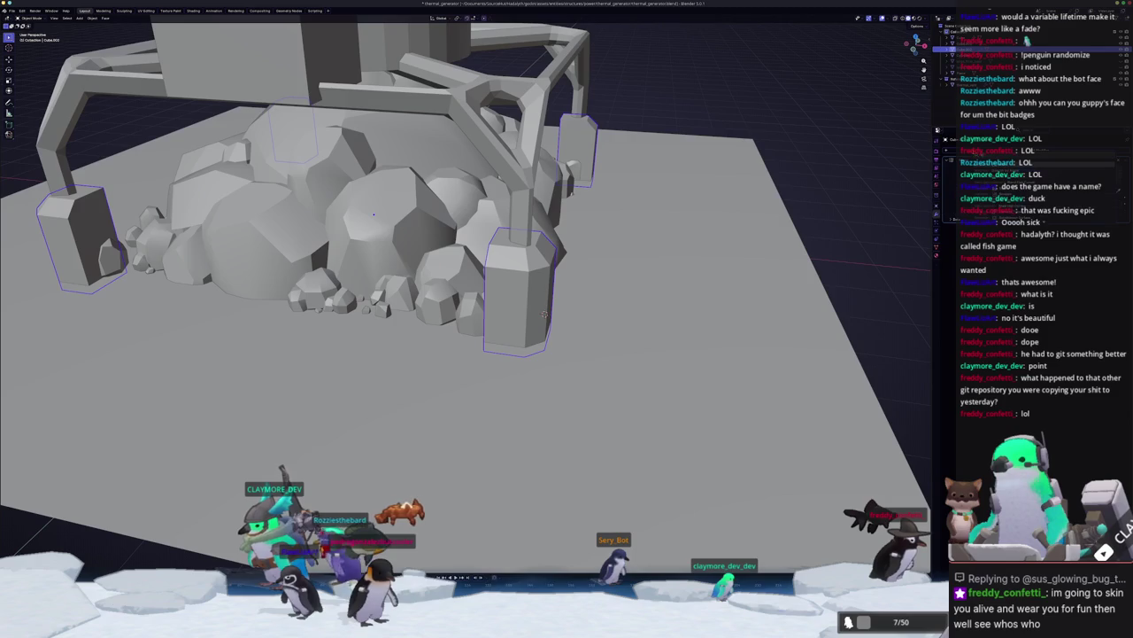
{"action": "key", "text": "ctrl+1"}
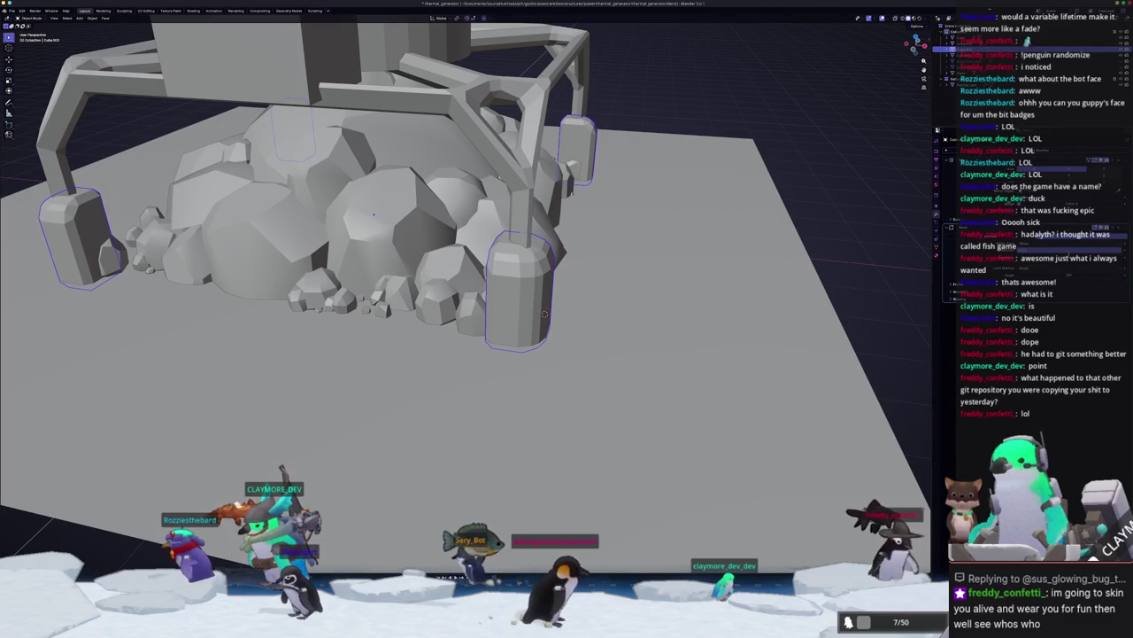
{"action": "key", "text": "ctrl+z"}
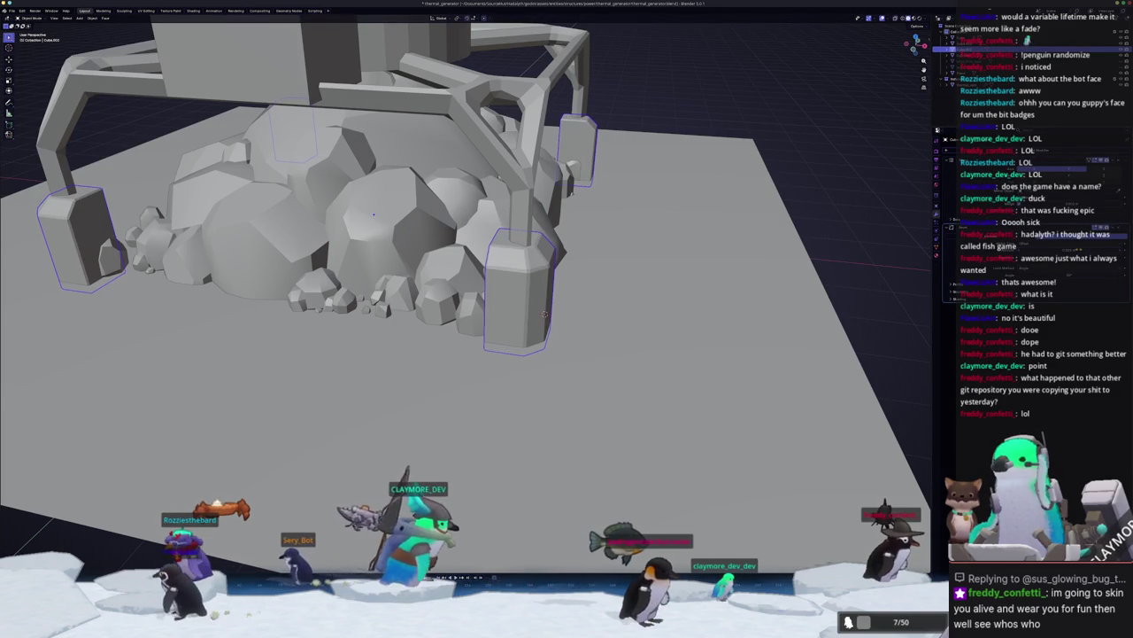
{"action": "right_click", "coordinate": [542, 272]}
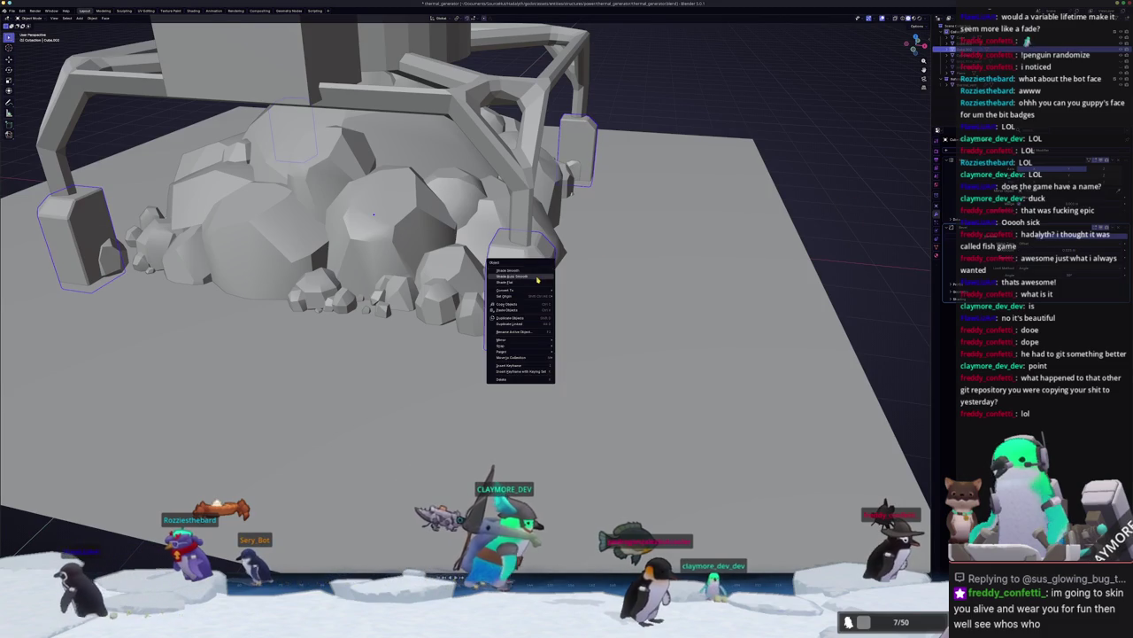
Step: Add a new cube beside the corner foot, scale it down and raise it along Z
{"action": "middle_click_drag", "start_coordinate": [821, 227], "coordinate": [701, 229]}
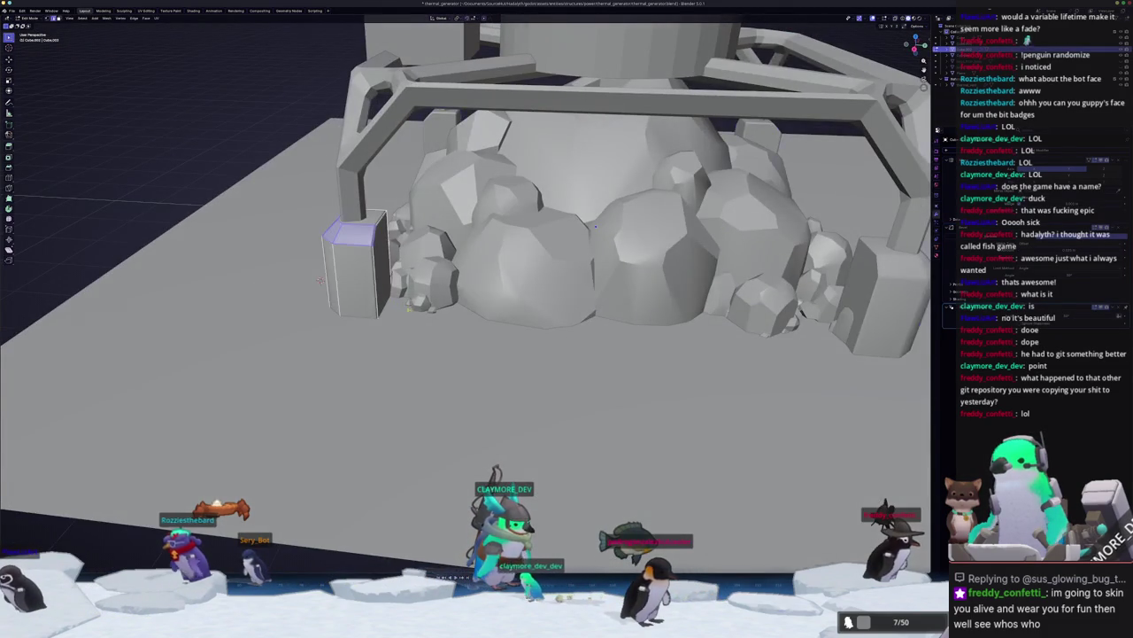
{"action": "middle_click_drag", "start_coordinate": [596, 226], "coordinate": [612, 237]}
{"action": "key", "text": "Tab"}
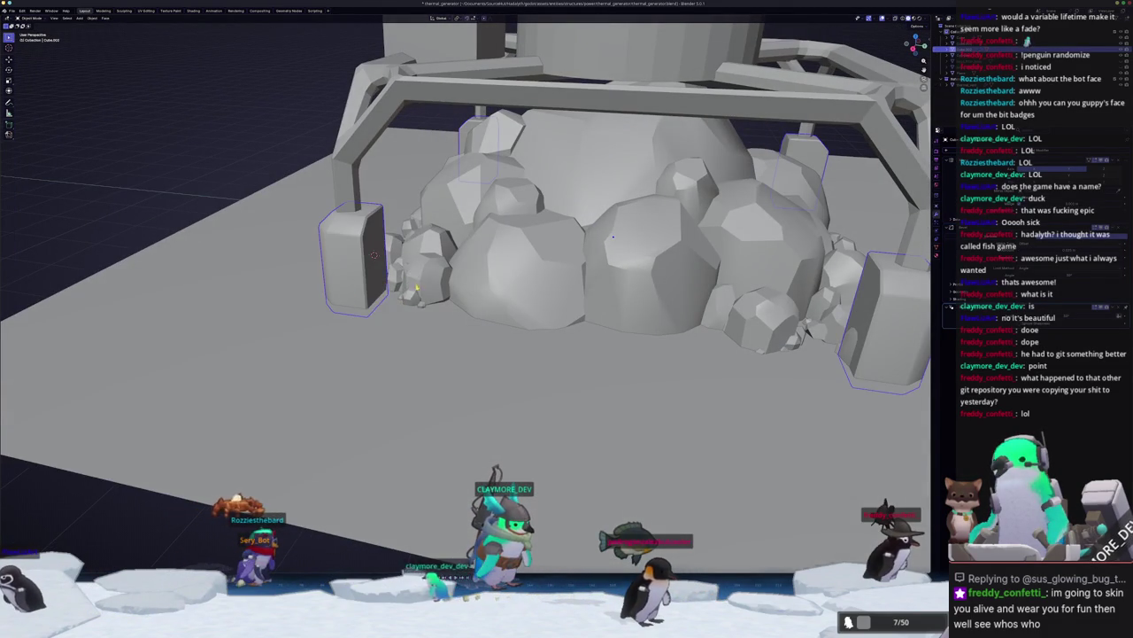
{"action": "key", "text": "shift+a"}
{"action": "left_click", "coordinate": [435, 291]}
{"action": "key", "text": "s"}
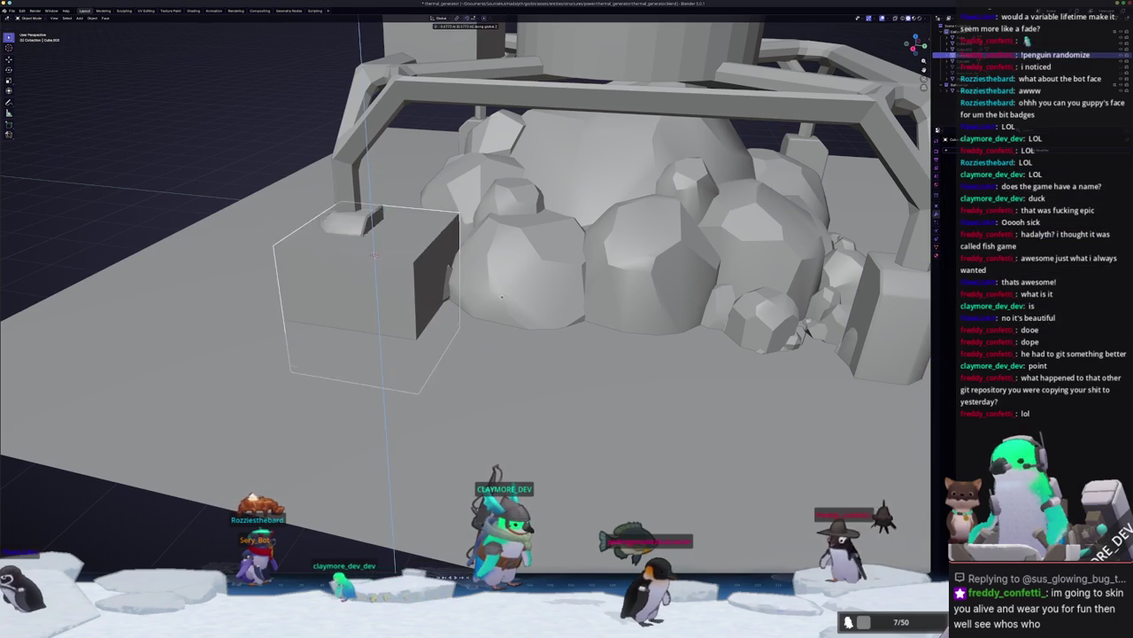
{"action": "key", "text": "Return"}
{"action": "mouse_move", "coordinate": [431, 306]}
{"action": "middle_mouse_down"}
{"action": "mouse_move", "coordinate": [478, 256]}
{"action": "mouse_move", "coordinate": [381, 266]}
{"action": "middle_mouse_up"}
{"action": "key", "text": "g"}
{"action": "key", "text": "z"}
{"action": "left_click", "coordinate": [450, 292]}
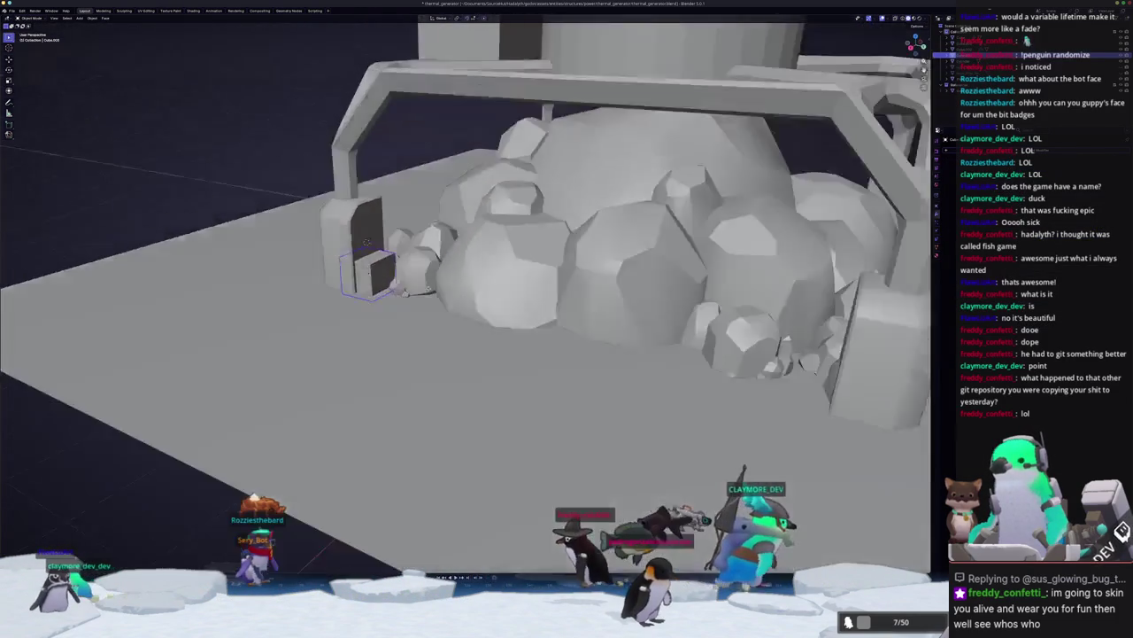
Step: Raise the box's top face vertically and slide its side face along the Y axis
{"action": "key", "text": "Tab"}
{"action": "left_click", "coordinate": [376, 256]}
{"action": "key", "text": "g"}
{"action": "key", "text": "z"}
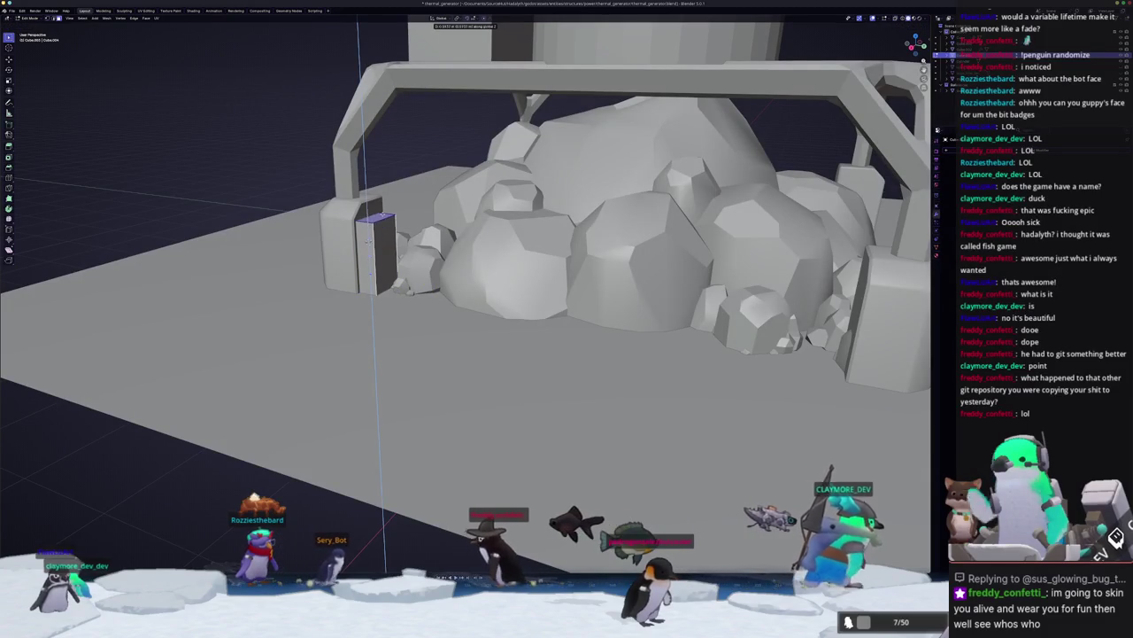
{"action": "left_click", "coordinate": [376, 217]}
{"action": "mouse_move", "coordinate": [377, 217]}
{"action": "middle_mouse_down"}
{"action": "mouse_move", "coordinate": [390, 283]}
{"action": "mouse_move", "coordinate": [372, 304]}
{"action": "middle_mouse_up"}
{"action": "left_click", "coordinate": [391, 284]}
{"action": "key", "text": "g"}
{"action": "key", "text": "y"}
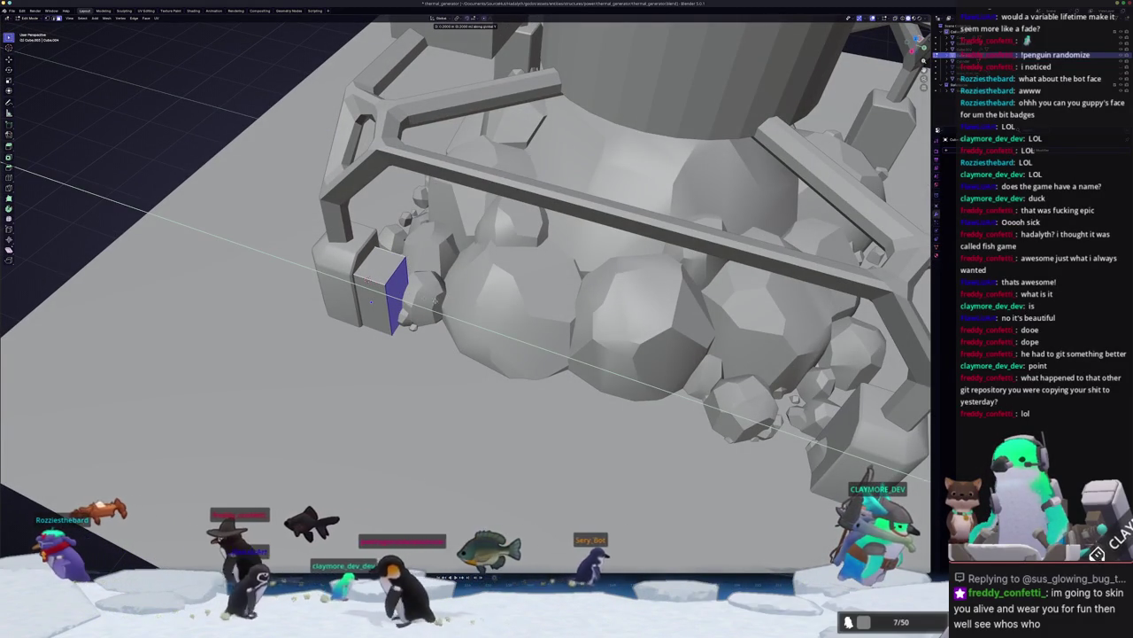
{"action": "left_click", "coordinate": [371, 302]}
Step: With see-through display on, delete the selected face of the box
{"action": "middle_click_drag", "start_coordinate": [371, 301], "coordinate": [416, 301]}
{"action": "scroll", "coordinate": [416, 292], "scroll_direction": "down", "scroll_amount": 3}
{"action": "key", "text": "alt+z"}
{"action": "key", "text": "alt+z"}
{"action": "scroll", "coordinate": [416, 301], "scroll_direction": "up", "scroll_amount": 2}
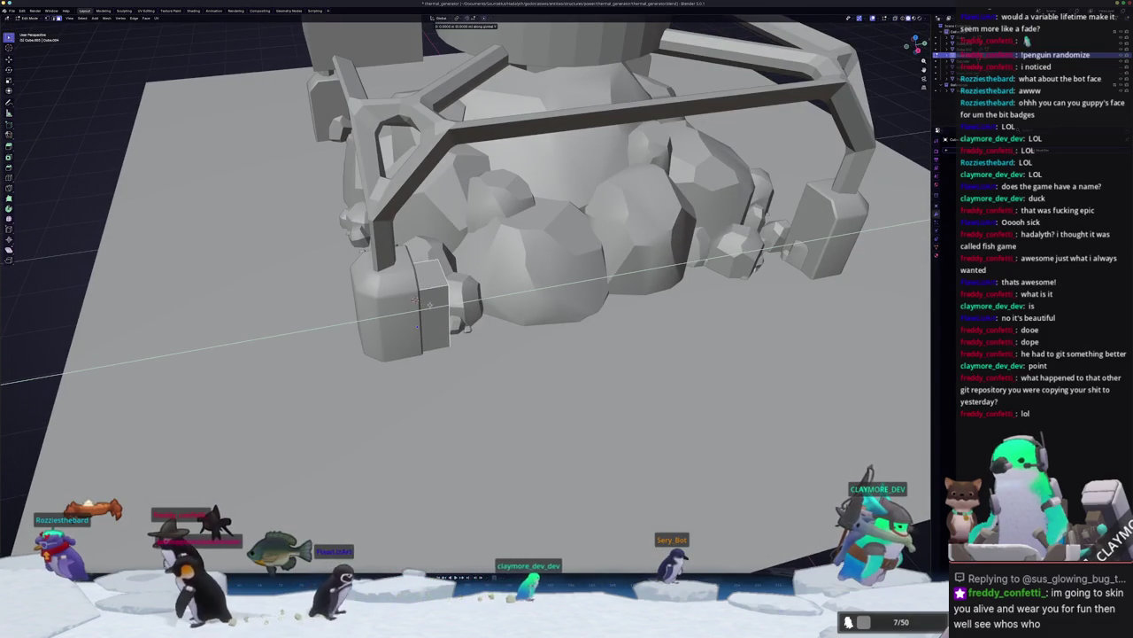
{"action": "key", "text": "alt+z"}
{"action": "scroll", "coordinate": [416, 304], "scroll_direction": "down", "scroll_amount": 2}
{"action": "middle_click_drag", "start_coordinate": [417, 304], "coordinate": [405, 301]}
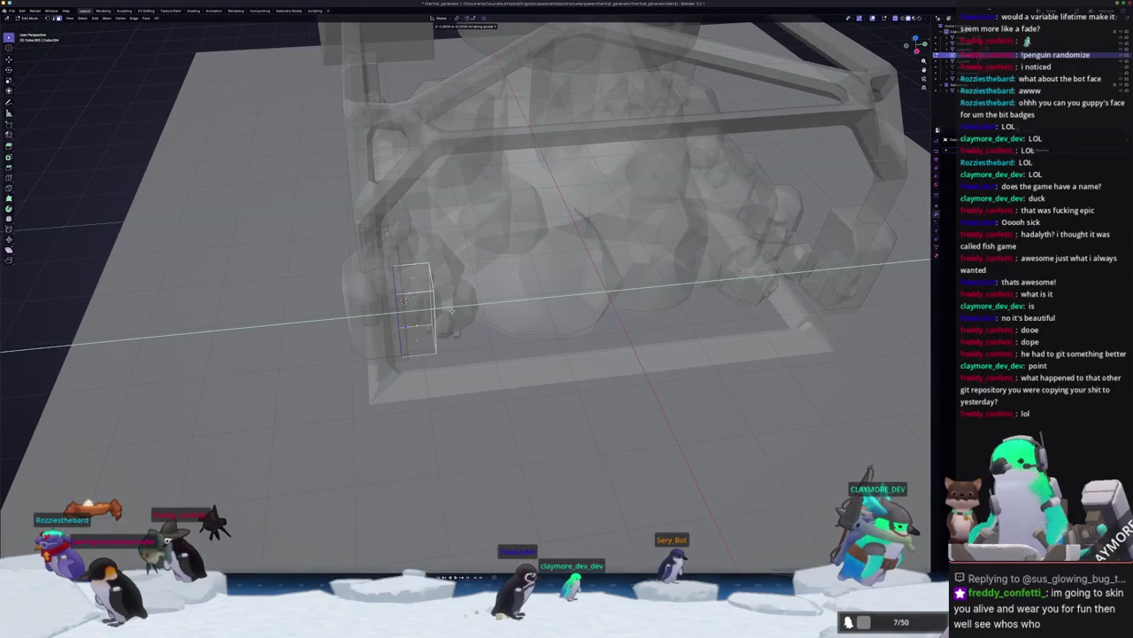
{"action": "middle_click_drag", "start_coordinate": [403, 301], "coordinate": [433, 317]}
{"action": "key", "text": "x"}
{"action": "left_click", "coordinate": [432, 294]}
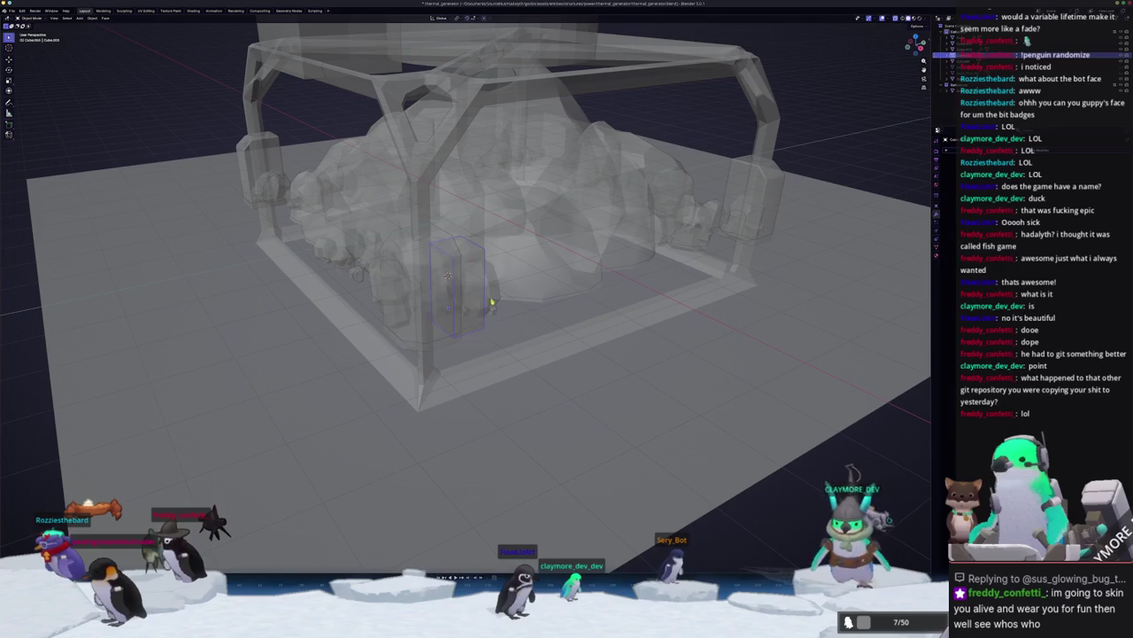
{"action": "key", "text": "Tab"}
Step: Turn off see-through display and widen the bevel on the box
{"action": "key", "text": "alt+z"}
{"action": "scroll", "coordinate": [465, 301], "scroll_direction": "up", "scroll_amount": 5}
{"action": "key", "text": "Tab"}
{"action": "mouse_move", "coordinate": [423, 315]}
{"action": "middle_mouse_down"}
{"action": "mouse_move", "coordinate": [411, 248]}
{"action": "mouse_move", "coordinate": [436, 289]}
{"action": "middle_mouse_up"}
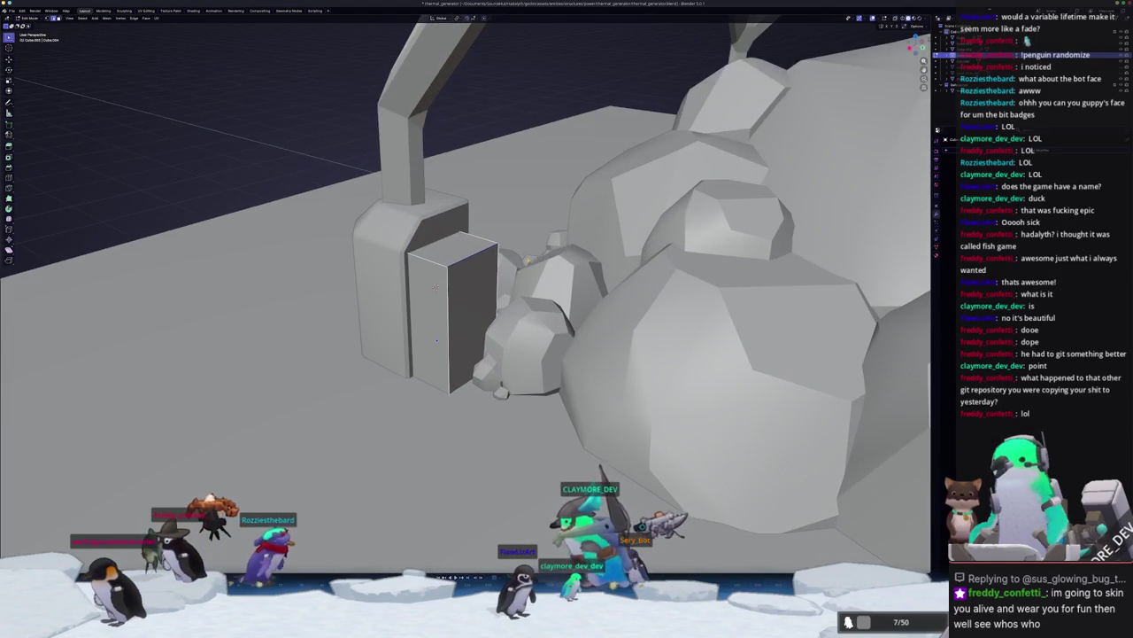
{"action": "right_click", "coordinate": [556, 275]}
{"action": "left_click", "coordinate": [567, 266]}
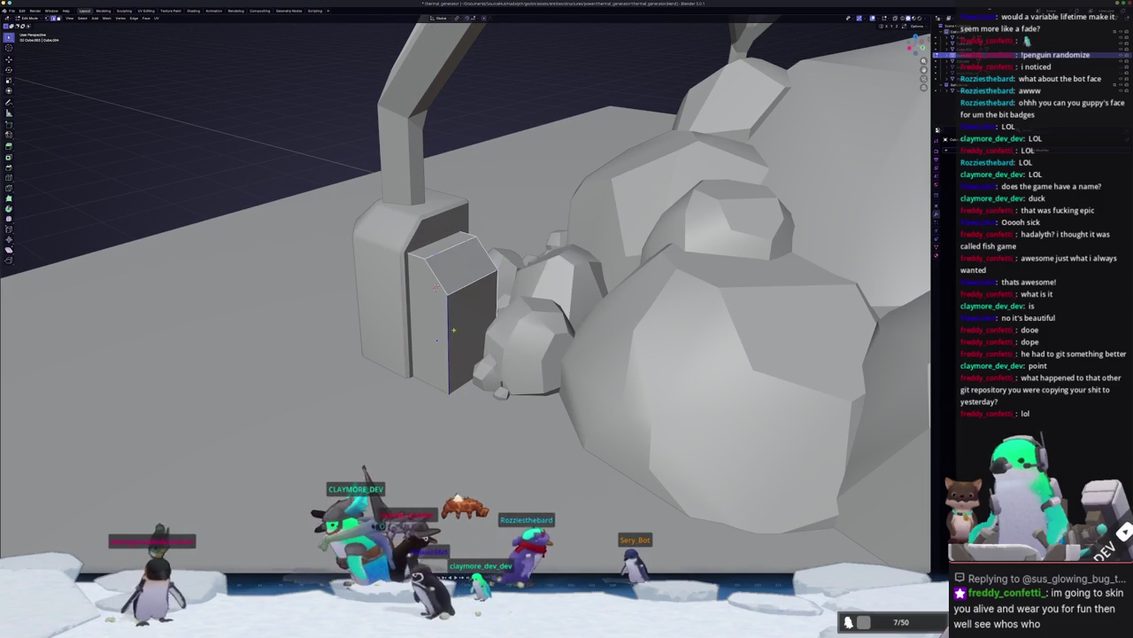
Step: Bevel the box's outer vertical edge and return to Object Mode
{"action": "left_click", "coordinate": [448, 341]}
{"action": "middle_click_drag", "start_coordinate": [436, 340], "coordinate": [404, 332]}
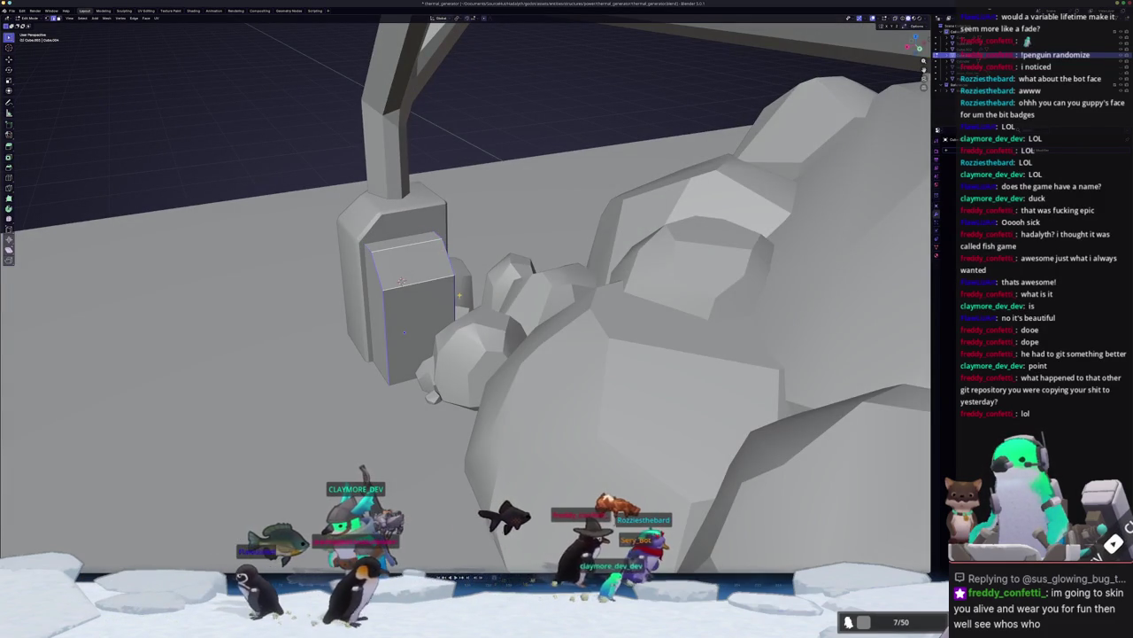
{"action": "middle_click_drag", "start_coordinate": [401, 281], "coordinate": [410, 282]}
{"action": "key", "text": "ctrl+b"}
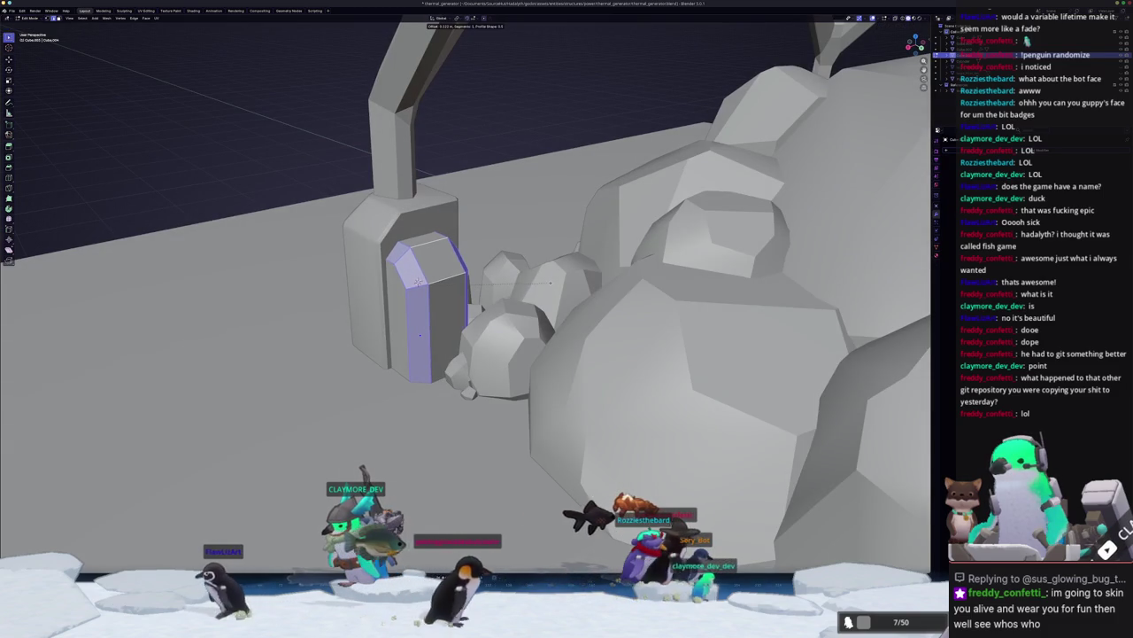
{"action": "left_click", "coordinate": [550, 282]}
{"action": "key", "text": "Tab"}
{"action": "scroll", "coordinate": [550, 282], "scroll_direction": "down", "scroll_amount": 5}
{"action": "middle_click_drag", "start_coordinate": [550, 281], "coordinate": [766, 316]}
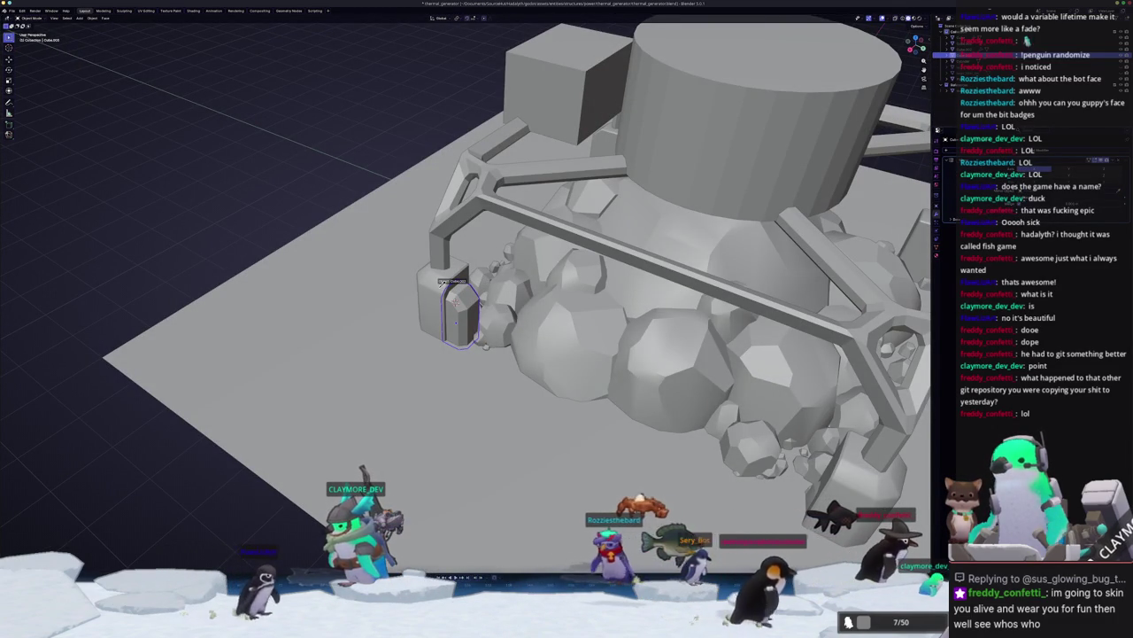
{"action": "scroll", "coordinate": [465, 310], "scroll_direction": "down", "scroll_amount": 5}
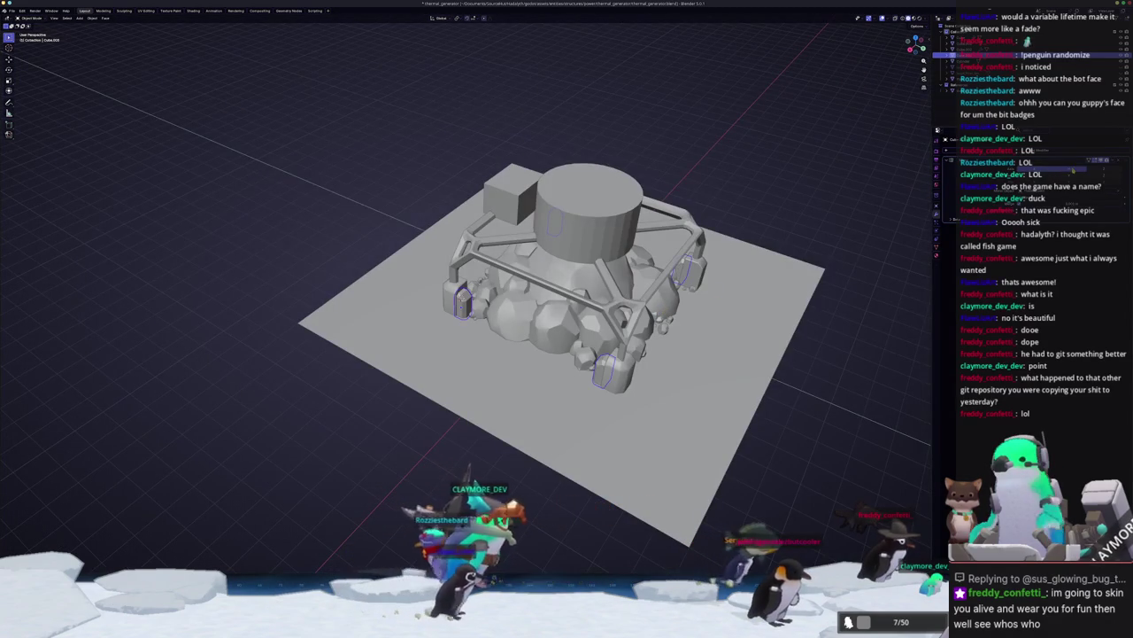
{"action": "scroll", "coordinate": [615, 282], "scroll_direction": "up", "scroll_amount": 3}
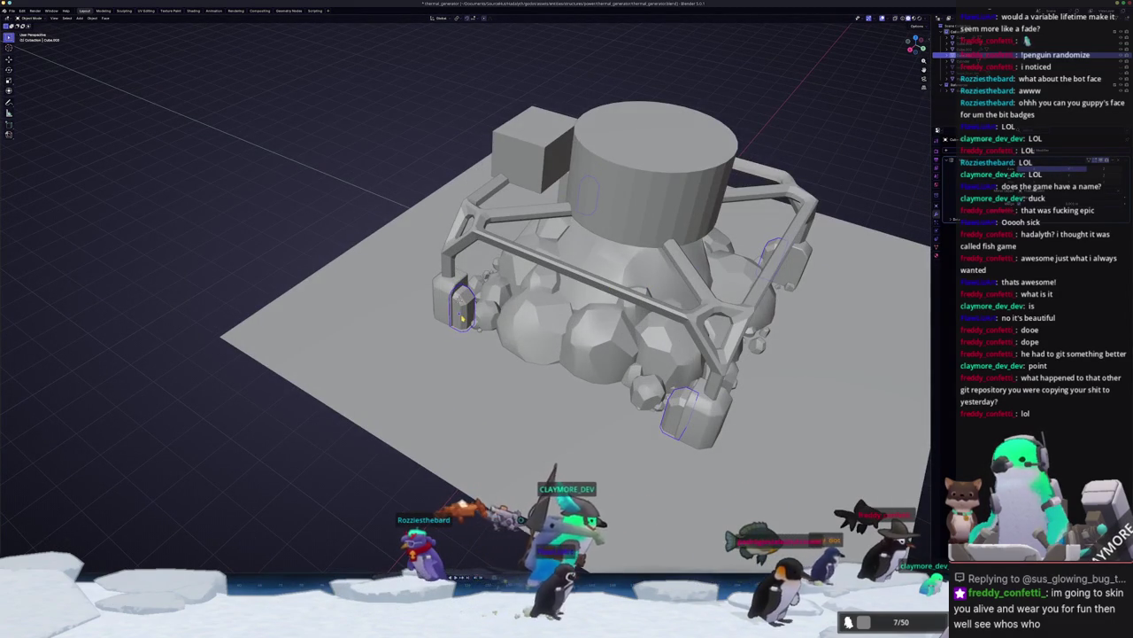
{"action": "key", "text": "KP_7"}
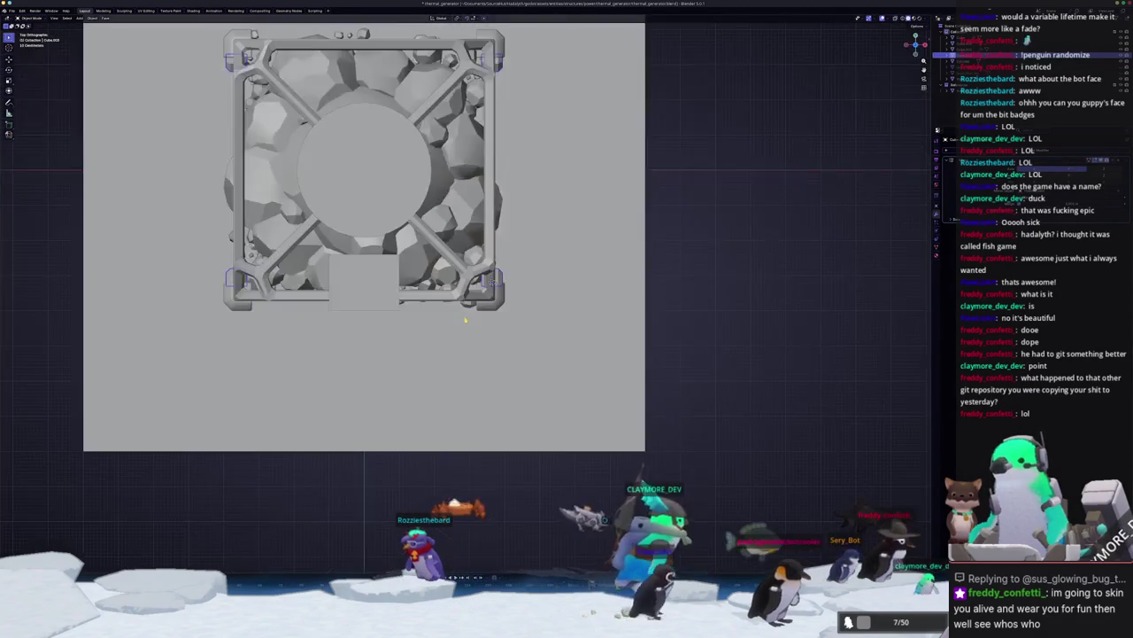
Step: Select the corner pieces in Edit Mode and cancel a trial rotation of them
{"action": "scroll", "coordinate": [464, 317], "scroll_direction": "up", "scroll_amount": 2}
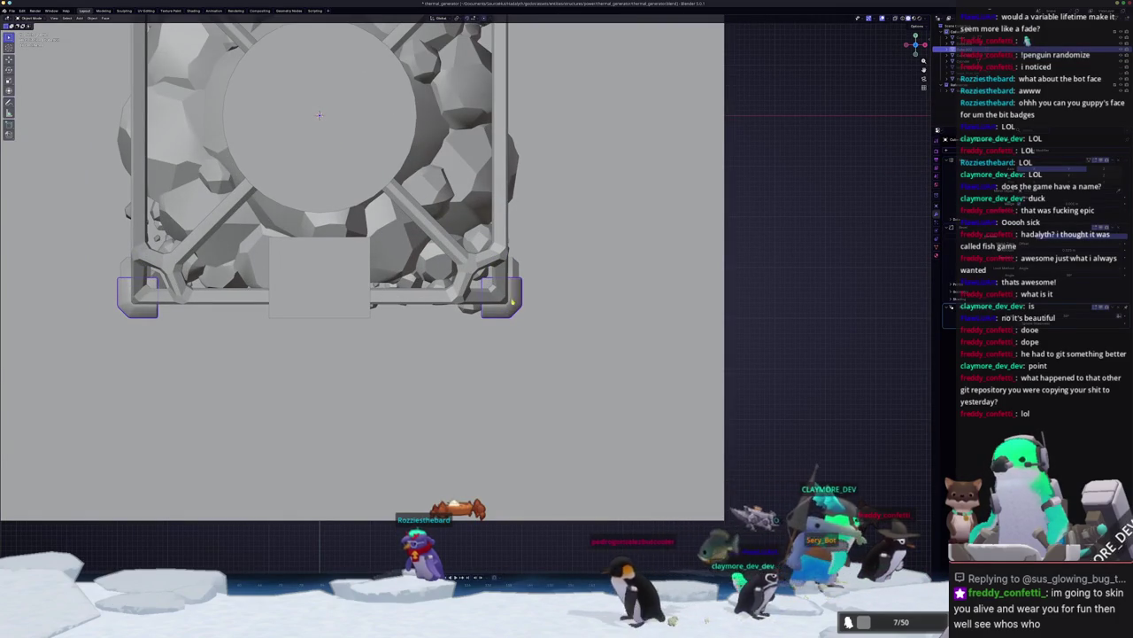
{"action": "key", "text": "Tab"}
{"action": "key", "text": "Tab"}
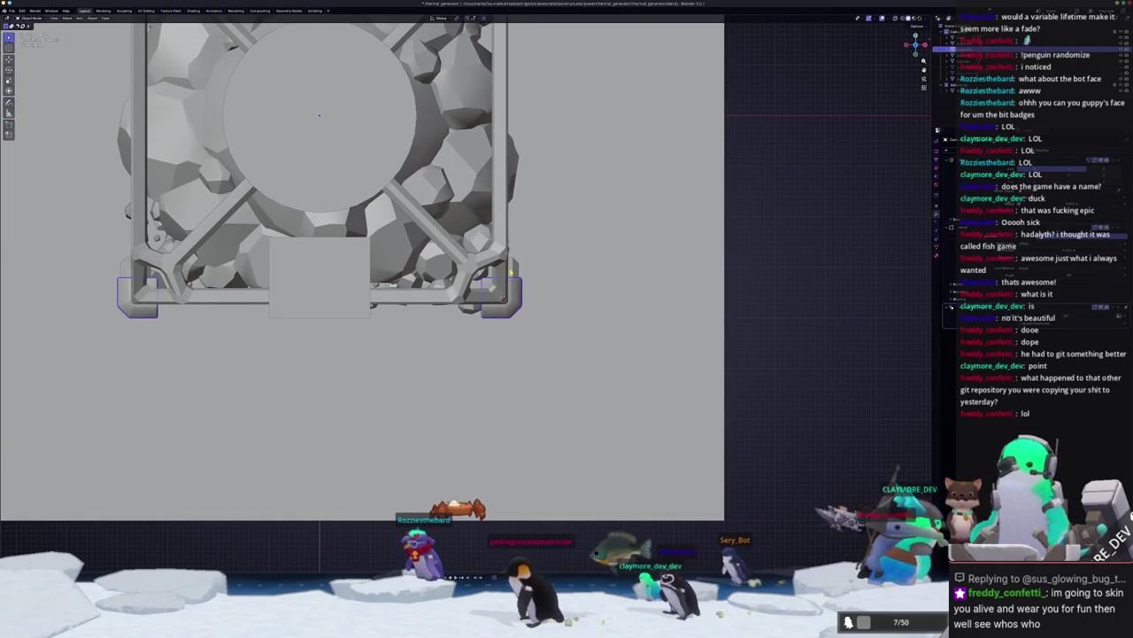
{"action": "left_click", "coordinate": [952, 60]}
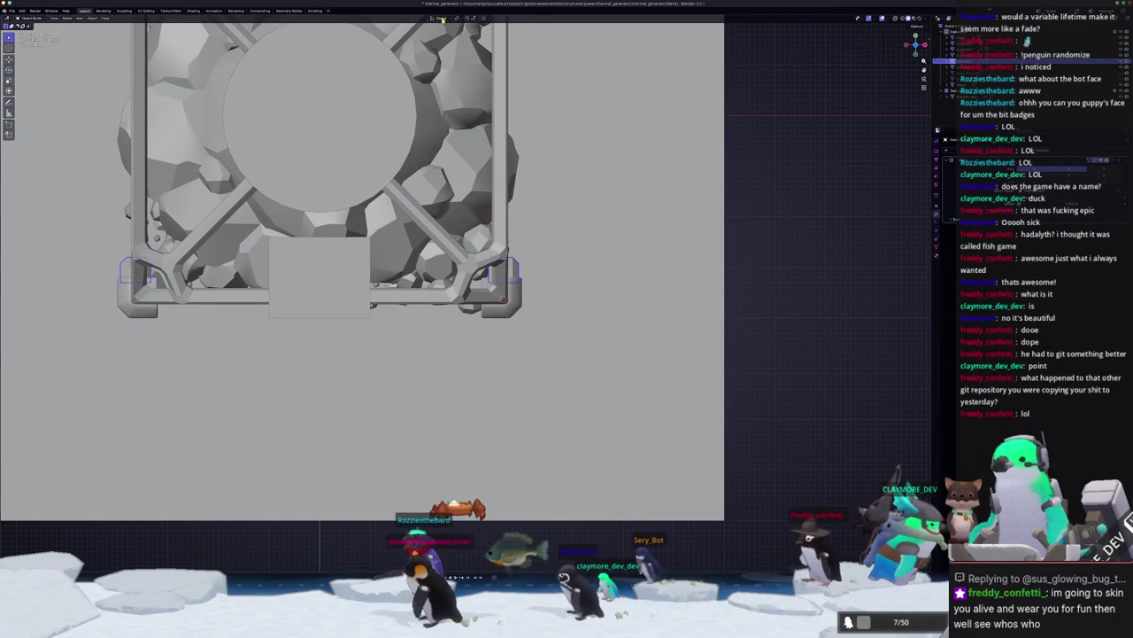
{"action": "left_click", "coordinate": [442, 19]}
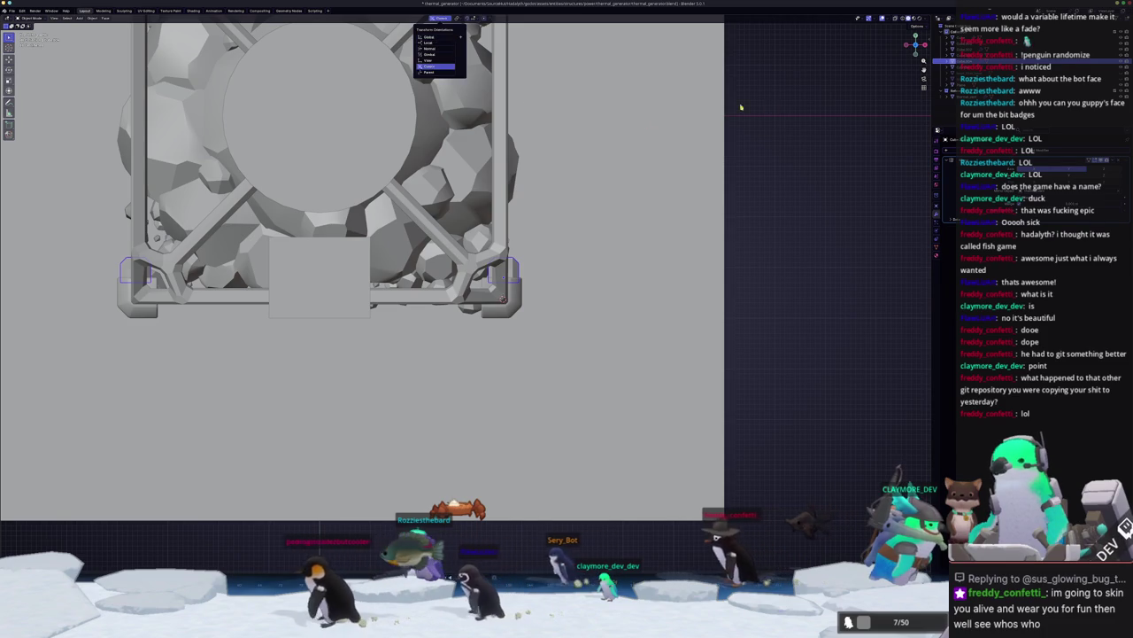
{"action": "key", "text": "r"}
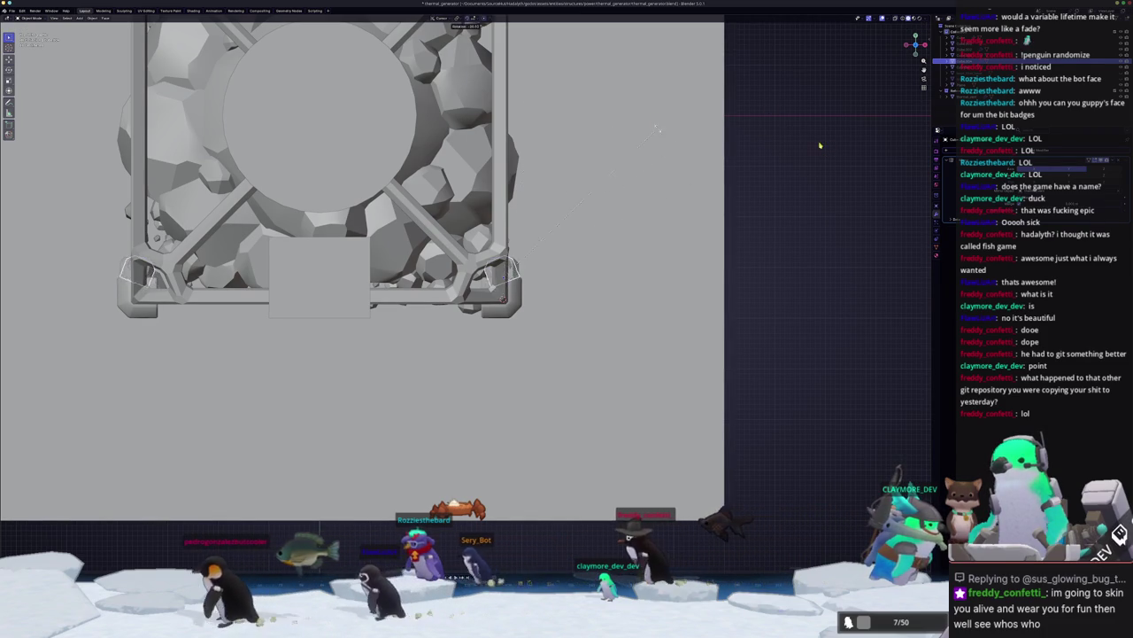
{"action": "key", "text": "Escape"}
Step: Set the Pivot Point used for rotating the corner pieces and view the whole structure
{"action": "scroll", "coordinate": [514, 284], "scroll_direction": "up", "scroll_amount": 3}
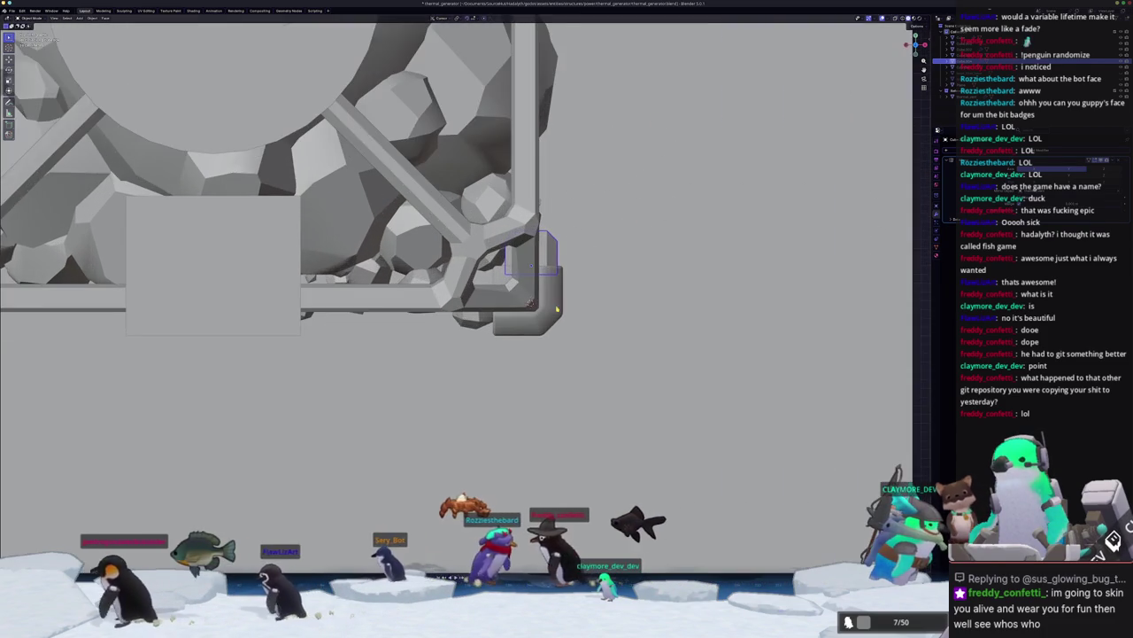
{"action": "scroll", "coordinate": [513, 283], "scroll_direction": "up", "scroll_amount": 1}
{"action": "left_click", "coordinate": [457, 19]}
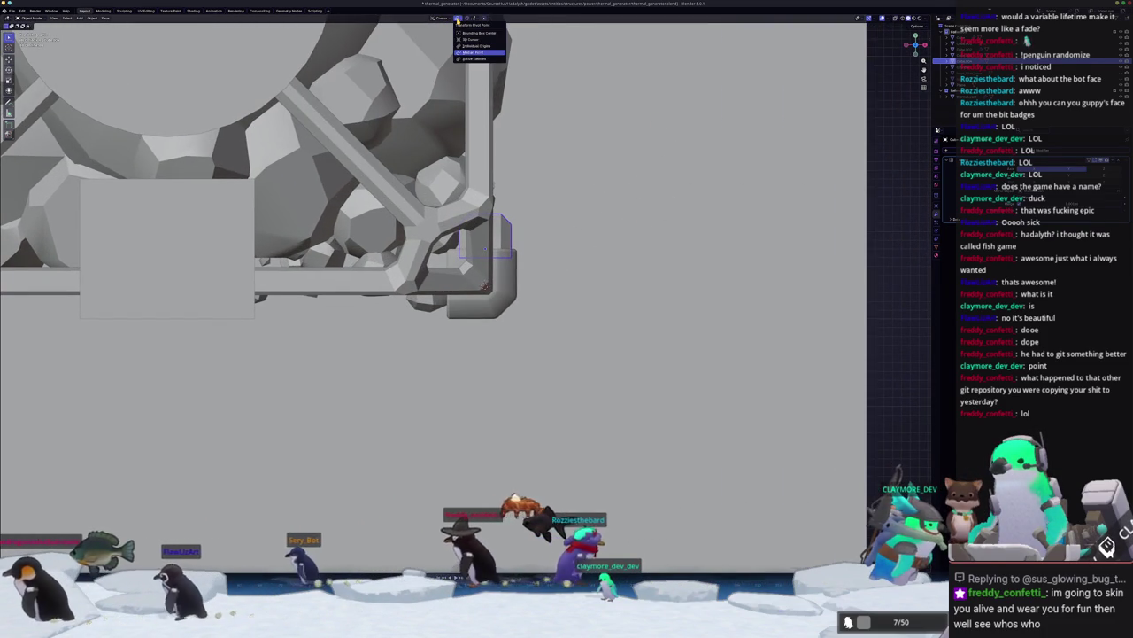
{"action": "left_click", "coordinate": [435, 19]}
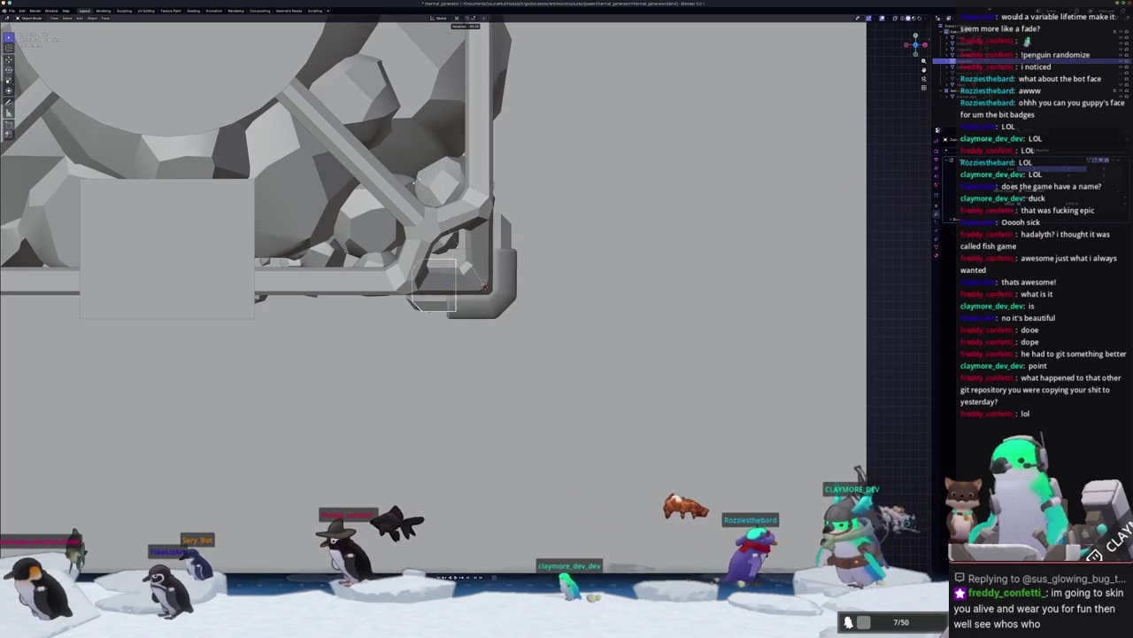
{"action": "mouse_move", "coordinate": [447, 285]}
{"action": "middle_mouse_down"}
{"action": "mouse_move", "coordinate": [462, 290]}
{"action": "mouse_move", "coordinate": [492, 195]}
{"action": "mouse_move", "coordinate": [475, 302]}
{"action": "mouse_move", "coordinate": [448, 306]}
{"action": "mouse_move", "coordinate": [486, 310]}
{"action": "middle_mouse_up"}
{"action": "scroll", "coordinate": [456, 288], "scroll_direction": "down", "scroll_amount": 4}
{"action": "scroll", "coordinate": [483, 266], "scroll_direction": "up", "scroll_amount": 3}
{"action": "scroll", "coordinate": [483, 265], "scroll_direction": "up", "scroll_amount": 3}
{"action": "scroll", "coordinate": [465, 301], "scroll_direction": "up", "scroll_amount": 2}
{"action": "scroll", "coordinate": [473, 307], "scroll_direction": "up", "scroll_amount": 2}
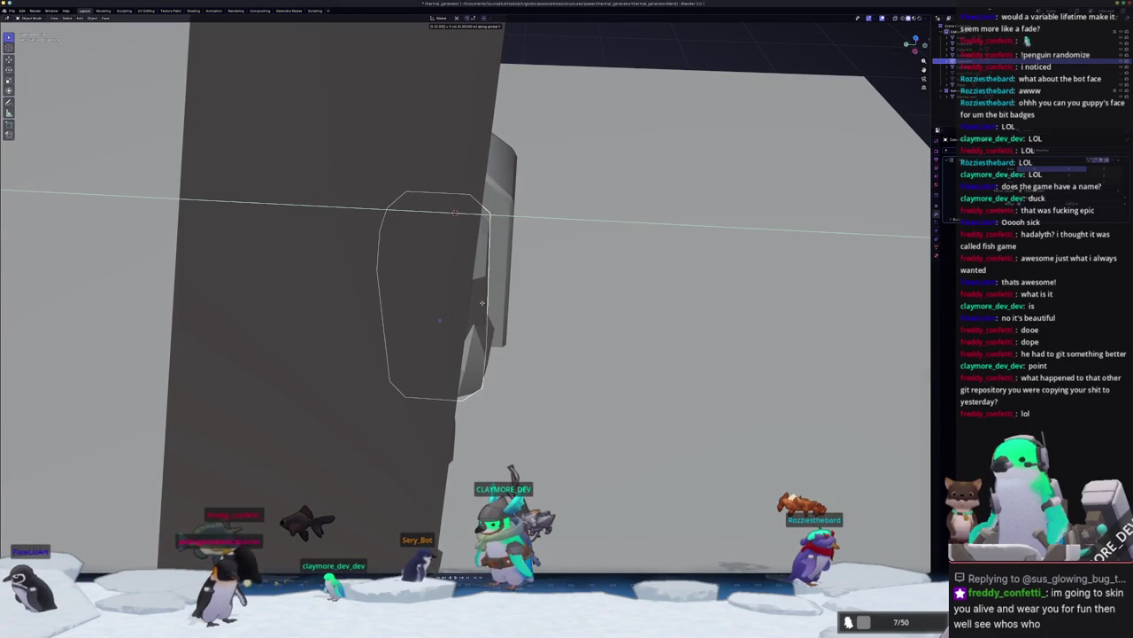
Step: Slide the inner block's blue side face outward along X, then view the whole structure
{"action": "scroll", "coordinate": [483, 305], "scroll_direction": "down", "scroll_amount": 5}
{"action": "middle_click_drag", "start_coordinate": [483, 306], "coordinate": [443, 308]}
{"action": "scroll", "coordinate": [440, 308], "scroll_direction": "up", "scroll_amount": 3}
{"action": "key", "text": "Tab"}
{"action": "mouse_move", "coordinate": [473, 215]}
{"action": "middle_mouse_down"}
{"action": "mouse_move", "coordinate": [452, 213]}
{"action": "mouse_move", "coordinate": [482, 214]}
{"action": "middle_mouse_up"}
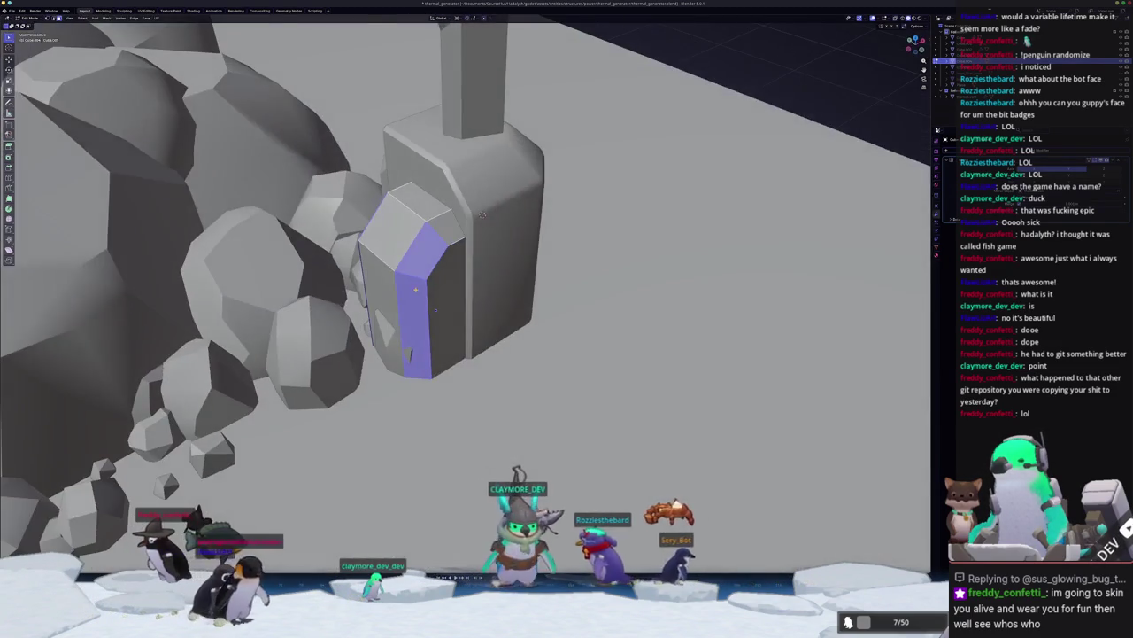
{"action": "key", "text": "x"}
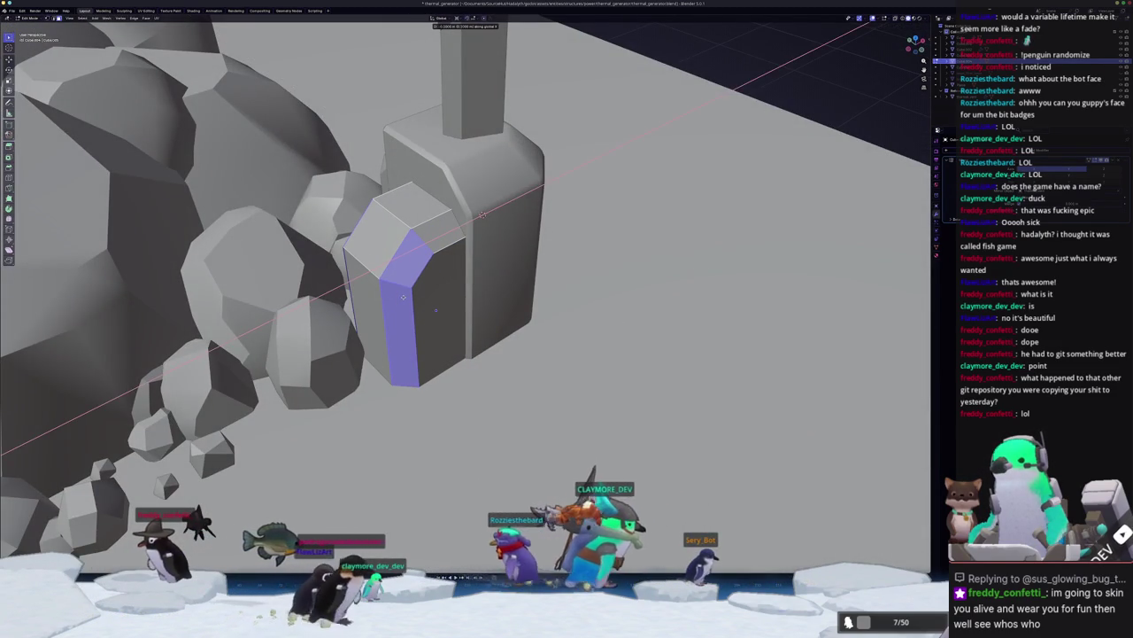
{"action": "key", "text": "Tab"}
{"action": "scroll", "coordinate": [463, 292], "scroll_direction": "down", "scroll_amount": 5}
{"action": "scroll", "coordinate": [443, 275], "scroll_direction": "down", "scroll_amount": 5}
{"action": "mouse_move", "coordinate": [425, 266]}
{"action": "middle_mouse_down"}
{"action": "mouse_move", "coordinate": [399, 246]}
{"action": "mouse_move", "coordinate": [385, 211]}
{"action": "mouse_move", "coordinate": [627, 245]}
{"action": "middle_mouse_up"}
{"action": "scroll", "coordinate": [412, 257], "scroll_direction": "up", "scroll_amount": 3}
{"action": "scroll", "coordinate": [398, 245], "scroll_direction": "up", "scroll_amount": 3}
{"action": "scroll", "coordinate": [398, 247], "scroll_direction": "down", "scroll_amount": 2}
{"action": "scroll", "coordinate": [385, 211], "scroll_direction": "up", "scroll_amount": 5}
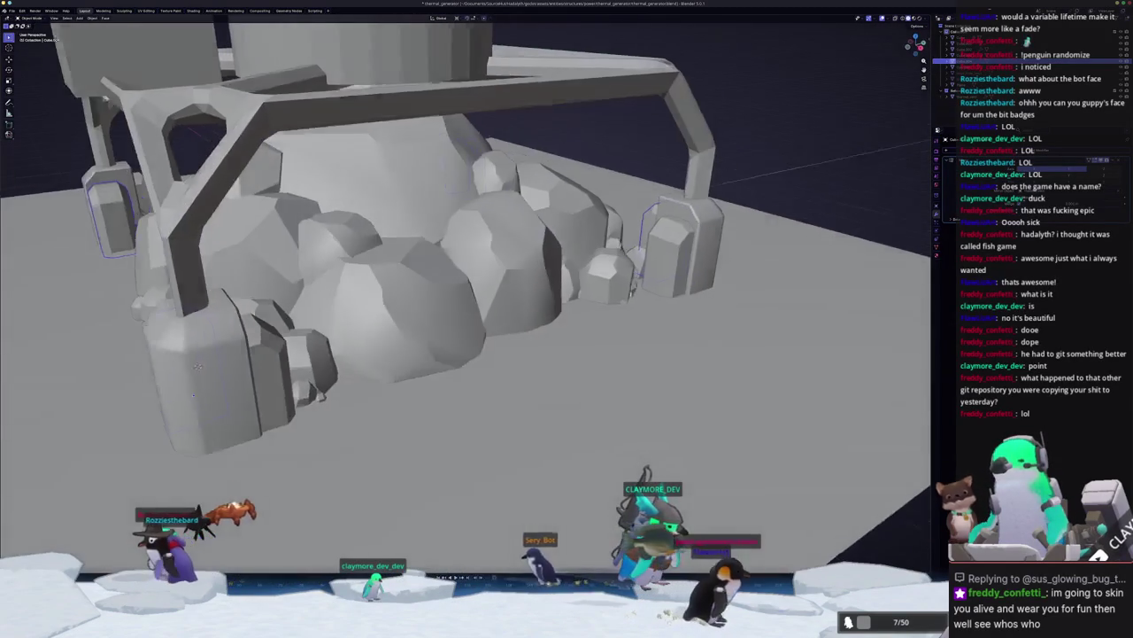
Step: Slide the small inner block along the X axis toward its cage foot
{"action": "scroll", "coordinate": [627, 245], "scroll_direction": "up", "scroll_amount": 2}
{"action": "scroll", "coordinate": [482, 270], "scroll_direction": "up", "scroll_amount": 3}
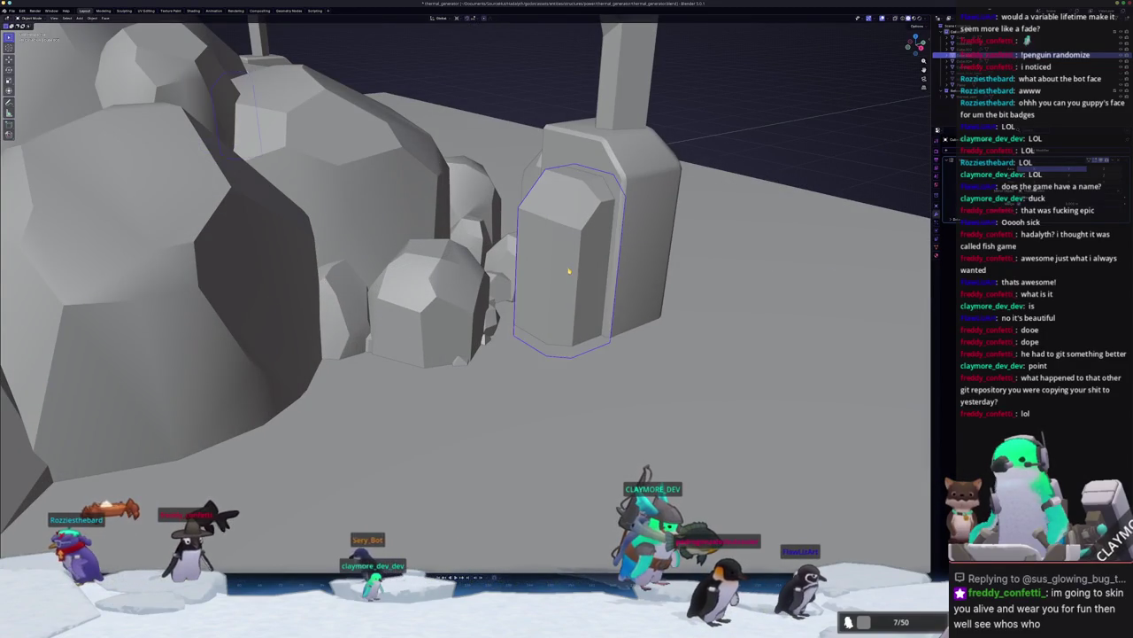
{"action": "scroll", "coordinate": [568, 271], "scroll_direction": "down", "scroll_amount": 5}
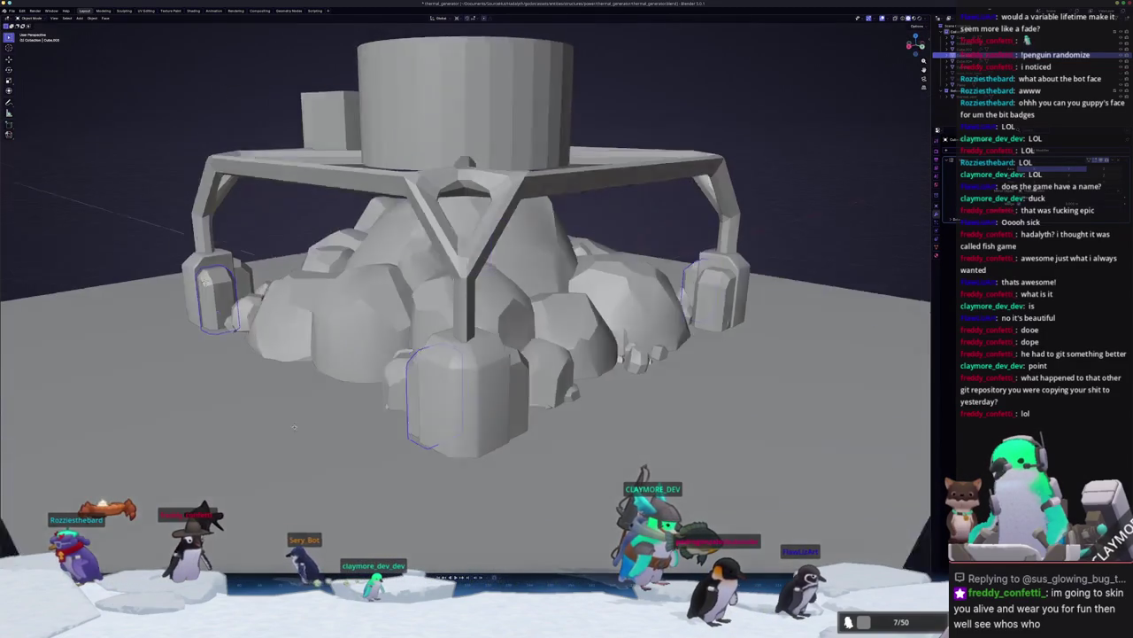
{"action": "middle_click_drag", "start_coordinate": [396, 446], "coordinate": [474, 213]}
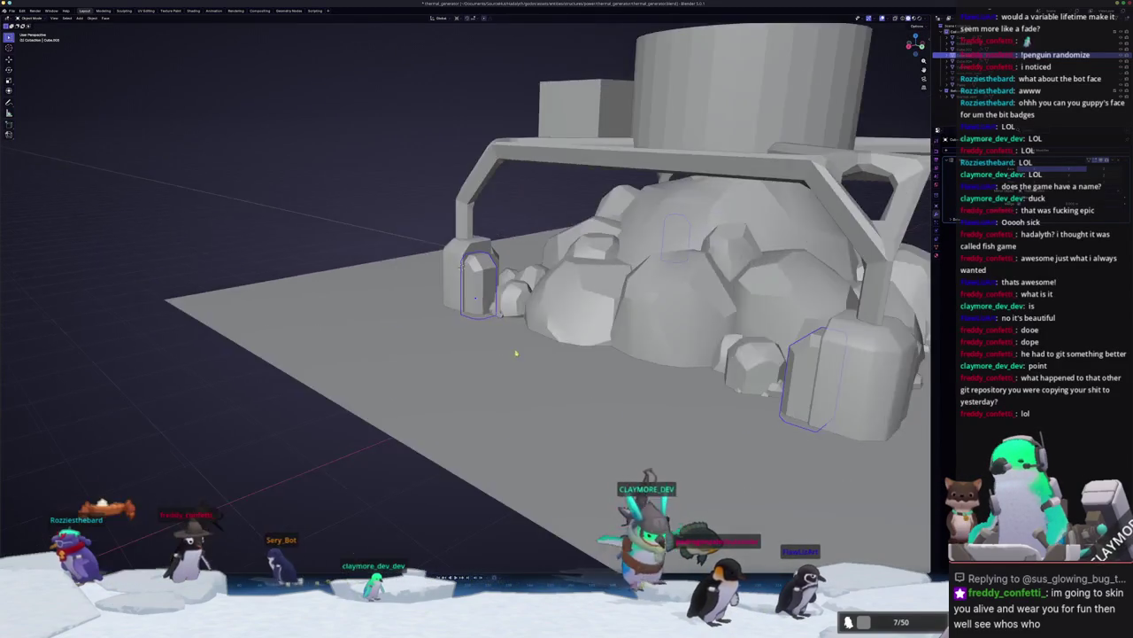
{"action": "scroll", "coordinate": [474, 214], "scroll_direction": "up", "scroll_amount": 5}
{"action": "key", "text": "g"}
{"action": "key", "text": "x"}
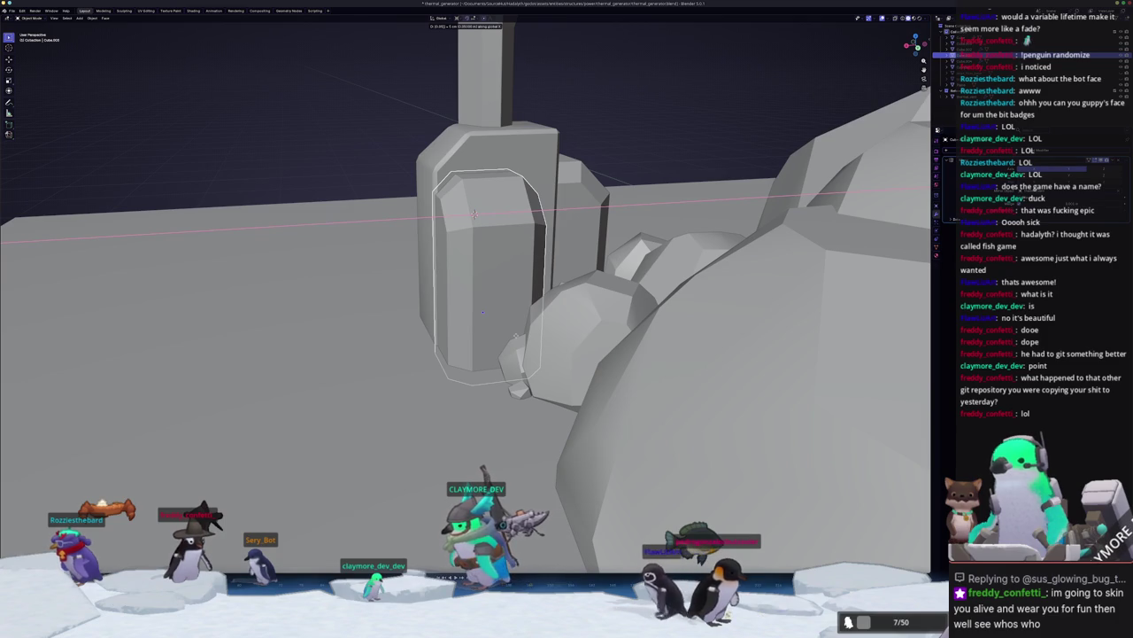
{"action": "middle_click_drag", "start_coordinate": [489, 310], "coordinate": [668, 323]}
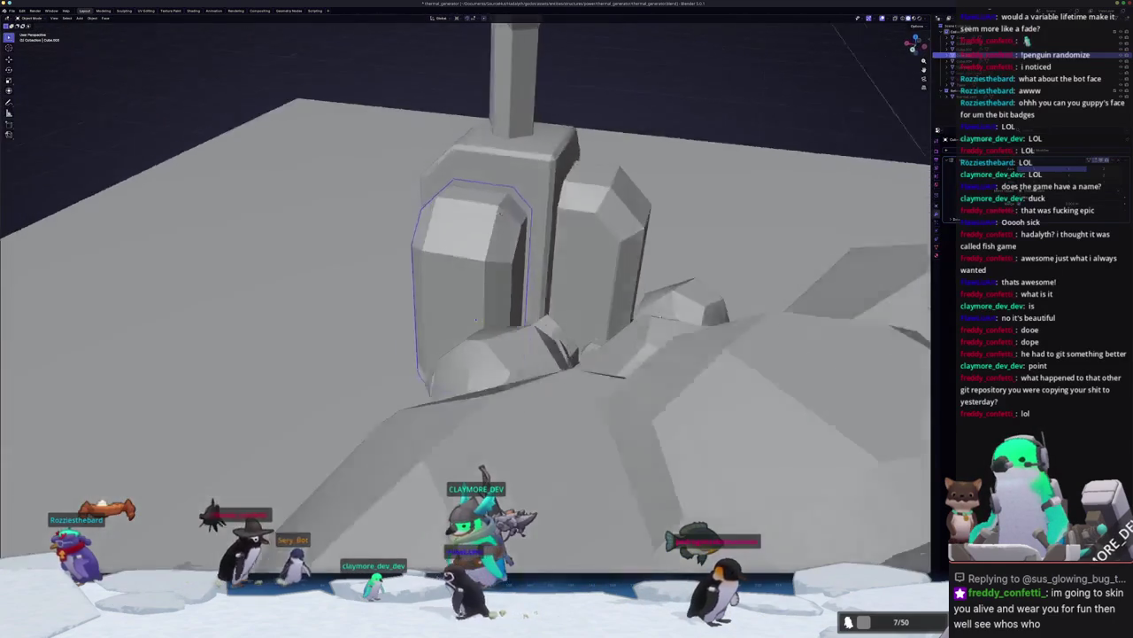
{"action": "key", "text": "g"}
{"action": "key", "text": "x"}
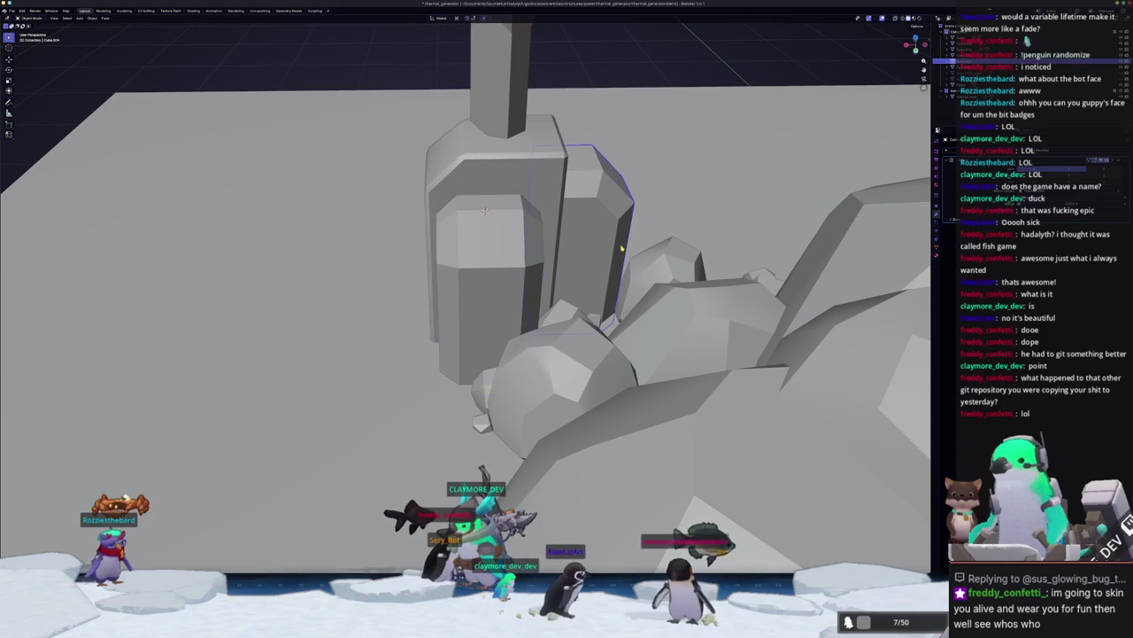
Step: Rotate the block -90° around Z so it faces outward
{"action": "middle_click_drag", "start_coordinate": [622, 248], "coordinate": [550, 245]}
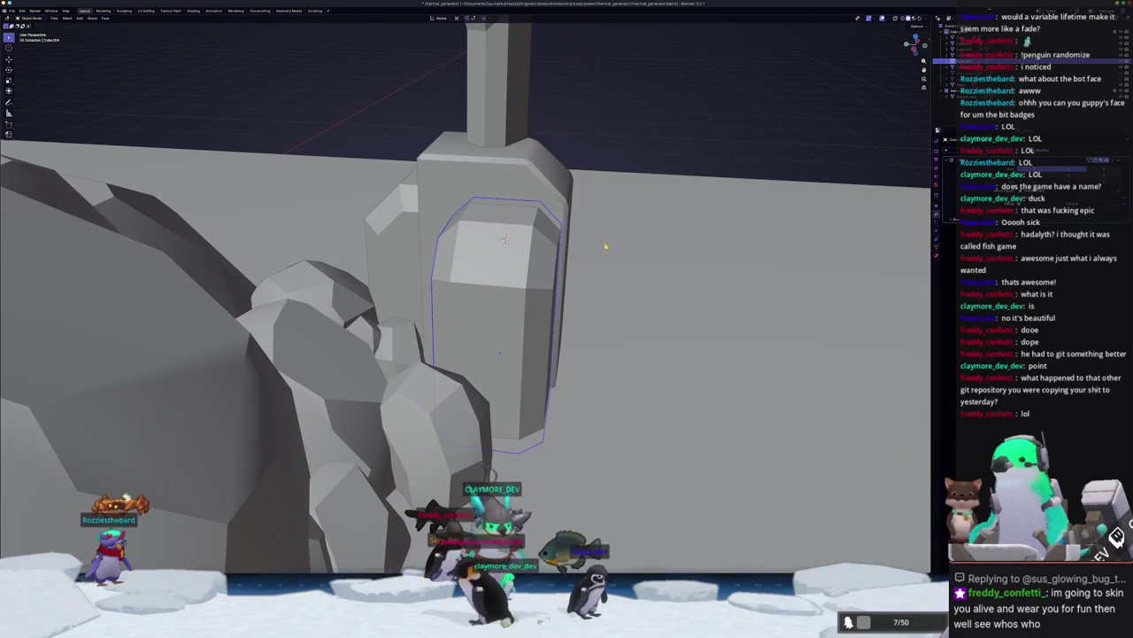
{"action": "middle_click_drag", "start_coordinate": [601, 248], "coordinate": [523, 227]}
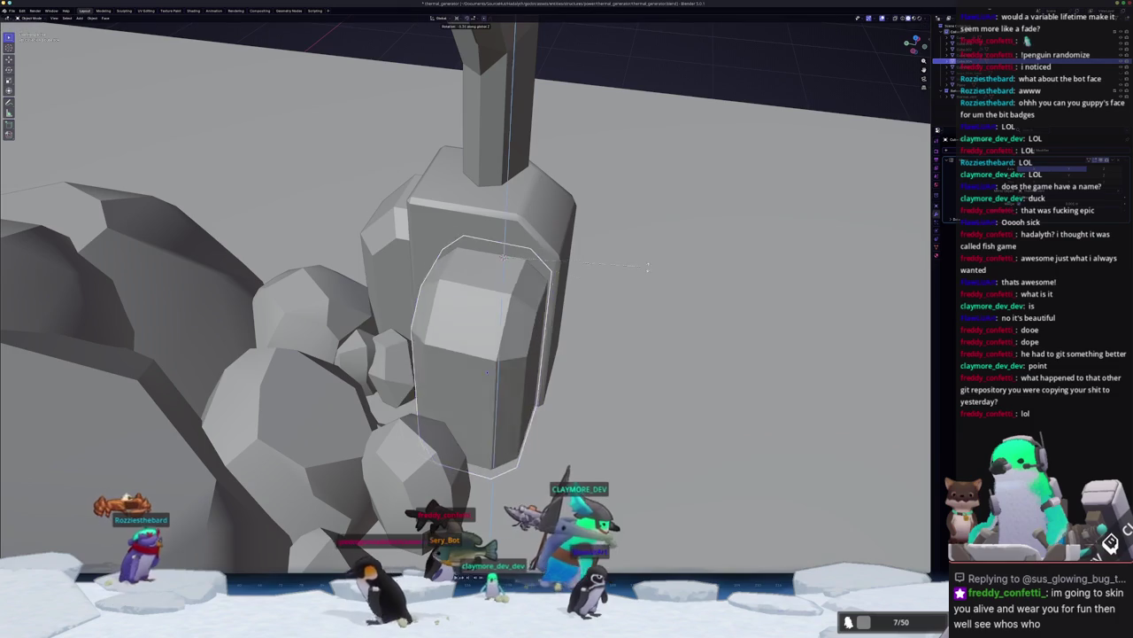
{"action": "type", "text": "rz-90"}
{"action": "key", "text": "Return"}
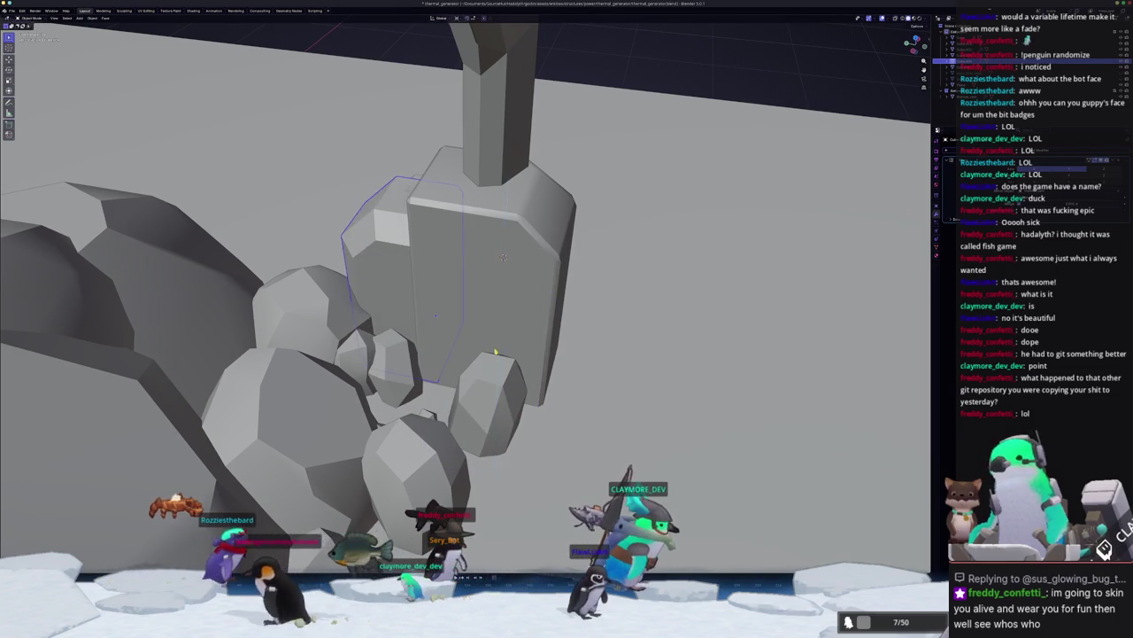
{"action": "middle_click_drag", "start_coordinate": [506, 348], "coordinate": [485, 211]}
{"action": "middle_click_drag", "start_coordinate": [479, 297], "coordinate": [486, 303]}
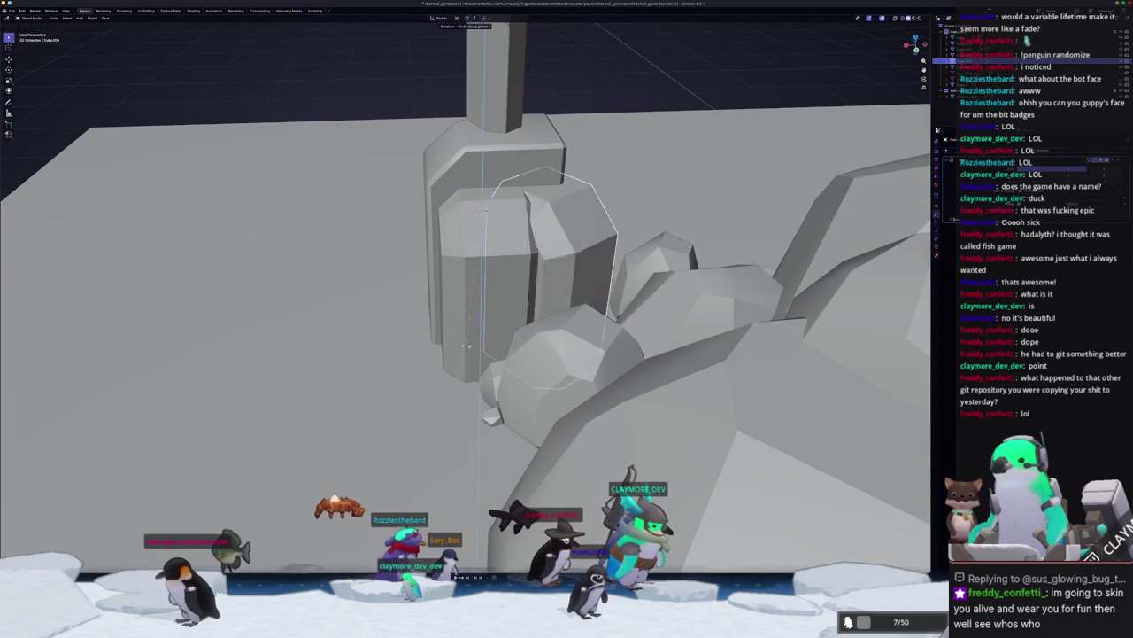
{"action": "type", "text": "z-90"}
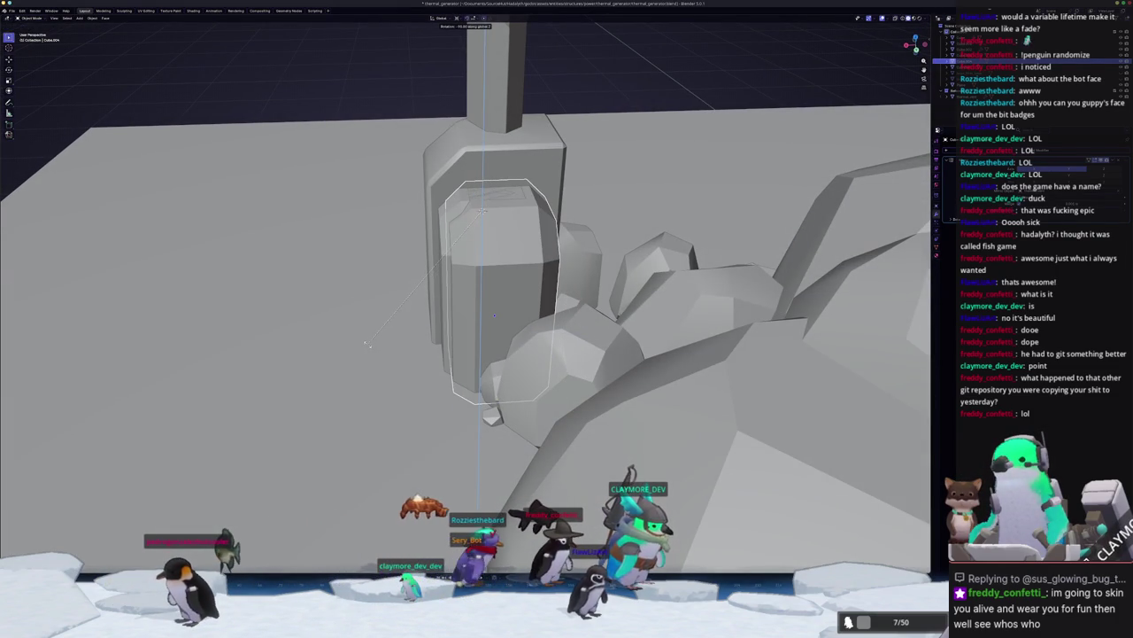
{"action": "type", "text": "g"}
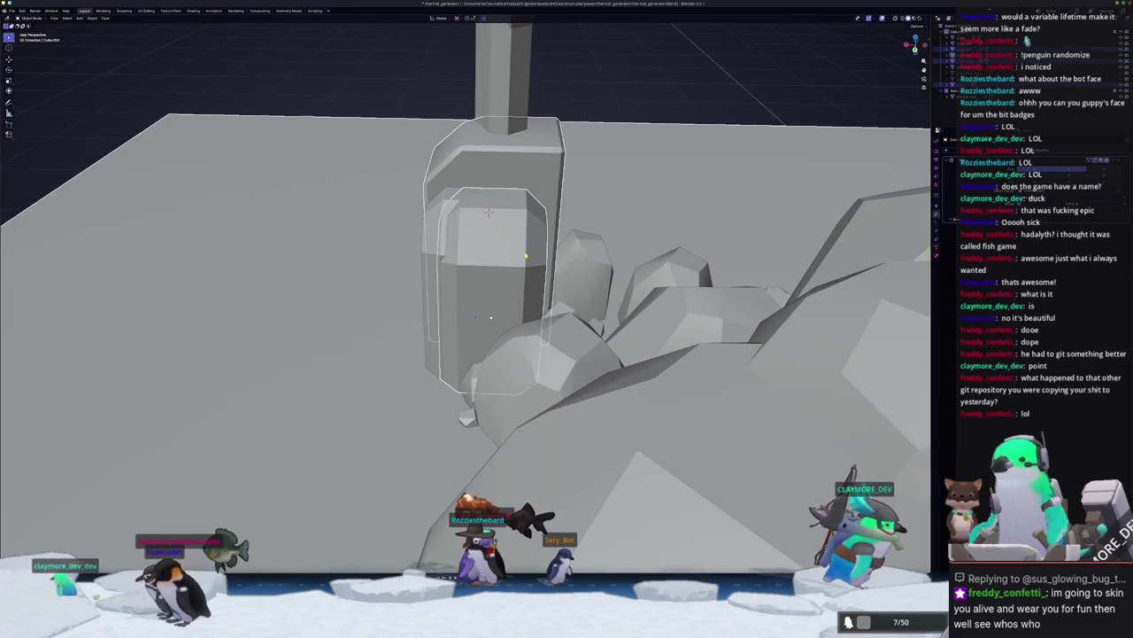
{"action": "key", "text": "r"}
{"action": "key", "text": "z"}
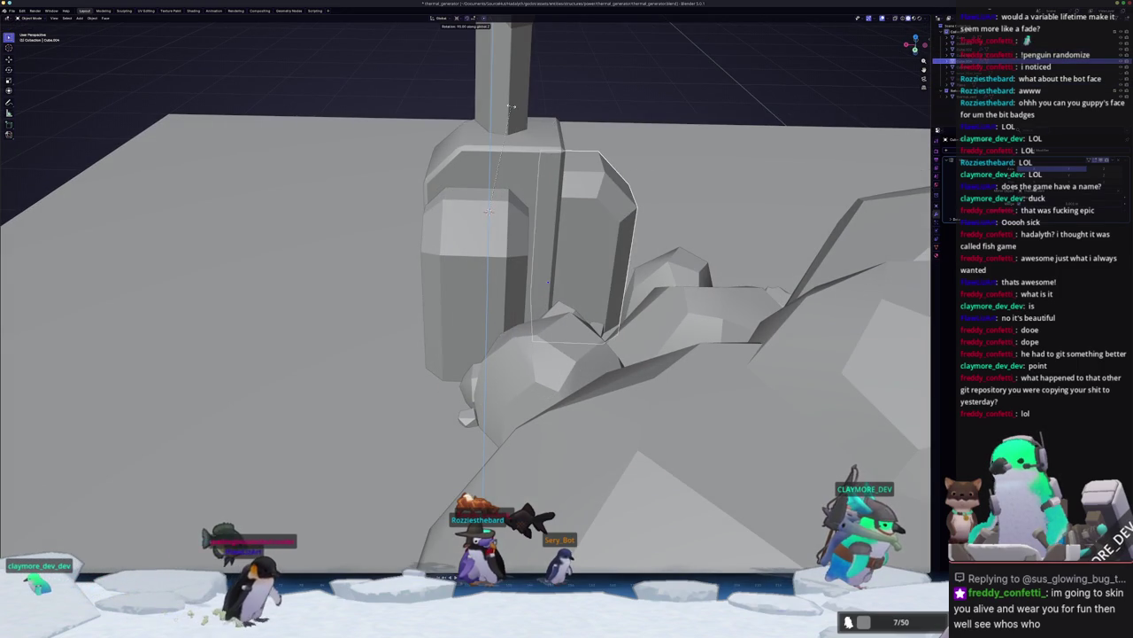
{"action": "left_click", "coordinate": [511, 106]}
Step: Nudge the block twice along X so it sits lower within its corner foot
{"action": "mouse_move", "coordinate": [511, 105]}
{"action": "middle_mouse_down"}
{"action": "mouse_move", "coordinate": [426, 237]}
{"action": "mouse_move", "coordinate": [489, 219]}
{"action": "middle_mouse_up"}
{"action": "scroll", "coordinate": [426, 238], "scroll_direction": "up", "scroll_amount": 3}
{"action": "key", "text": "g"}
{"action": "key", "text": "x"}
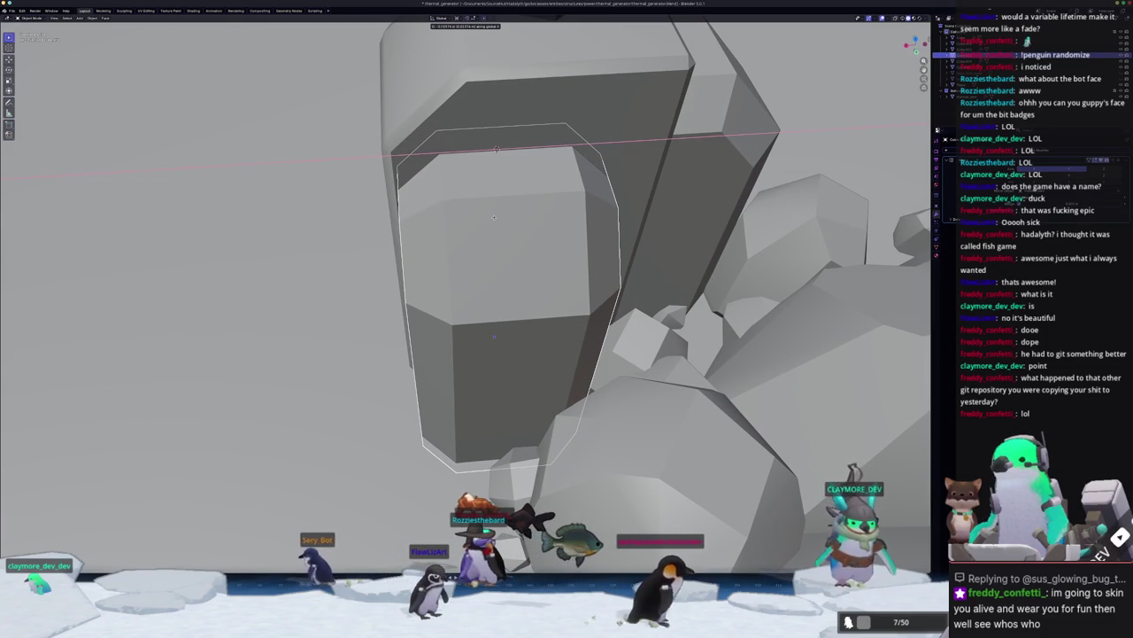
{"action": "left_click", "coordinate": [497, 149]}
{"action": "mouse_move", "coordinate": [497, 177]}
{"action": "middle_mouse_down"}
{"action": "mouse_move", "coordinate": [336, 258]}
{"action": "mouse_move", "coordinate": [388, 263]}
{"action": "middle_mouse_up"}
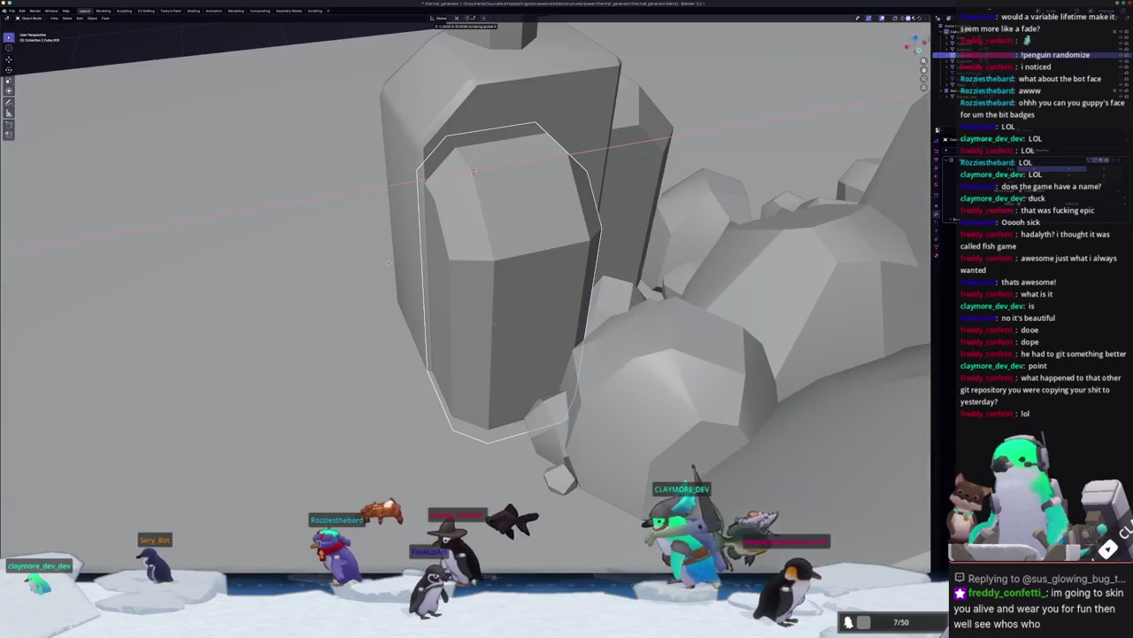
{"action": "key", "text": "g"}
{"action": "key", "text": "x"}
{"action": "left_click", "coordinate": [388, 263]}
{"action": "key", "text": "KP_Divide"}
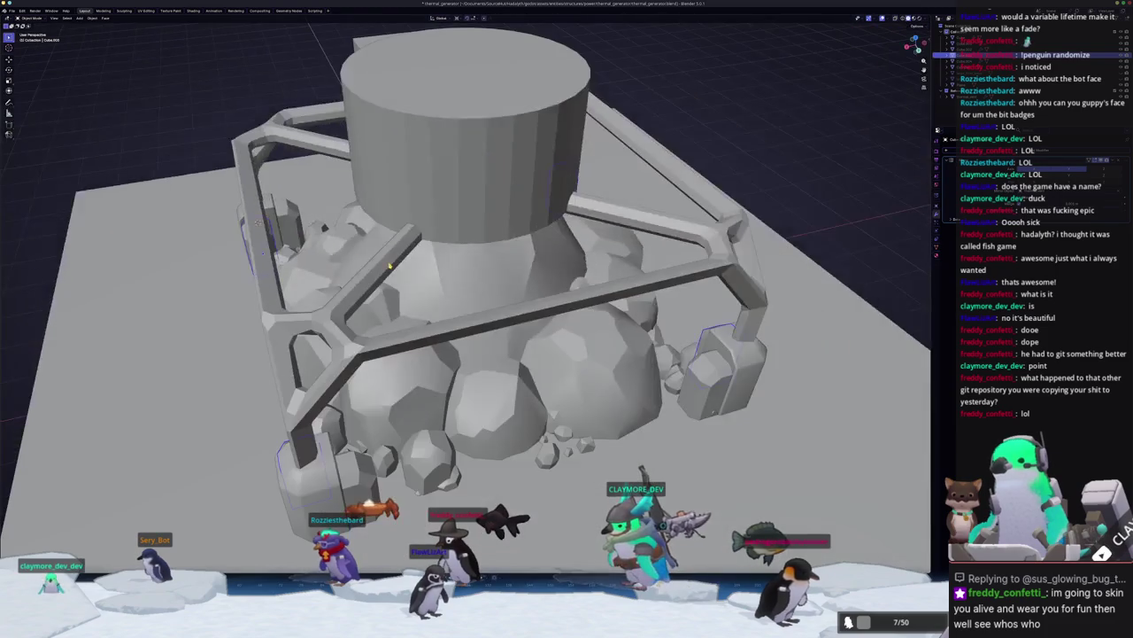
Step: In Edit Mode, select the block's left-front and top faces and shift them along Y
{"action": "middle_click_drag", "start_coordinate": [389, 264], "coordinate": [443, 222]}
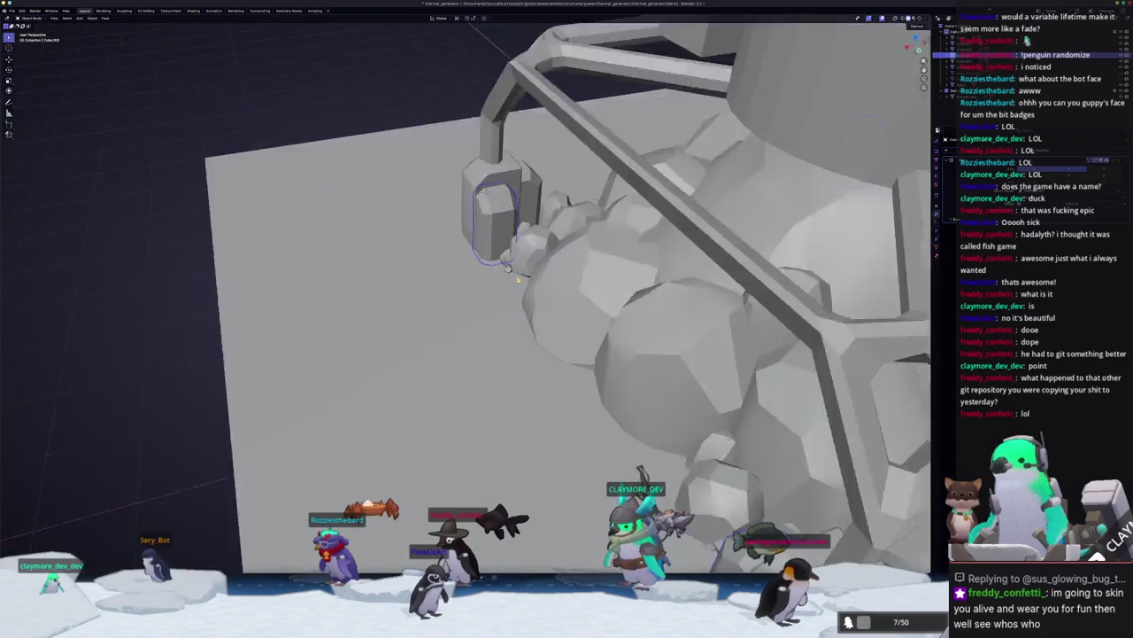
{"action": "scroll", "coordinate": [462, 183], "scroll_direction": "up", "scroll_amount": 5}
{"action": "key", "text": "Tab"}
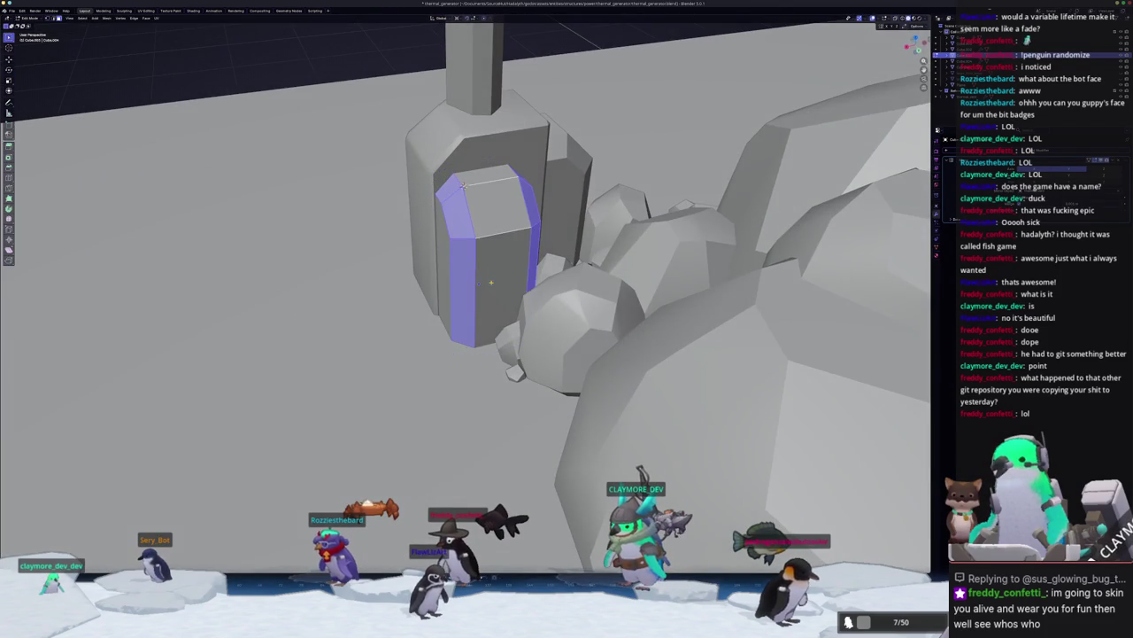
{"action": "left_click", "coordinate": [459, 281], "text": "shift"}
{"action": "left_click", "coordinate": [534, 209], "text": "shift"}
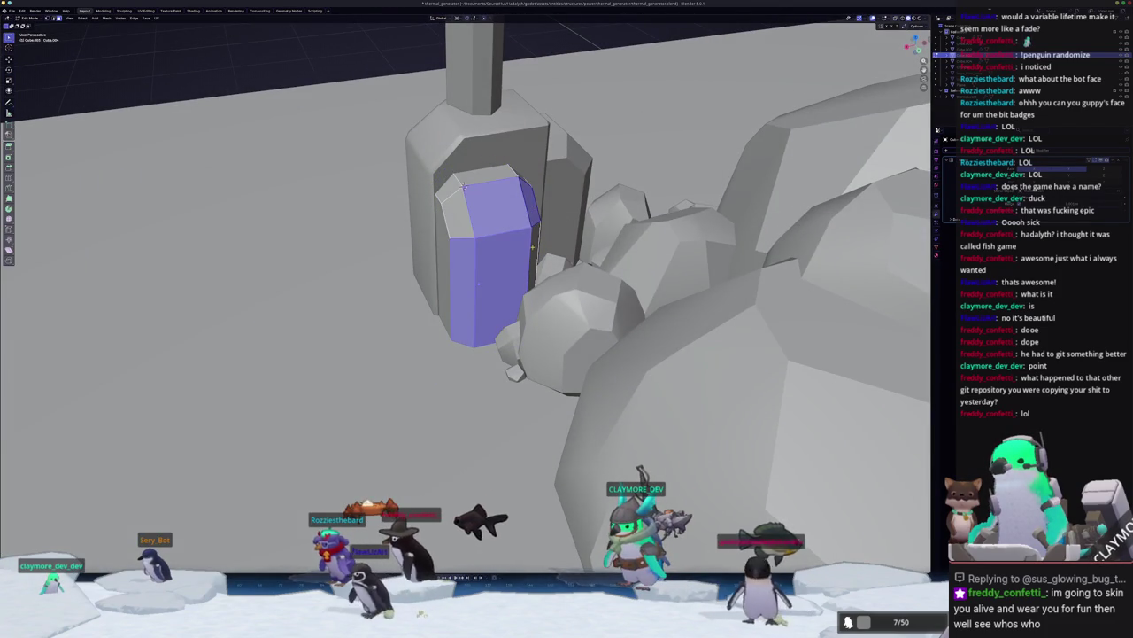
{"action": "middle_click_drag", "start_coordinate": [533, 245], "coordinate": [563, 256]}
{"action": "key", "text": "g"}
{"action": "key", "text": "y"}
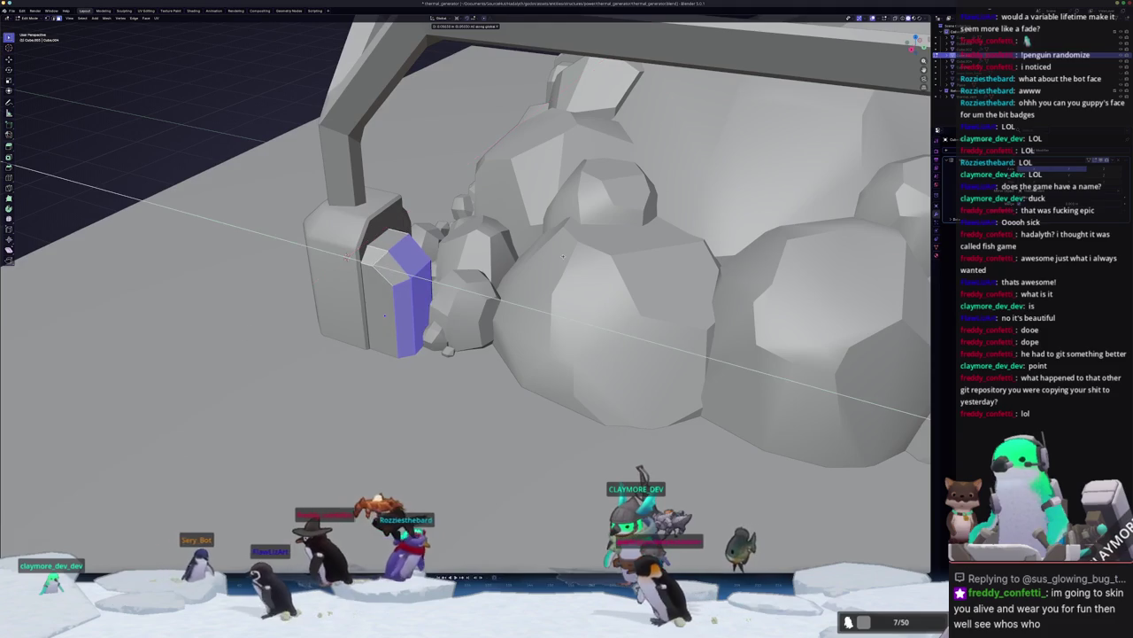
{"action": "key", "text": "Return"}
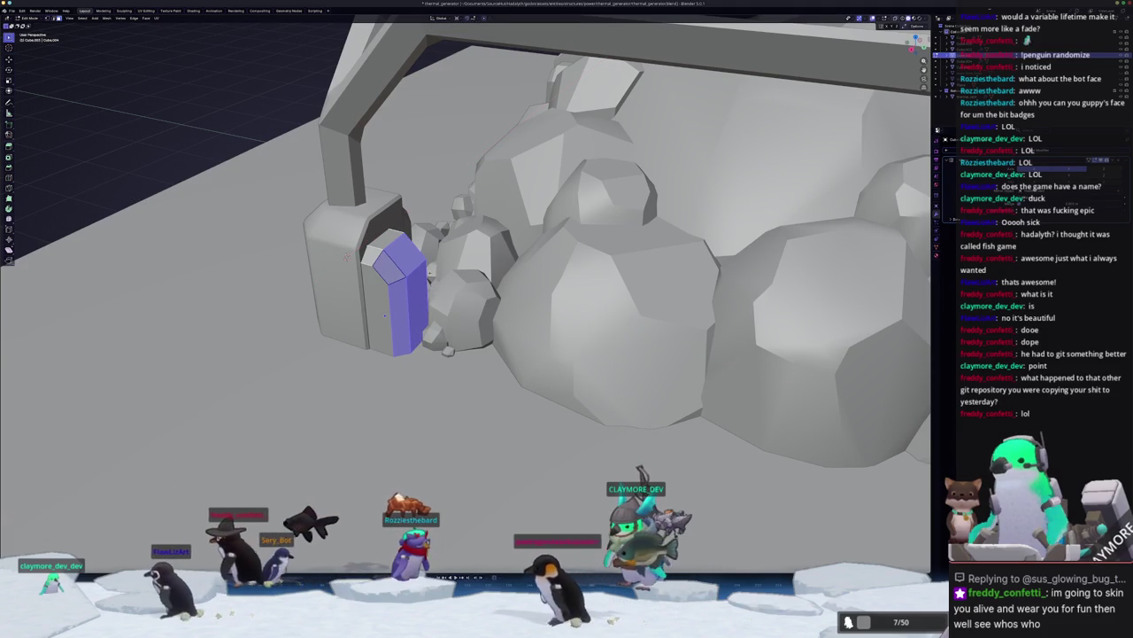
Step: Shift the faces further along Y toward the rock pile, then return to Object Mode
{"action": "key", "text": "g"}
{"action": "key", "text": "y"}
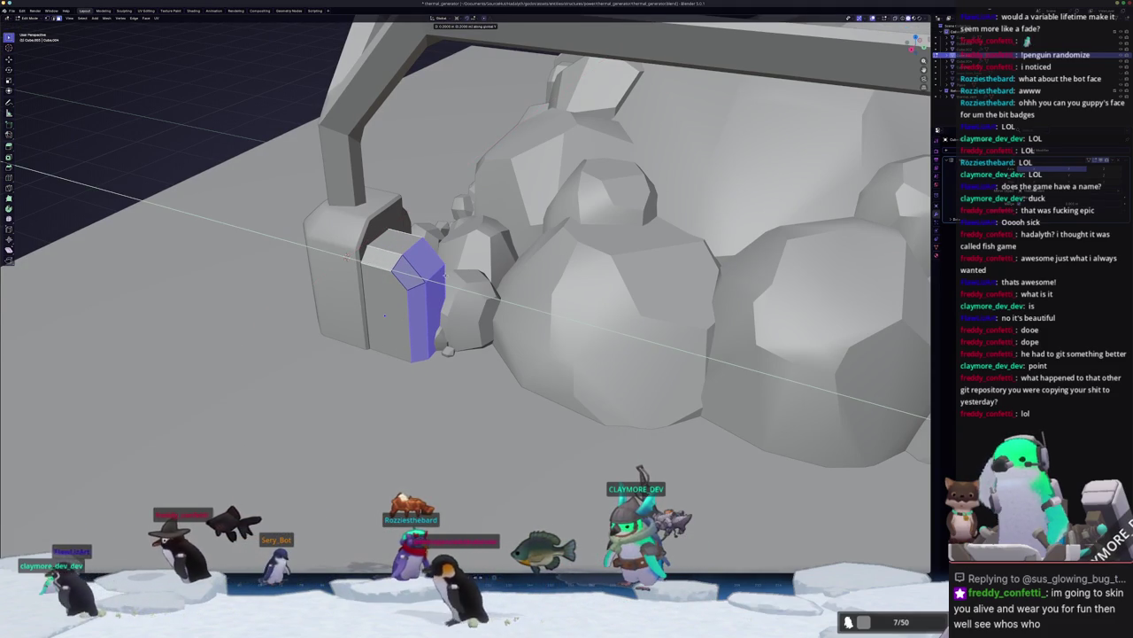
{"action": "key", "text": "Return"}
{"action": "scroll", "coordinate": [384, 315], "scroll_direction": "down", "scroll_amount": 5}
{"action": "middle_click_drag", "start_coordinate": [385, 316], "coordinate": [369, 303]}
{"action": "scroll", "coordinate": [369, 304], "scroll_direction": "up", "scroll_amount": 4}
{"action": "scroll", "coordinate": [367, 304], "scroll_direction": "up", "scroll_amount": 2}
{"action": "key", "text": "g"}
{"action": "key", "text": "y"}
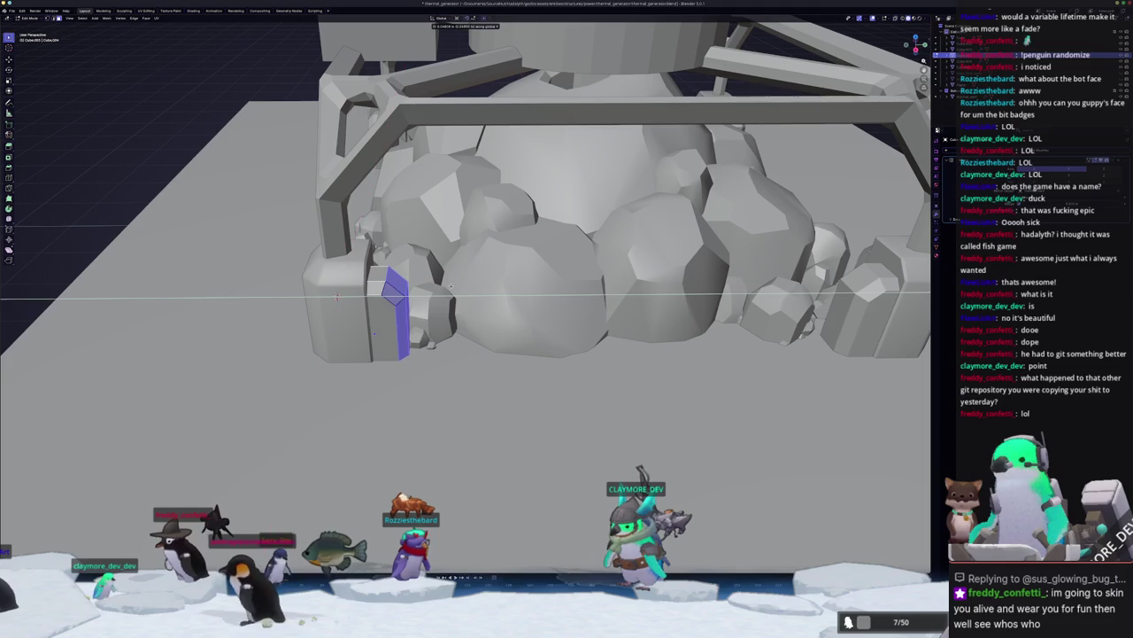
{"action": "key", "text": "Tab"}
{"action": "scroll", "coordinate": [337, 297], "scroll_direction": "down", "scroll_amount": 4}
{"action": "mouse_move", "coordinate": [336, 297]}
{"action": "middle_mouse_down"}
{"action": "mouse_move", "coordinate": [329, 314]}
{"action": "mouse_move", "coordinate": [510, 299]}
{"action": "middle_mouse_up"}
{"action": "scroll", "coordinate": [330, 314], "scroll_direction": "up", "scroll_amount": 3}
{"action": "scroll", "coordinate": [329, 314], "scroll_direction": "down", "scroll_amount": 4}
Step: Select the block on the front foot and zoom in around it
{"action": "scroll", "coordinate": [511, 300], "scroll_direction": "up", "scroll_amount": 4}
{"action": "scroll", "coordinate": [511, 299], "scroll_direction": "up", "scroll_amount": 1}
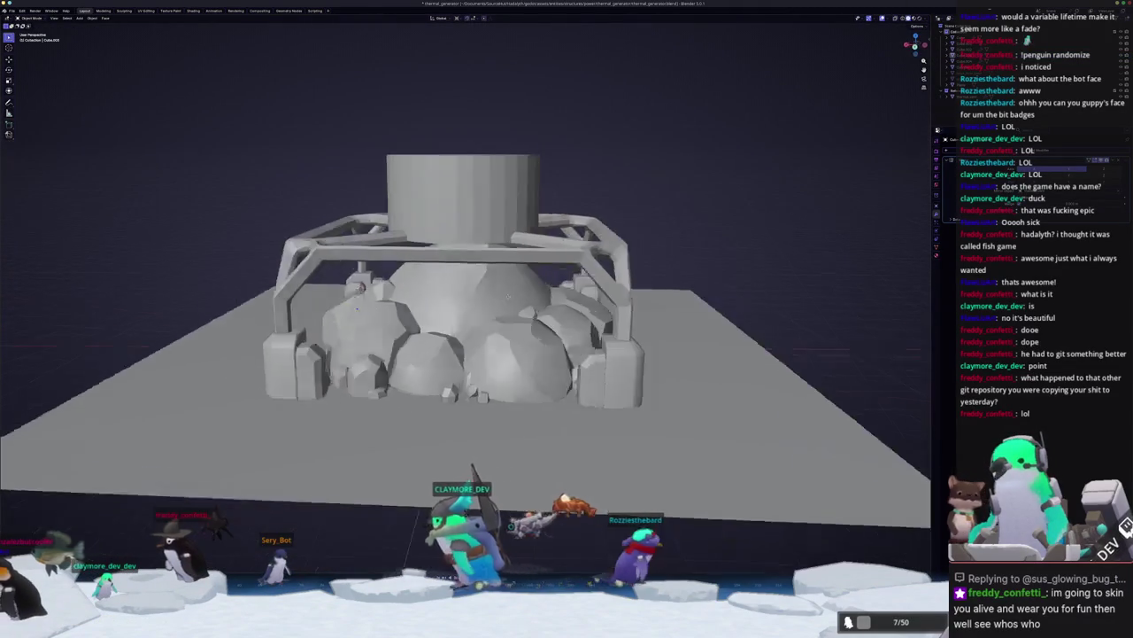
{"action": "scroll", "coordinate": [523, 310], "scroll_direction": "up", "scroll_amount": 2}
{"action": "scroll", "coordinate": [540, 327], "scroll_direction": "up", "scroll_amount": 2}
{"action": "scroll", "coordinate": [557, 346], "scroll_direction": "up", "scroll_amount": 2}
{"action": "scroll", "coordinate": [557, 346], "scroll_direction": "up", "scroll_amount": 2}
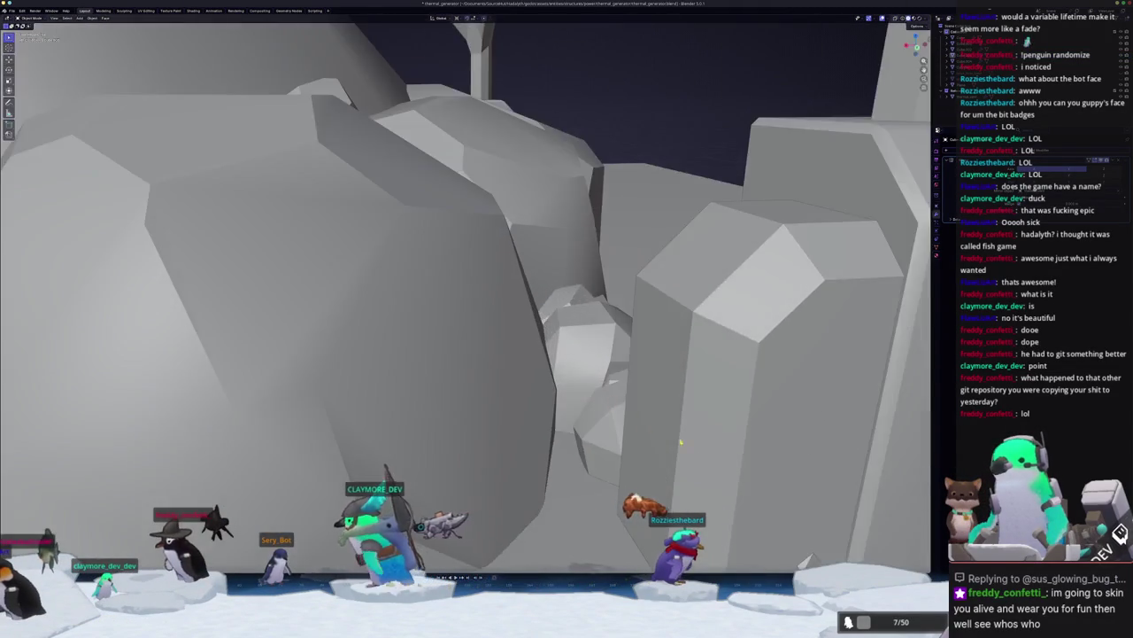
{"action": "scroll", "coordinate": [557, 346], "scroll_direction": "down", "scroll_amount": 2}
{"action": "left_click", "coordinate": [557, 346]}
{"action": "middle_click_drag", "start_coordinate": [557, 346], "coordinate": [643, 409]}
{"action": "scroll", "coordinate": [643, 409], "scroll_direction": "up", "scroll_amount": 2}
{"action": "scroll", "coordinate": [643, 408], "scroll_direction": "down", "scroll_amount": 3}
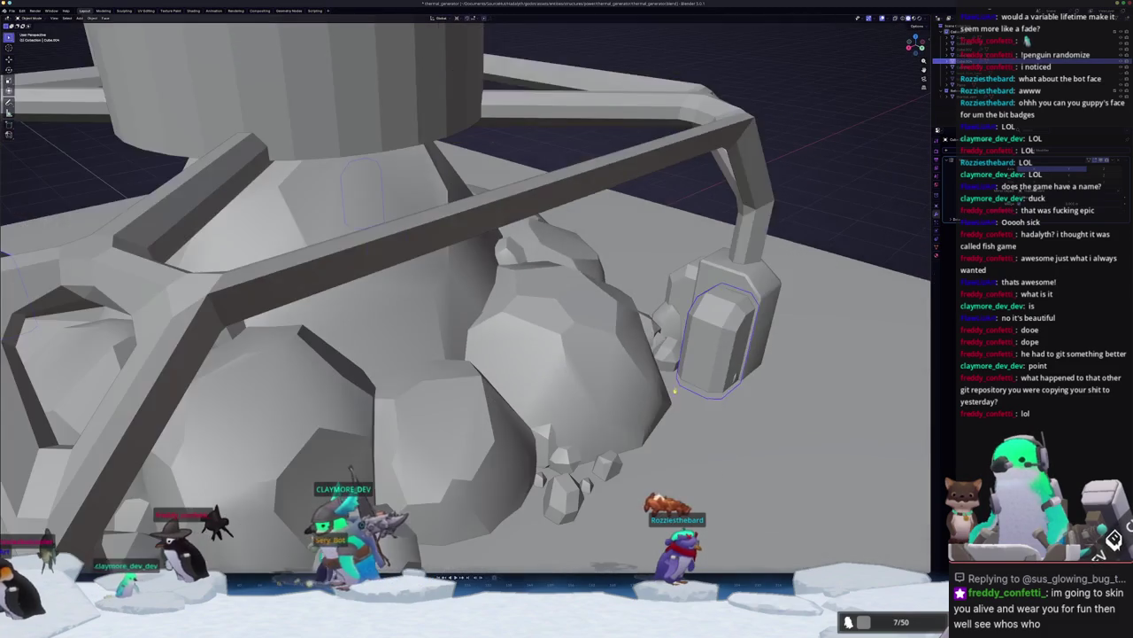
{"action": "scroll", "coordinate": [643, 408], "scroll_direction": "down", "scroll_amount": 1}
{"action": "scroll", "coordinate": [611, 394], "scroll_direction": "down", "scroll_amount": 3}
{"action": "scroll", "coordinate": [579, 383], "scroll_direction": "up", "scroll_amount": 3}
Step: Switch to Top Orthographic view and zoom into the bottom-left corner block
{"action": "middle_click_drag", "start_coordinate": [580, 383], "coordinate": [522, 386]}
{"action": "scroll", "coordinate": [508, 386], "scroll_direction": "up", "scroll_amount": 2}
{"action": "key", "text": "KP_7"}
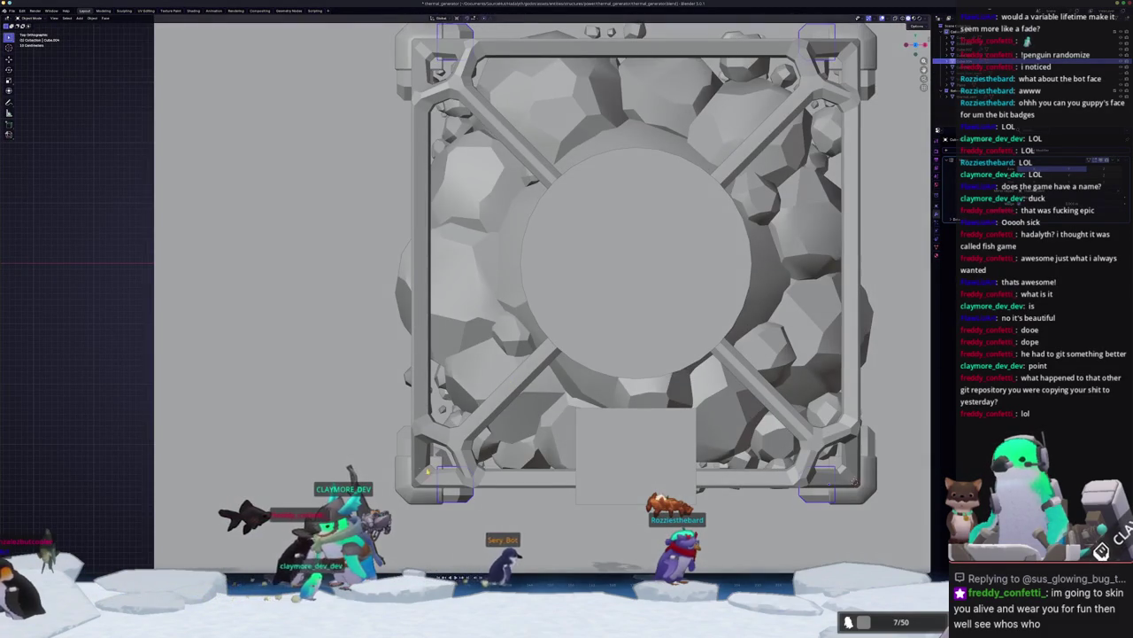
{"action": "scroll", "coordinate": [419, 463], "scroll_direction": "up", "scroll_amount": 2}
{"action": "scroll", "coordinate": [527, 379], "scroll_direction": "up", "scroll_amount": 2}
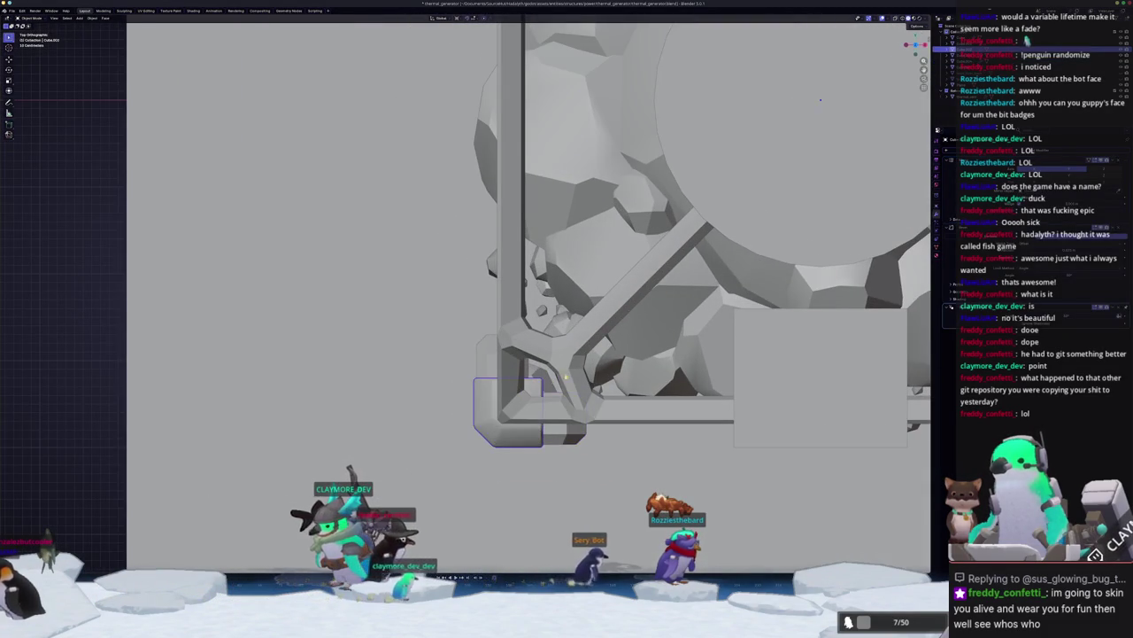
{"action": "scroll", "coordinate": [562, 303], "scroll_direction": "up", "scroll_amount": 1}
Step: Try a 1-unit X move on the corner block, cancel it, and reframe the view
{"action": "key", "text": "g"}
{"action": "key", "text": "x"}
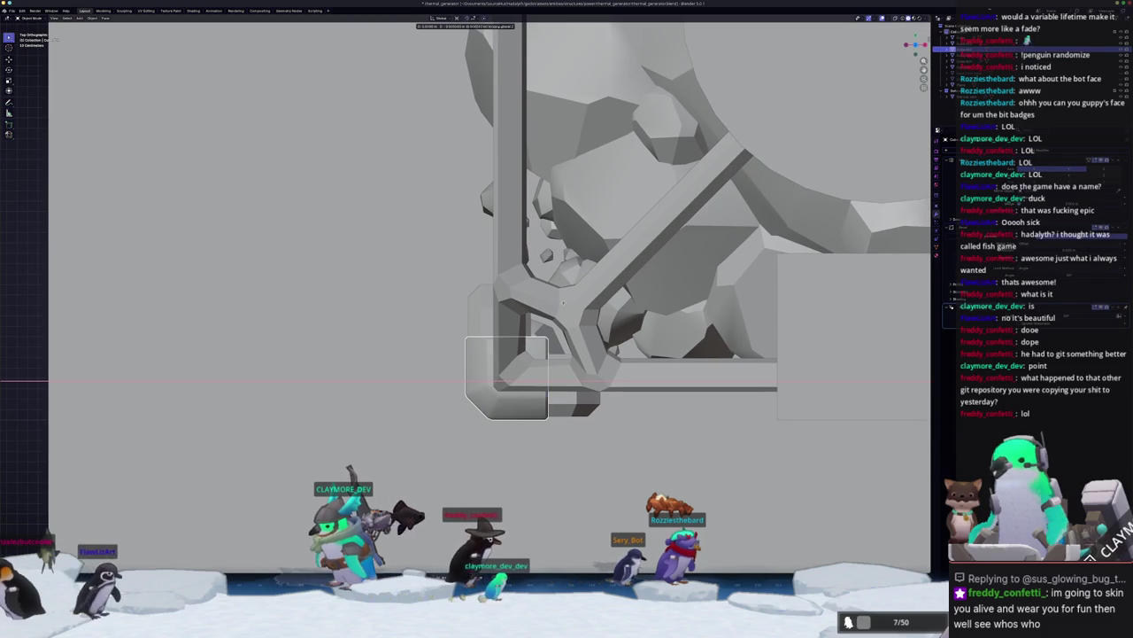
{"action": "key", "text": "1"}
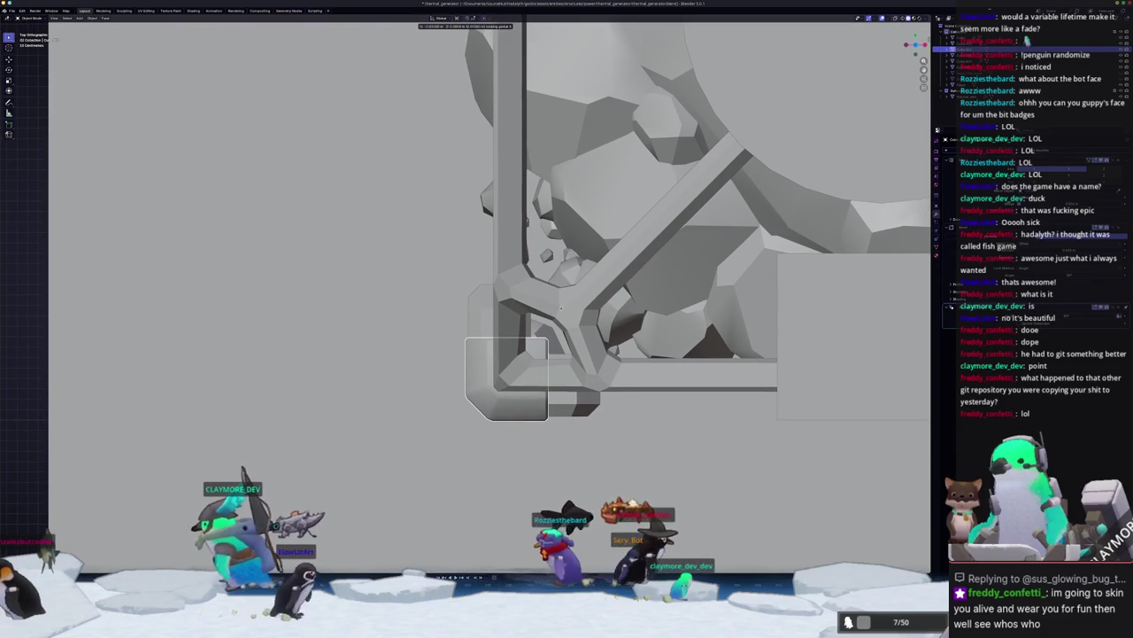
{"action": "key", "text": "Escape"}
{"action": "key", "text": "Home"}
{"action": "scroll", "coordinate": [492, 206], "scroll_direction": "up", "scroll_amount": 3}
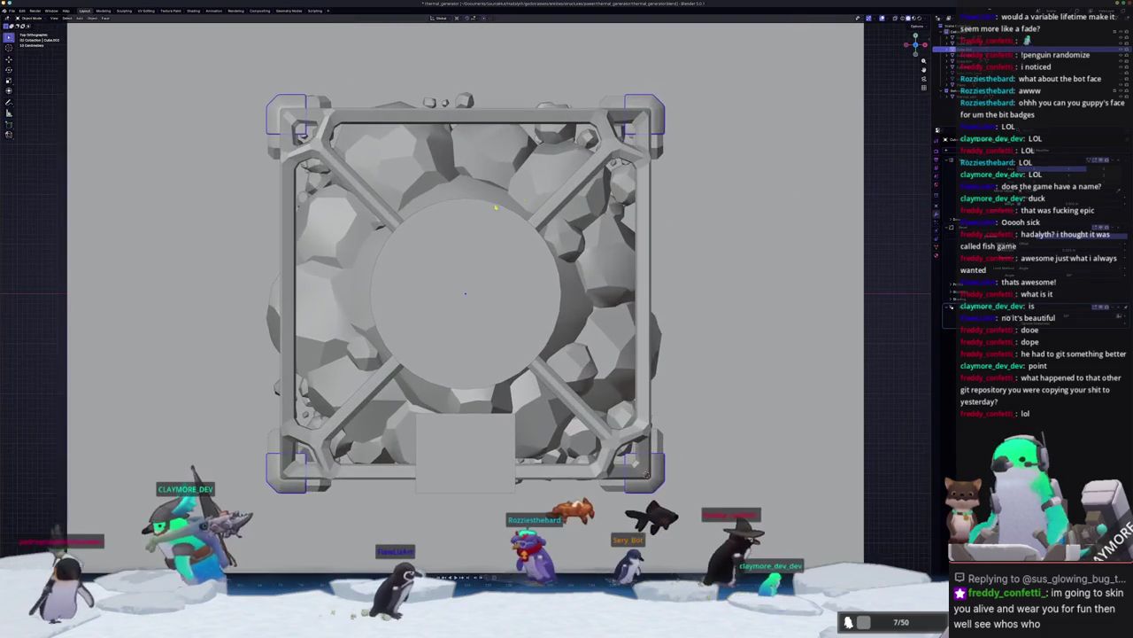
{"action": "scroll", "coordinate": [604, 301], "scroll_direction": "up", "scroll_amount": 3}
{"action": "scroll", "coordinate": [603, 301], "scroll_direction": "up", "scroll_amount": 3}
{"action": "scroll", "coordinate": [603, 301], "scroll_direction": "down", "scroll_amount": 3, "text": "ctrl"}
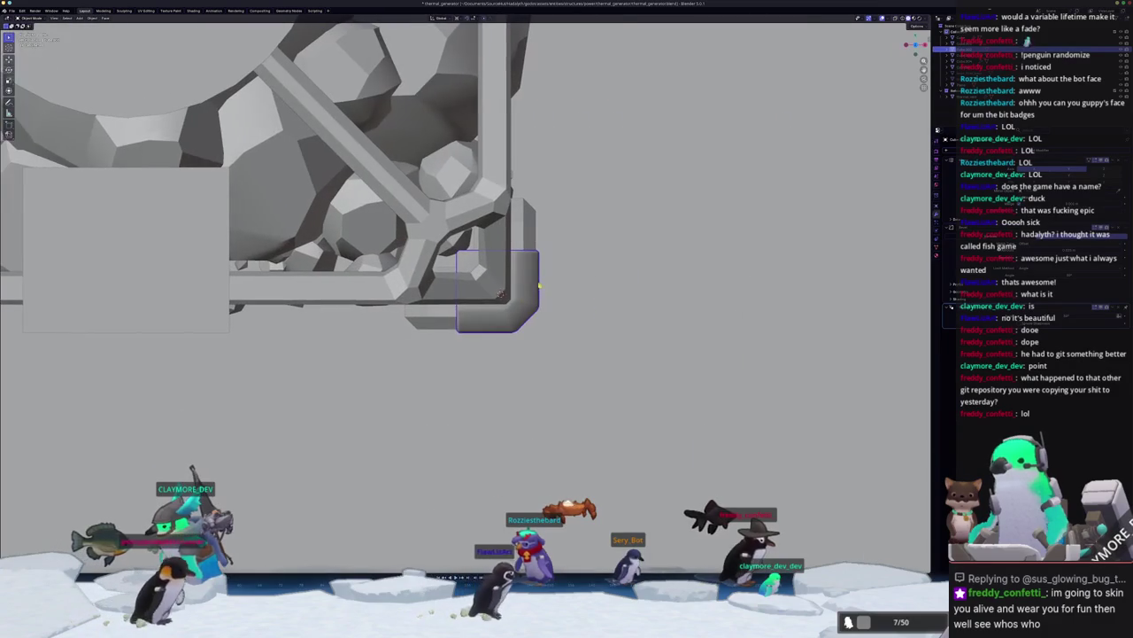
Step: Move the lower-right corner block along X until it lines up with the frame corner
{"action": "key", "text": "g"}
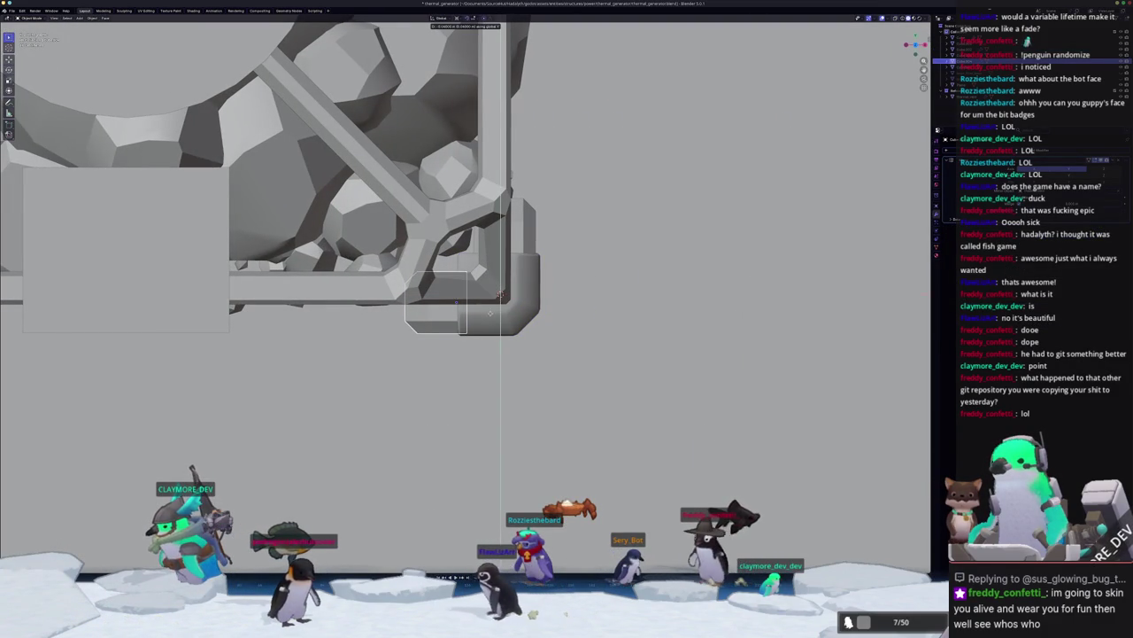
{"action": "key", "text": "Escape"}
{"action": "key", "text": "g"}
{"action": "key", "text": "x"}
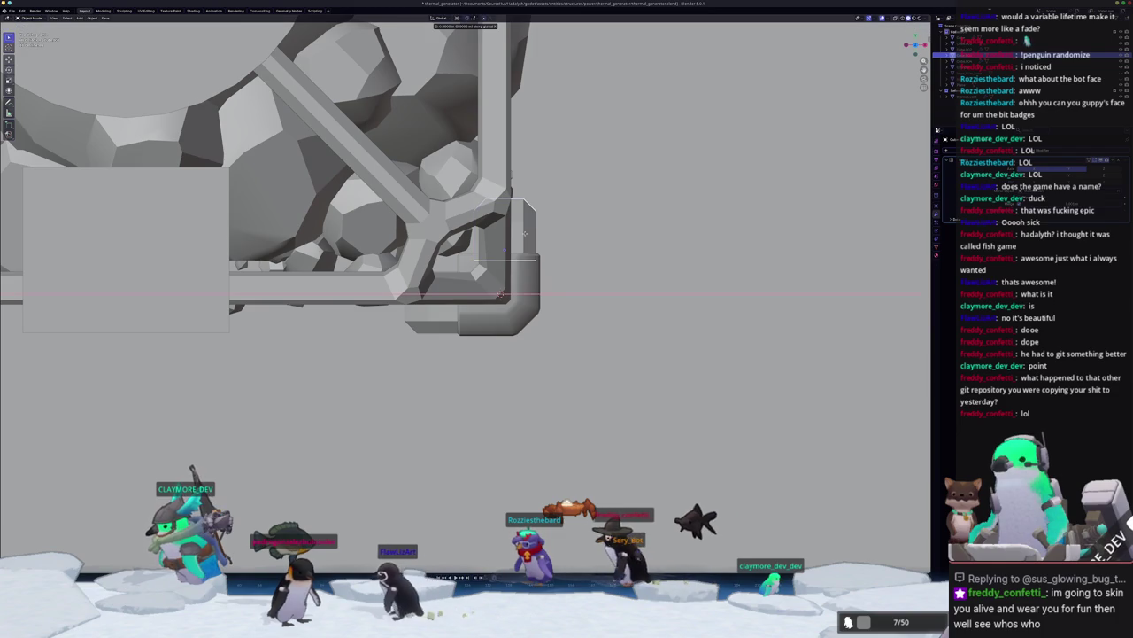
{"action": "left_click", "coordinate": [532, 234]}
{"action": "scroll", "coordinate": [532, 235], "scroll_direction": "down", "scroll_amount": 2}
Step: Orbit and zoom around the whole generator to inspect it from several angles
{"action": "scroll", "coordinate": [532, 234], "scroll_direction": "down", "scroll_amount": 3}
{"action": "mouse_move", "coordinate": [532, 235]}
{"action": "middle_mouse_down"}
{"action": "mouse_move", "coordinate": [661, 336]}
{"action": "mouse_move", "coordinate": [620, 354]}
{"action": "middle_mouse_up"}
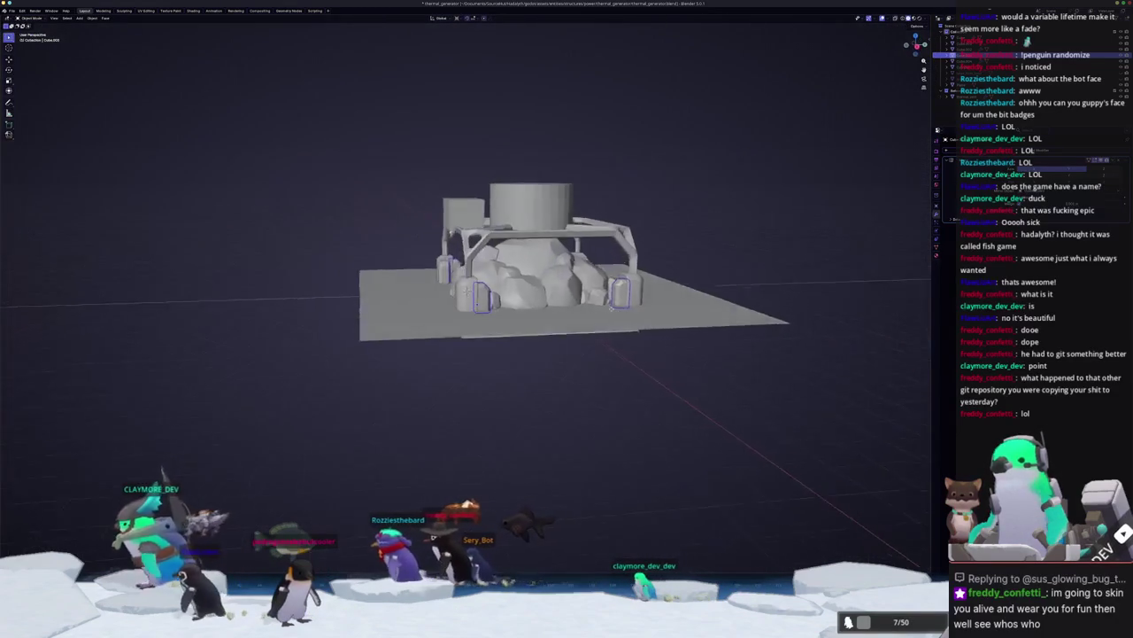
{"action": "middle_click_drag", "start_coordinate": [534, 302], "coordinate": [458, 304]}
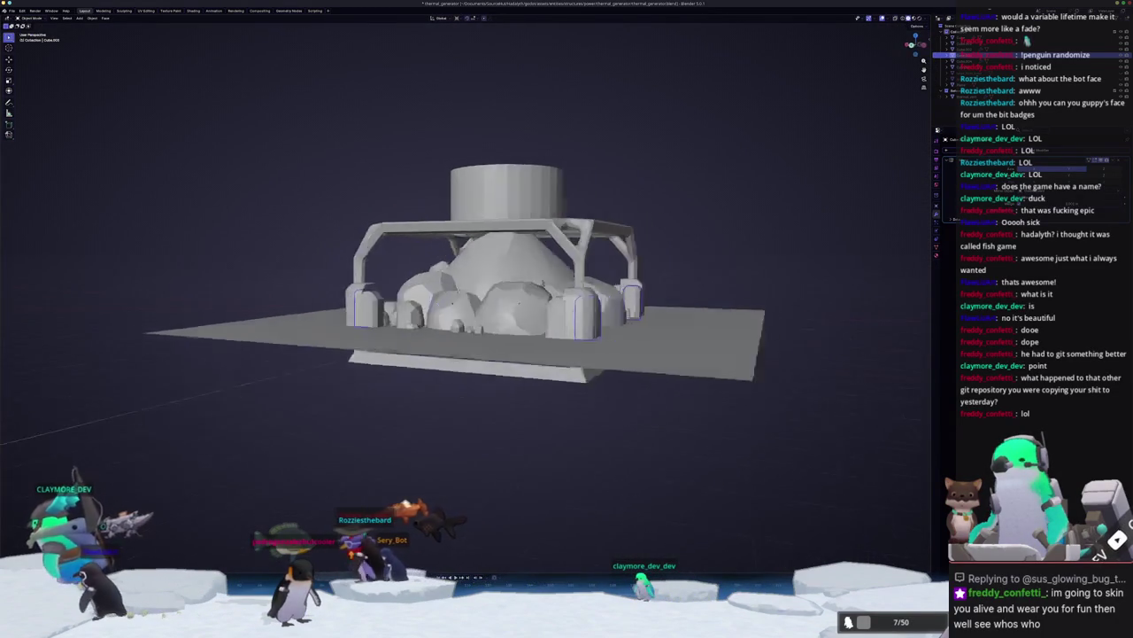
{"action": "middle_click_drag", "start_coordinate": [461, 265], "coordinate": [513, 274]}
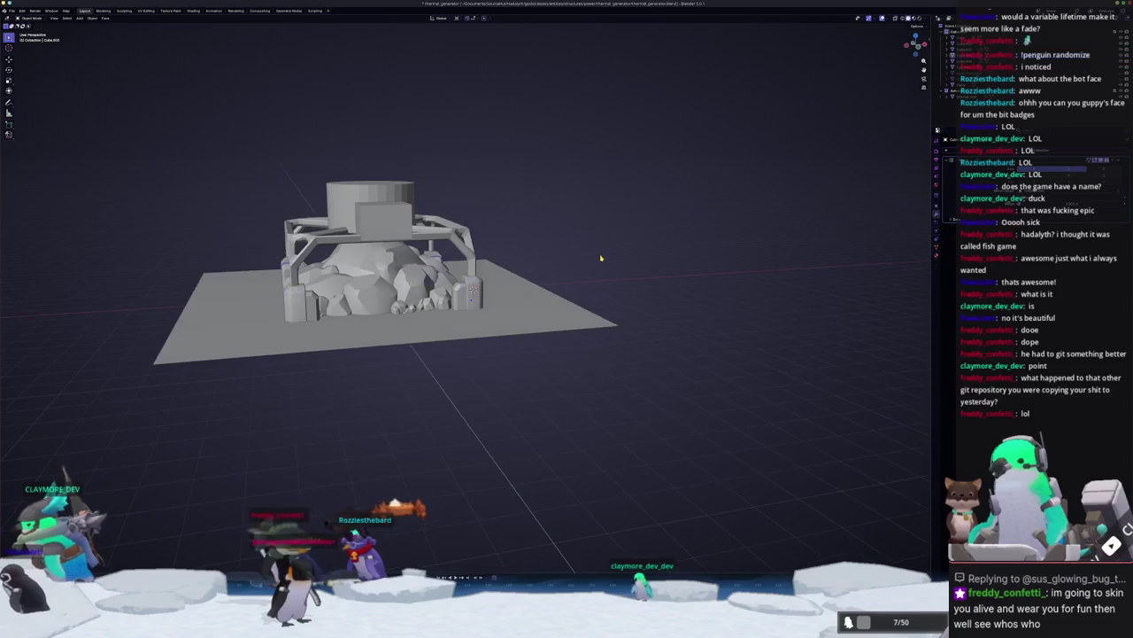
{"action": "scroll", "coordinate": [465, 293], "scroll_direction": "up", "scroll_amount": 2}
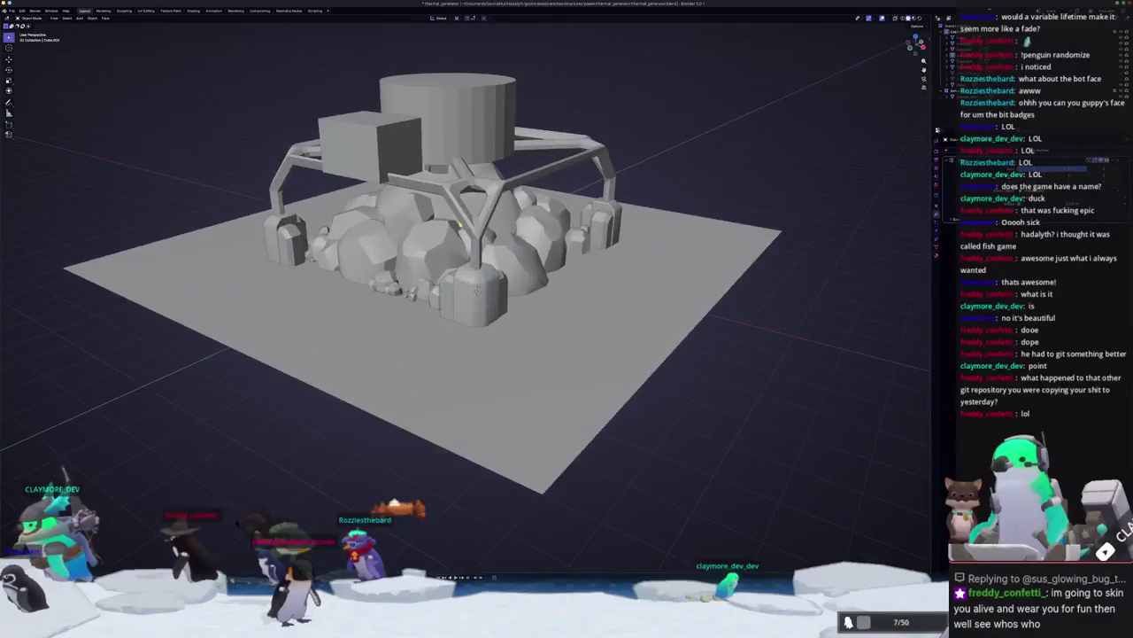
{"action": "scroll", "coordinate": [465, 292], "scroll_direction": "up", "scroll_amount": 2}
{"action": "left_click", "coordinate": [481, 239]}
{"action": "scroll", "coordinate": [482, 239], "scroll_direction": "up", "scroll_amount": 3}
{"action": "middle_click_drag", "start_coordinate": [481, 240], "coordinate": [423, 221]}
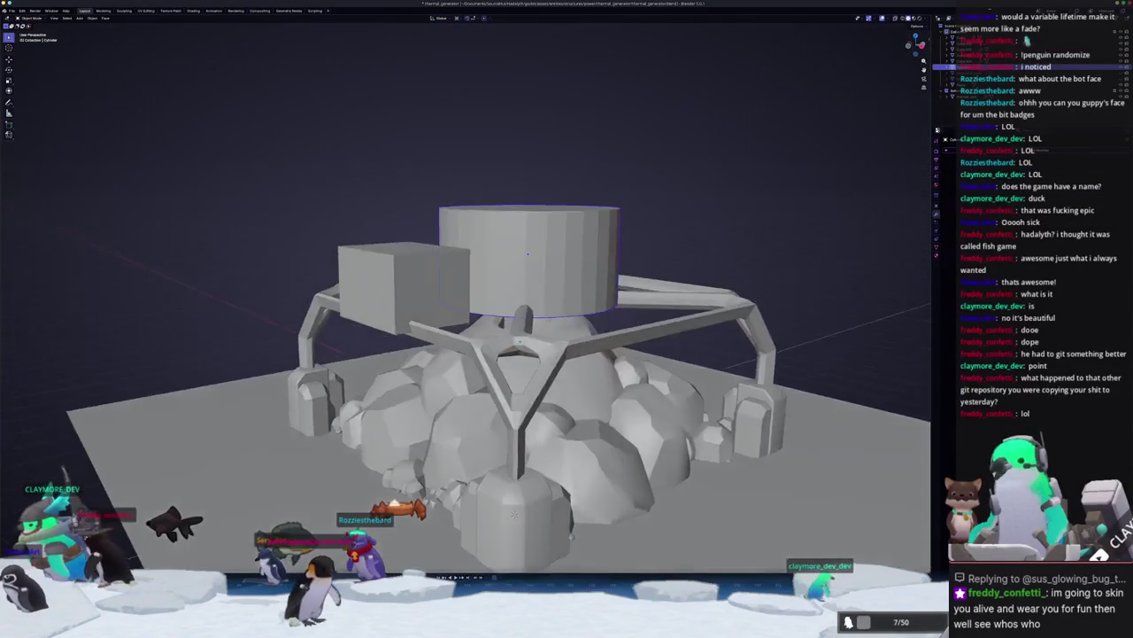
{"action": "middle_click_drag", "start_coordinate": [531, 354], "coordinate": [532, 389]}
Step: Select the small cylinder beside the front foot, enter Edit Mode and zoom onto it
{"action": "left_click", "coordinate": [527, 456]}
{"action": "key", "text": "Tab"}
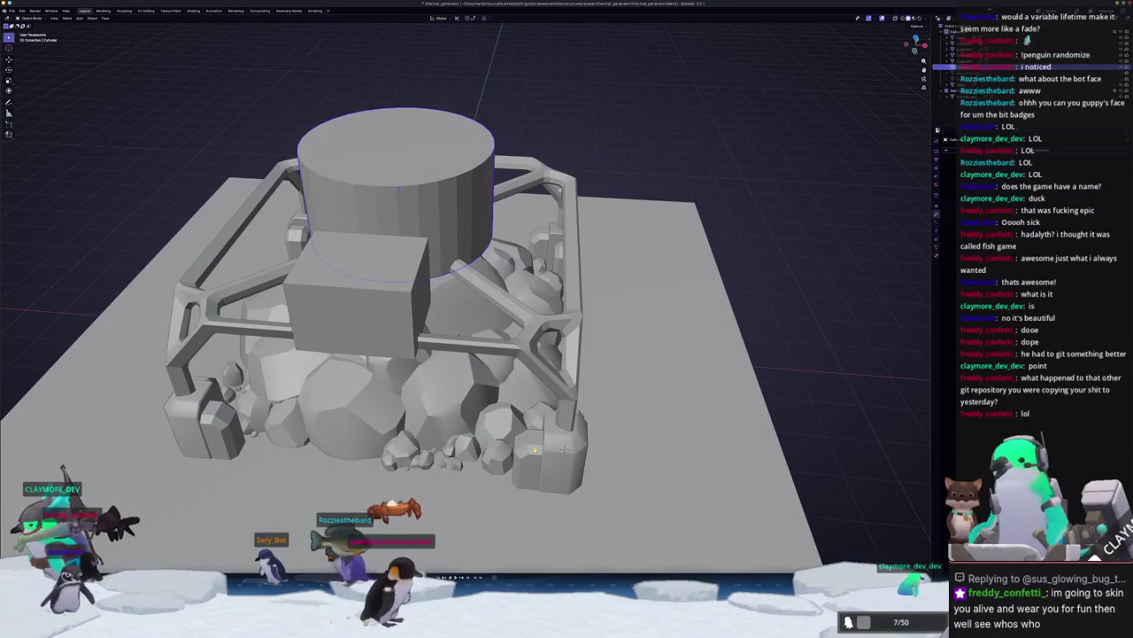
{"action": "key", "text": "KP_Decimal"}
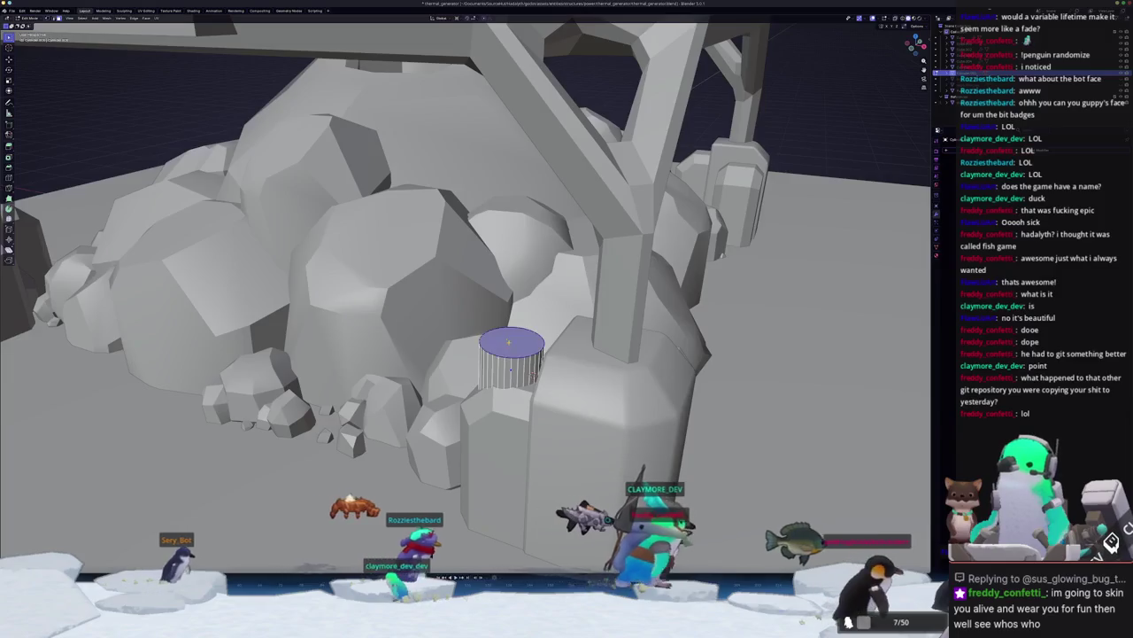
Step: Bevel the small cylinder's top face into a rounded cap with Ctrl+B
{"action": "right_click", "coordinate": [390, 327]}
{"action": "key", "text": "ctrl+b"}
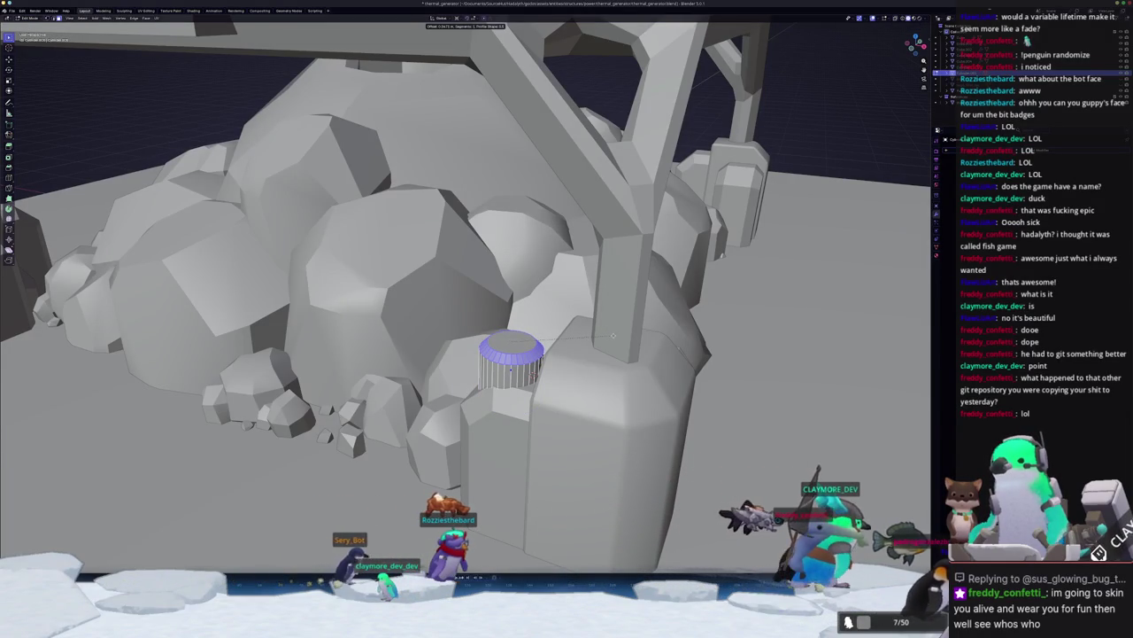
{"action": "scroll", "coordinate": [564, 358], "scroll_direction": "down", "scroll_amount": 5}
{"action": "middle_click_drag", "start_coordinate": [564, 357], "coordinate": [889, 187]}
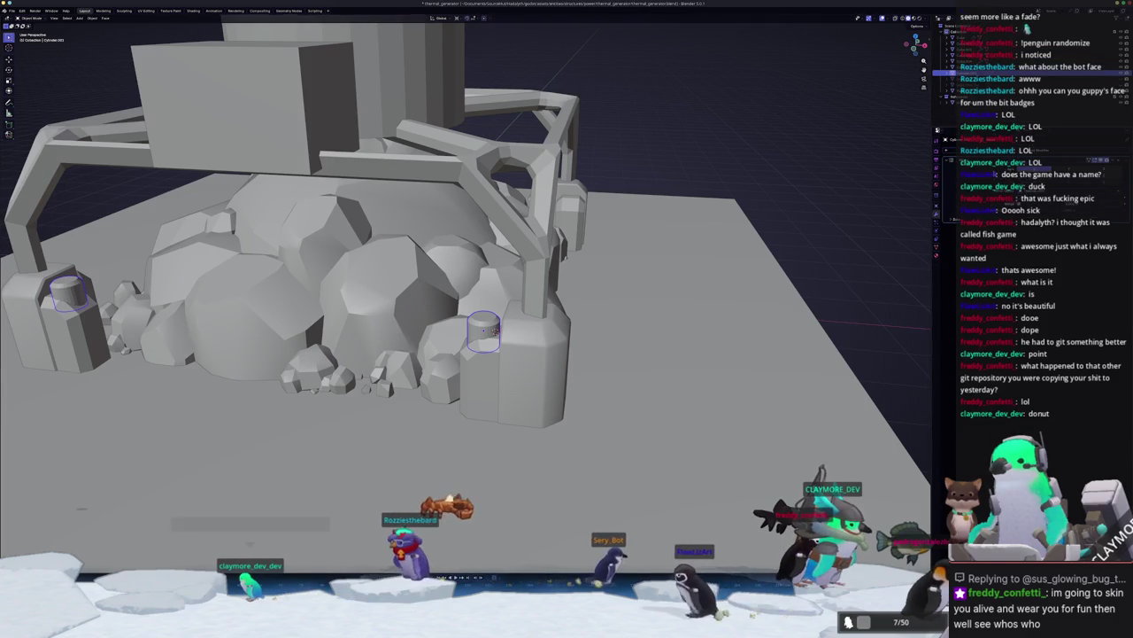
{"action": "mouse_move", "coordinate": [793, 178]}
{"action": "middle_mouse_down"}
{"action": "mouse_move", "coordinate": [442, 254]}
{"action": "mouse_move", "coordinate": [461, 283]}
{"action": "middle_mouse_up"}
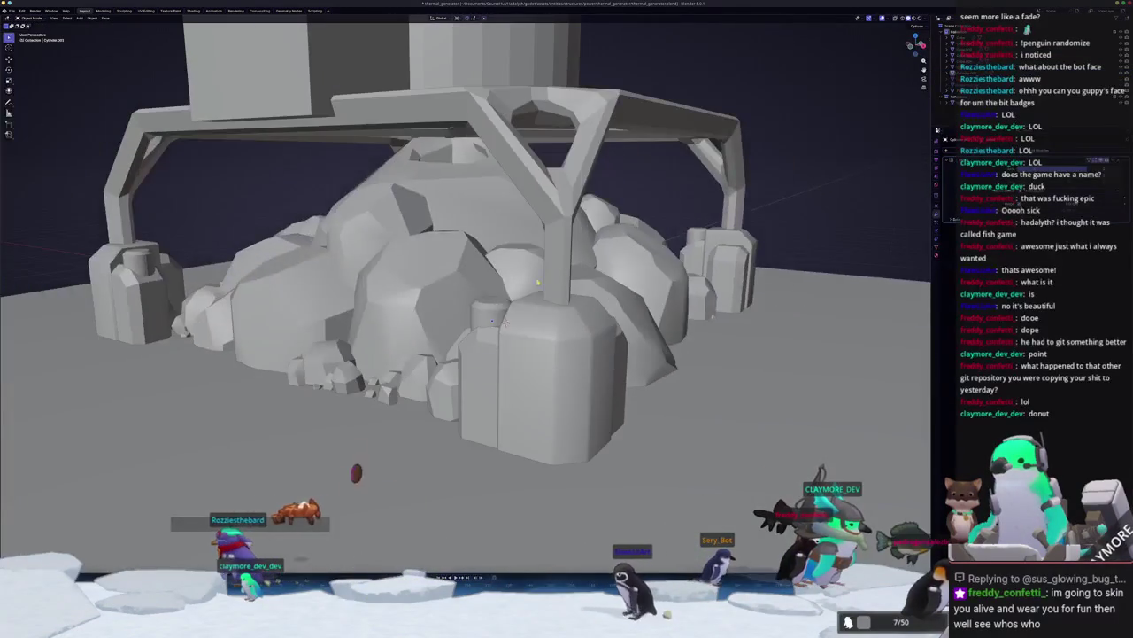
Step: Check the matching cylinders on the other feet, then select the side box
{"action": "right_click", "coordinate": [438, 294]}
{"action": "left_click", "coordinate": [492, 317]}
{"action": "scroll", "coordinate": [491, 316], "scroll_direction": "down", "scroll_amount": 5}
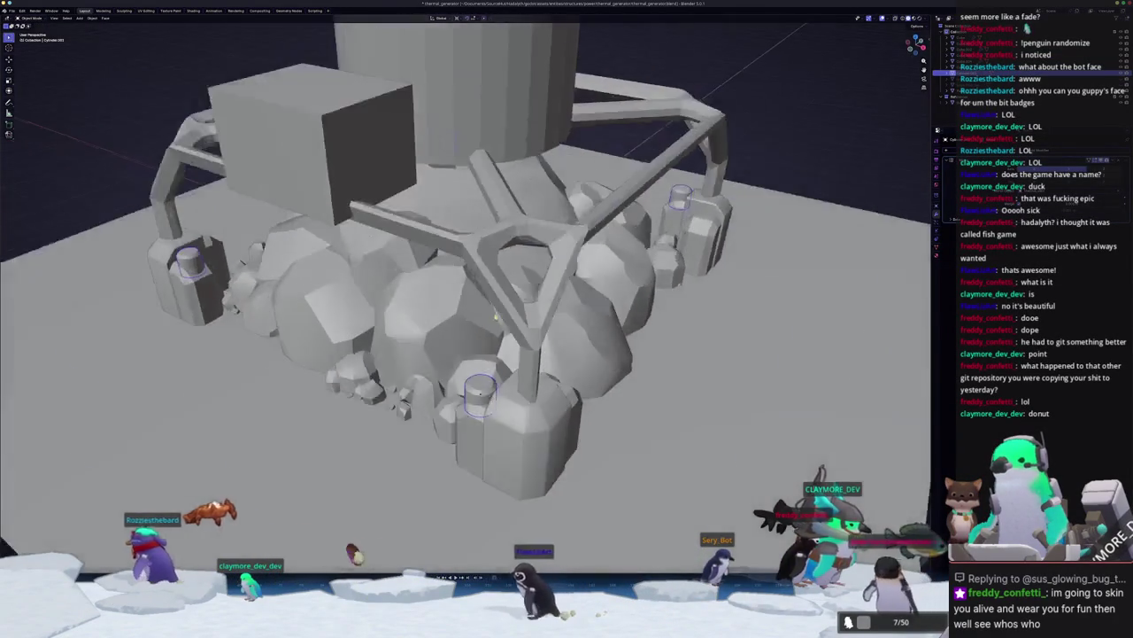
{"action": "right_click", "coordinate": [493, 311]}
{"action": "left_click", "coordinate": [492, 314]}
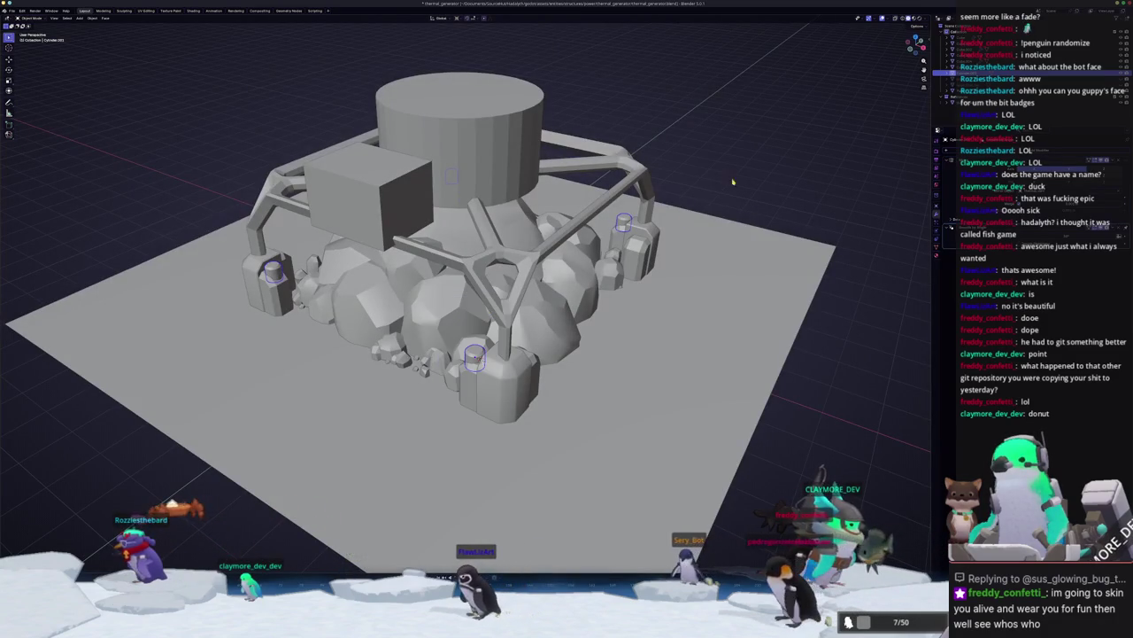
{"action": "mouse_move", "coordinate": [492, 314]}
{"action": "middle_mouse_down"}
{"action": "mouse_move", "coordinate": [423, 337]}
{"action": "mouse_move", "coordinate": [413, 249]}
{"action": "middle_mouse_up"}
{"action": "left_click", "coordinate": [423, 338]}
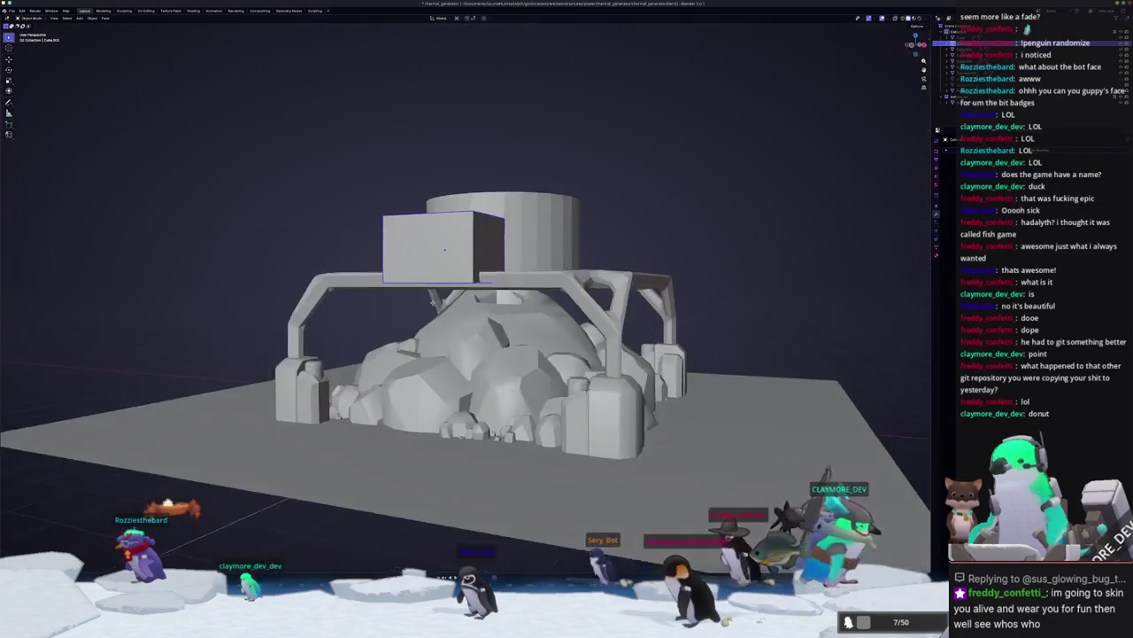
Step: Apply the side box's transforms from object mode
{"action": "key", "text": "Tab"}
{"action": "key", "text": "alt+a"}
{"action": "scroll", "coordinate": [466, 336], "scroll_direction": "up", "scroll_amount": 4}
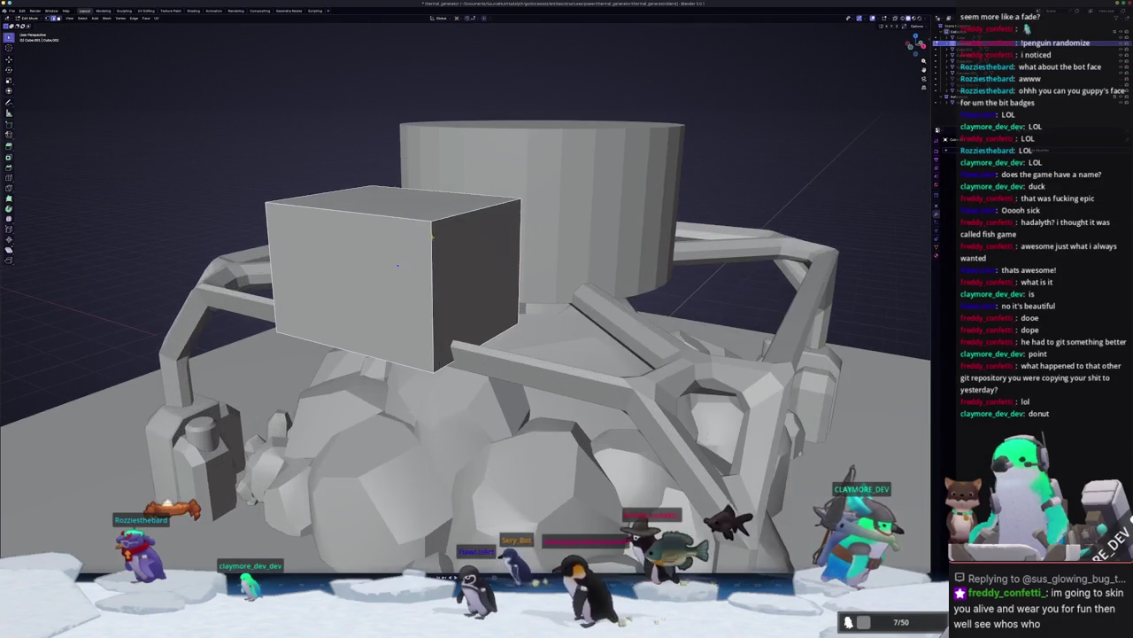
{"action": "scroll", "coordinate": [465, 336], "scroll_direction": "down", "scroll_amount": 3}
{"action": "key", "text": "a"}
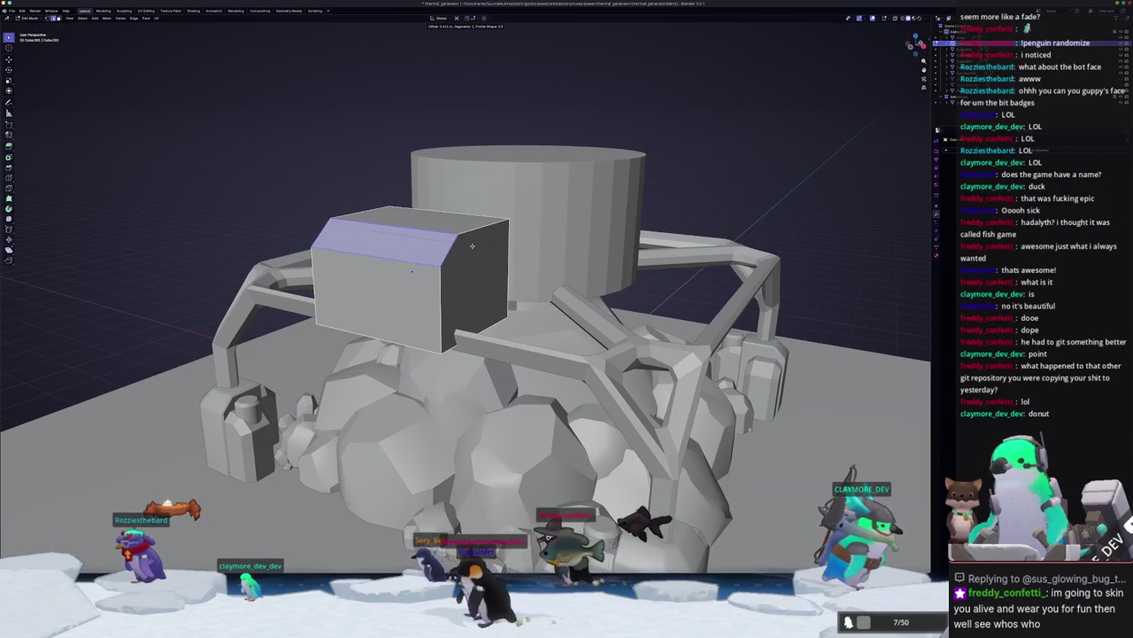
{"action": "key", "text": "Tab"}
{"action": "key", "text": "ctrl+a"}
{"action": "left_click", "coordinate": [478, 246]}
Step: Bevel the side box's top front edge and select its front face
{"action": "key", "text": "Tab"}
{"action": "key", "text": "ctrl+b"}
{"action": "left_click", "coordinate": [514, 242]}
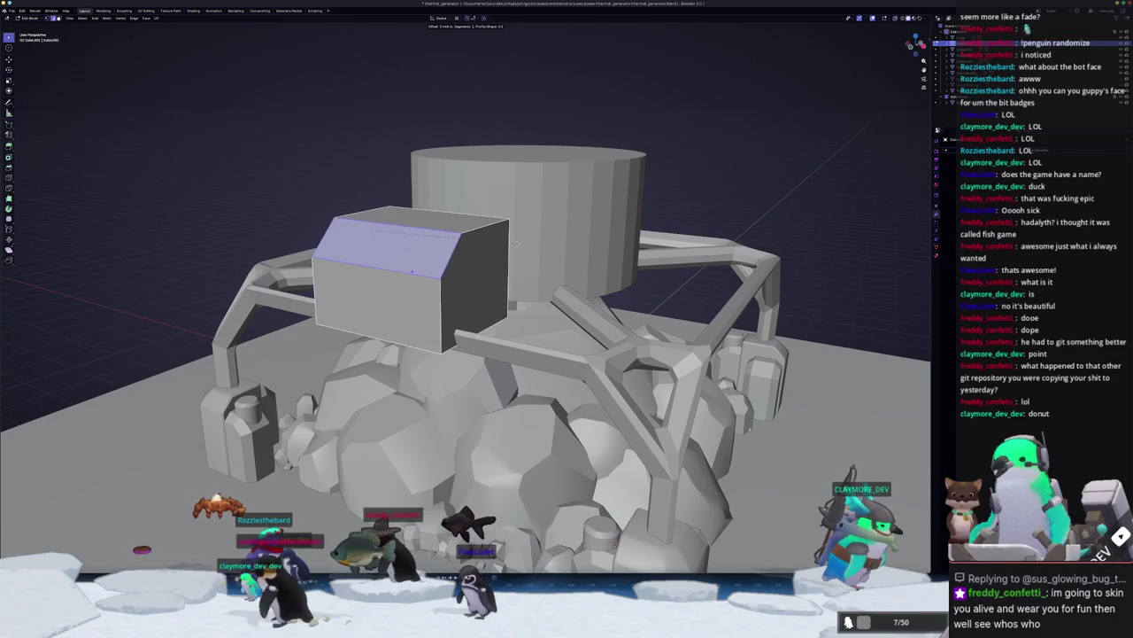
{"action": "scroll", "coordinate": [478, 266], "scroll_direction": "down", "scroll_amount": 4}
{"action": "left_click", "coordinate": [413, 273]}
Step: Loop-cut new edge loops across the box's front without sliding them
{"action": "middle_click_drag", "start_coordinate": [425, 292], "coordinate": [443, 301]}
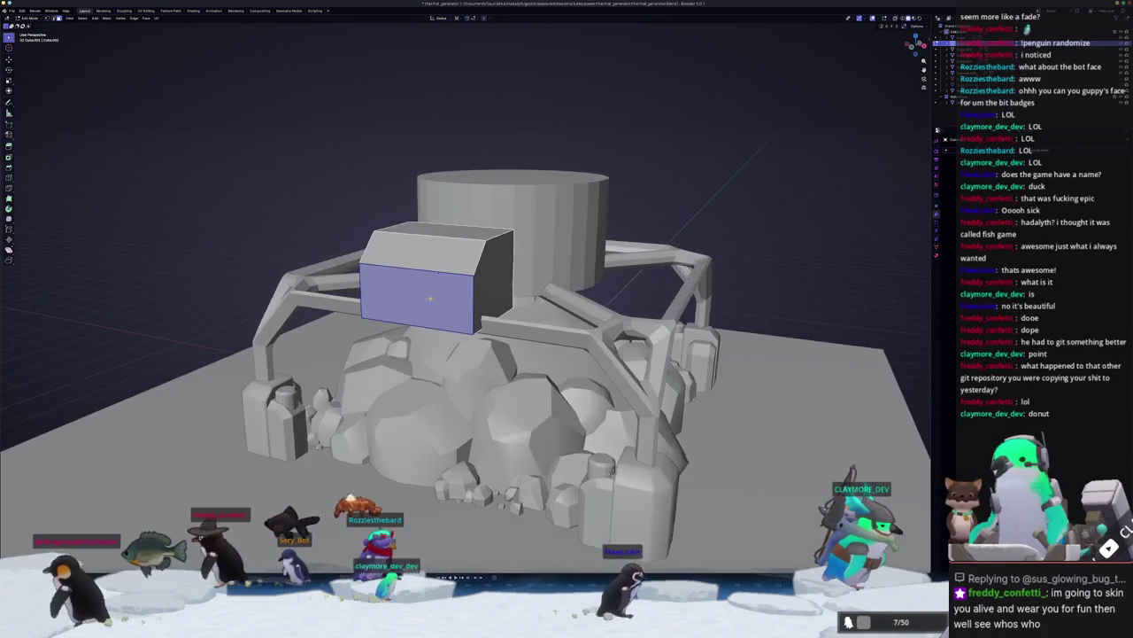
{"action": "scroll", "coordinate": [434, 297], "scroll_direction": "up", "scroll_amount": 2}
{"action": "key", "text": "ctrl+r"}
{"action": "left_click", "coordinate": [462, 293]}
{"action": "right_click", "coordinate": [462, 293]}
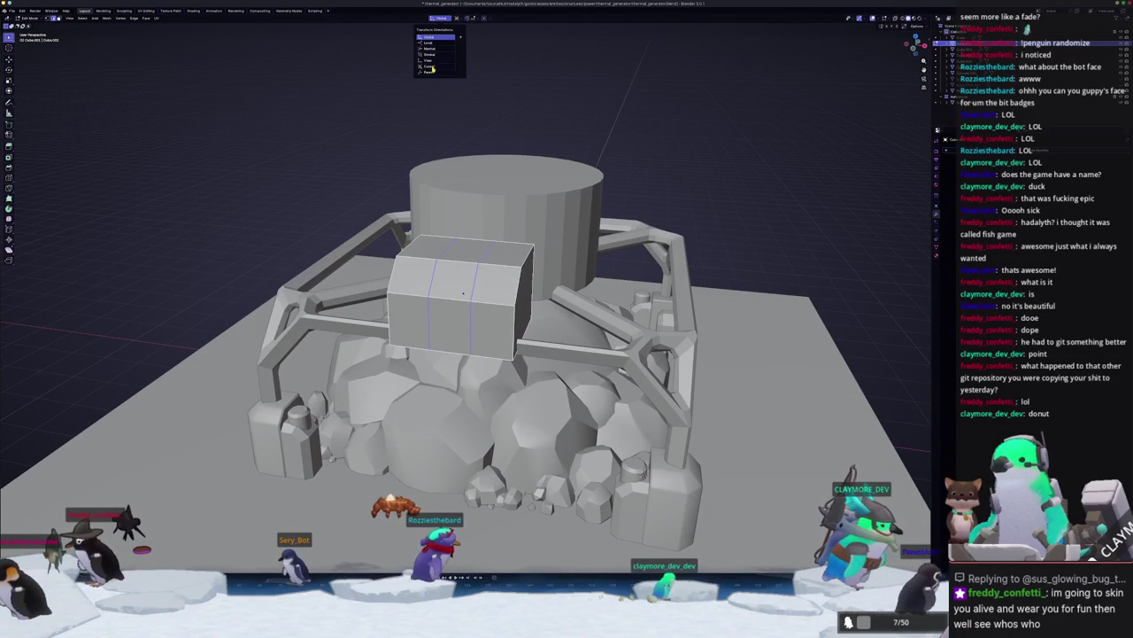
{"action": "left_click", "coordinate": [460, 18]}
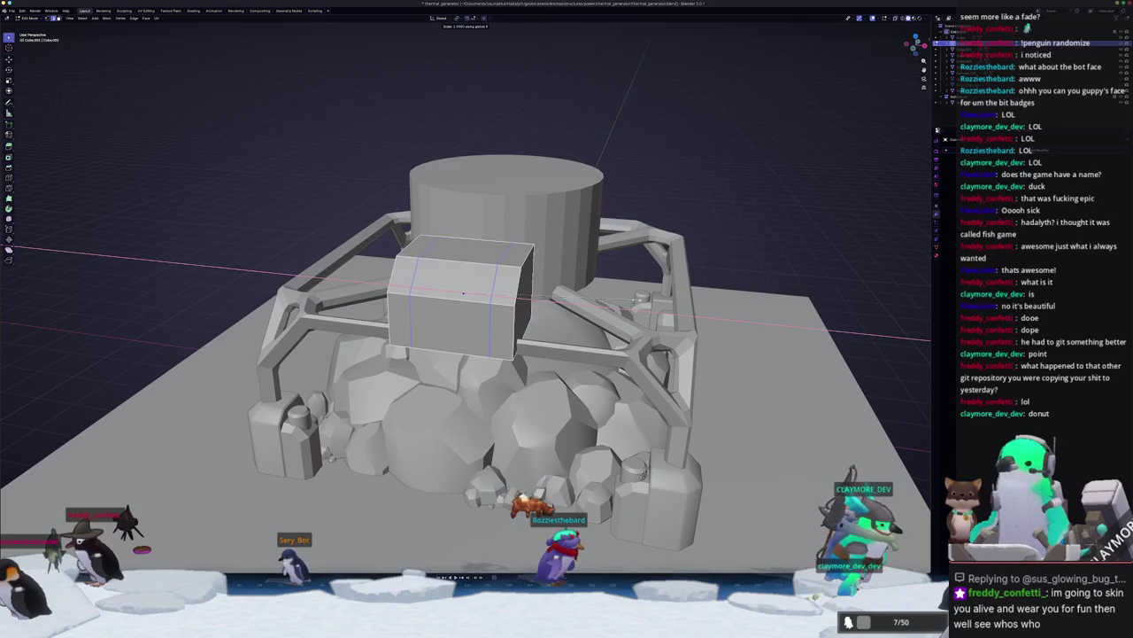
Step: Select the upper row, left, right and top-left front faces of the box
{"action": "left_click", "coordinate": [497, 332]}
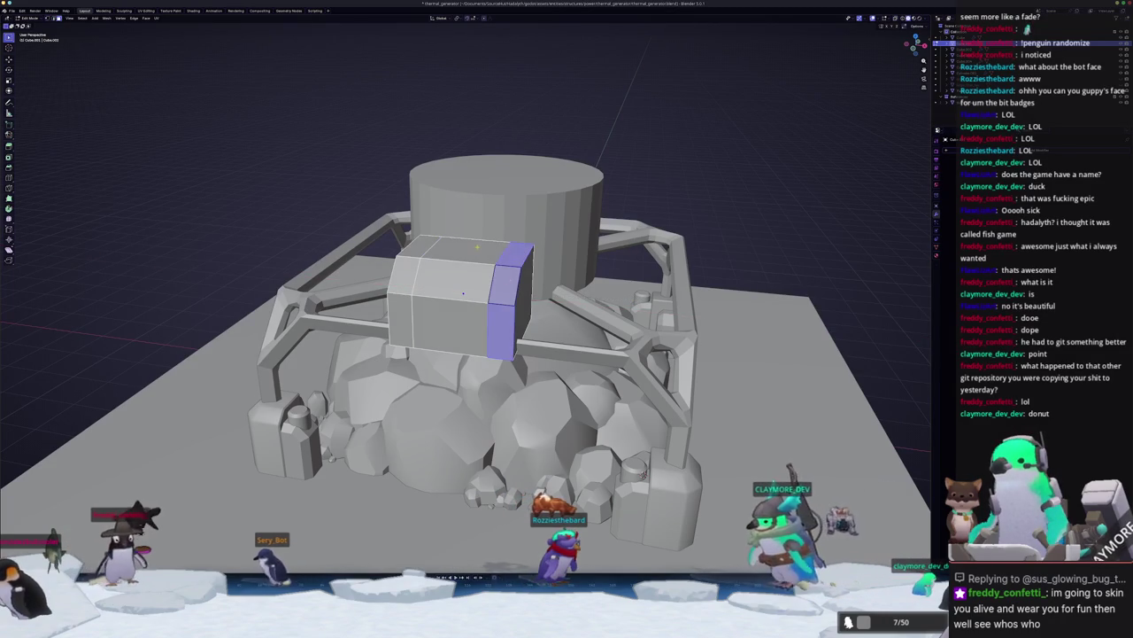
{"action": "left_click", "coordinate": [451, 265], "text": "shift"}
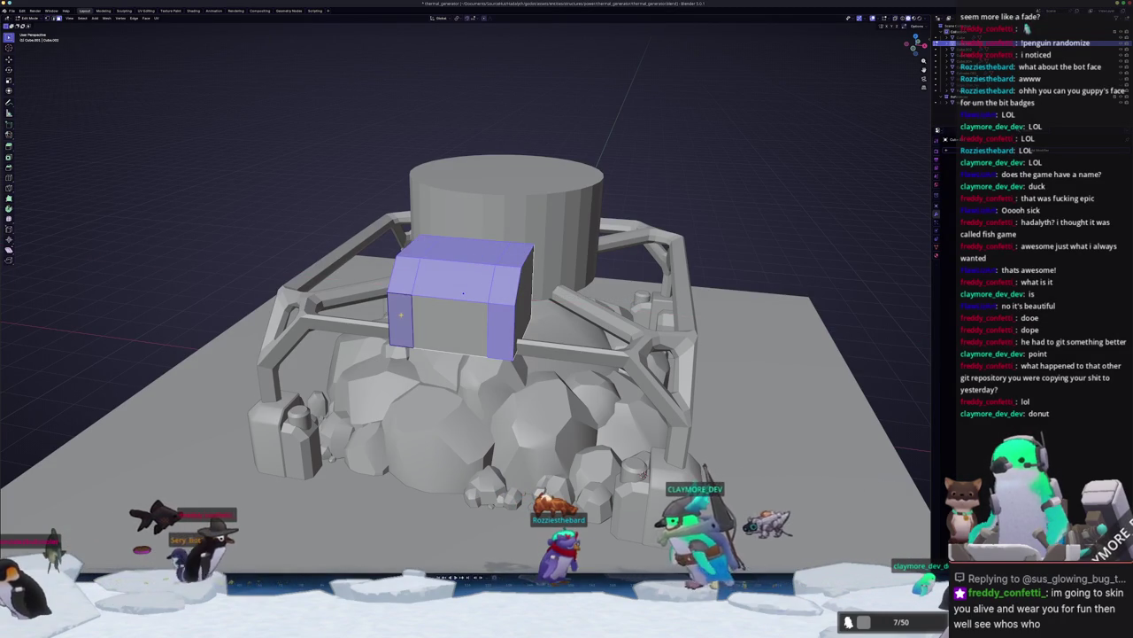
{"action": "middle_click_drag", "start_coordinate": [463, 293], "coordinate": [445, 228]}
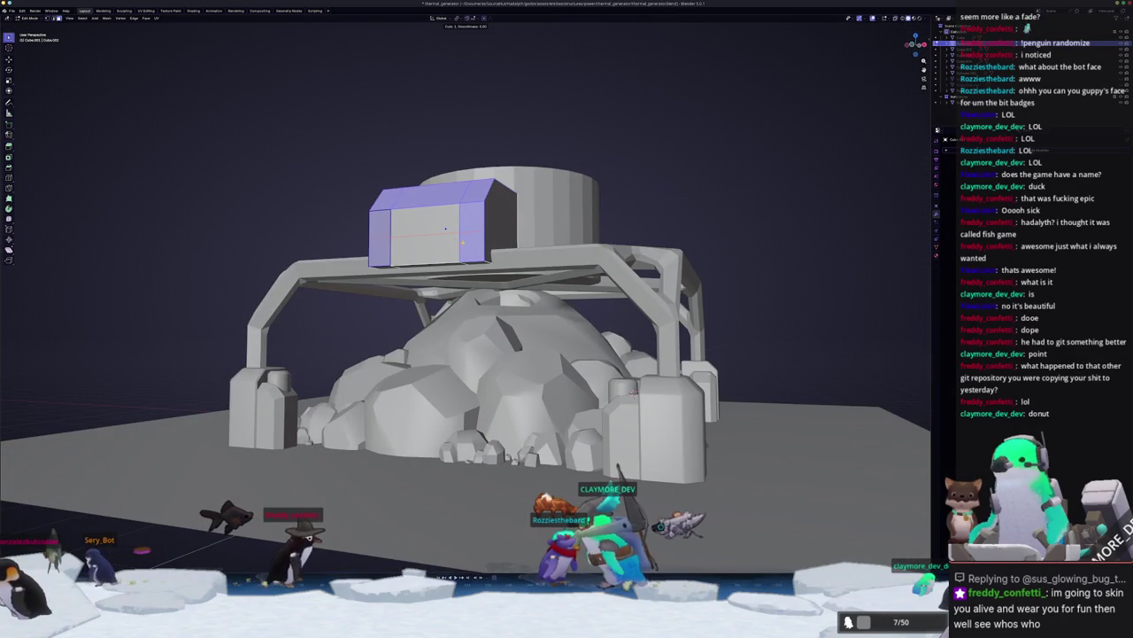
{"action": "key", "text": "alt+a"}
{"action": "left_click", "coordinate": [445, 228]}
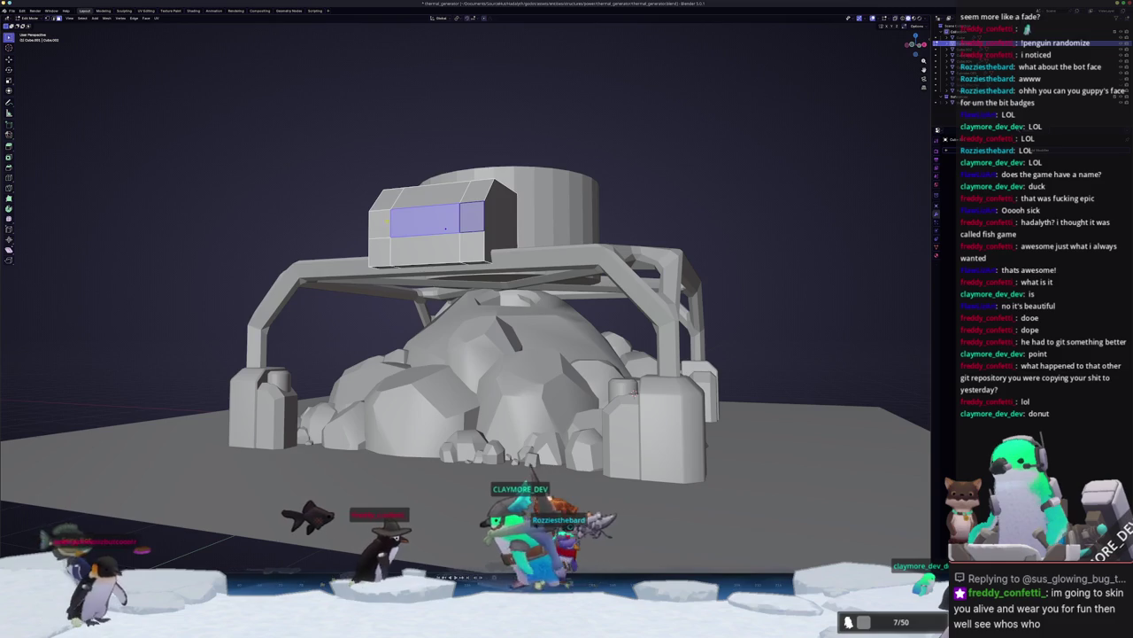
{"action": "left_click", "coordinate": [379, 250], "text": "shift"}
{"action": "mouse_move", "coordinate": [445, 228]}
{"action": "middle_mouse_down"}
{"action": "mouse_move", "coordinate": [485, 292]}
{"action": "mouse_move", "coordinate": [549, 267]}
{"action": "middle_mouse_up"}
{"action": "left_click", "coordinate": [485, 292], "text": "shift"}
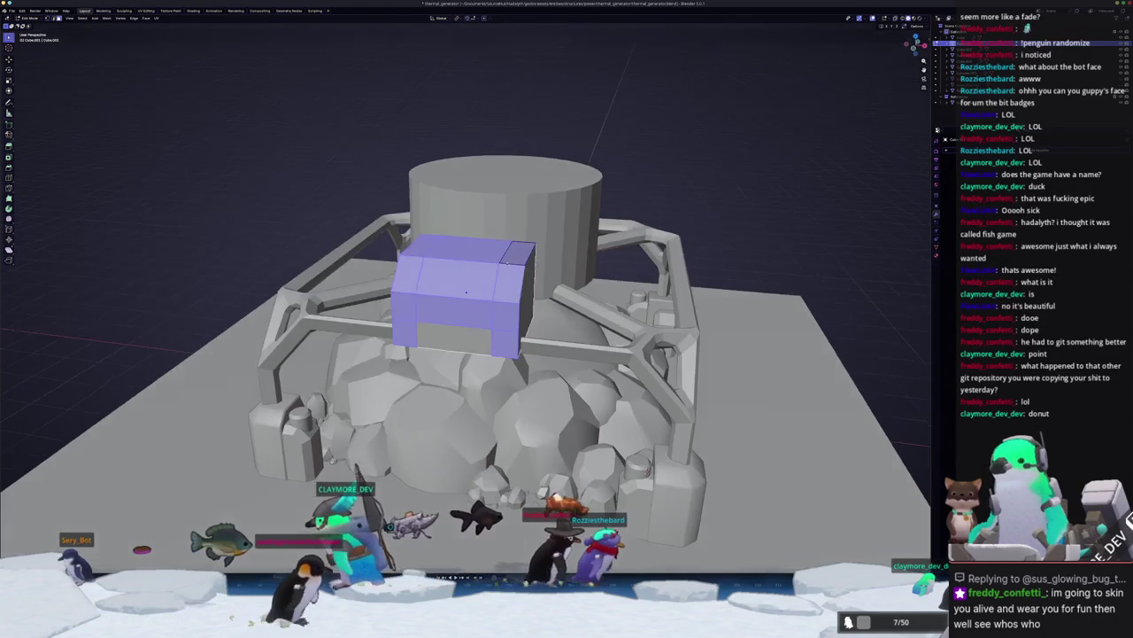
{"action": "right_click", "coordinate": [549, 268]}
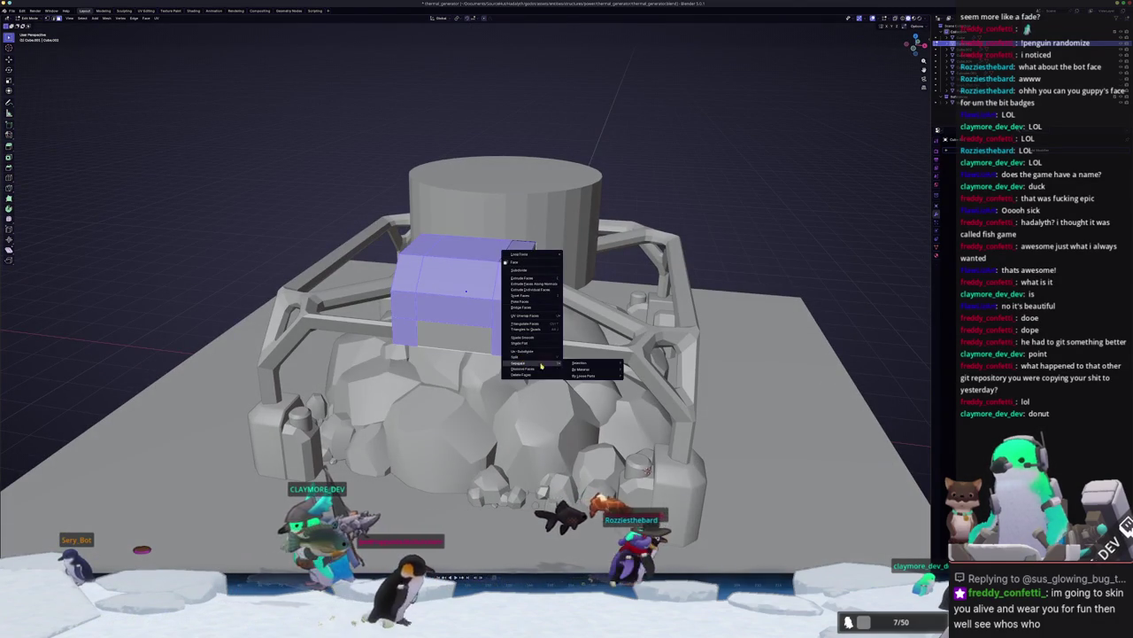
Step: Scale the side box up slightly in object mode
{"action": "key", "text": "Escape"}
{"action": "key", "text": "Tab"}
{"action": "left_click", "coordinate": [466, 291]}
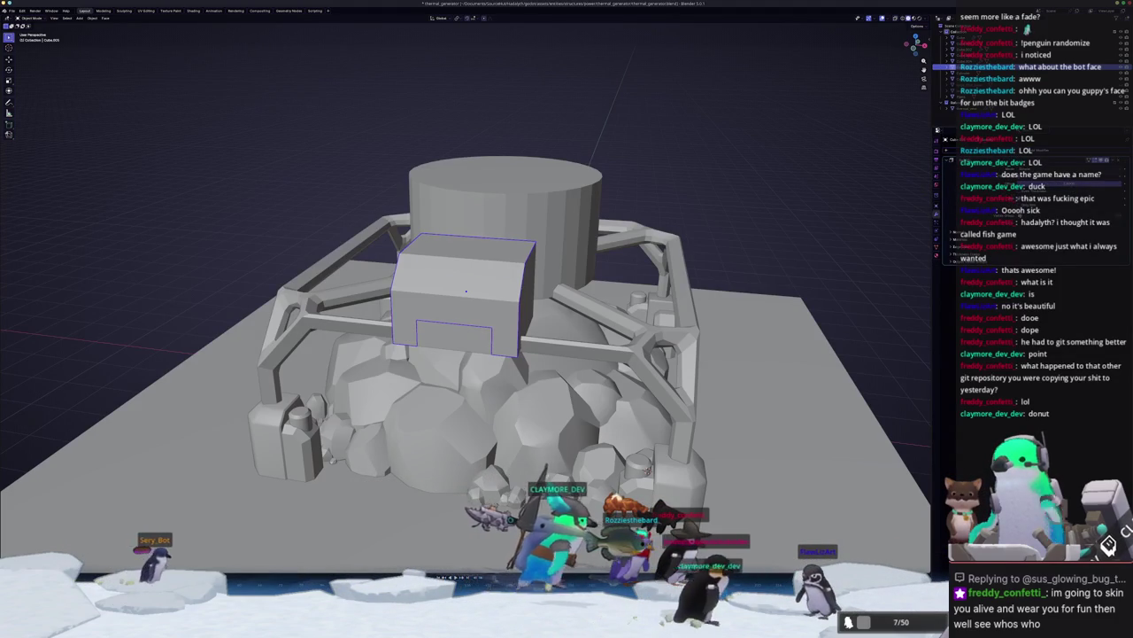
{"action": "key", "text": "s"}
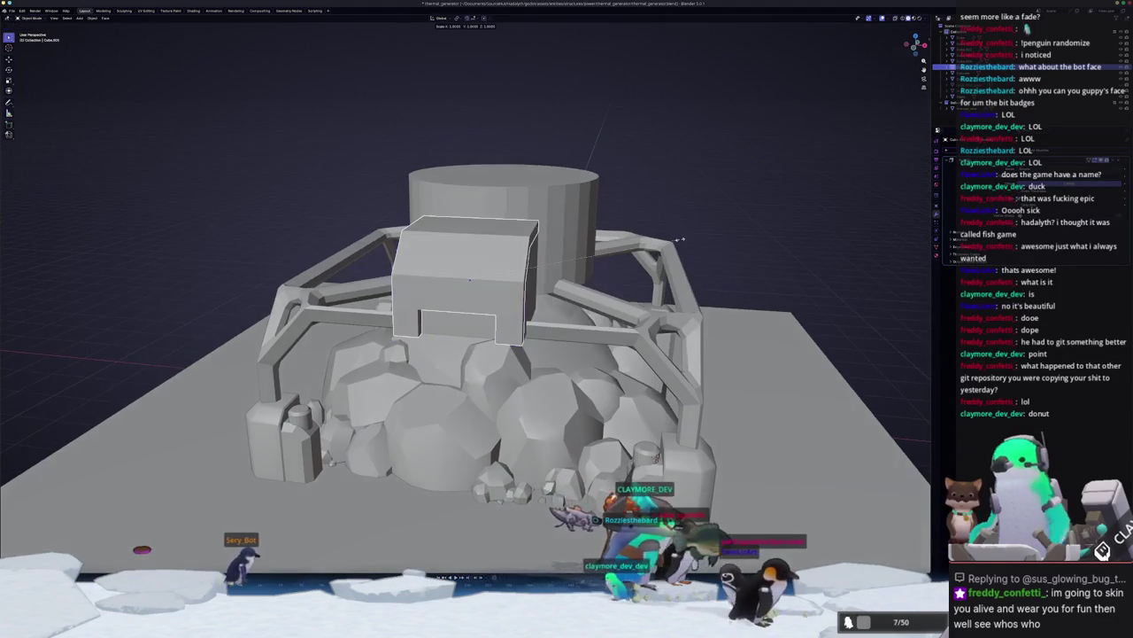
{"action": "left_click", "coordinate": [708, 247]}
{"action": "mouse_move", "coordinate": [708, 247]}
{"action": "middle_mouse_down"}
{"action": "mouse_move", "coordinate": [491, 219]}
{"action": "mouse_move", "coordinate": [636, 402]}
{"action": "middle_mouse_up"}
Step: Check the box mesh in X-ray edit mode, dismiss the Delete menu, and return to object mode
{"action": "key", "text": "Tab"}
{"action": "key", "text": "alt+z"}
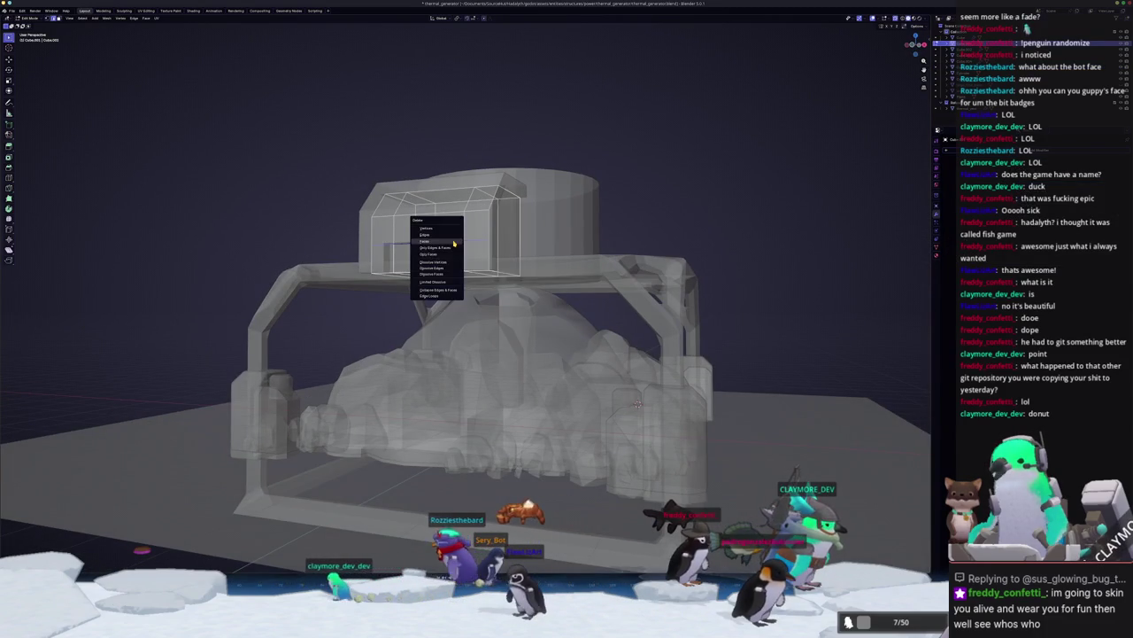
{"action": "middle_click_drag", "start_coordinate": [447, 263], "coordinate": [466, 268]}
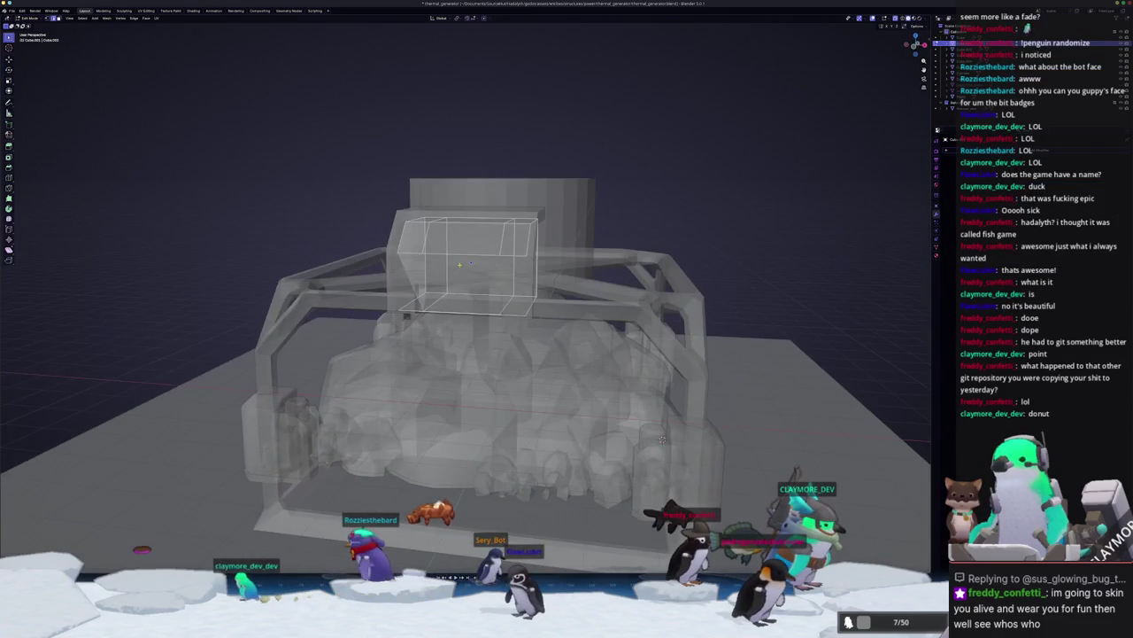
{"action": "key", "text": "x"}
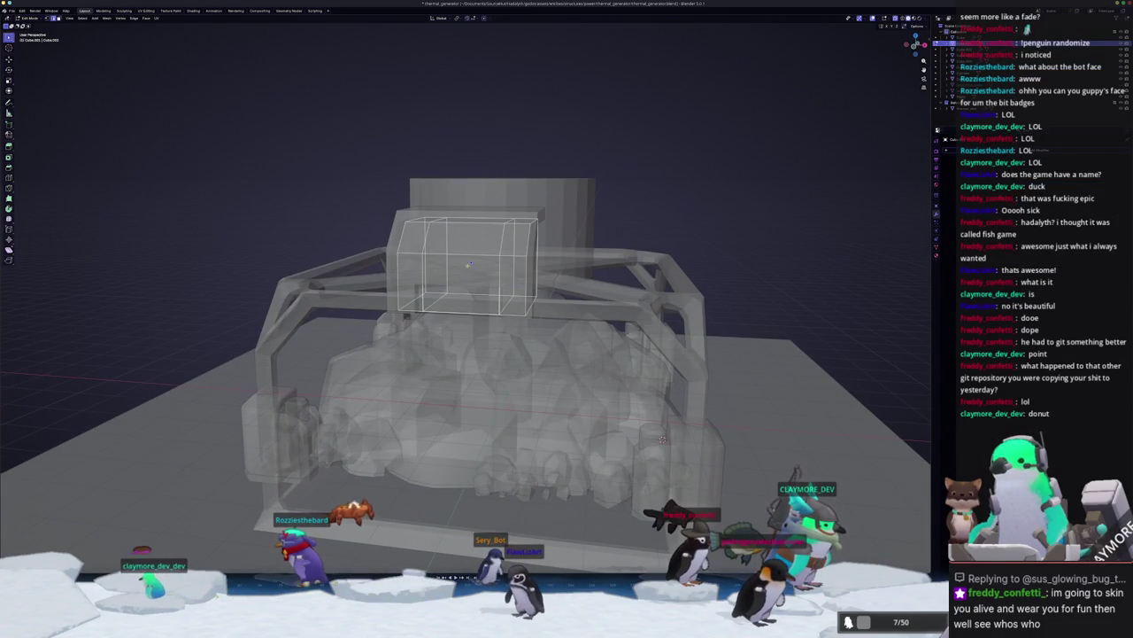
{"action": "middle_click_drag", "start_coordinate": [662, 439], "coordinate": [627, 495]}
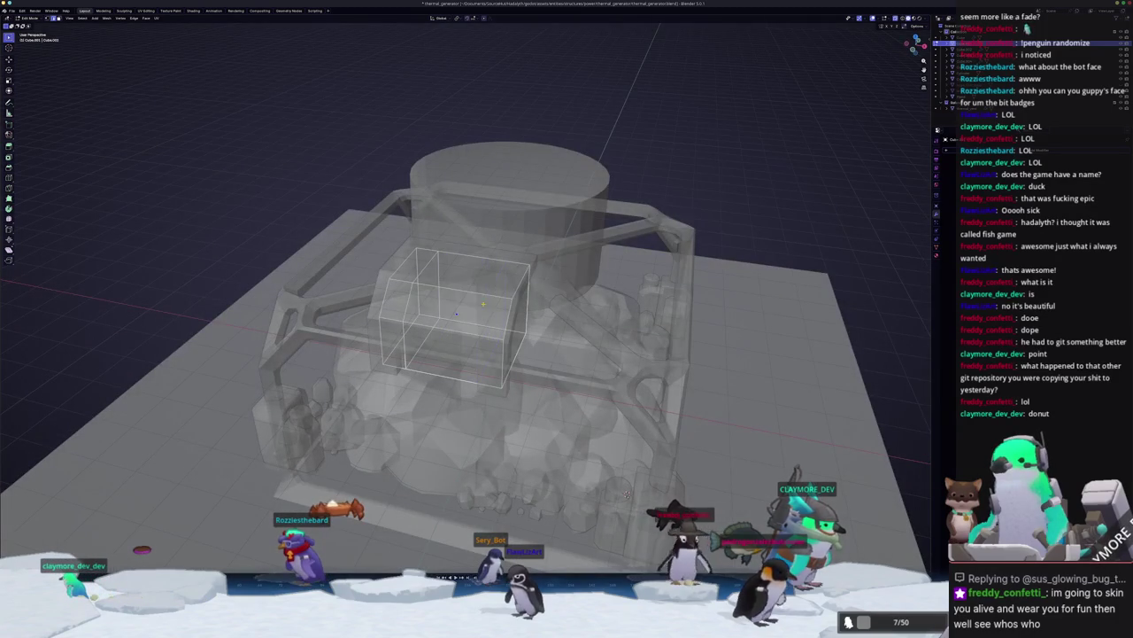
{"action": "key", "text": "Escape"}
{"action": "key", "text": "Tab"}
{"action": "mouse_move", "coordinate": [411, 301]}
{"action": "middle_mouse_down"}
{"action": "mouse_move", "coordinate": [378, 257]}
{"action": "mouse_move", "coordinate": [335, 258]}
{"action": "middle_mouse_up"}
{"action": "key", "text": "alt+z"}
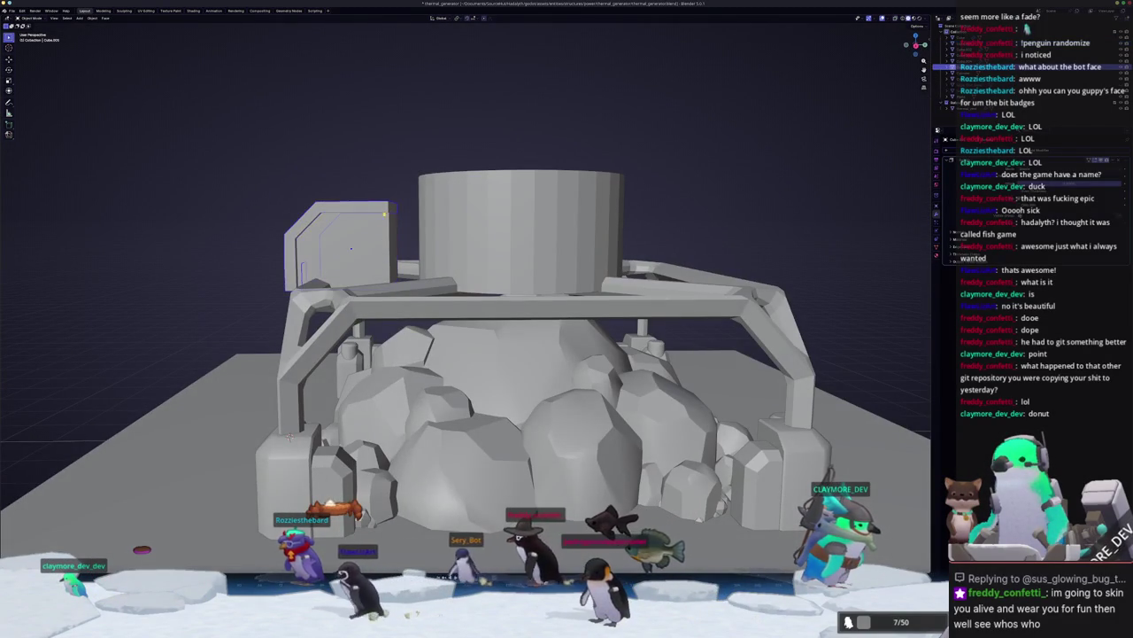
Step: In Right Ortho view with X-ray, move the side box along Y against the cylinder
{"action": "key", "text": "KP_3"}
{"action": "key", "text": "alt+z"}
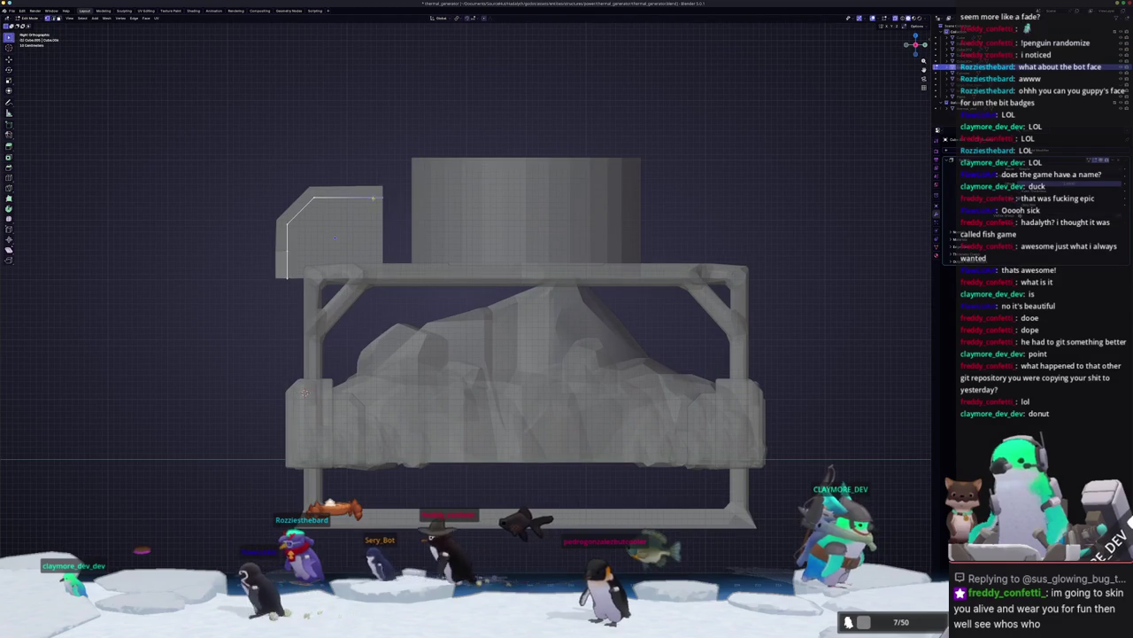
{"action": "scroll", "coordinate": [381, 168], "scroll_direction": "up", "scroll_amount": 1}
{"action": "key", "text": "g"}
{"action": "key", "text": "y"}
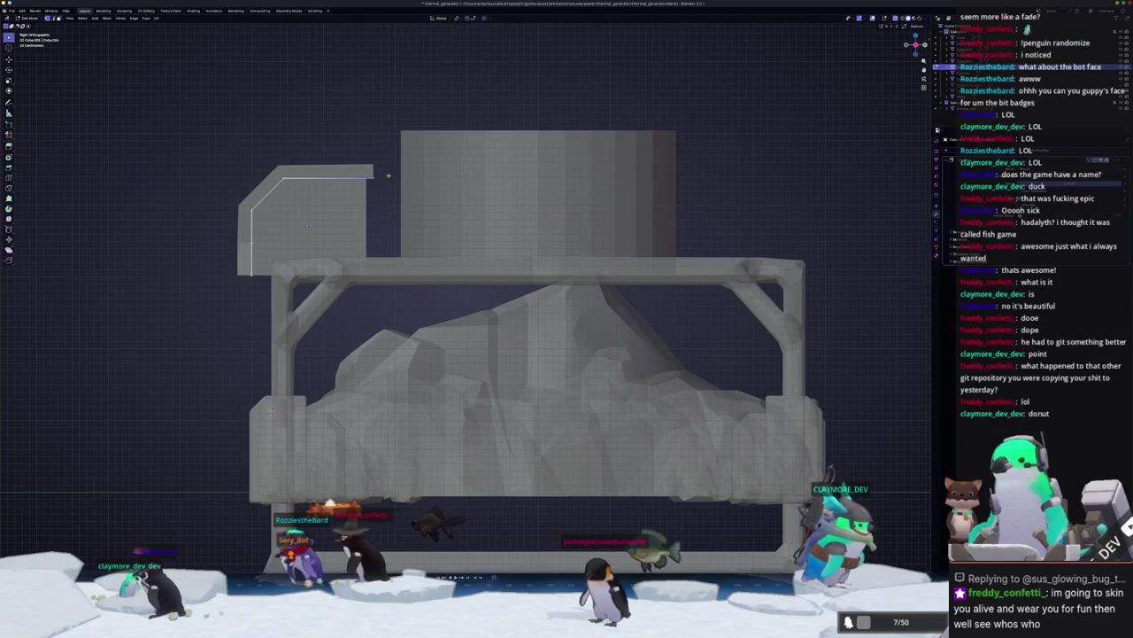
{"action": "scroll", "coordinate": [387, 173], "scroll_direction": "down", "scroll_amount": 2}
{"action": "key", "text": "alt+z"}
{"action": "key", "text": "alt+z"}
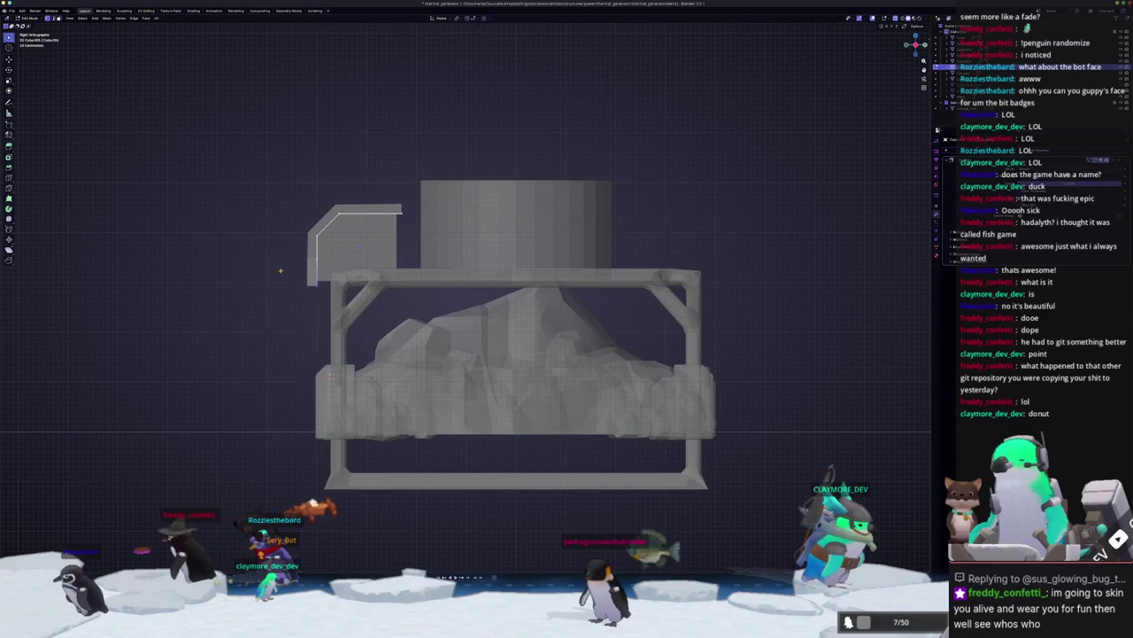
{"action": "scroll", "coordinate": [281, 270], "scroll_direction": "down", "scroll_amount": 3}
{"action": "key", "text": "alt+z"}
Step: Return to perspective, select the side box and enter Edit Mode on its mesh
{"action": "mouse_move", "coordinate": [280, 268]}
{"action": "middle_mouse_down"}
{"action": "mouse_move", "coordinate": [262, 279]}
{"action": "mouse_move", "coordinate": [399, 265]}
{"action": "middle_mouse_up"}
{"action": "scroll", "coordinate": [260, 278], "scroll_direction": "up", "scroll_amount": 2}
{"action": "scroll", "coordinate": [453, 292], "scroll_direction": "down", "scroll_amount": 2}
{"action": "left_click", "coordinate": [453, 293]}
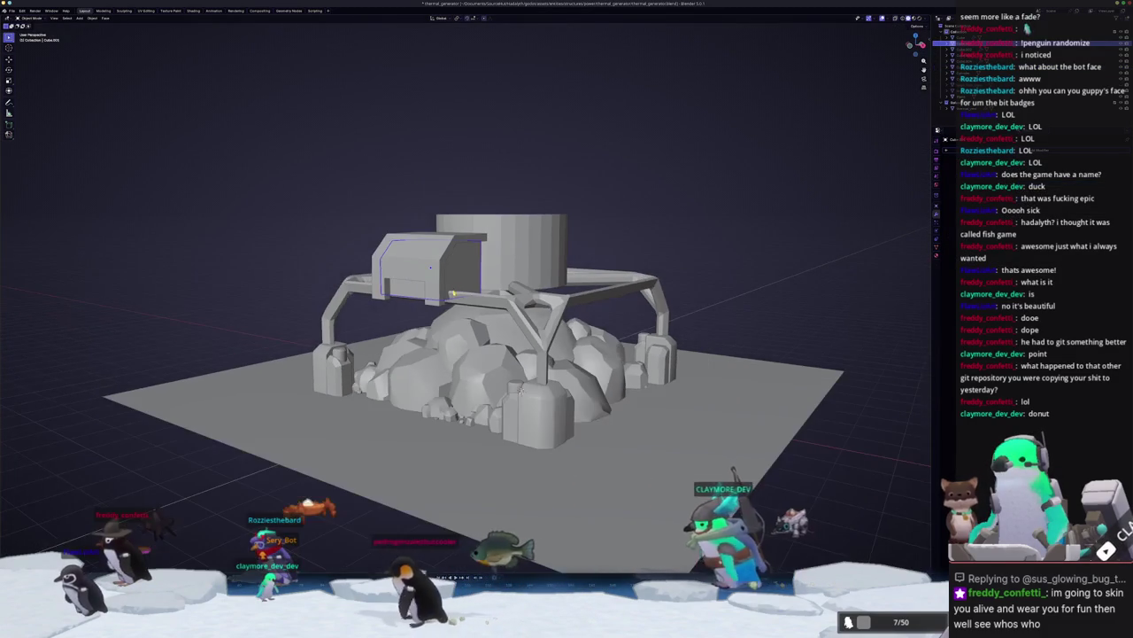
{"action": "mouse_move", "coordinate": [453, 293]}
{"action": "middle_mouse_down"}
{"action": "mouse_move", "coordinate": [421, 307]}
{"action": "mouse_move", "coordinate": [380, 272]}
{"action": "mouse_move", "coordinate": [416, 265]}
{"action": "middle_mouse_up"}
{"action": "key", "text": "Tab"}
{"action": "scroll", "coordinate": [378, 271], "scroll_direction": "up", "scroll_amount": 2}
{"action": "scroll", "coordinate": [416, 266], "scroll_direction": "up", "scroll_amount": 2}
Step: Chamfer the side box's vertical corner edge with a bevel
{"action": "middle_click_drag", "start_coordinate": [549, 249], "coordinate": [522, 288]}
{"action": "scroll", "coordinate": [536, 266], "scroll_direction": "up", "scroll_amount": 3}
{"action": "key", "text": "ctrl+b"}
{"action": "key", "text": "Escape"}
{"action": "key", "text": "Tab"}
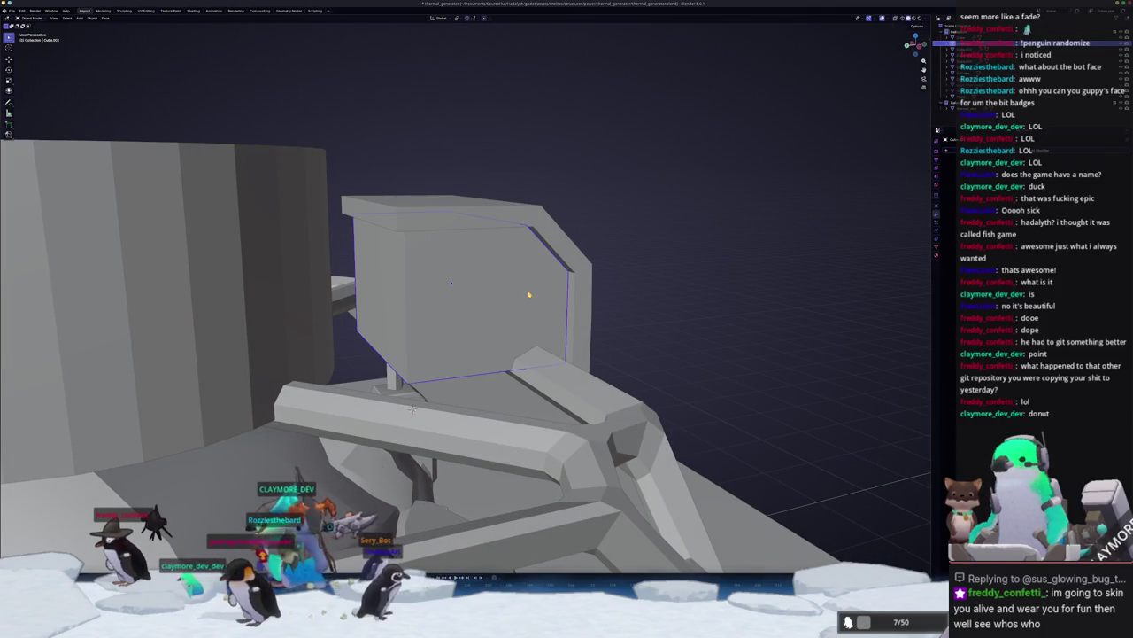
{"action": "right_click", "coordinate": [529, 294]}
{"action": "key", "text": "Tab"}
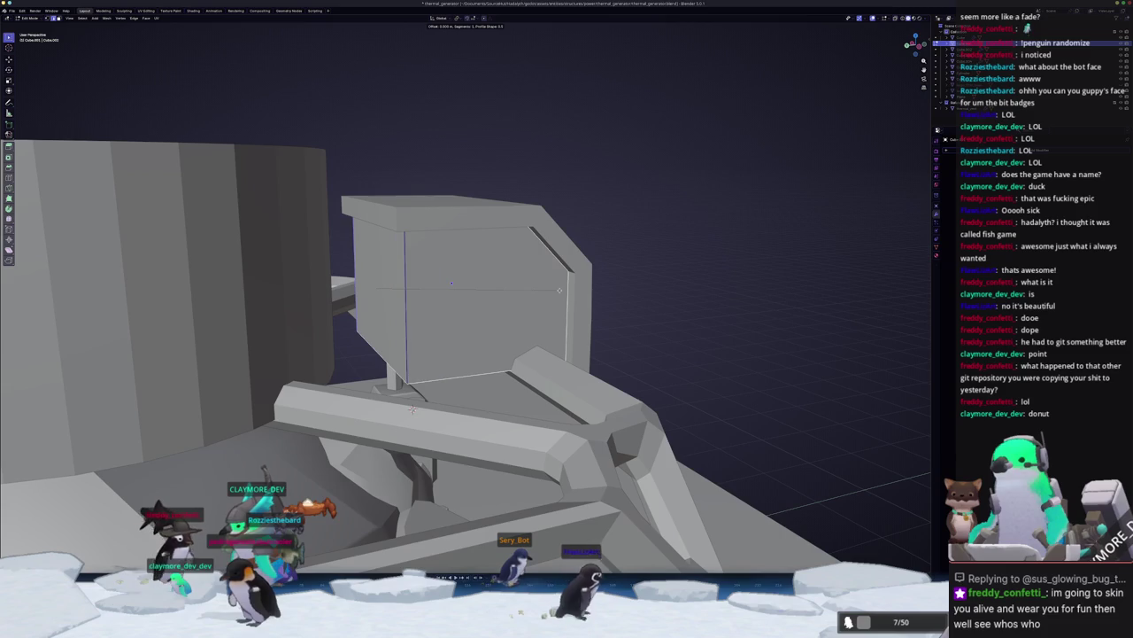
{"action": "left_click", "coordinate": [559, 289]}
Step: Bevel the selected box edges again and select the recessed face on its front
{"action": "key", "text": "Tab"}
{"action": "scroll", "coordinate": [438, 241], "scroll_direction": "down", "scroll_amount": 3}
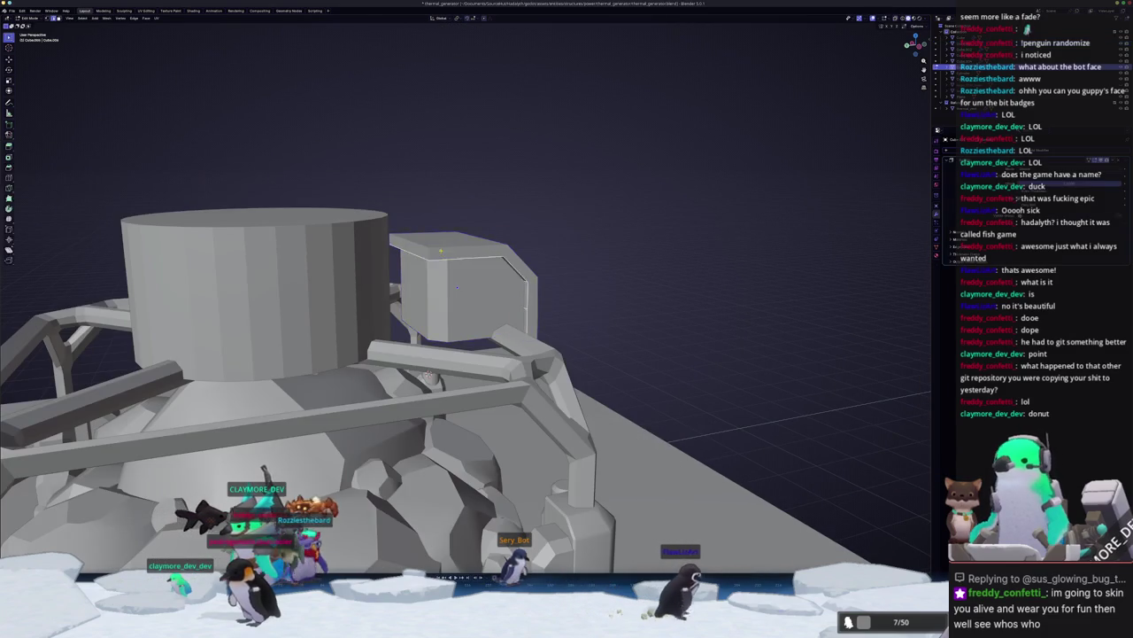
{"action": "key", "text": "Tab"}
{"action": "scroll", "coordinate": [406, 252], "scroll_direction": "up", "scroll_amount": 2}
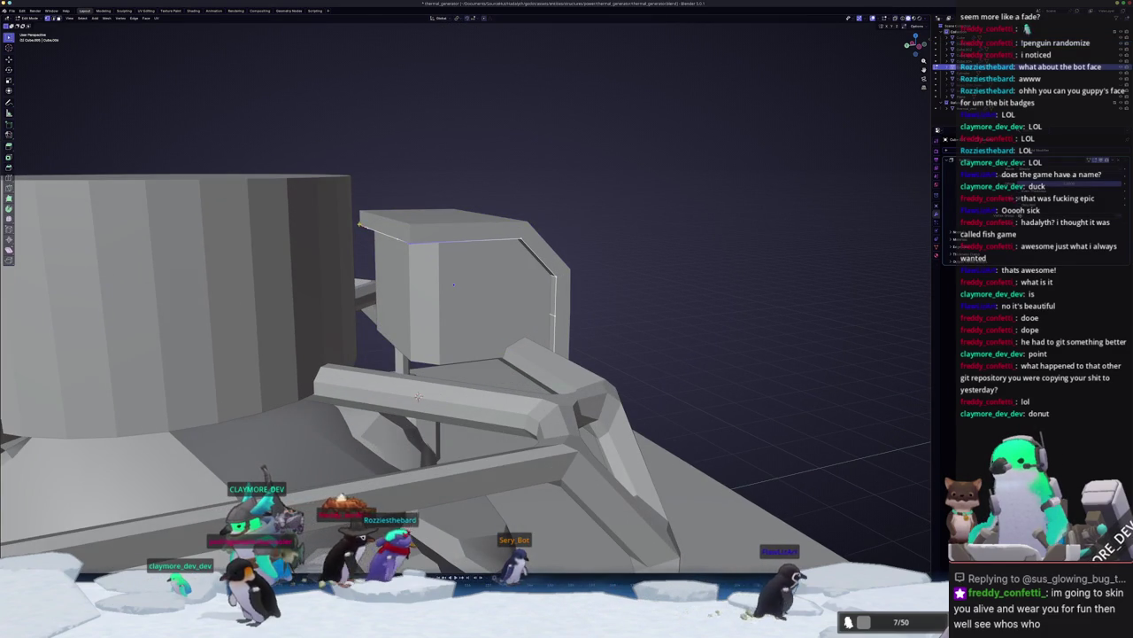
{"action": "middle_click_drag", "start_coordinate": [362, 227], "coordinate": [553, 239]}
{"action": "key", "text": "ctrl+b"}
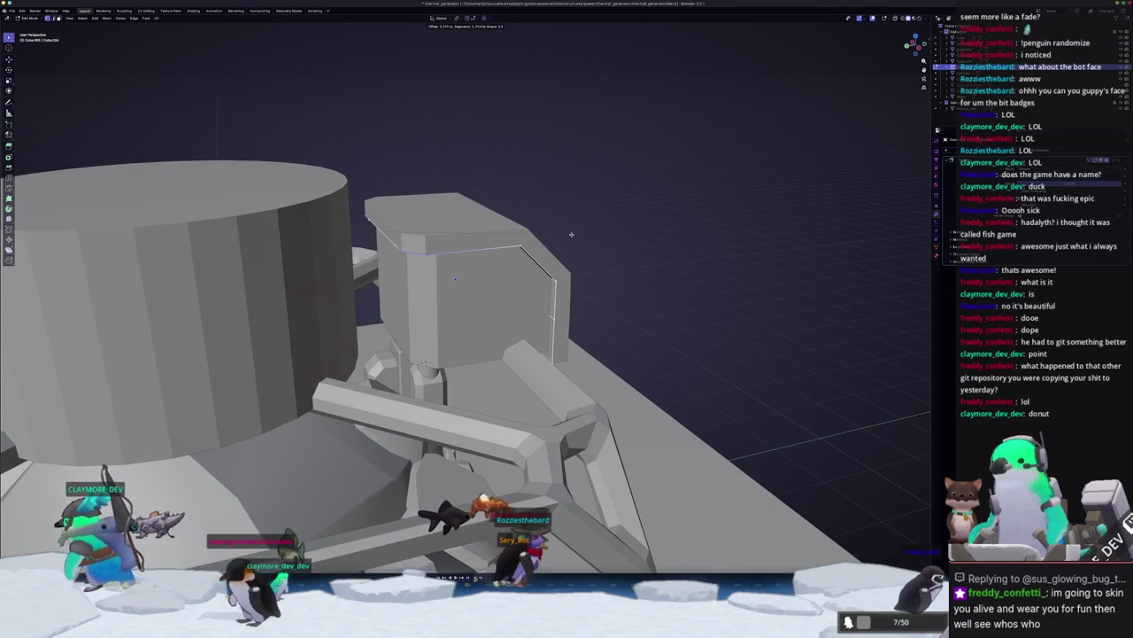
{"action": "mouse_move", "coordinate": [571, 234]}
{"action": "middle_mouse_down"}
{"action": "mouse_move", "coordinate": [512, 242]}
{"action": "mouse_move", "coordinate": [618, 198]}
{"action": "mouse_move", "coordinate": [543, 240]}
{"action": "mouse_move", "coordinate": [520, 267]}
{"action": "middle_mouse_up"}
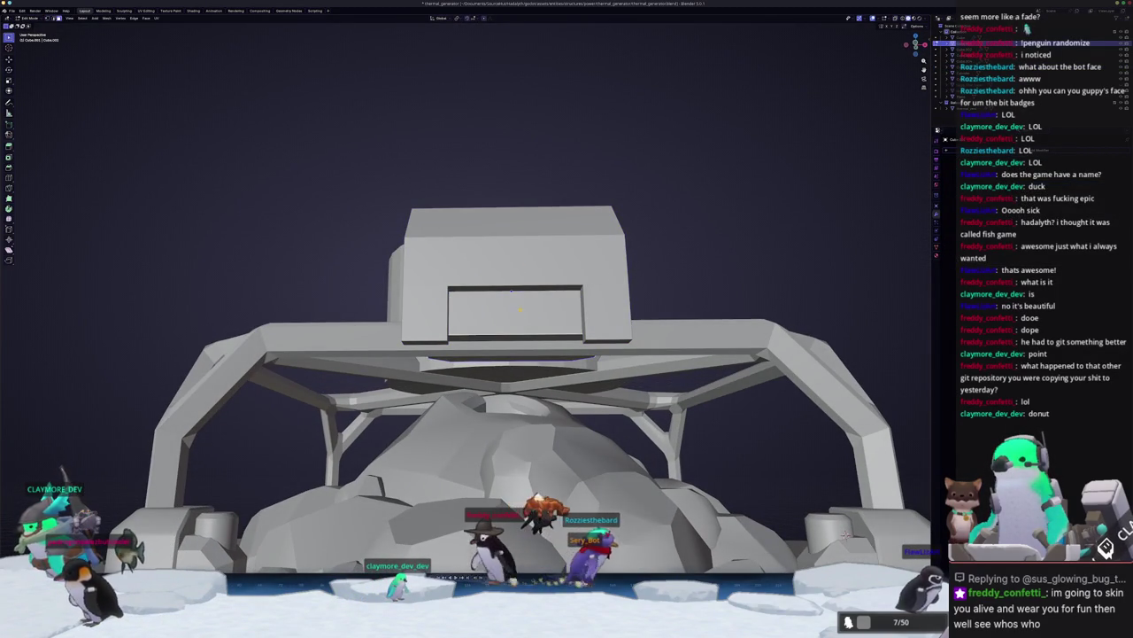
{"action": "left_click", "coordinate": [517, 312]}
Step: Add a cylinder, rotate it 90° on X (rx90) and shrink it to 0.2
{"action": "left_click", "coordinate": [452, 305]}
{"action": "key", "text": "shift+a"}
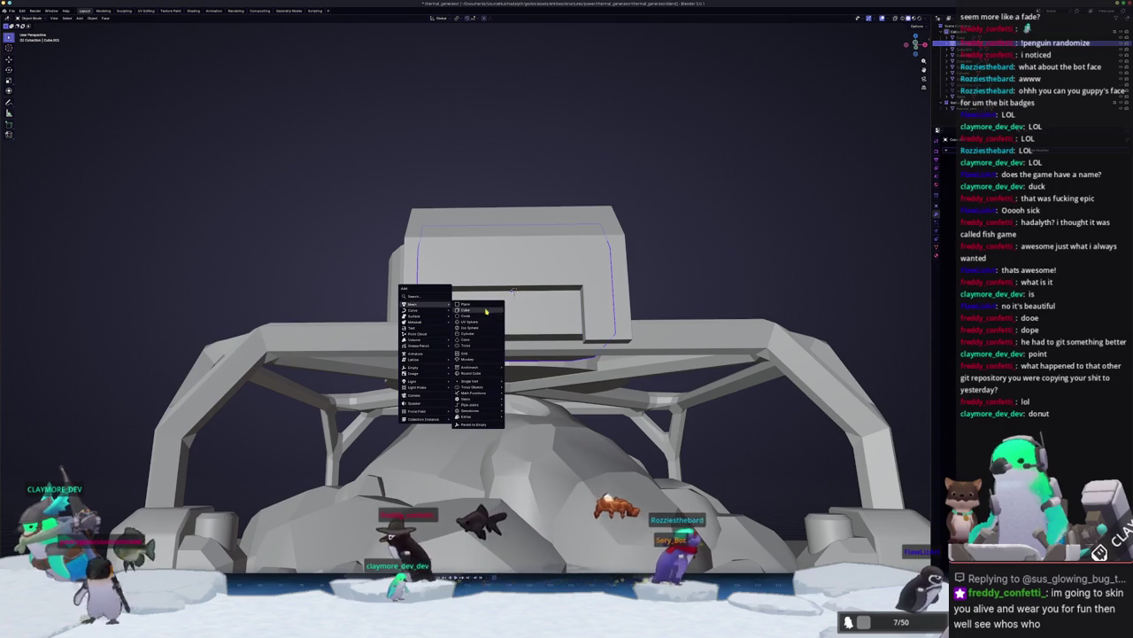
{"action": "left_click", "coordinate": [479, 341]}
{"action": "middle_click_drag", "start_coordinate": [536, 317], "coordinate": [551, 311]}
{"action": "type", "text": "rx90"}
{"action": "key", "text": "Return"}
{"action": "key", "text": "KP_3"}
{"action": "key", "text": "s"}
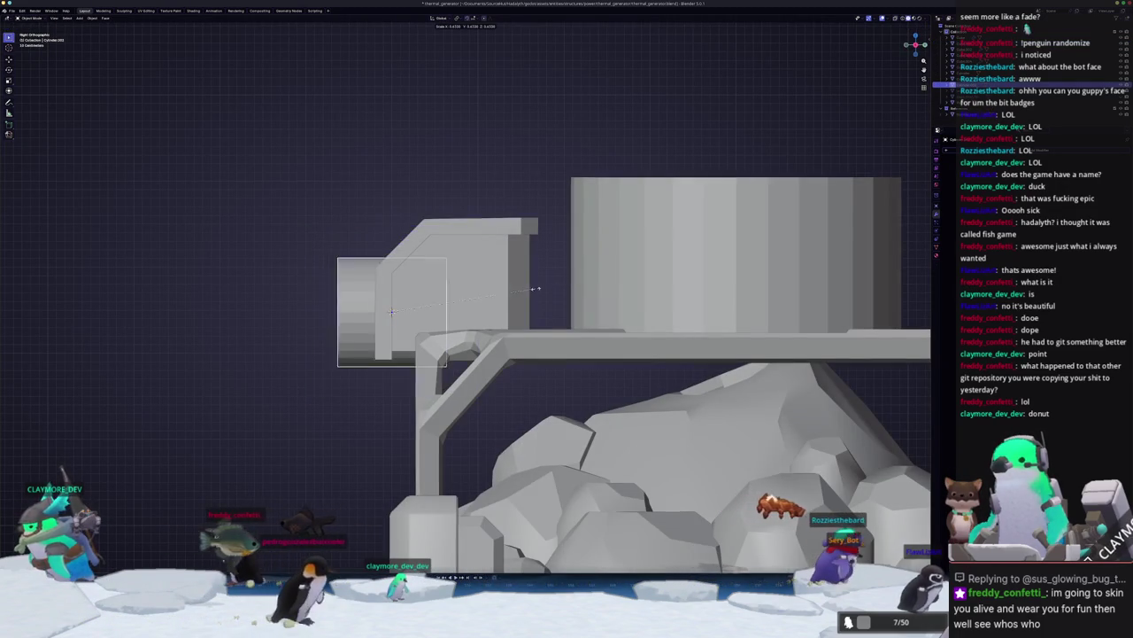
{"action": "left_click", "coordinate": [416, 290]}
Step: Position and resize the cylinder inside the recess, moving it along X
{"action": "key", "text": "KP_1"}
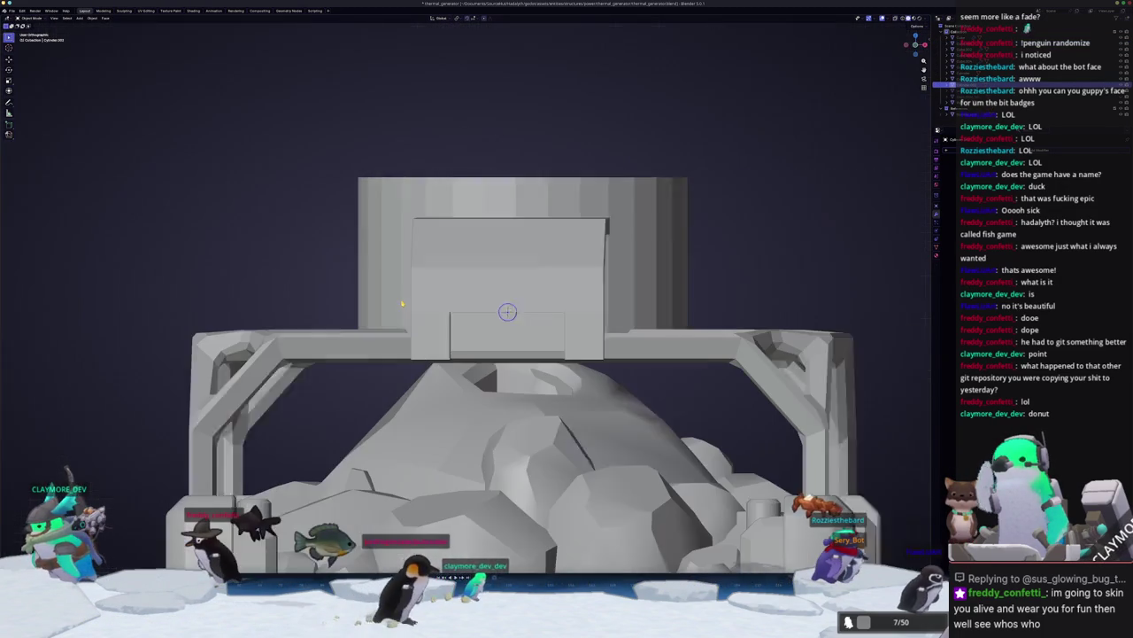
{"action": "left_click", "coordinate": [647, 290]}
{"action": "scroll", "coordinate": [646, 290], "scroll_direction": "up", "scroll_amount": 4}
{"action": "key", "text": "s"}
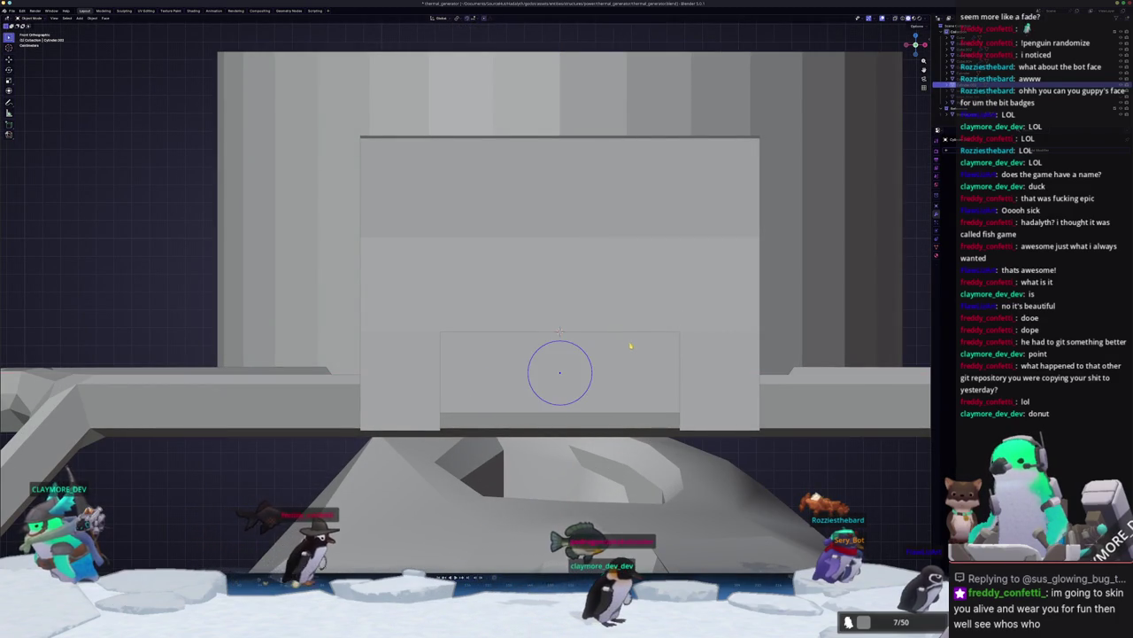
{"action": "middle_click_drag", "start_coordinate": [626, 342], "coordinate": [529, 346]}
{"action": "key", "text": "g"}
{"action": "key", "text": "x"}
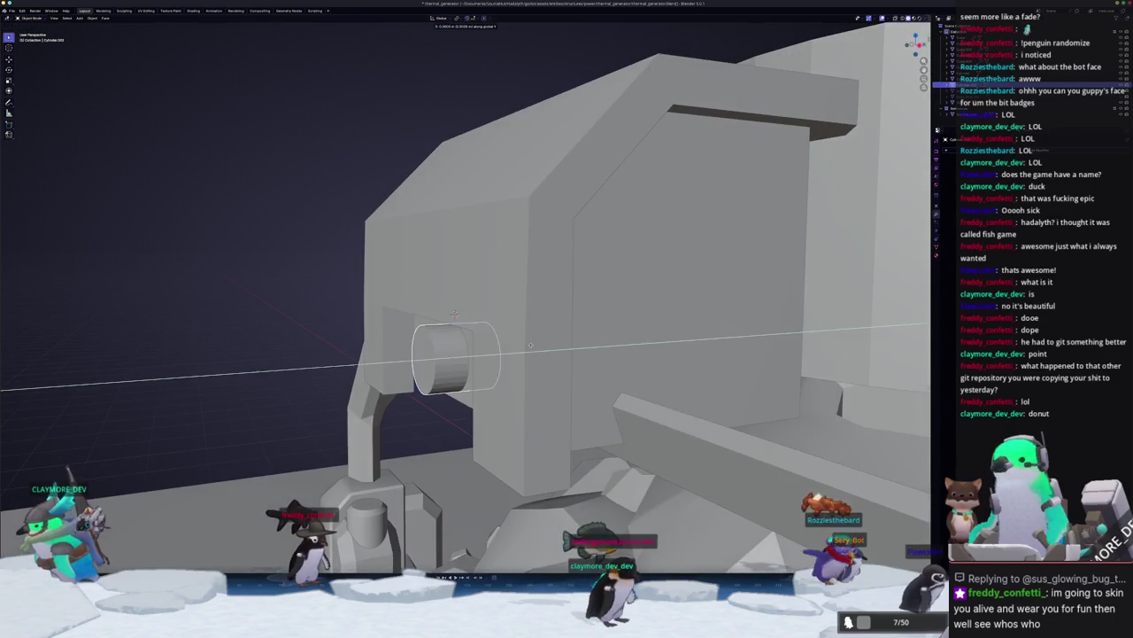
{"action": "key", "text": "KP_Decimal"}
Step: Delete the cylinder's selected end face in X-ray edit mode
{"action": "key", "text": "Tab"}
{"action": "key", "text": "alt+z"}
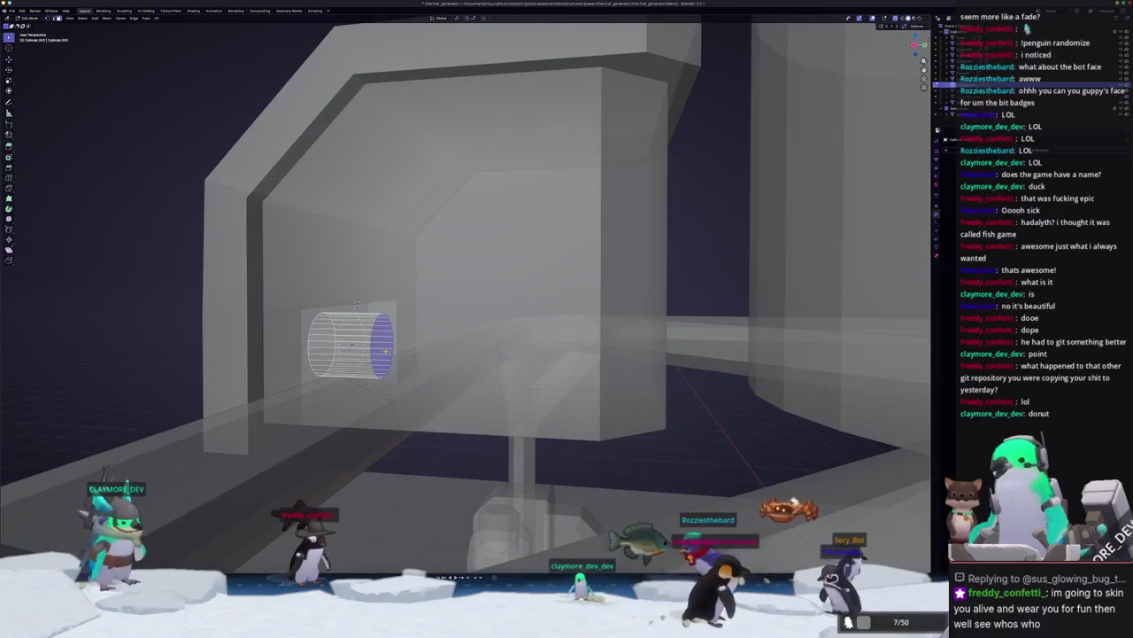
{"action": "key", "text": "x"}
{"action": "left_click", "coordinate": [386, 353]}
{"action": "key", "text": "Tab"}
{"action": "mouse_move", "coordinate": [386, 353]}
{"action": "middle_mouse_down"}
{"action": "mouse_move", "coordinate": [392, 312]}
{"action": "mouse_move", "coordinate": [557, 326]}
{"action": "middle_mouse_up"}
{"action": "scroll", "coordinate": [381, 347], "scroll_direction": "down", "scroll_amount": 5}
{"action": "scroll", "coordinate": [558, 326], "scroll_direction": "up", "scroll_amount": 6}
{"action": "scroll", "coordinate": [526, 306], "scroll_direction": "down", "scroll_amount": 5}
{"action": "scroll", "coordinate": [526, 307], "scroll_direction": "down", "scroll_amount": 1}
Step: In flat front ortho view, place copies of the cylinder to either side
{"action": "key", "text": "g"}
{"action": "key", "text": "z"}
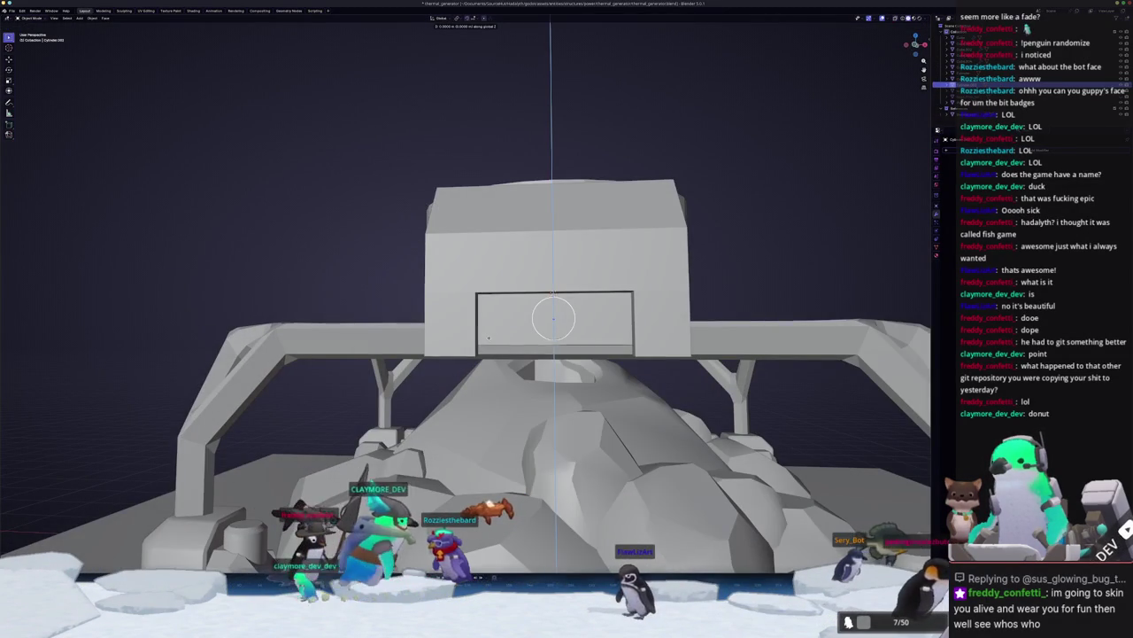
{"action": "key", "text": "Escape"}
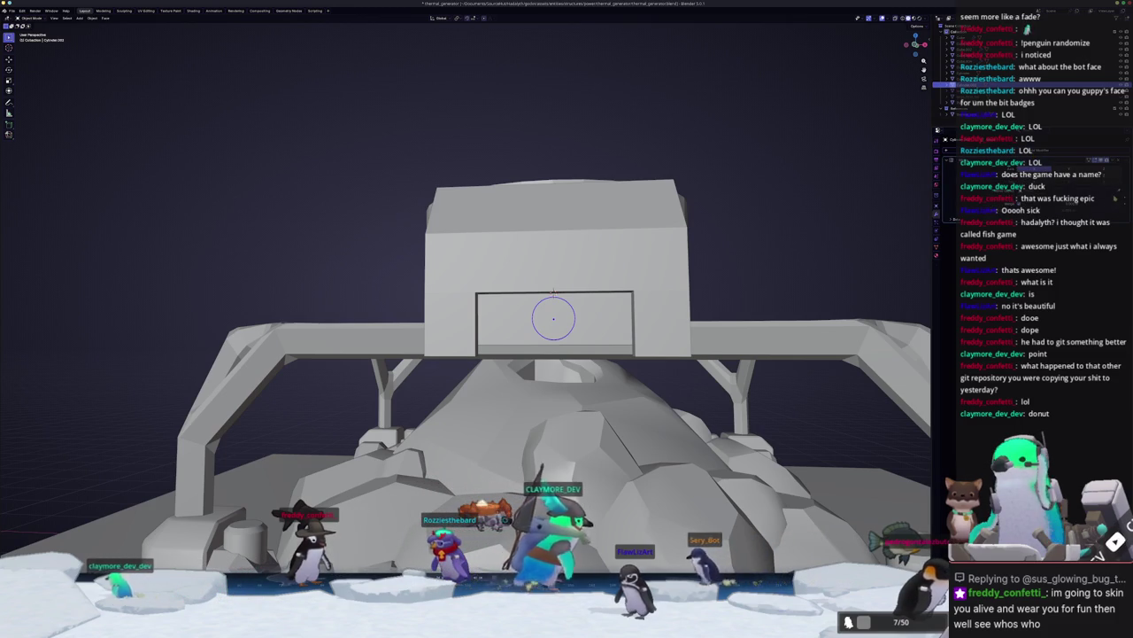
{"action": "key", "text": "KP_5"}
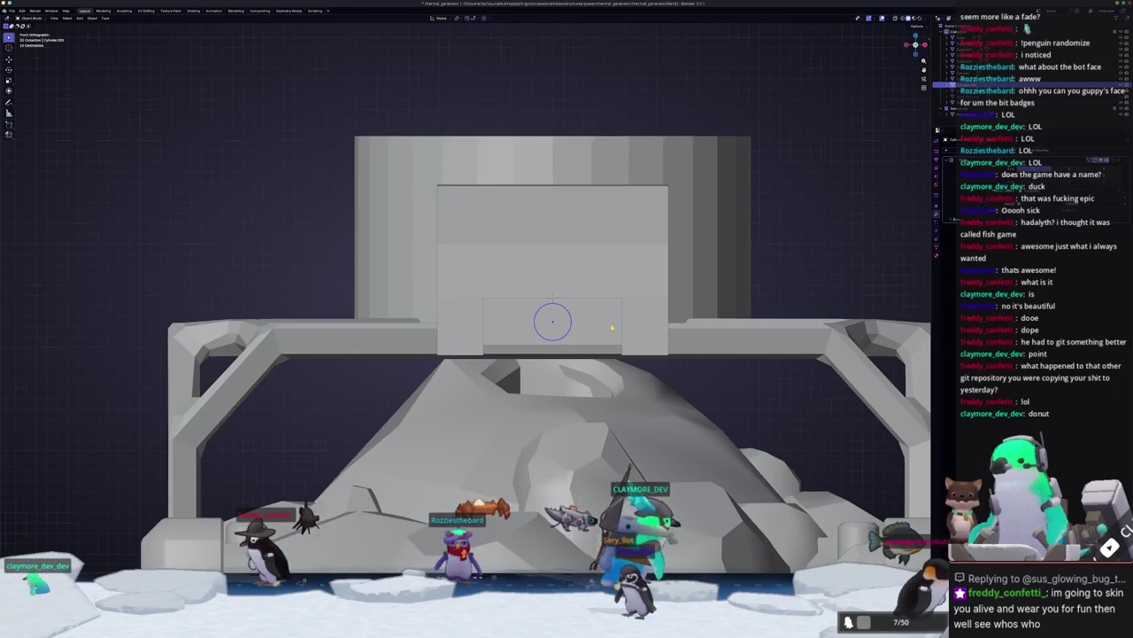
{"action": "left_click", "coordinate": [570, 325]}
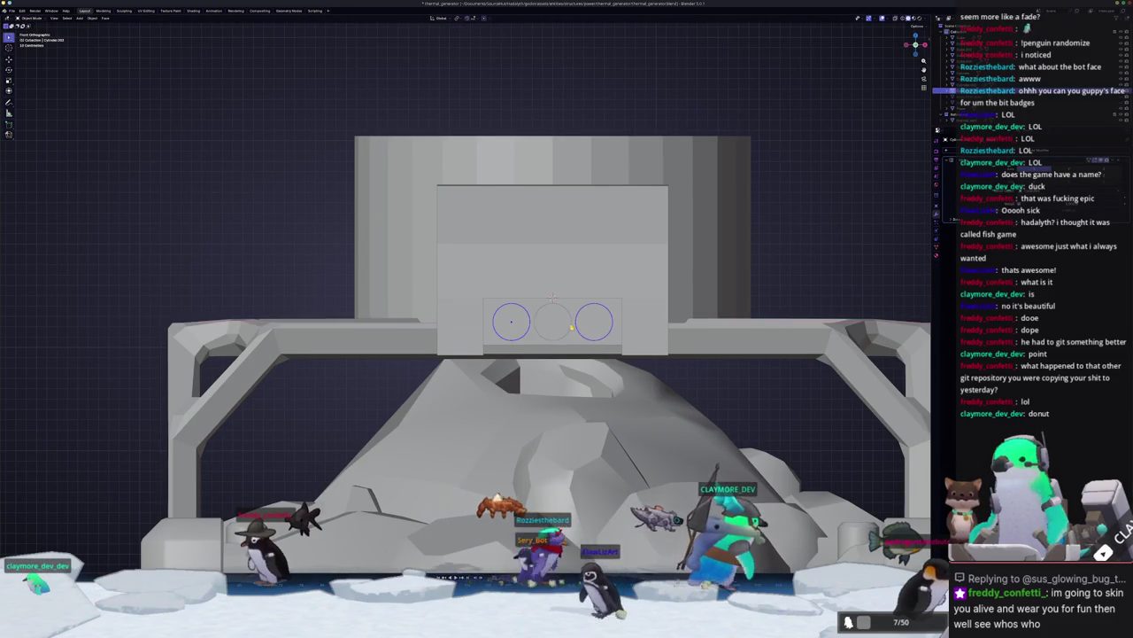
Step: Bevel the cylinders' front rims and inset their front faces
{"action": "key", "text": "Tab"}
{"action": "mouse_move", "coordinate": [556, 328]}
{"action": "middle_mouse_down"}
{"action": "mouse_move", "coordinate": [583, 324]}
{"action": "mouse_move", "coordinate": [606, 301]}
{"action": "middle_mouse_up"}
{"action": "key", "text": "ctrl+b"}
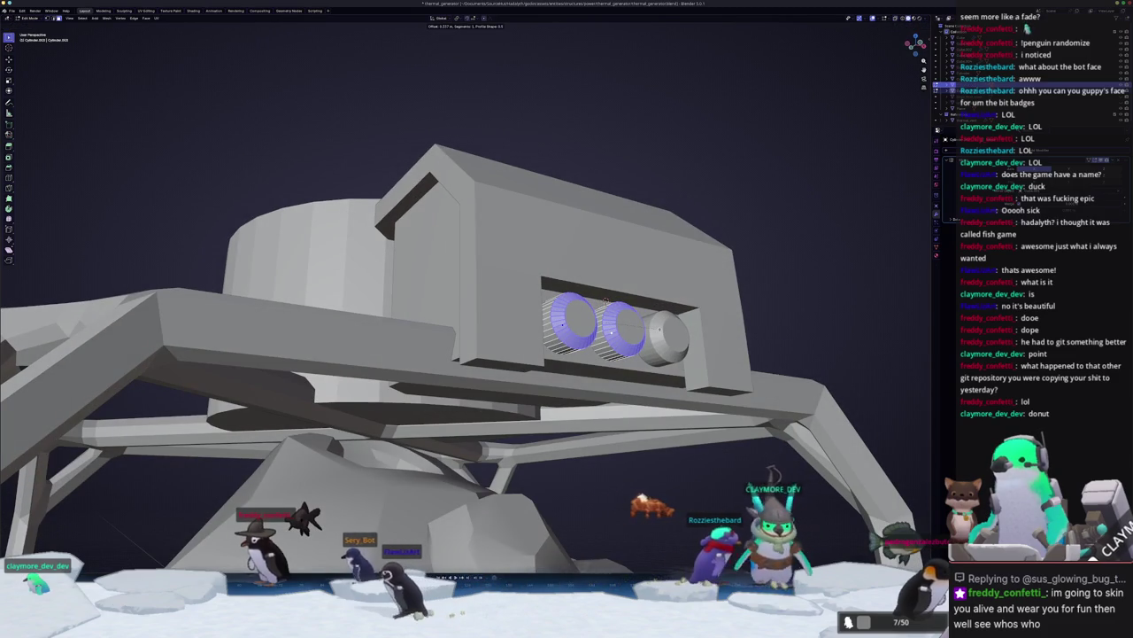
{"action": "left_click", "coordinate": [607, 301]}
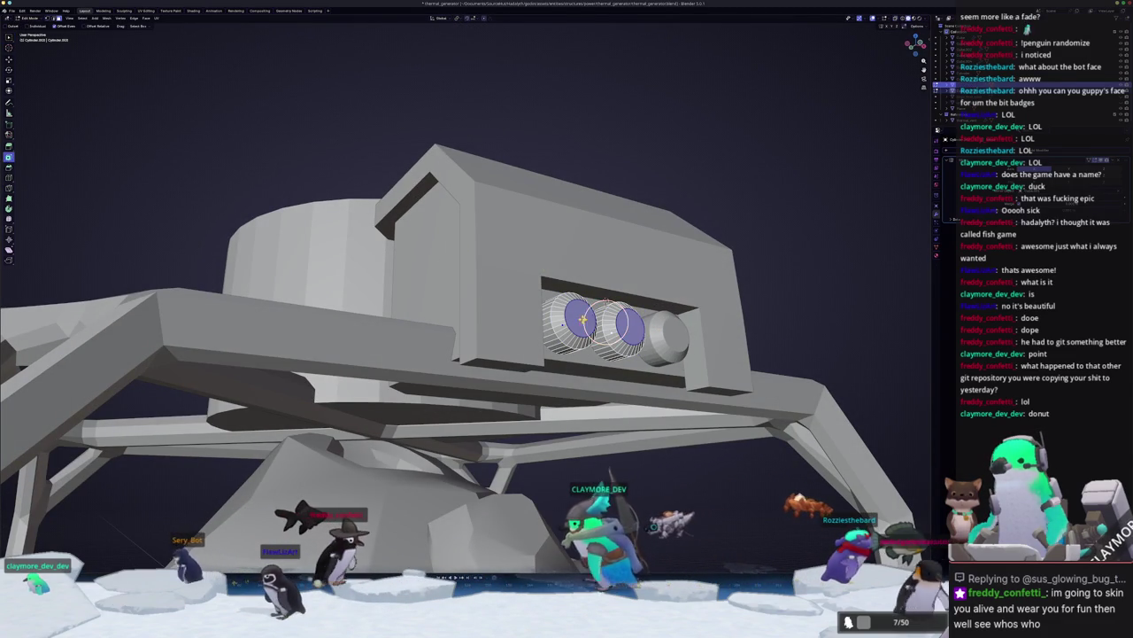
{"action": "key", "text": "i"}
{"action": "left_click", "coordinate": [606, 301]}
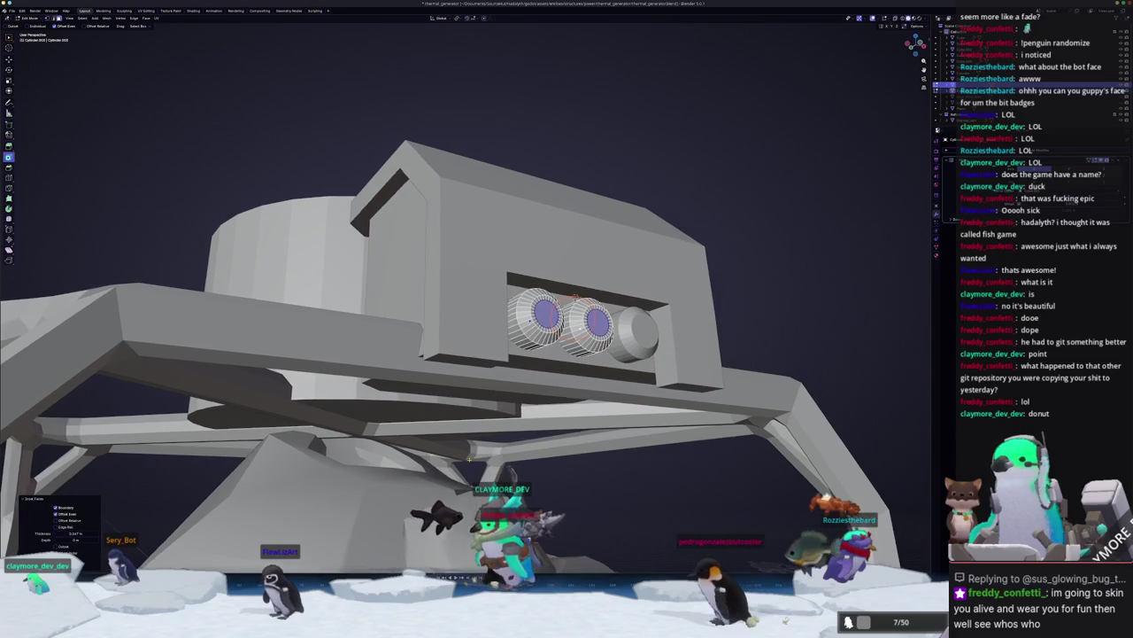
Step: Select the cylinders' inner rings, then leave Edit Mode for the object options
{"action": "scroll", "coordinate": [520, 436], "scroll_direction": "up", "scroll_amount": 3}
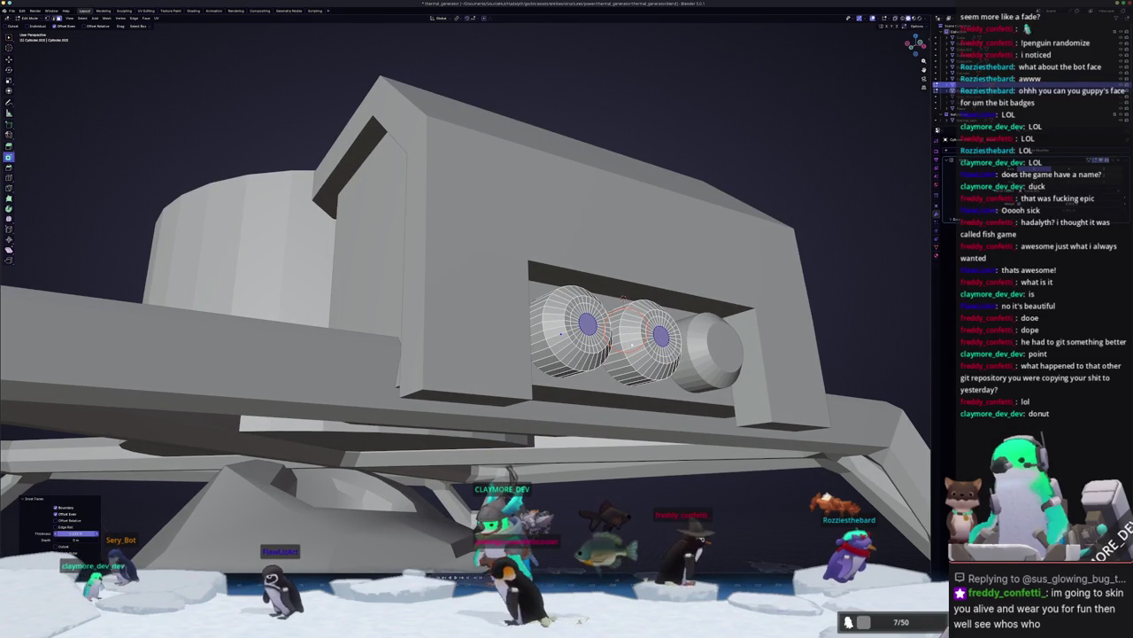
{"action": "scroll", "coordinate": [561, 333], "scroll_direction": "up", "scroll_amount": 2}
{"action": "scroll", "coordinate": [561, 333], "scroll_direction": "up", "scroll_amount": 2}
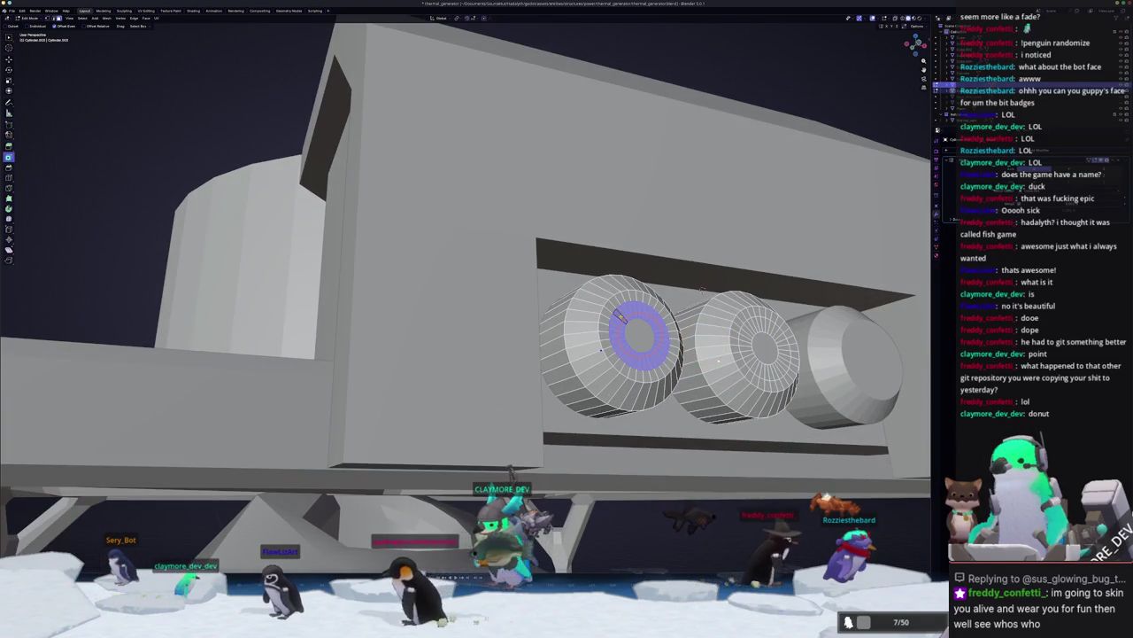
{"action": "scroll", "coordinate": [531, 328], "scroll_direction": "up", "scroll_amount": 1}
{"action": "left_click", "coordinate": [675, 338], "text": "shift"}
{"action": "middle_click_drag", "start_coordinate": [673, 346], "coordinate": [620, 303]}
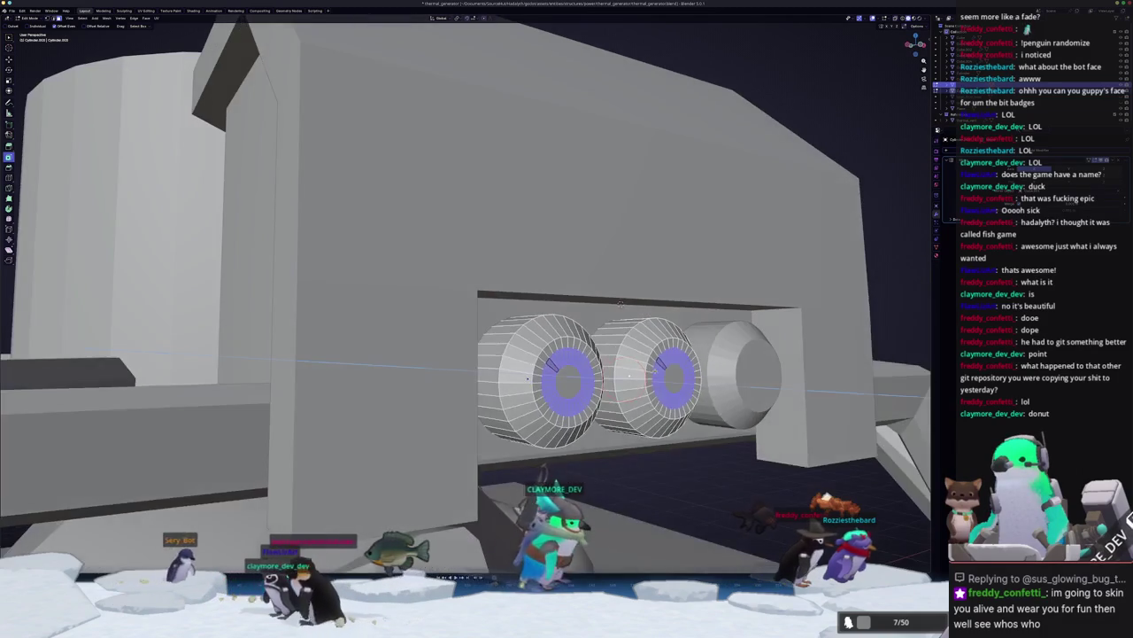
{"action": "key", "text": "Tab"}
{"action": "scroll", "coordinate": [620, 302], "scroll_direction": "down", "scroll_amount": 8}
{"action": "key", "text": "Tab"}
{"action": "key", "text": "Tab"}
{"action": "scroll", "coordinate": [527, 367], "scroll_direction": "up", "scroll_amount": 8}
{"action": "right_click", "coordinate": [527, 367]}
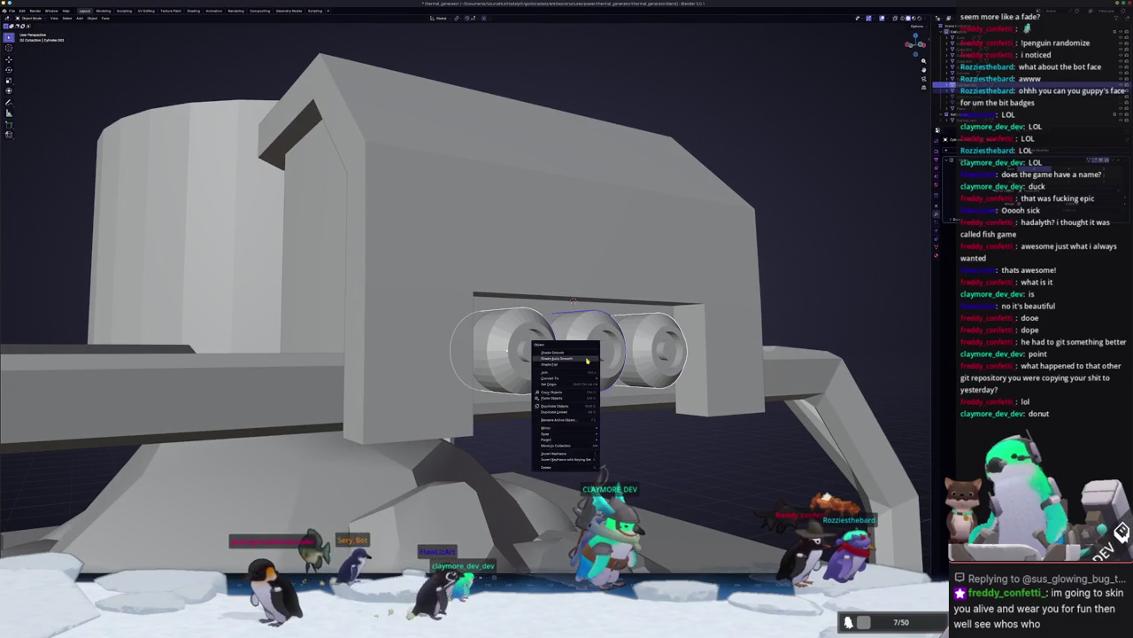
Step: Select the side box housing and apply its scale with Ctrl+A
{"action": "mouse_move", "coordinate": [528, 368]}
{"action": "middle_mouse_down"}
{"action": "mouse_move", "coordinate": [531, 383]}
{"action": "mouse_move", "coordinate": [259, 308]}
{"action": "middle_mouse_up"}
{"action": "scroll", "coordinate": [531, 382], "scroll_direction": "down", "scroll_amount": 6}
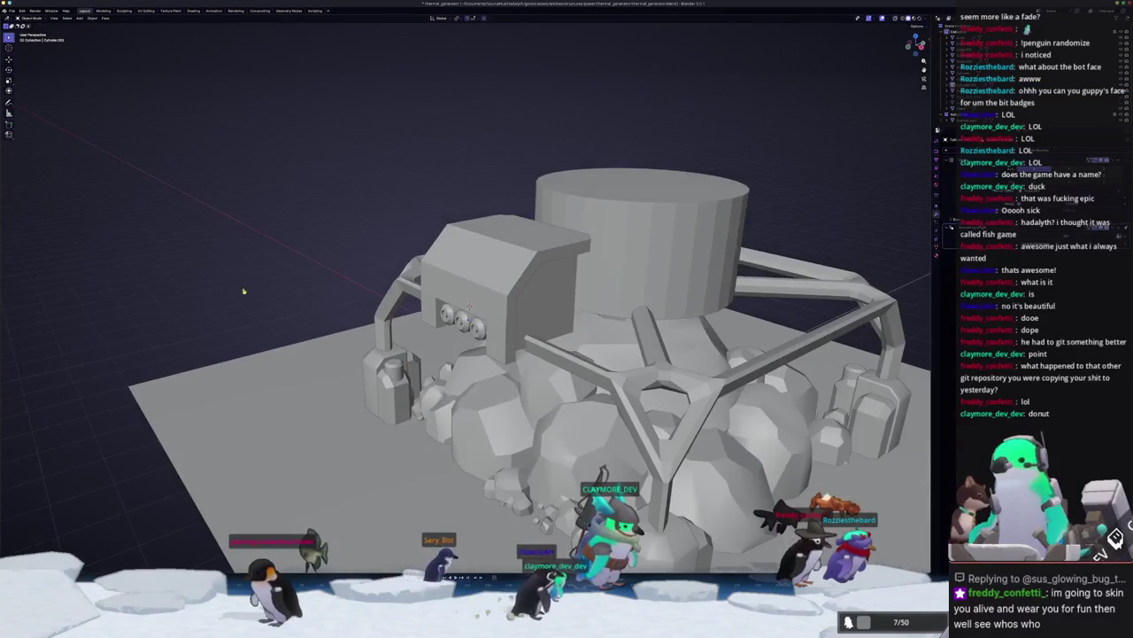
{"action": "left_click", "coordinate": [460, 293]}
{"action": "scroll", "coordinate": [471, 312], "scroll_direction": "up", "scroll_amount": 2}
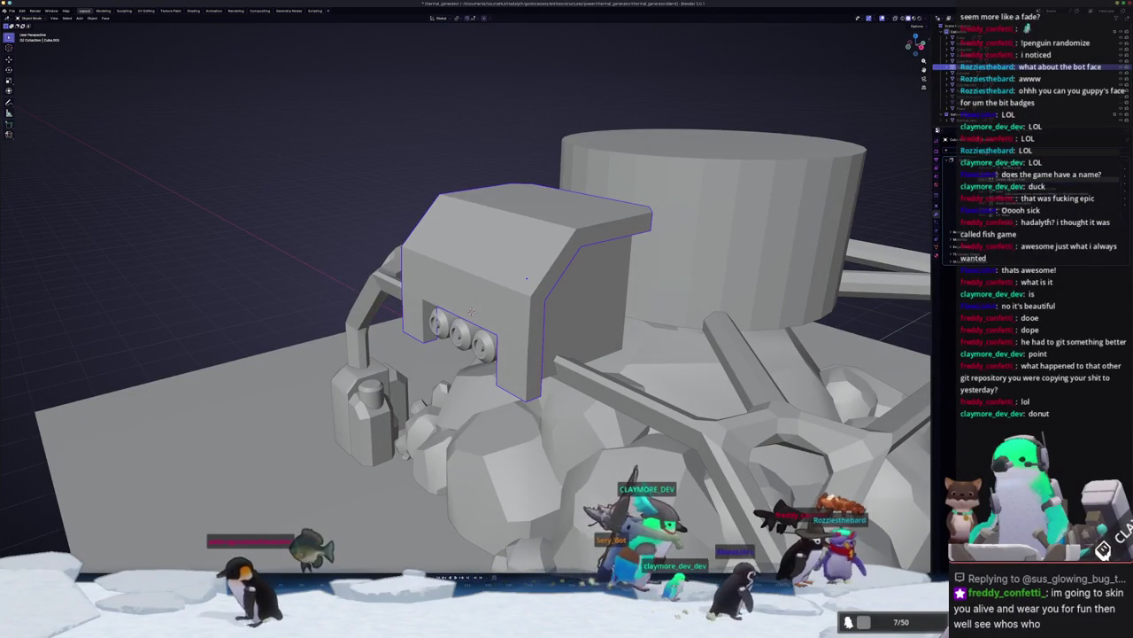
{"action": "key", "text": "ctrl+a"}
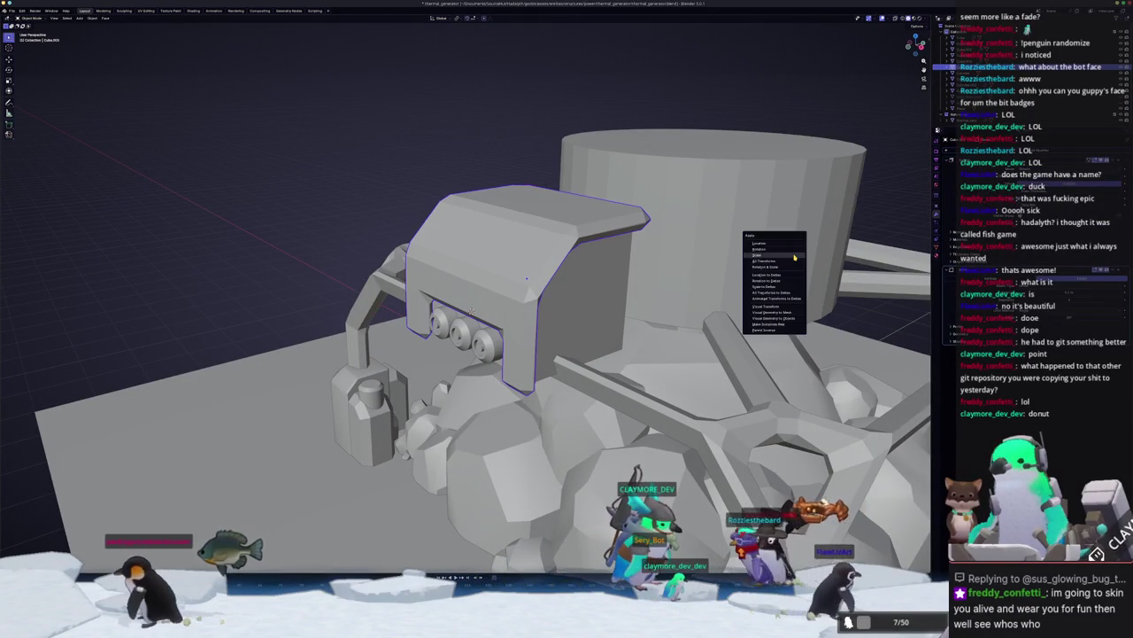
{"action": "left_click", "coordinate": [762, 266]}
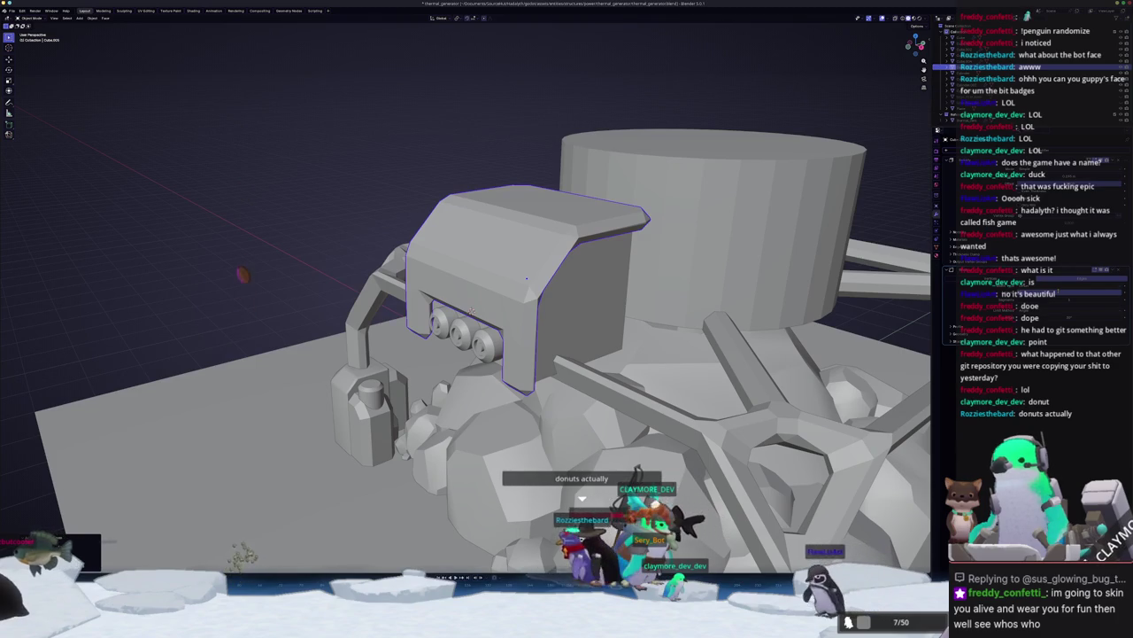
{"action": "key", "text": "ctrl+z"}
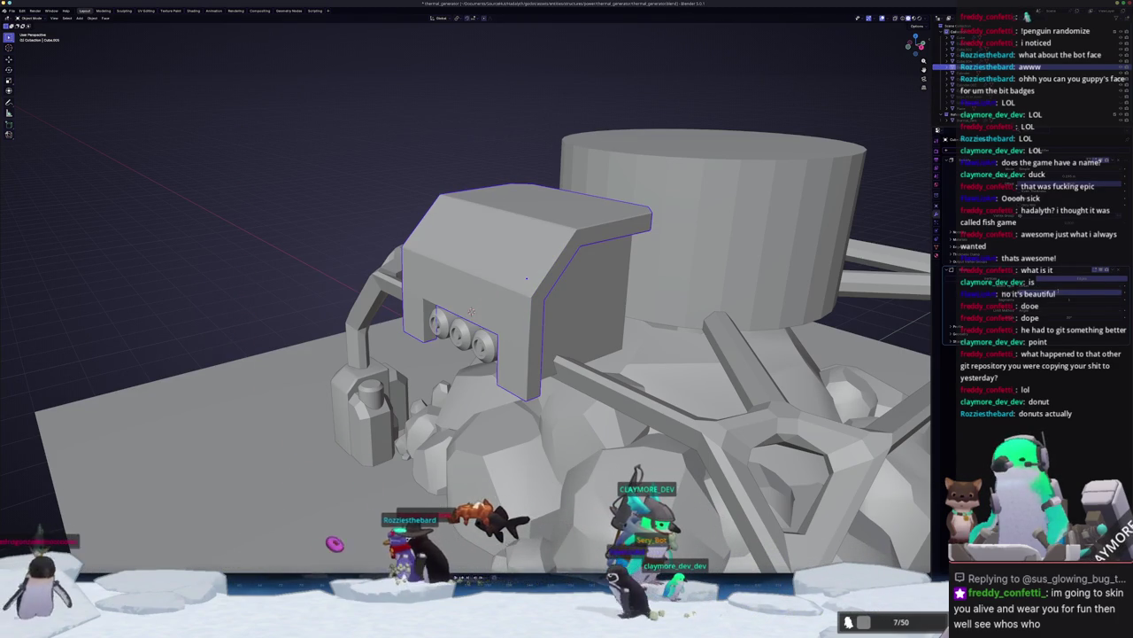
Step: Give the side box Shade Auto Smooth, adding a Smooth by Angle modifier
{"action": "right_click", "coordinate": [527, 278]}
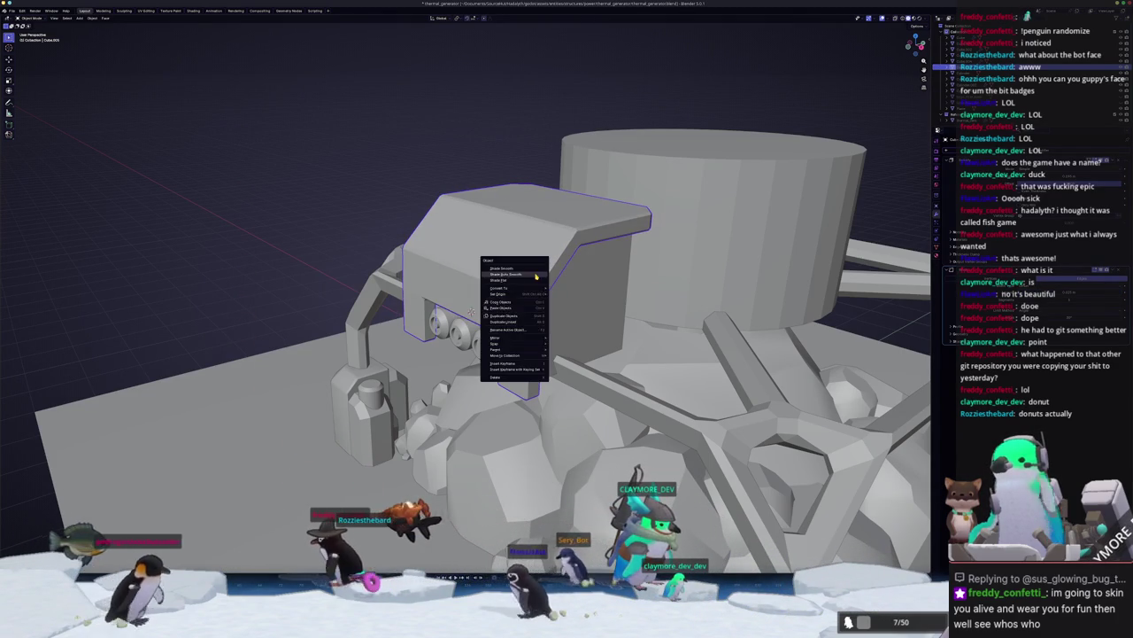
{"action": "mouse_move", "coordinate": [527, 277]}
{"action": "middle_mouse_down"}
{"action": "mouse_move", "coordinate": [544, 261]}
{"action": "mouse_move", "coordinate": [497, 280]}
{"action": "middle_mouse_up"}
{"action": "scroll", "coordinate": [544, 262], "scroll_direction": "up", "scroll_amount": 2}
{"action": "scroll", "coordinate": [497, 280], "scroll_direction": "down", "scroll_amount": 4}
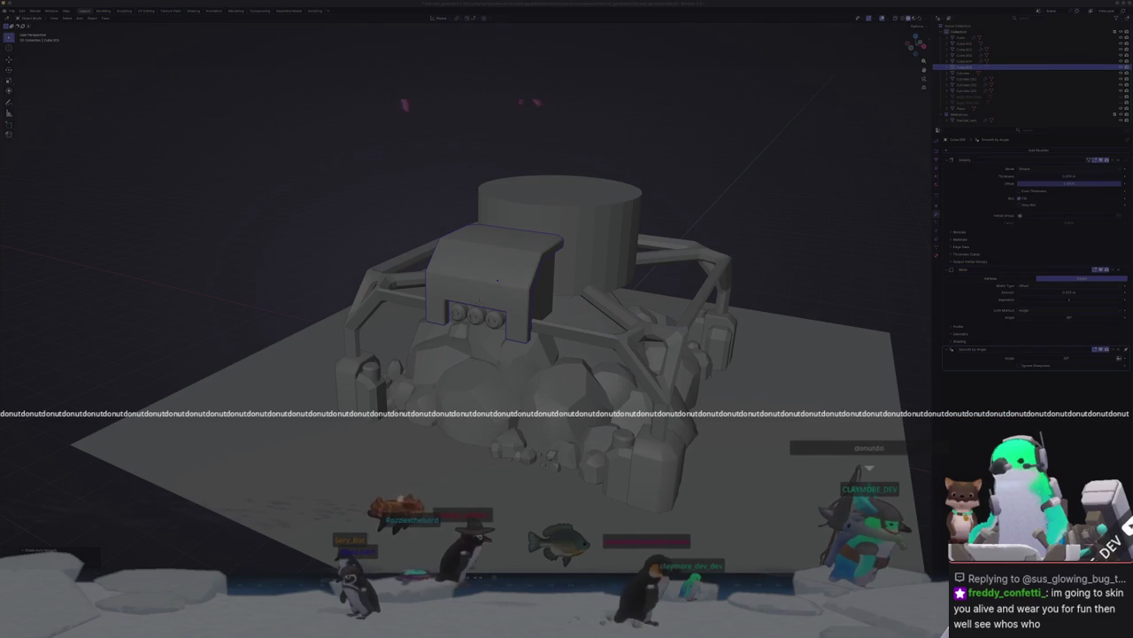
Step: Select the side box's top face in Edit Mode with X-ray turned on
{"action": "scroll", "coordinate": [497, 280], "scroll_direction": "up", "scroll_amount": 3}
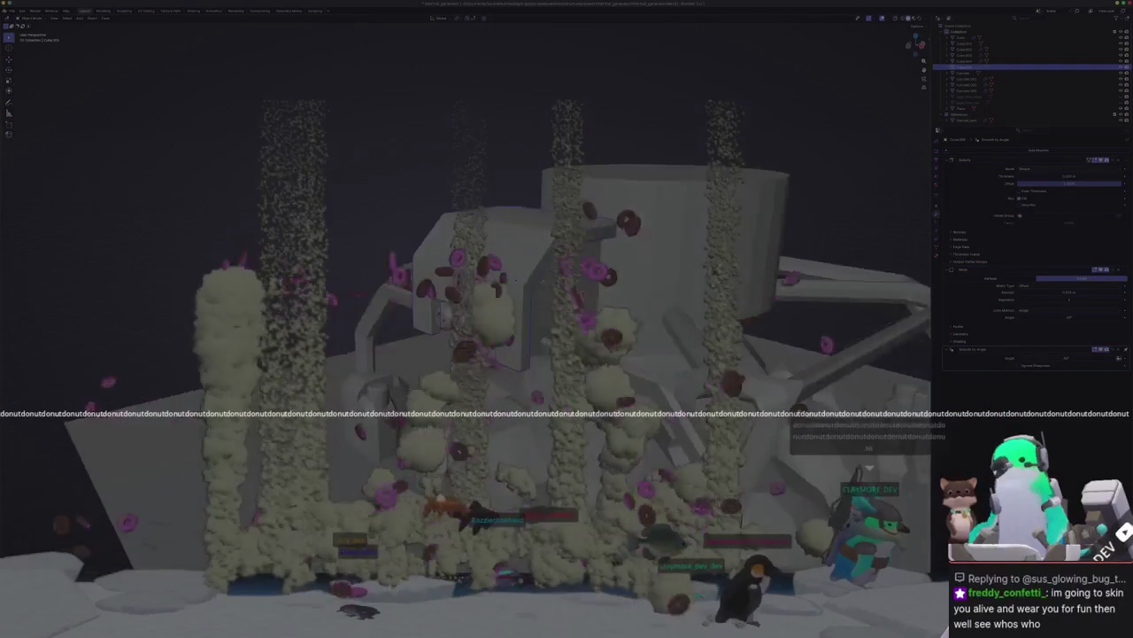
{"action": "scroll", "coordinate": [502, 282], "scroll_direction": "down", "scroll_amount": 3}
{"action": "middle_click_drag", "start_coordinate": [502, 282], "coordinate": [506, 268]}
{"action": "key", "text": "Tab"}
{"action": "key", "text": "alt+z"}
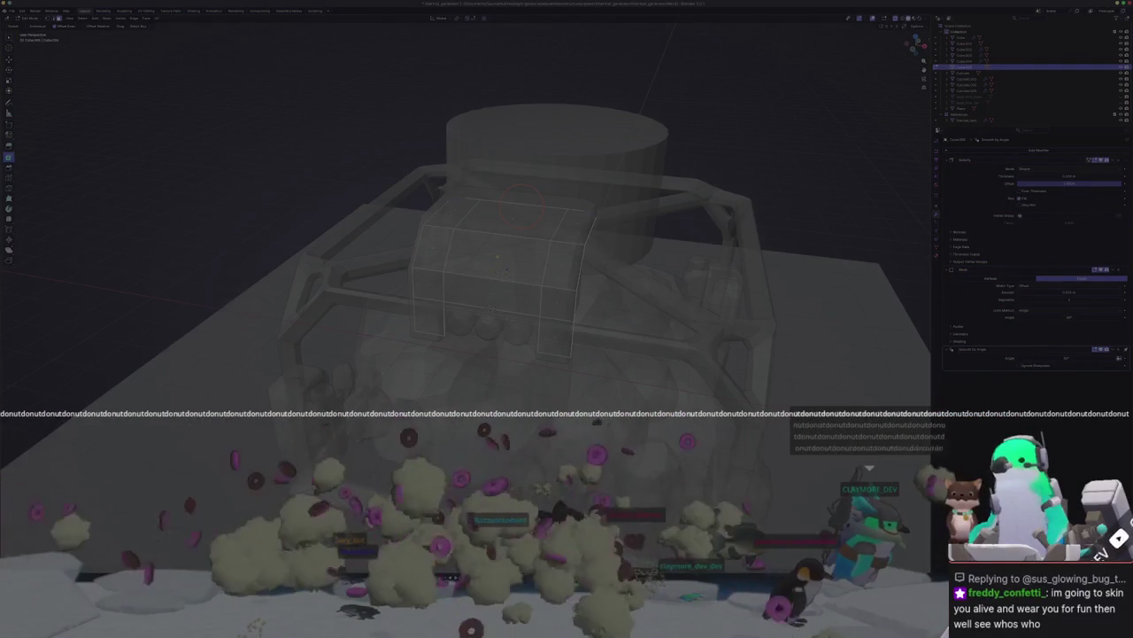
{"action": "left_click", "coordinate": [507, 268]}
{"action": "key", "text": "Tab"}
{"action": "key", "text": "alt+z"}
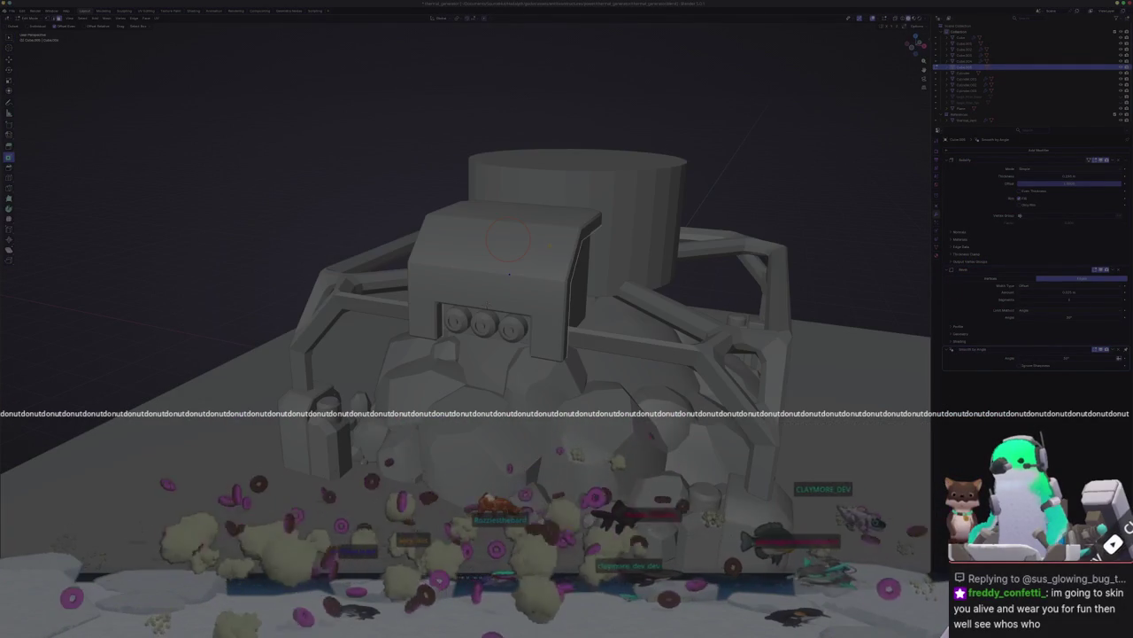
{"action": "key", "text": "Tab"}
{"action": "key", "text": "alt+z"}
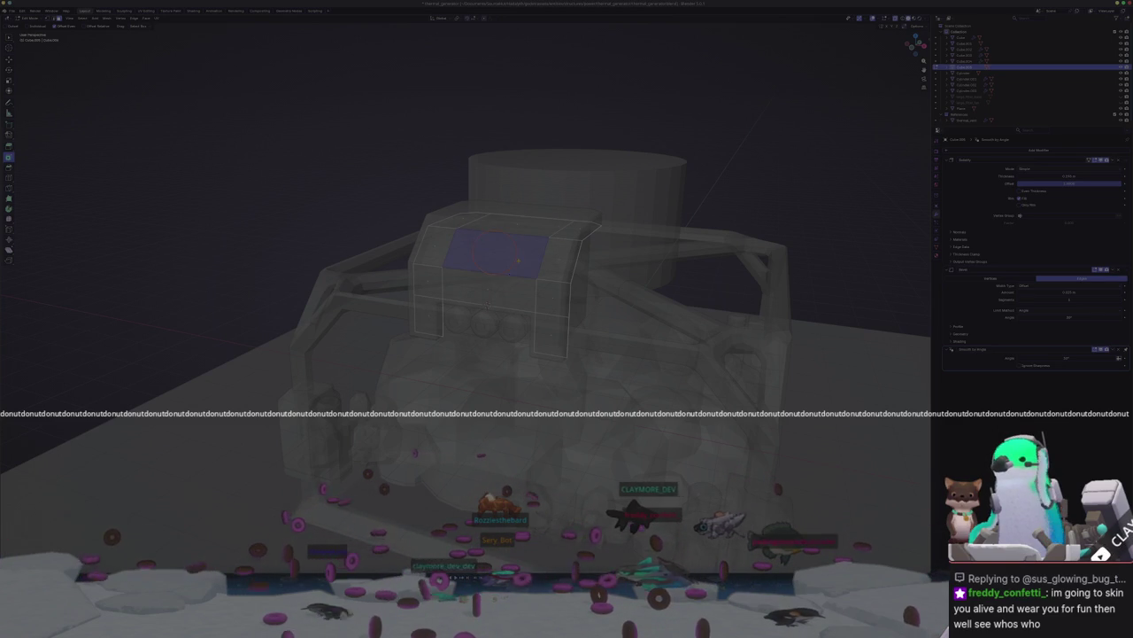
{"action": "key", "text": "Tab"}
Step: Add a cube at the top of the side box and shrink it to a small block
{"action": "key", "text": "shift+a"}
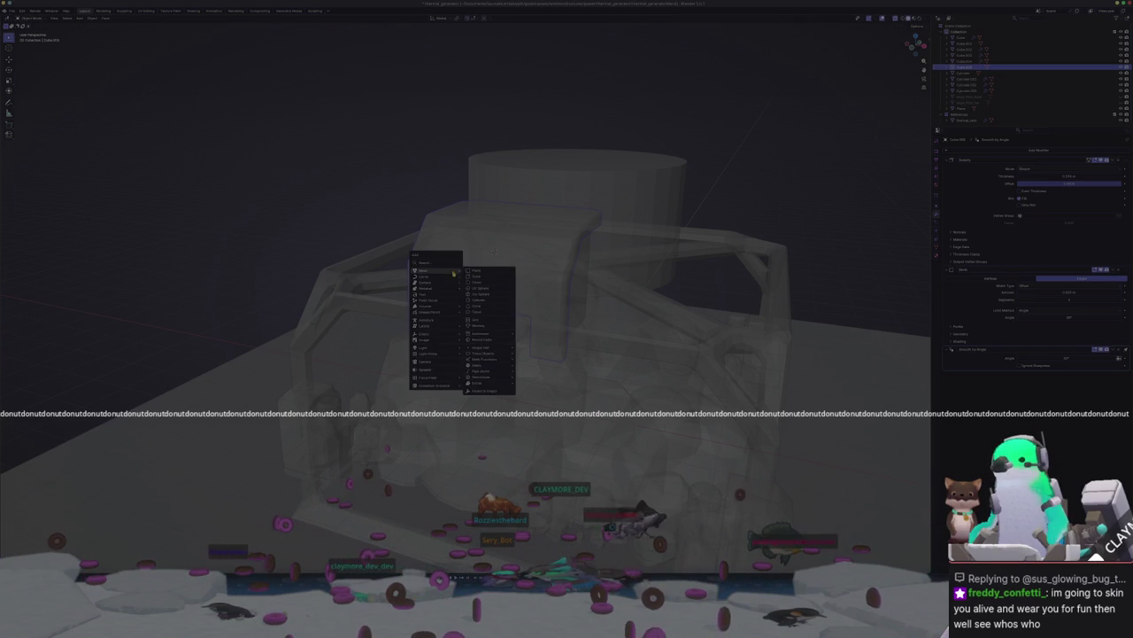
{"action": "left_click", "coordinate": [476, 276]}
{"action": "key", "text": "alt+z"}
{"action": "key", "text": "s"}
{"action": "mouse_move", "coordinate": [494, 253]}
{"action": "middle_mouse_down"}
{"action": "mouse_move", "coordinate": [480, 255]}
{"action": "mouse_move", "coordinate": [487, 270]}
{"action": "middle_mouse_up"}
{"action": "key", "text": "Tab"}
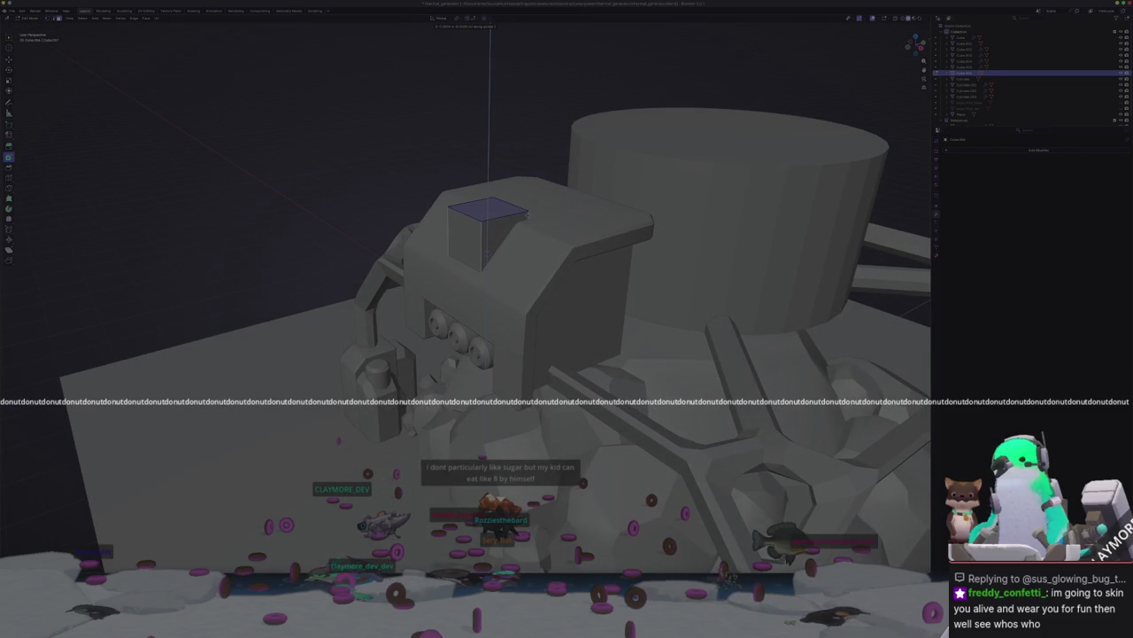
Step: Scale the new block up in Edit Mode so it spans most of the box's top
{"action": "mouse_move", "coordinate": [535, 155]}
{"action": "middle_mouse_down"}
{"action": "mouse_move", "coordinate": [529, 222]}
{"action": "mouse_move", "coordinate": [573, 253]}
{"action": "mouse_move", "coordinate": [503, 278]}
{"action": "mouse_move", "coordinate": [522, 276]}
{"action": "mouse_move", "coordinate": [518, 257]}
{"action": "mouse_move", "coordinate": [502, 260]}
{"action": "middle_mouse_up"}
{"action": "key", "text": "alt+z"}
{"action": "key", "text": "alt+z"}
{"action": "key", "text": "alt+z"}
{"action": "key", "text": "alt+z"}
{"action": "key", "text": "s"}
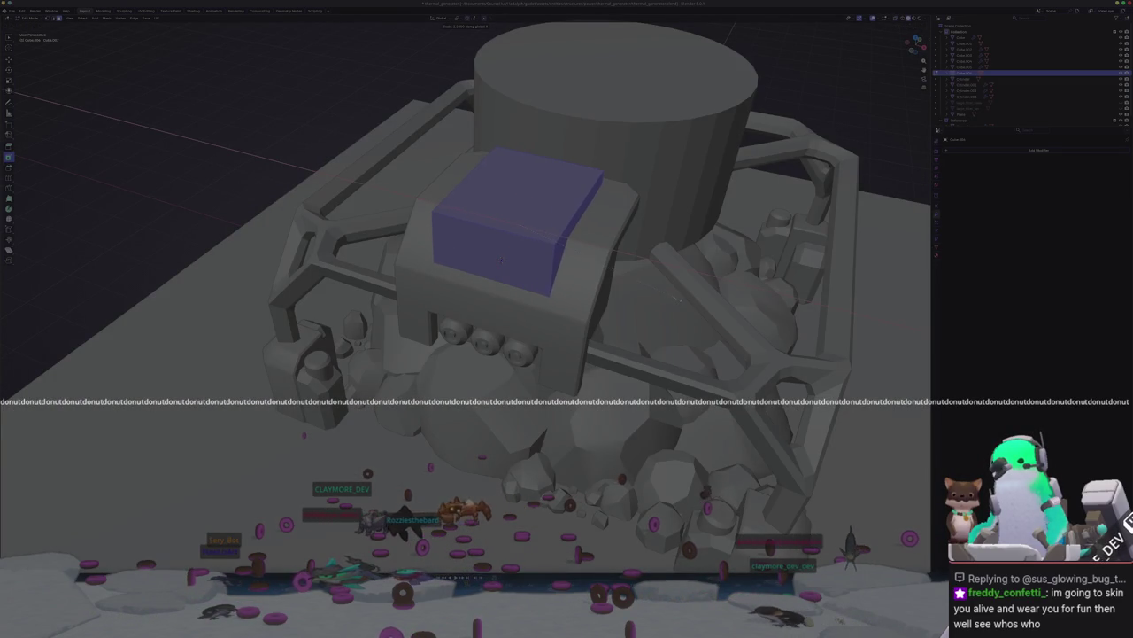
{"action": "left_click", "coordinate": [500, 259]}
Step: Frame the side box in a front orthographic view and deselect the block's face
{"action": "middle_click_drag", "start_coordinate": [500, 260], "coordinate": [503, 238]}
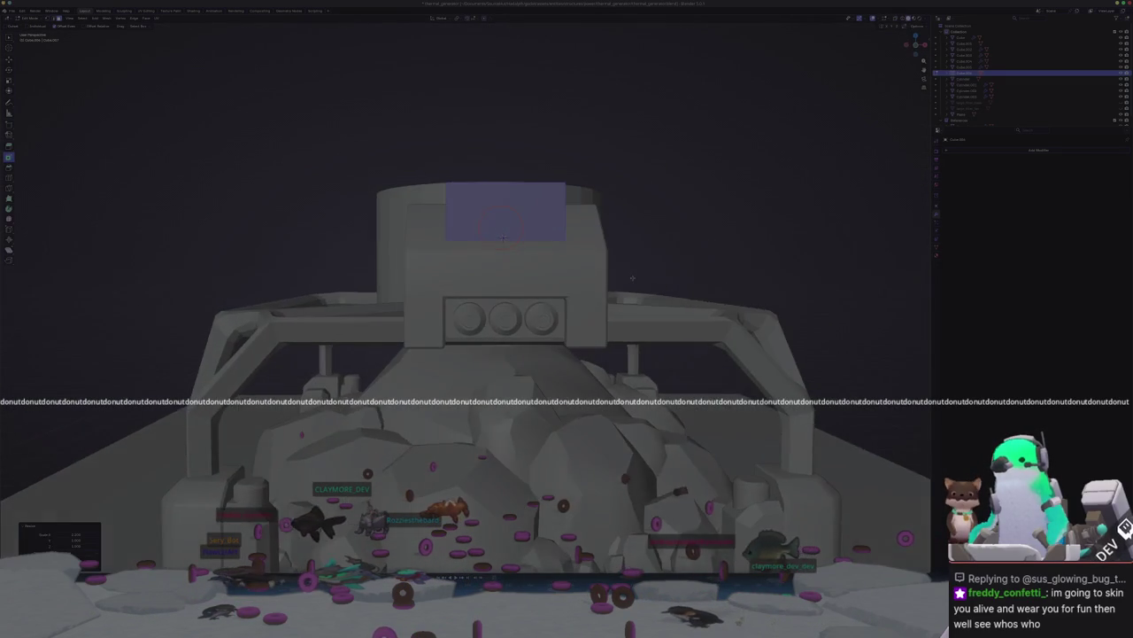
{"action": "key", "text": "KP_5"}
{"action": "scroll", "coordinate": [503, 238], "scroll_direction": "up", "scroll_amount": 3}
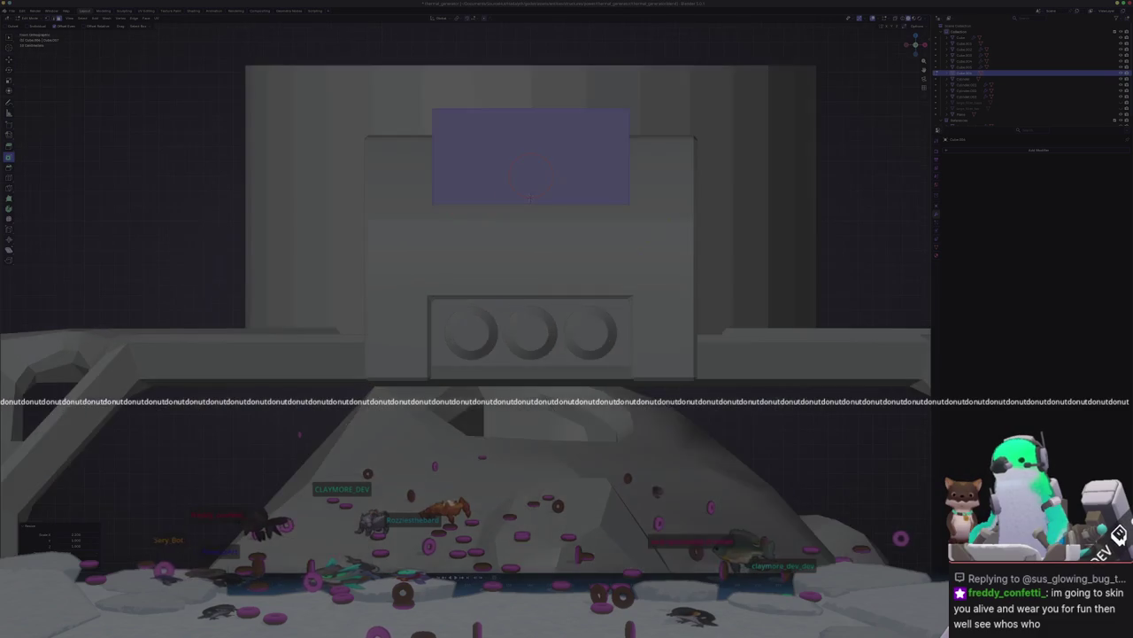
{"action": "middle_click_drag", "start_coordinate": [503, 238], "coordinate": [488, 289]}
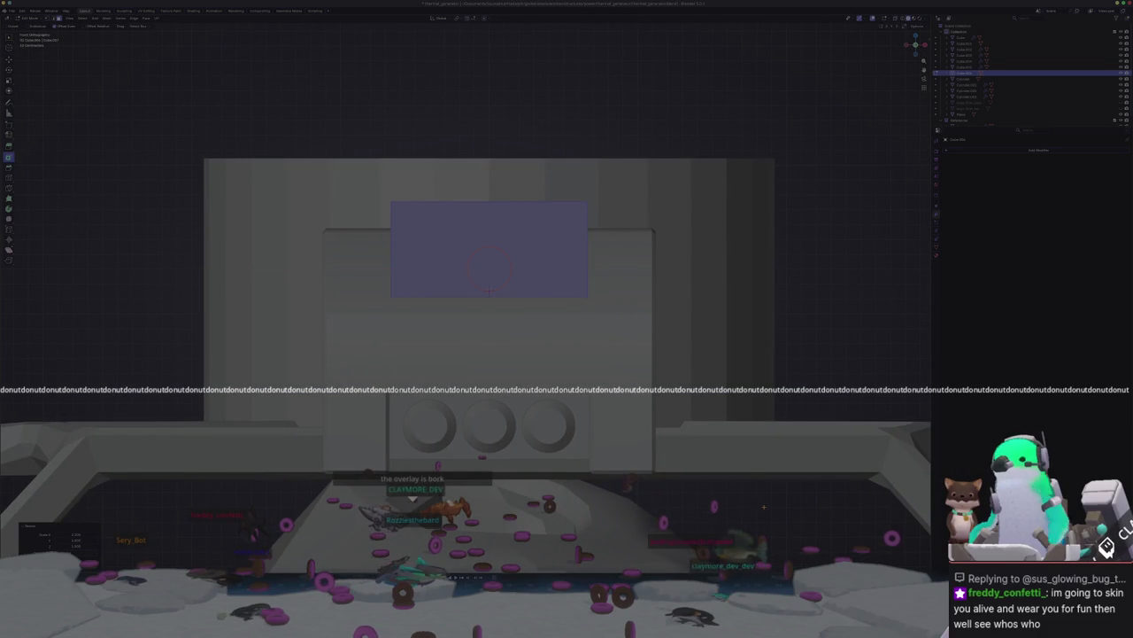
{"action": "key", "text": "alt+a"}
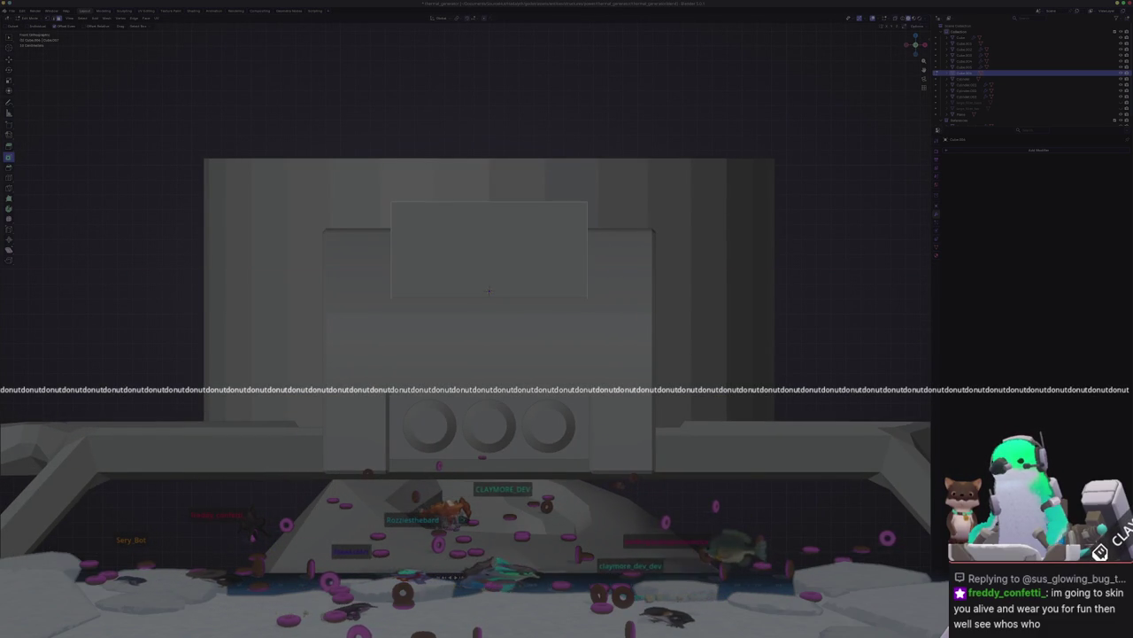
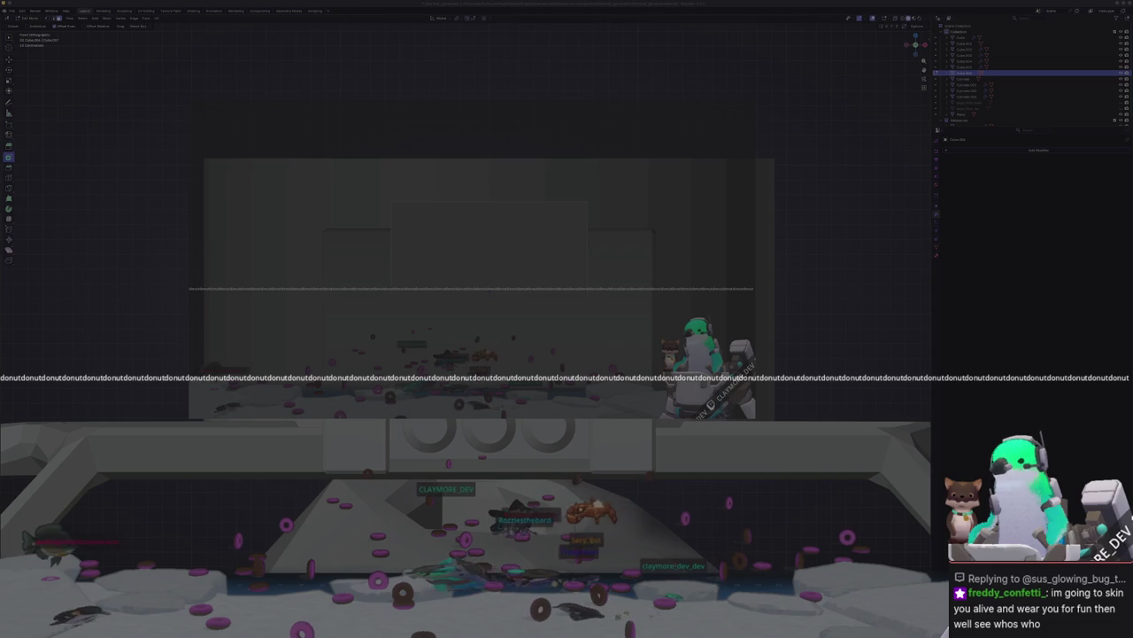
Step: Open the ClaymoreTuber project for editing from the Project Manager
{"action": "left_click", "coordinate": [470, 262]}
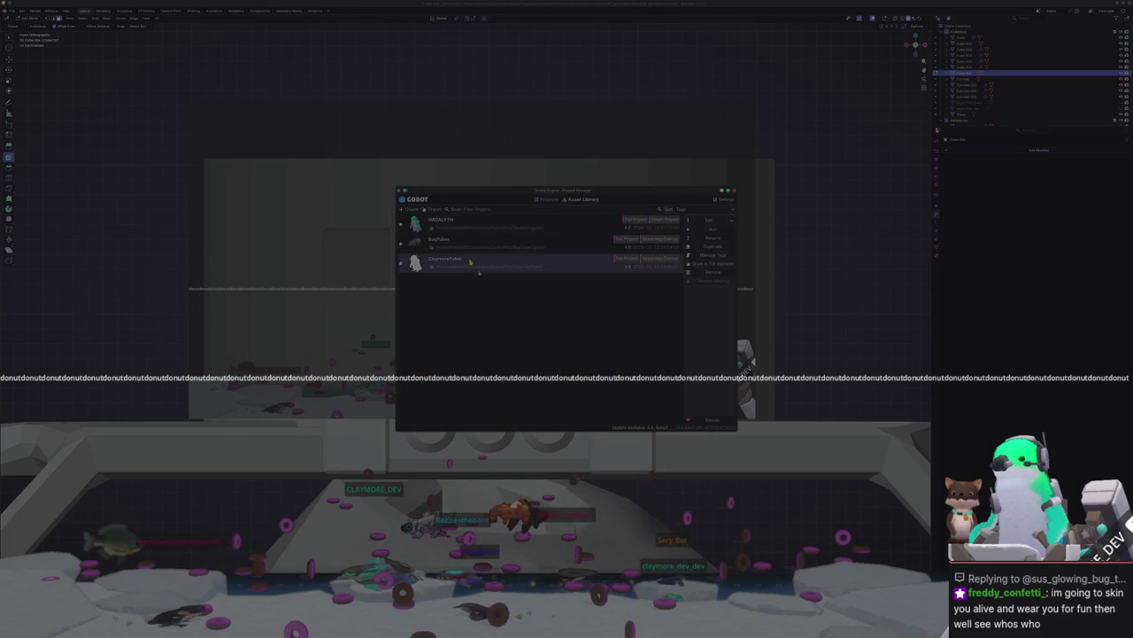
{"action": "left_click", "coordinate": [711, 222]}
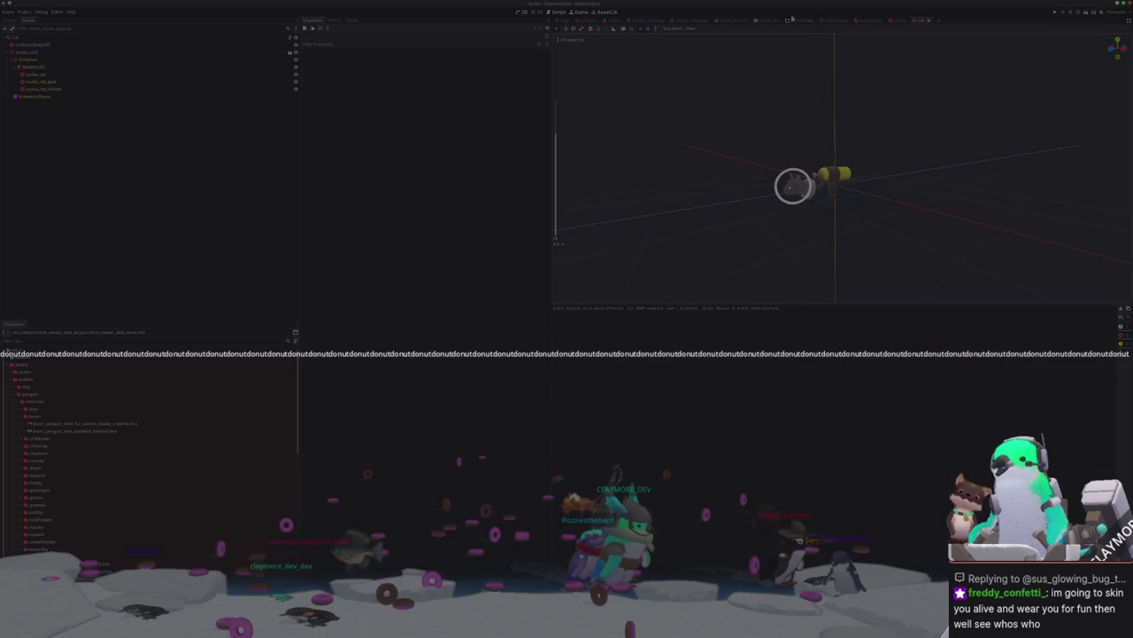
Step: From the Main scene, open the ChatLog sub-scene and its chat_log.gd script
{"action": "left_click", "coordinate": [563, 20]}
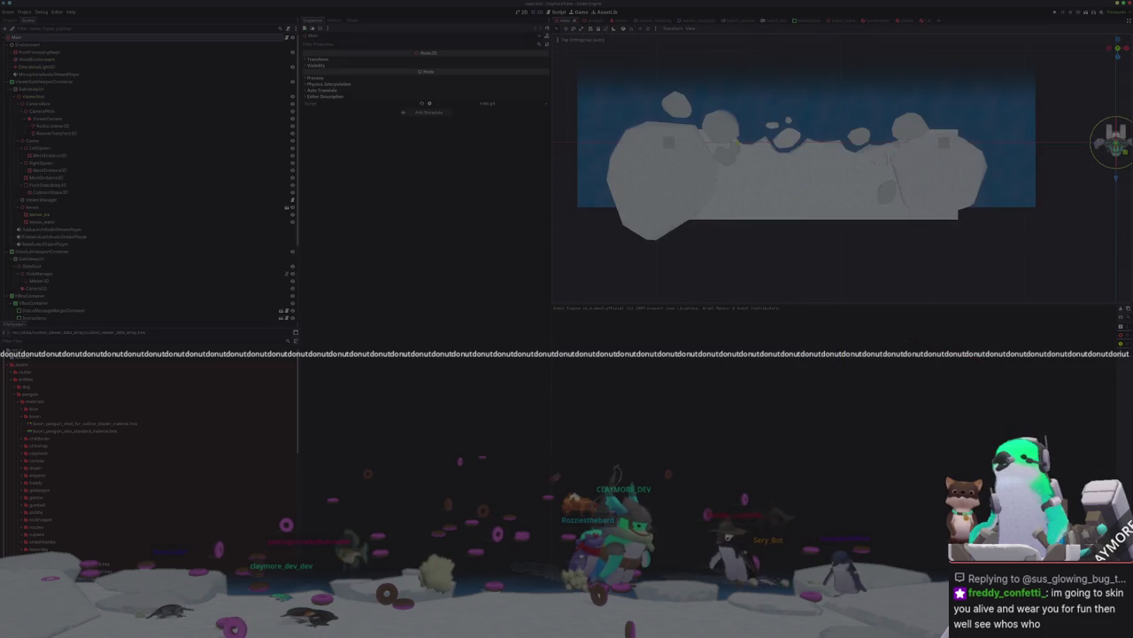
{"action": "scroll", "coordinate": [66, 228], "scroll_direction": "down", "scroll_amount": 3}
{"action": "left_click", "coordinate": [42, 213]}
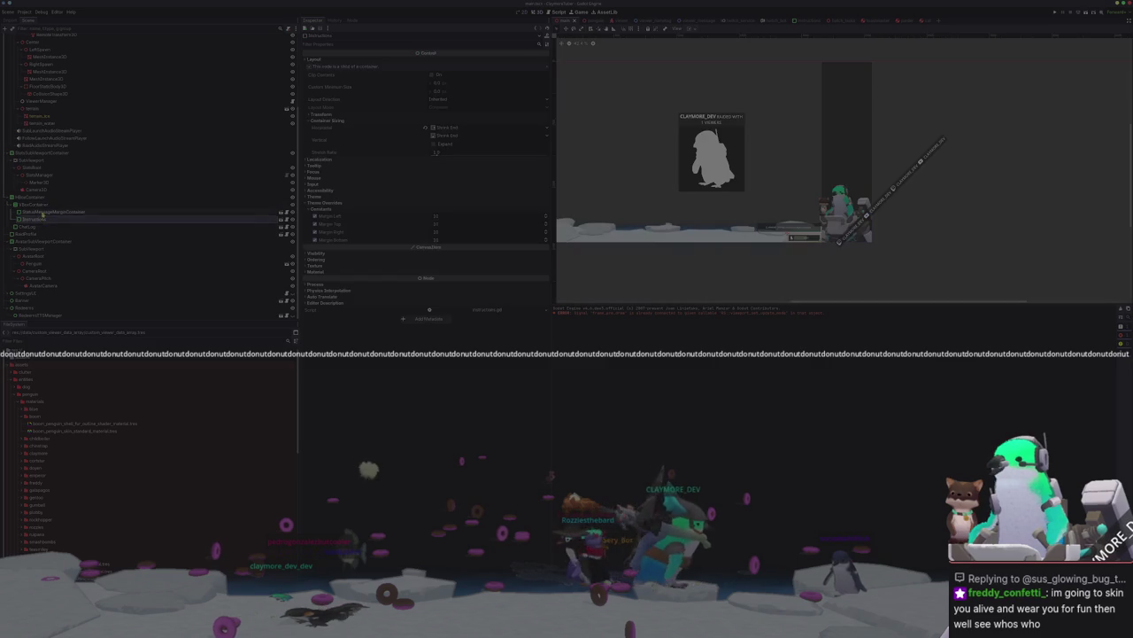
{"action": "left_click", "coordinate": [41, 154]}
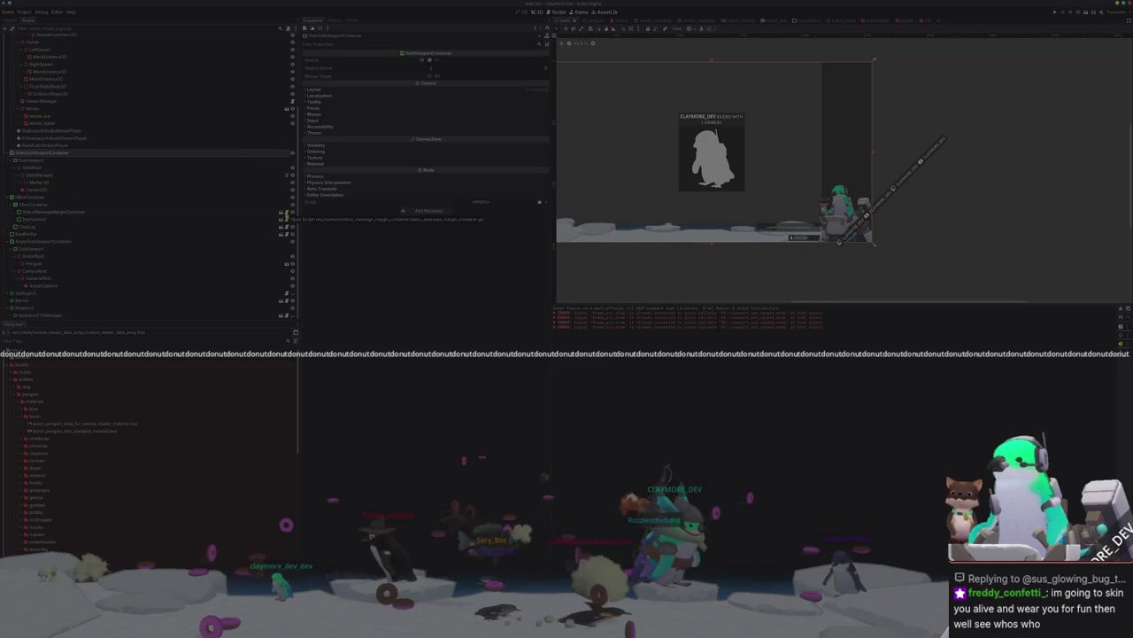
{"action": "left_click", "coordinate": [148, 228]}
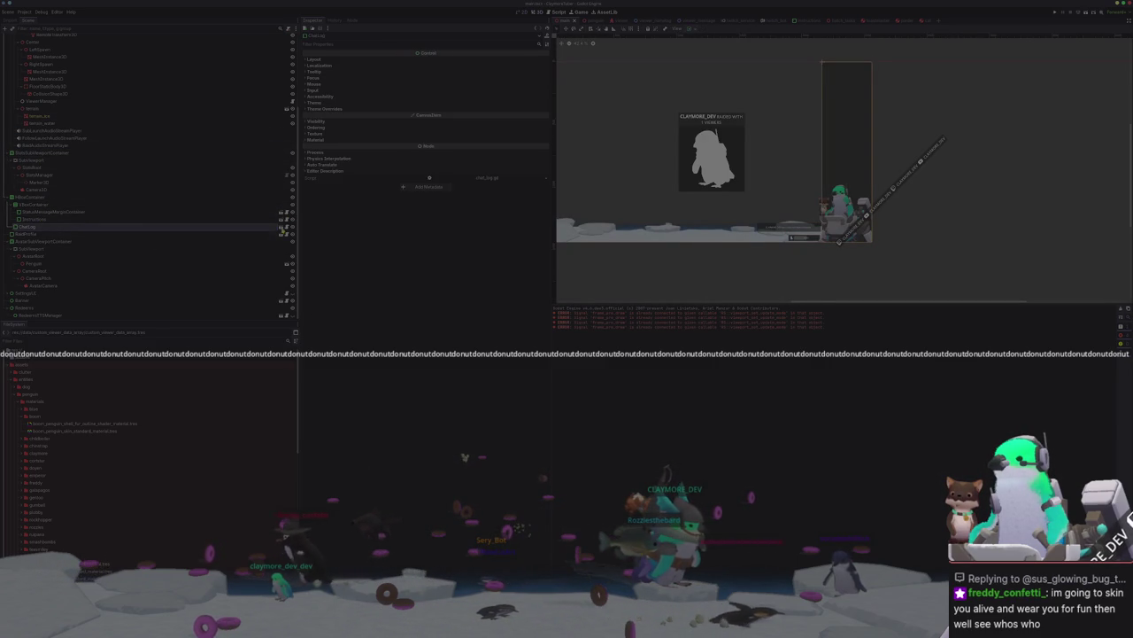
{"action": "left_click", "coordinate": [282, 229]}
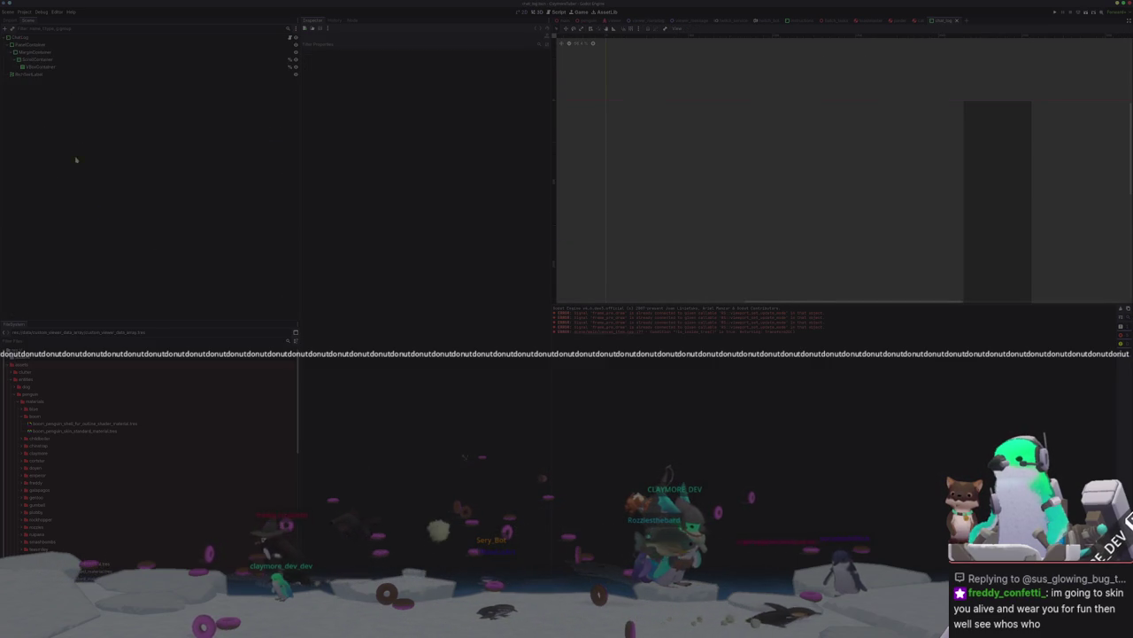
{"action": "left_click", "coordinate": [257, 38]}
{"action": "left_click", "coordinate": [290, 37]}
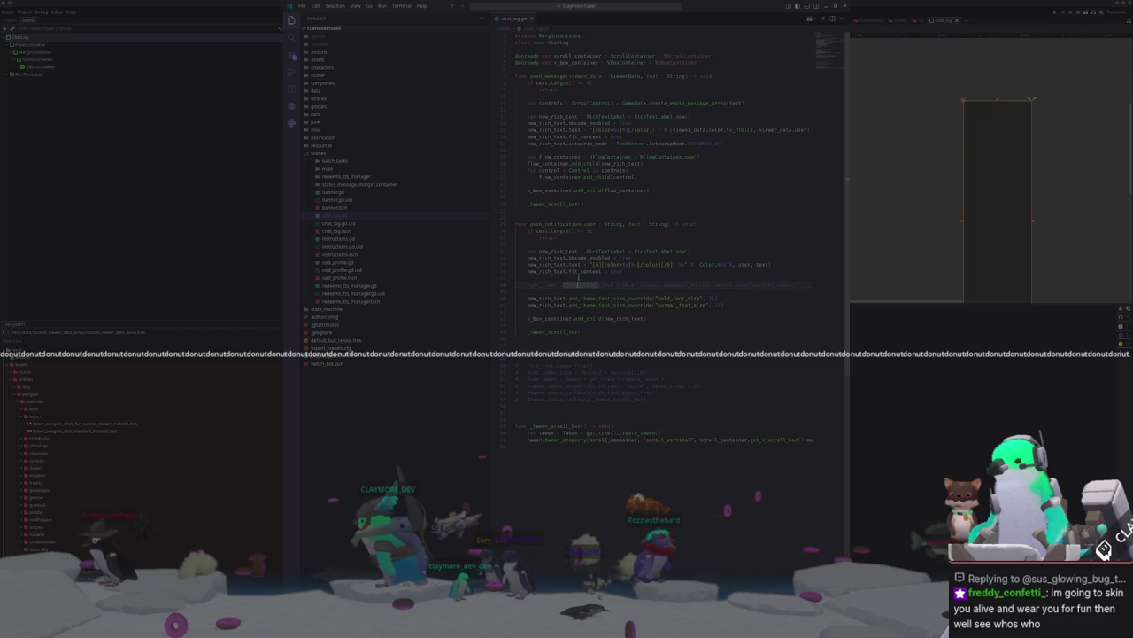
Step: Read through push_message and its flow_container.add_child(control) line, then return to Godot
{"action": "left_click", "coordinate": [599, 280]}
{"action": "left_click", "coordinate": [603, 292]}
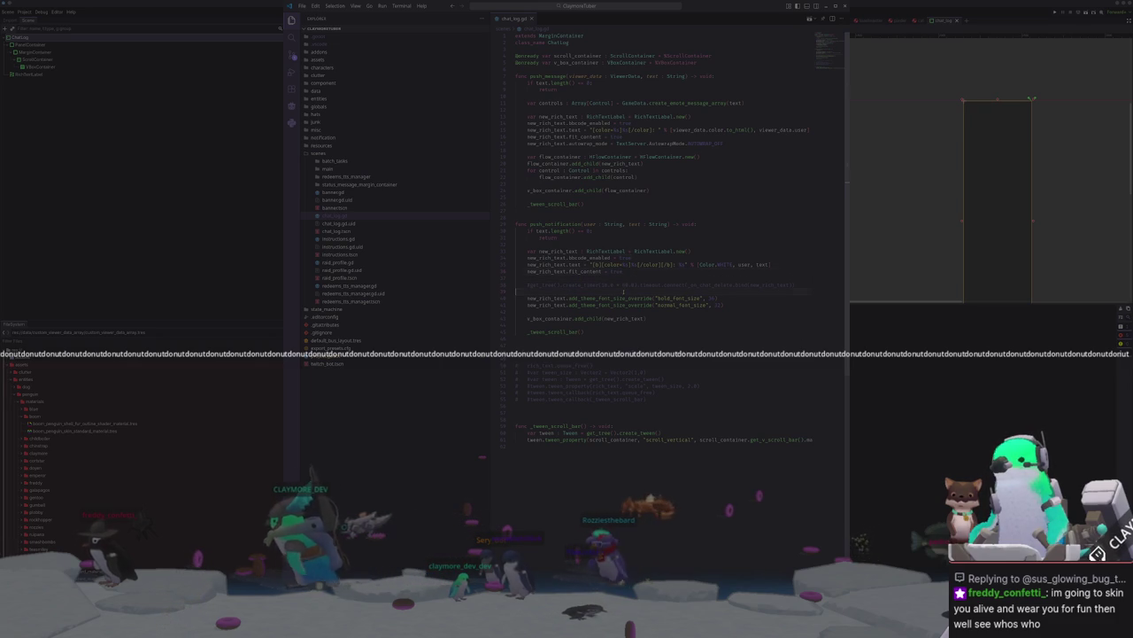
{"action": "left_click", "coordinate": [603, 311]}
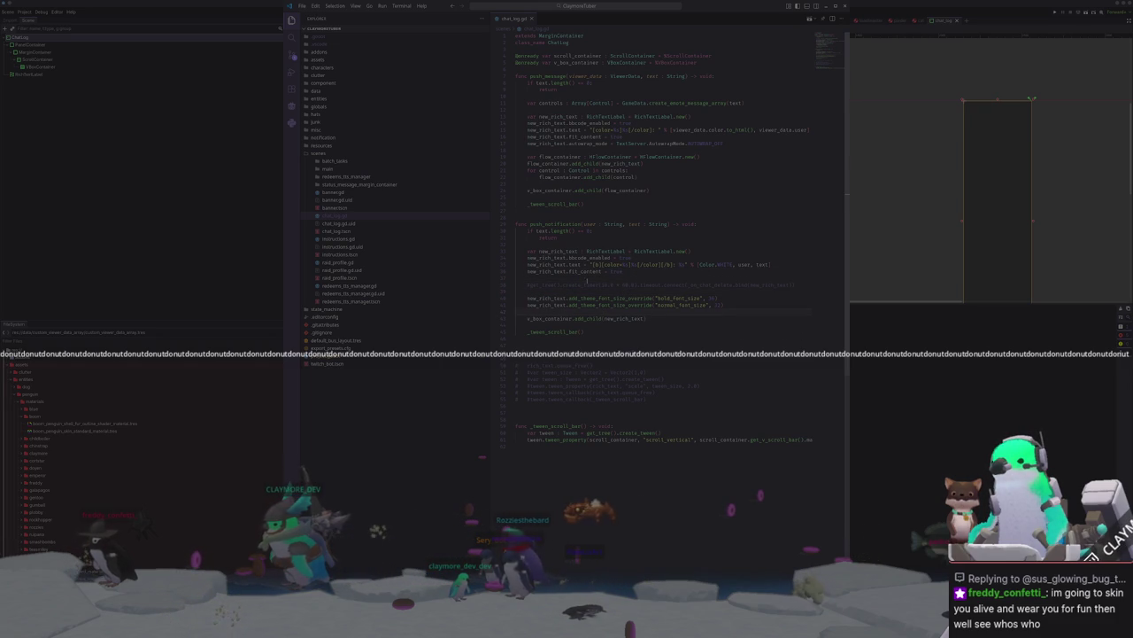
{"action": "scroll", "coordinate": [603, 202], "scroll_direction": "down", "scroll_amount": 2}
{"action": "scroll", "coordinate": [609, 410], "scroll_direction": "up", "scroll_amount": 2}
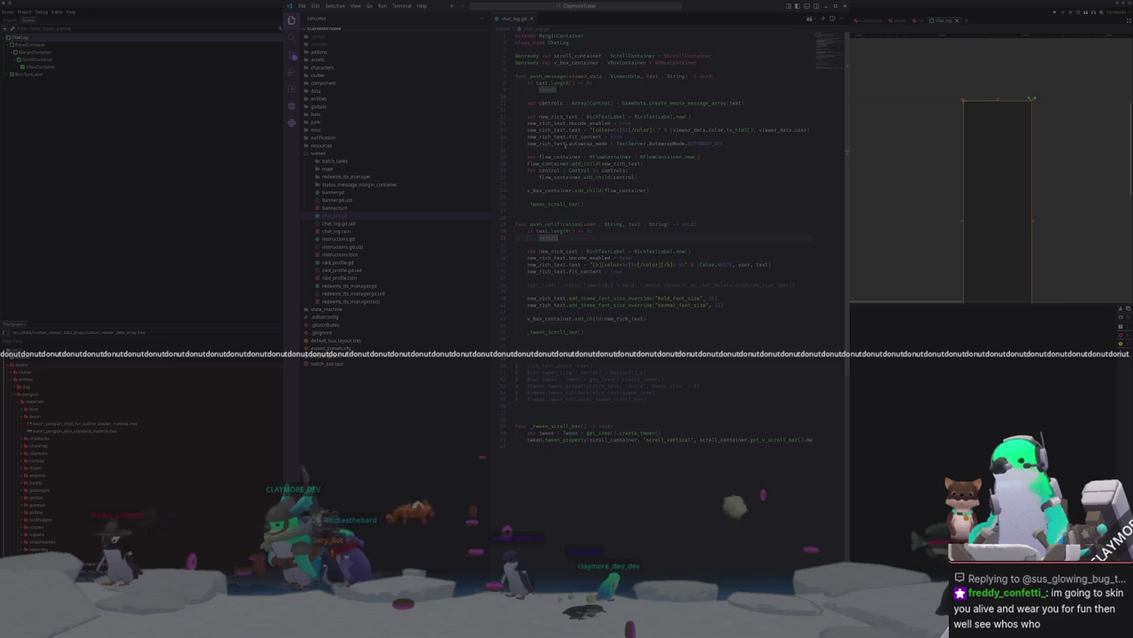
{"action": "left_click", "coordinate": [563, 149]}
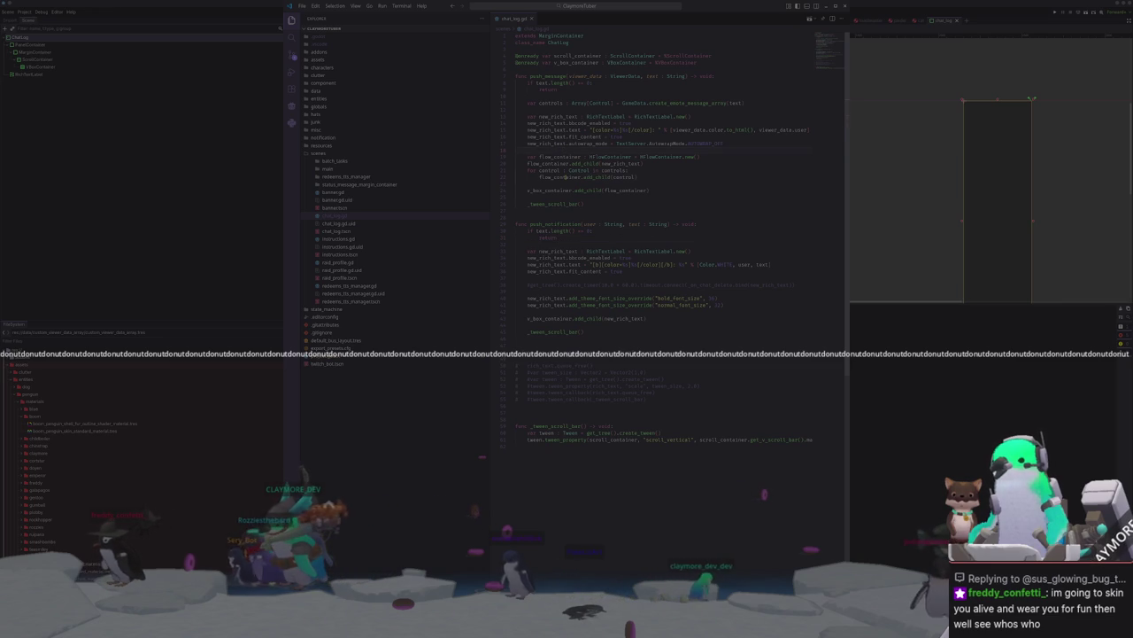
{"action": "left_click", "coordinate": [565, 177]}
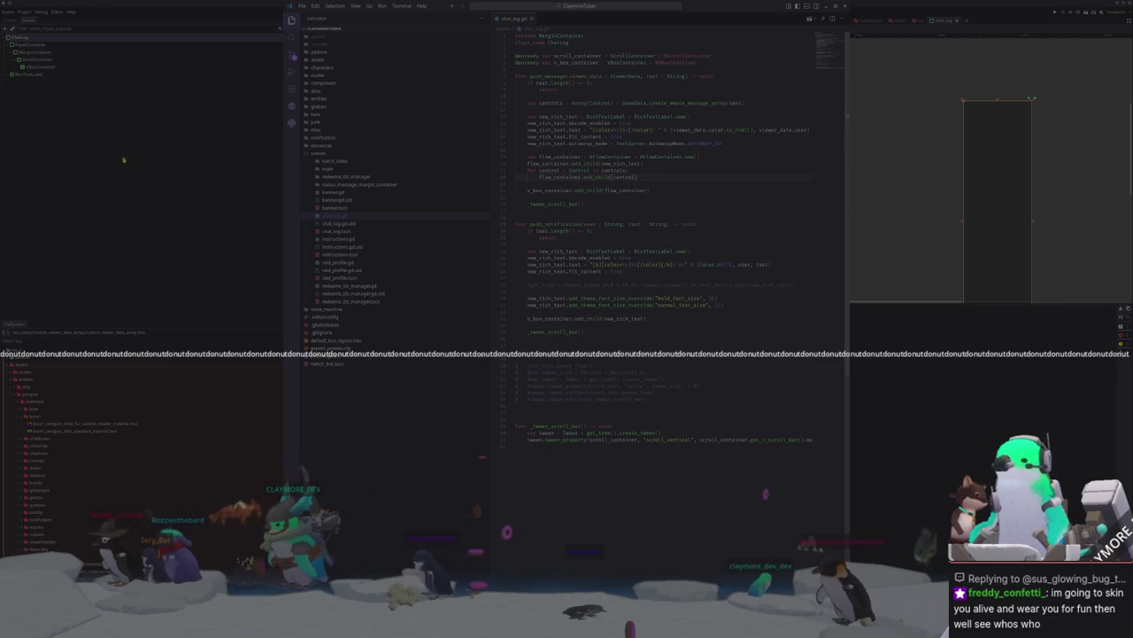
{"action": "right_click", "coordinate": [35, 39]}
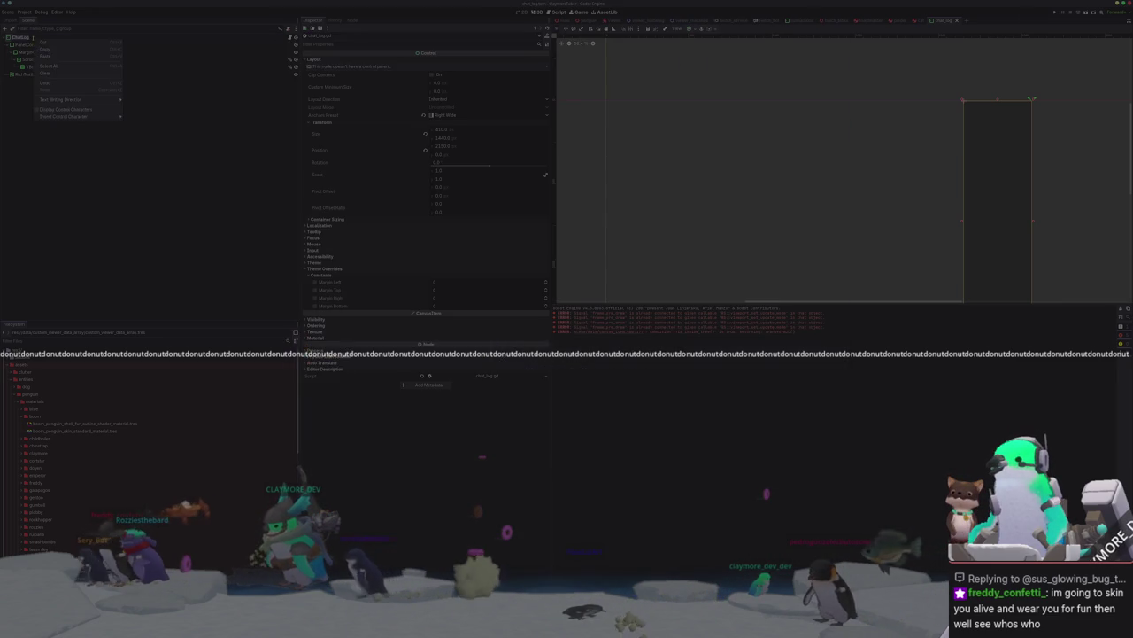
Step: Add an HFlowContainer as a child of the VBoxContainer
{"action": "left_click", "coordinate": [20, 80]}
{"action": "left_click", "coordinate": [37, 68]}
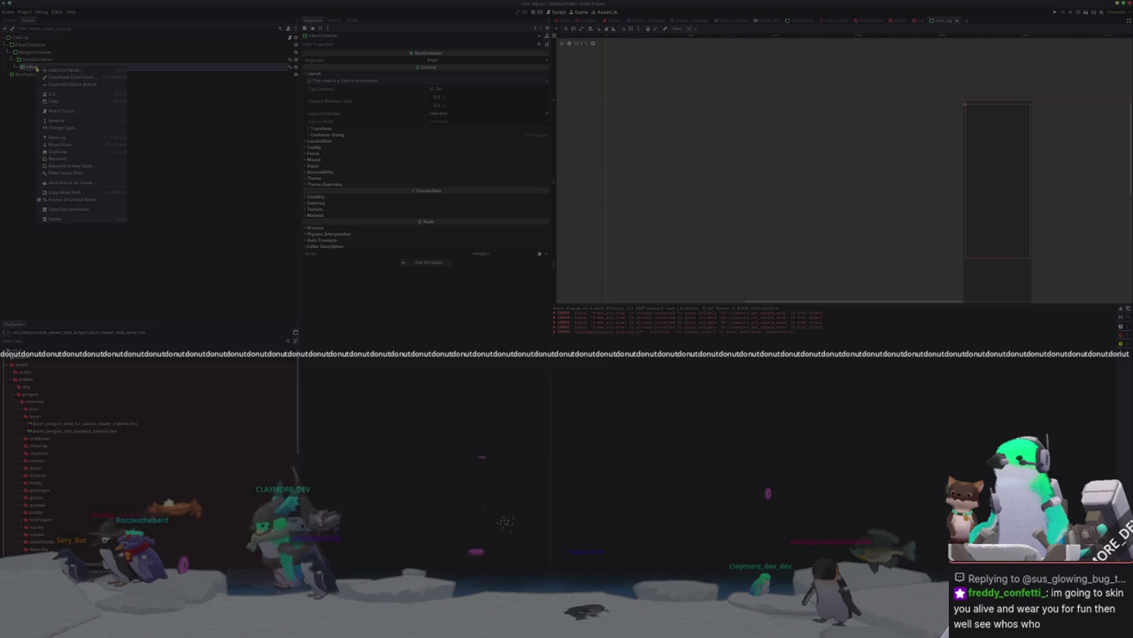
{"action": "left_click", "coordinate": [62, 69]}
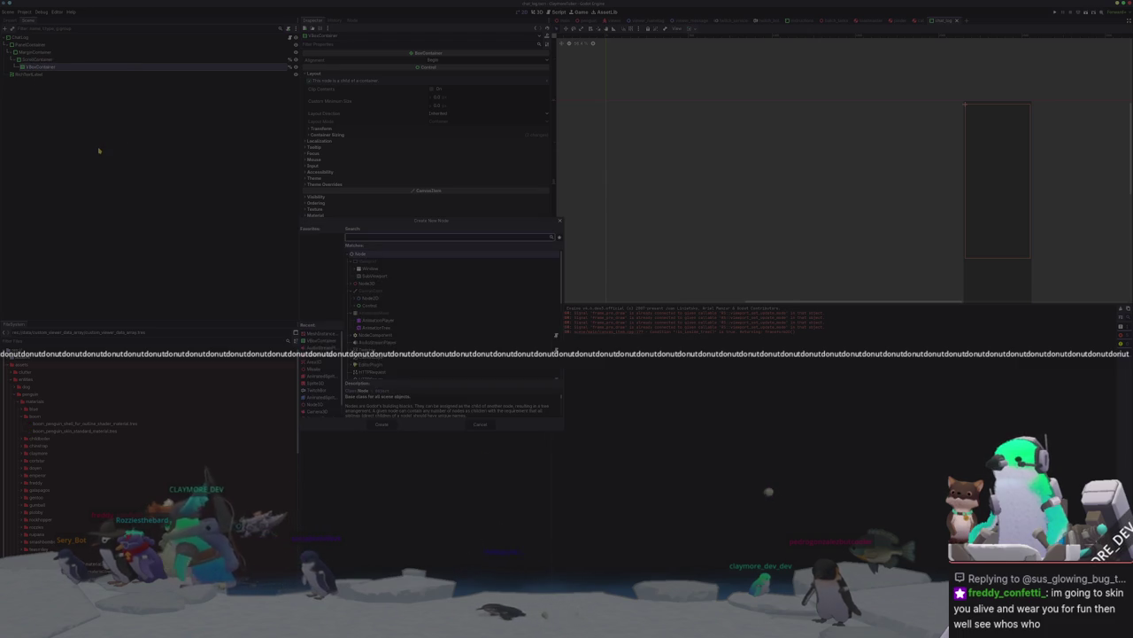
{"action": "type", "text": "hflow"}
{"action": "key", "text": "Return"}
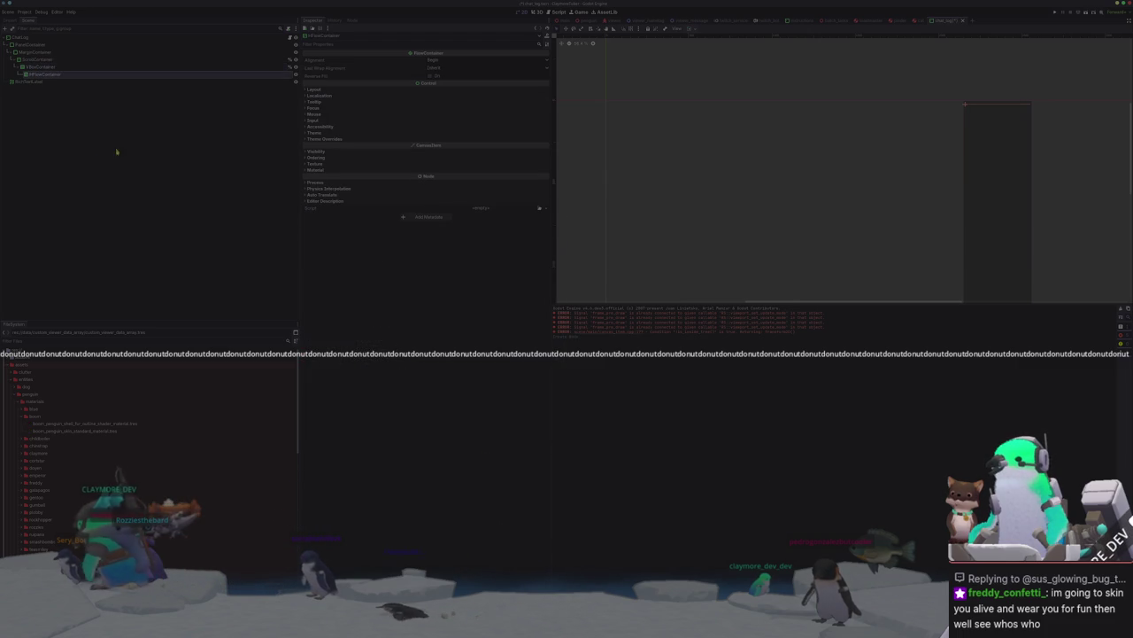
{"action": "scroll", "coordinate": [718, 149], "scroll_direction": "up", "scroll_amount": 2}
{"action": "middle_click_drag", "start_coordinate": [708, 147], "coordinate": [637, 196]}
Step: Add a Label inside the HFlowContainer with its text set to 'text'
{"action": "right_click", "coordinate": [185, 73]}
{"action": "left_click", "coordinate": [192, 84]}
{"action": "type", "text": "label"}
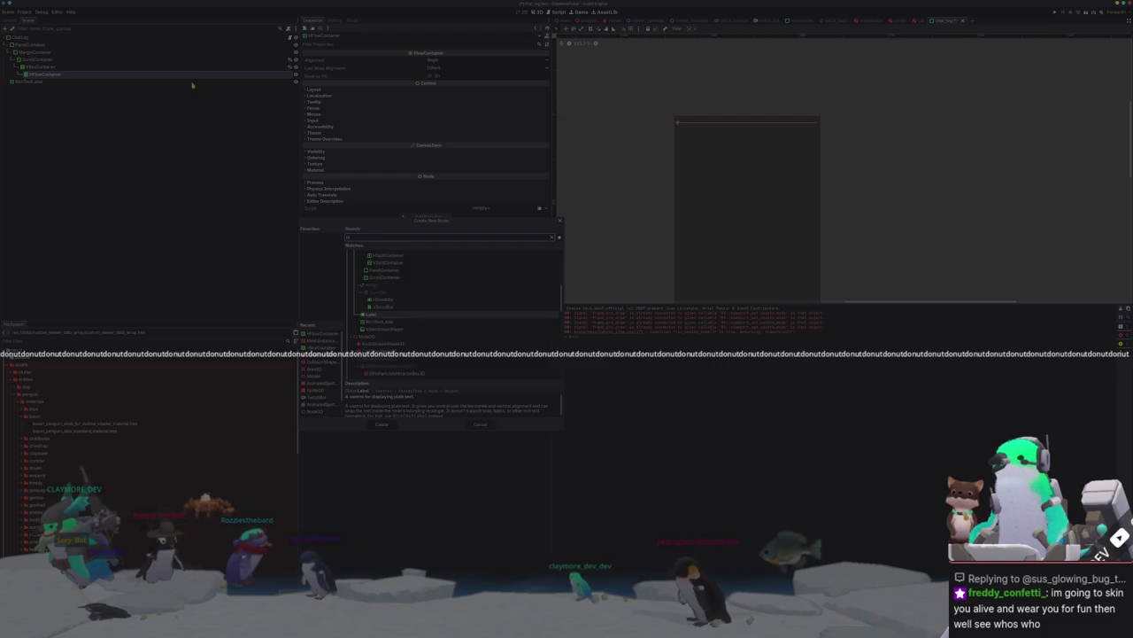
{"action": "key", "text": "Return"}
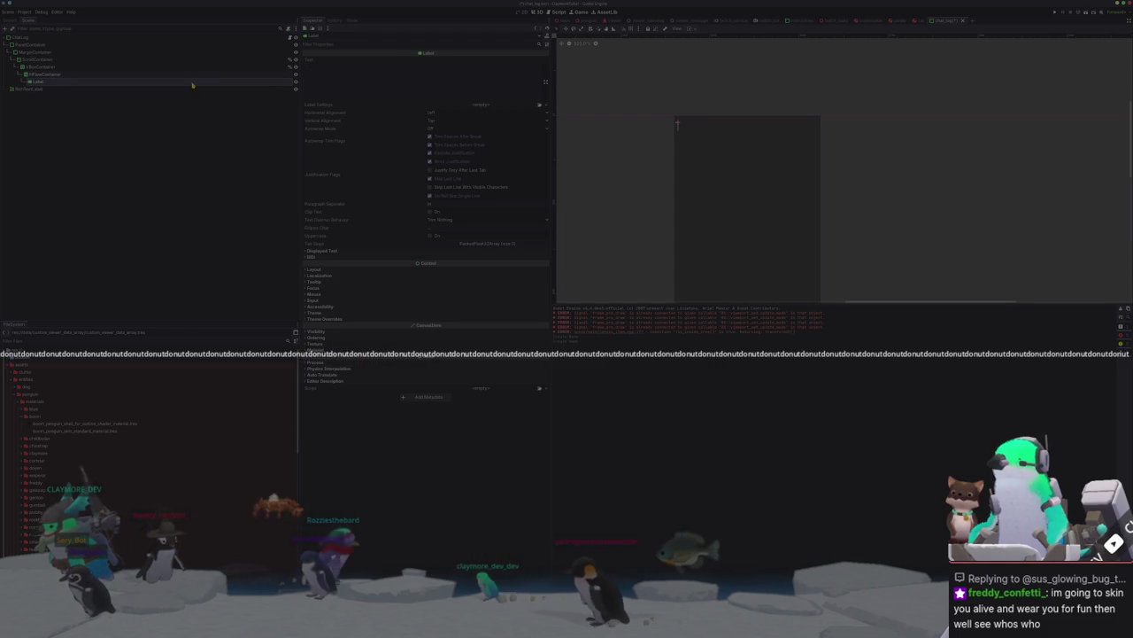
{"action": "type", "text": "text"}
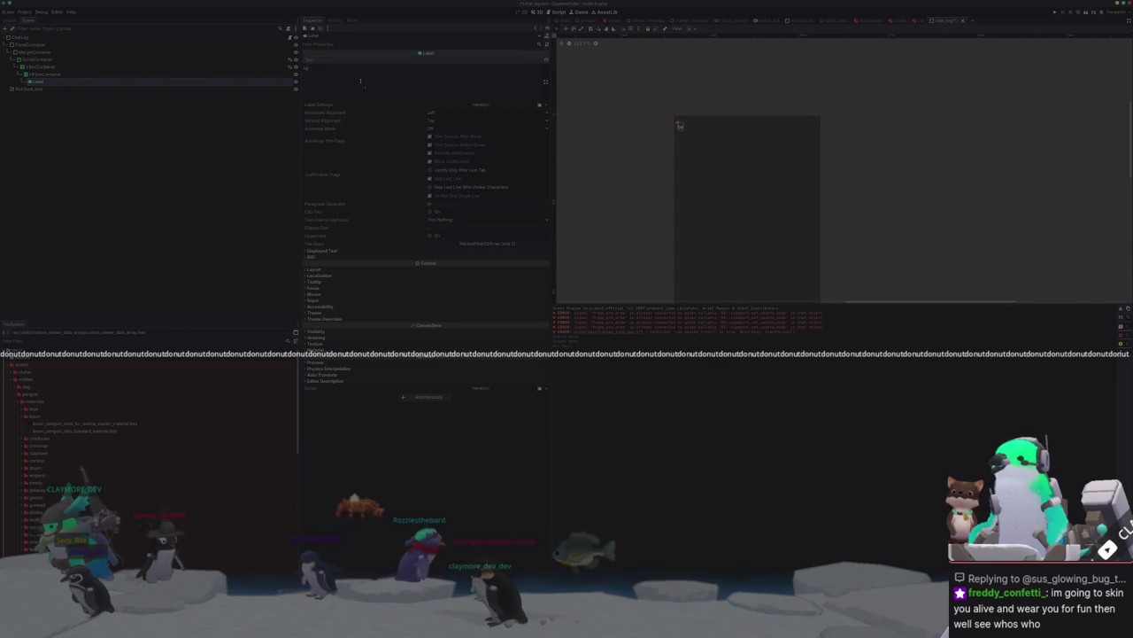
{"action": "left_click", "coordinate": [119, 90]}
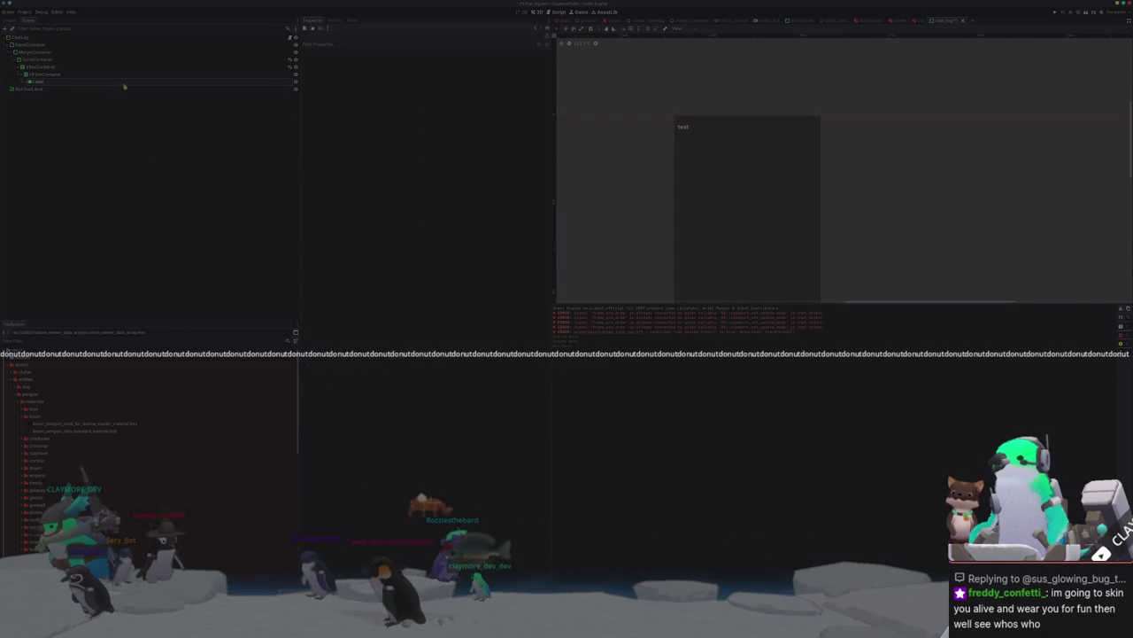
Step: Duplicate the Label up to 25 copies and select all of them
{"action": "left_click", "coordinate": [124, 82]}
{"action": "key", "text": "ctrl+d"}
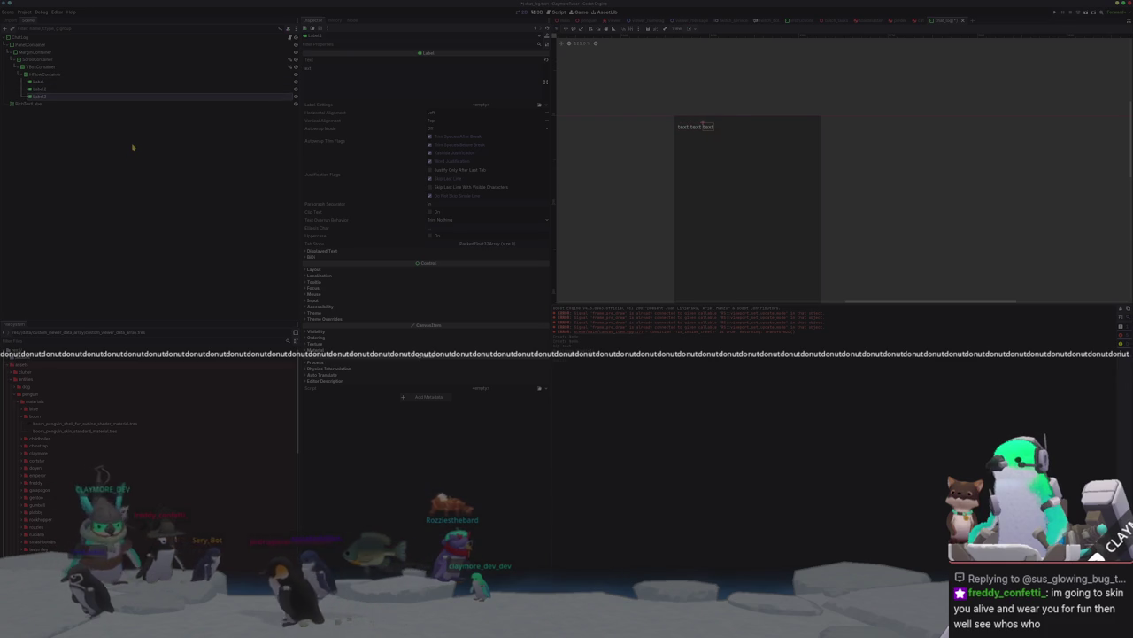
{"action": "key", "text": "ctrl+d"}
{"action": "key", "text": "ctrl+d"}
{"action": "key", "text": "ctrl+d"}
{"action": "key", "text": "ctrl+d"}
{"action": "key", "text": "ctrl+d"}
{"action": "key", "text": "ctrl+d"}
{"action": "key", "text": "ctrl+d"}
{"action": "key", "text": "ctrl+d"}
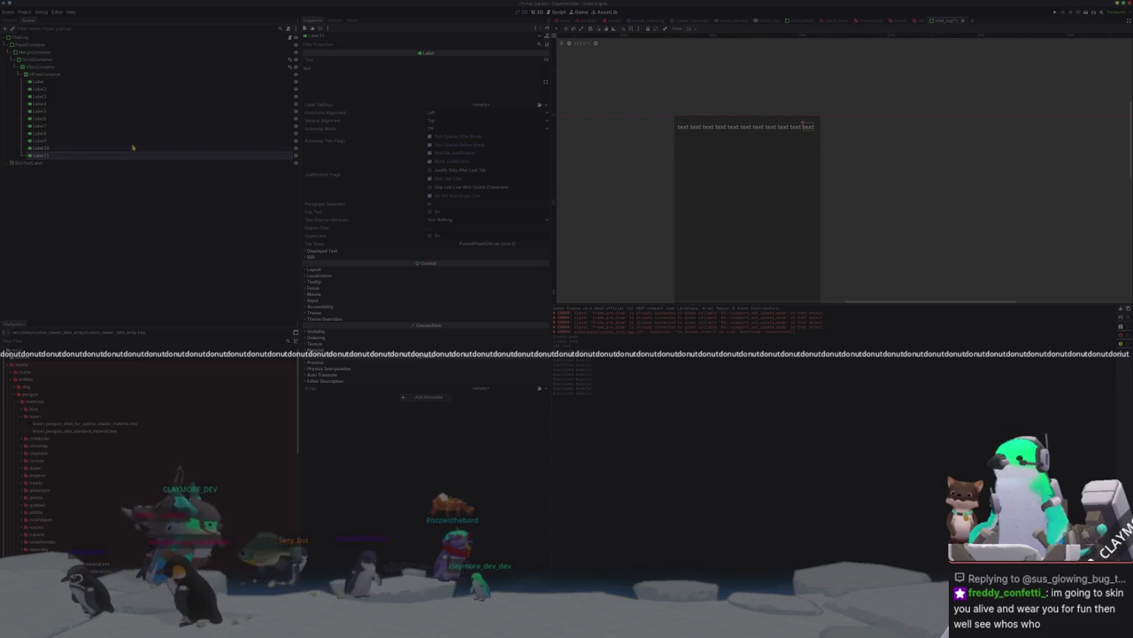
{"action": "key", "text": "ctrl+d"}
{"action": "key", "text": "ctrl+d"}
{"action": "key", "text": "ctrl+d"}
{"action": "key", "text": "ctrl+d"}
{"action": "key", "text": "ctrl+d"}
{"action": "key", "text": "ctrl+d"}
{"action": "key", "text": "ctrl+d"}
{"action": "key", "text": "ctrl+d"}
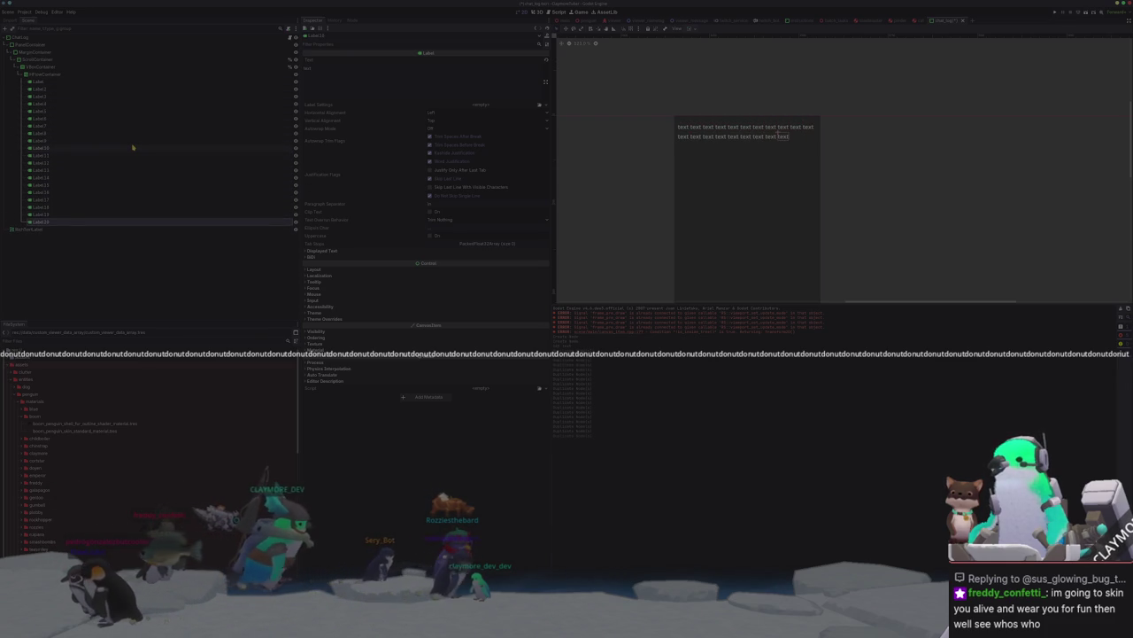
{"action": "key", "text": "ctrl+d"}
{"action": "key", "text": "ctrl+d"}
{"action": "key", "text": "ctrl+d"}
{"action": "key", "text": "ctrl+d"}
{"action": "key", "text": "ctrl+d"}
{"action": "key", "text": "ctrl+d"}
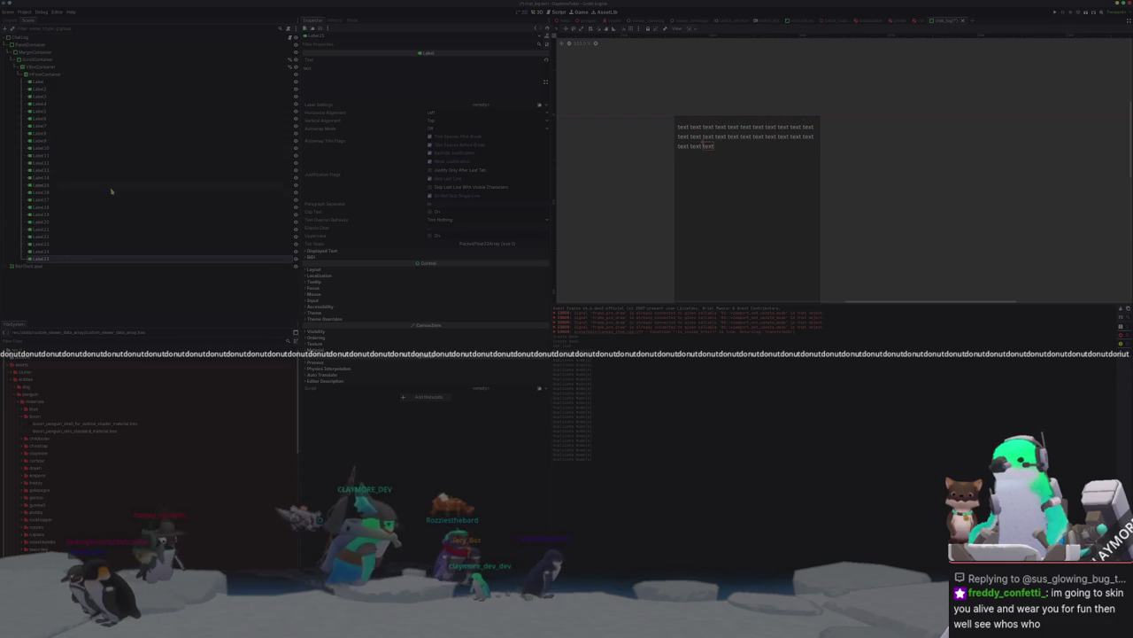
{"action": "left_click", "coordinate": [71, 82], "text": "shift"}
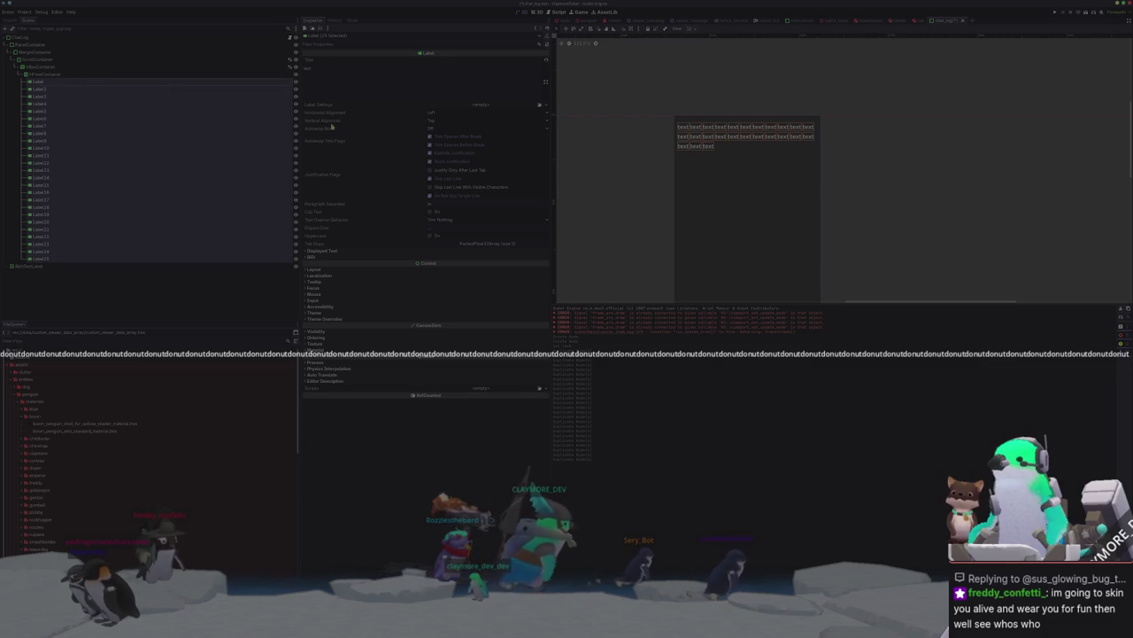
Step: Set all labels to arbitrary autowrap, then delete the 24 extra labels Label2–Label25
{"action": "left_click", "coordinate": [434, 128]}
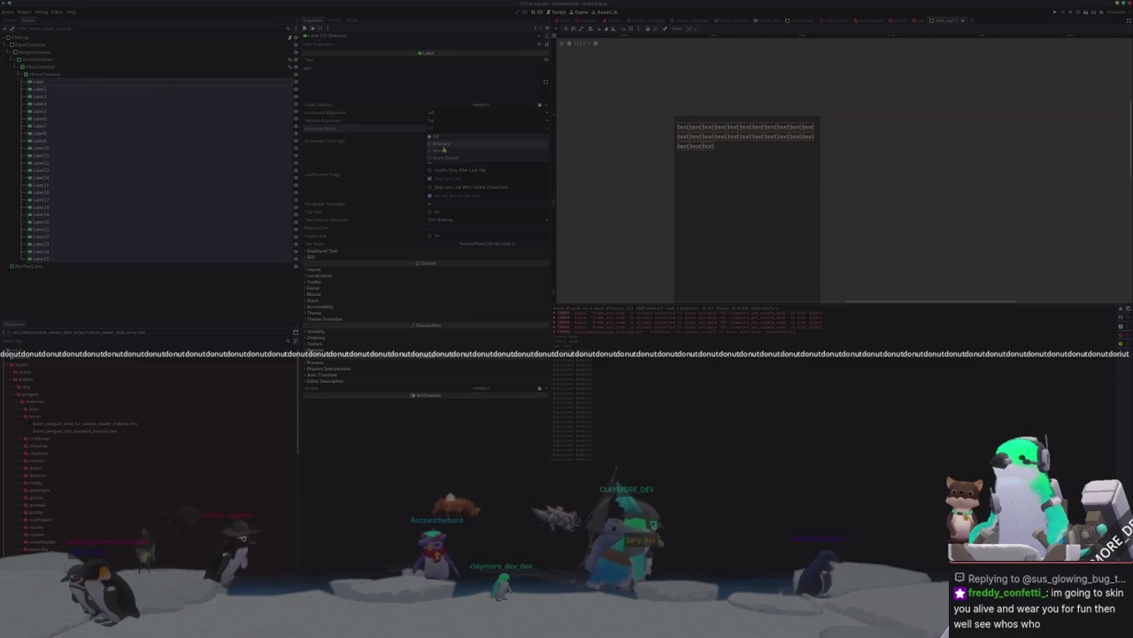
{"action": "left_click", "coordinate": [441, 143]}
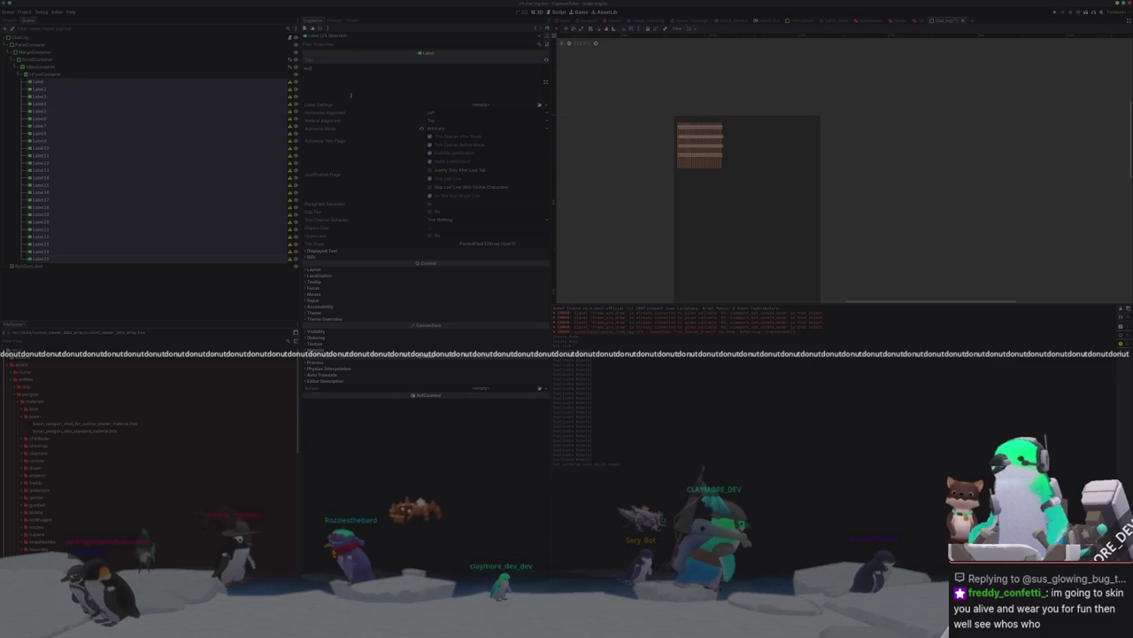
{"action": "left_click", "coordinate": [98, 90]}
{"action": "left_click", "coordinate": [53, 257], "text": "shift"}
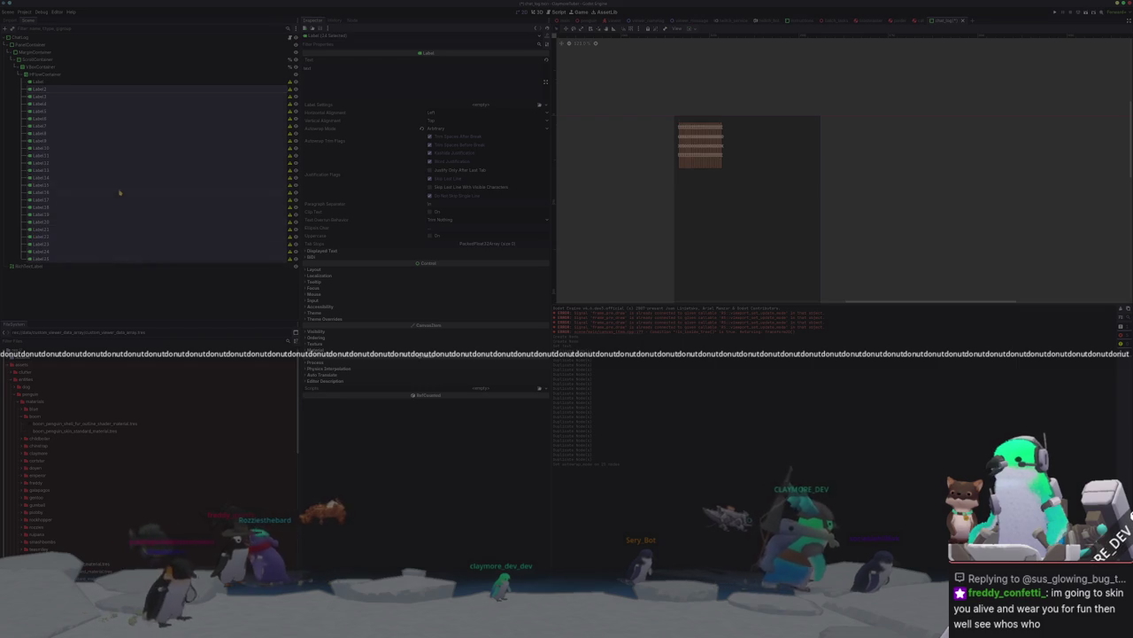
{"action": "key", "text": "Delete"}
{"action": "key", "text": "Return"}
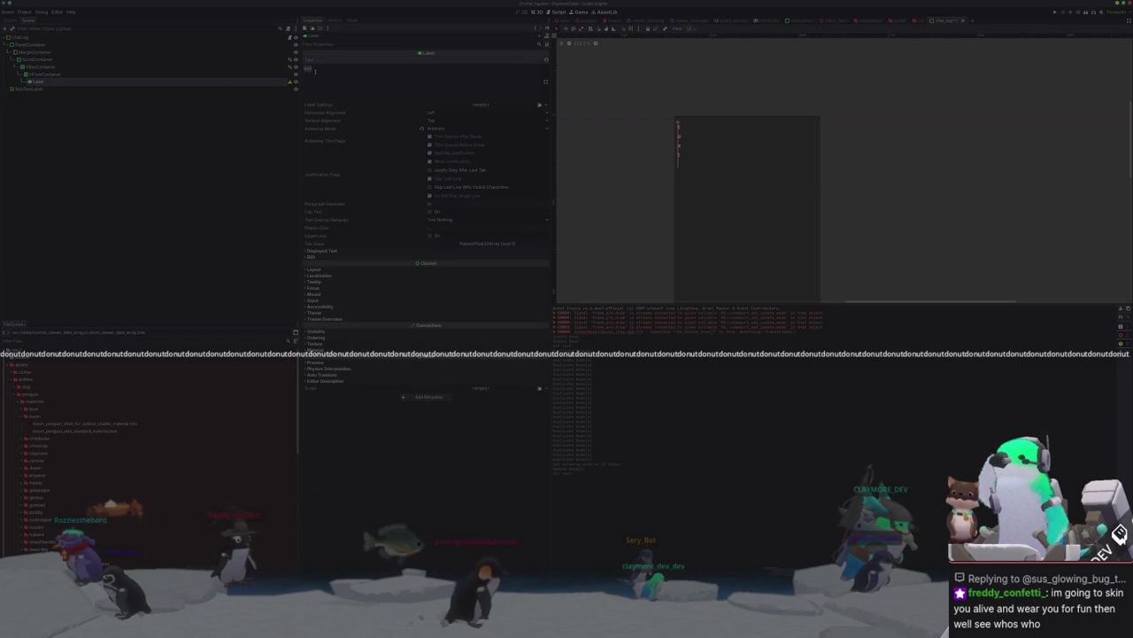
Step: Lengthen the remaining Label's donut text, keeping Word (Smart) wrapping, and expand Layout
{"action": "key", "text": "ctrl+v"}
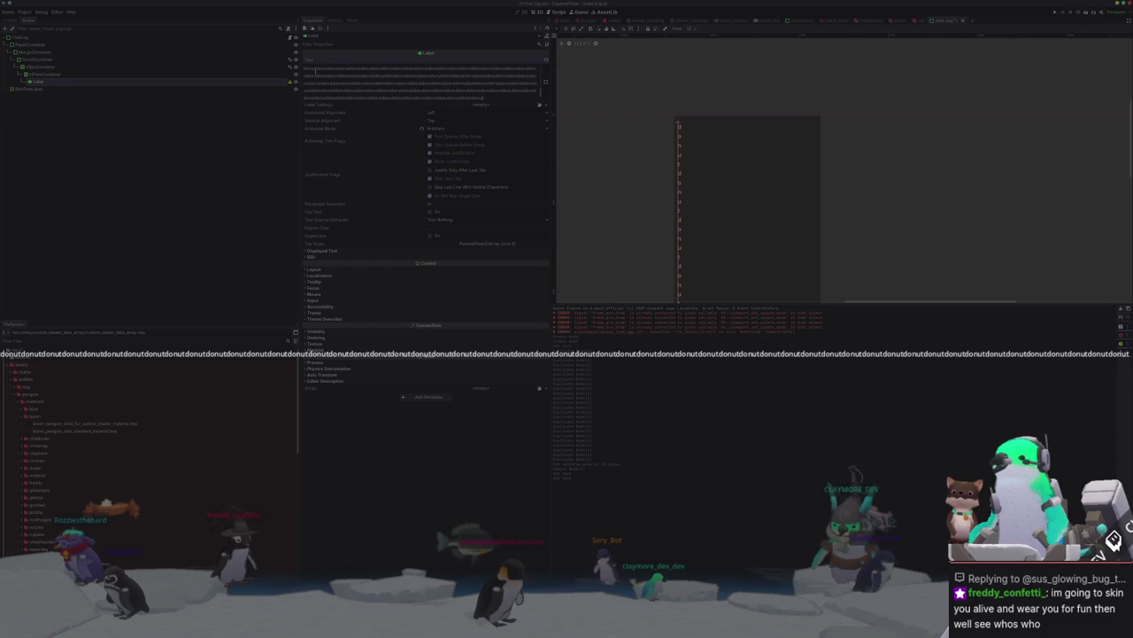
{"action": "left_click", "coordinate": [428, 128]}
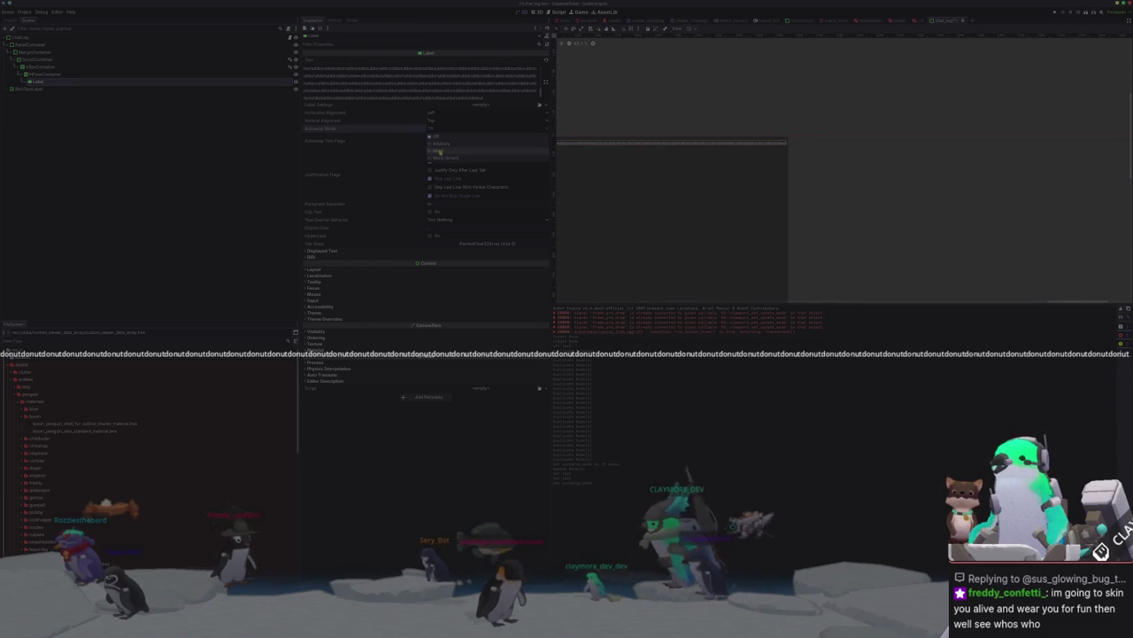
{"action": "key", "text": "ctrl+z"}
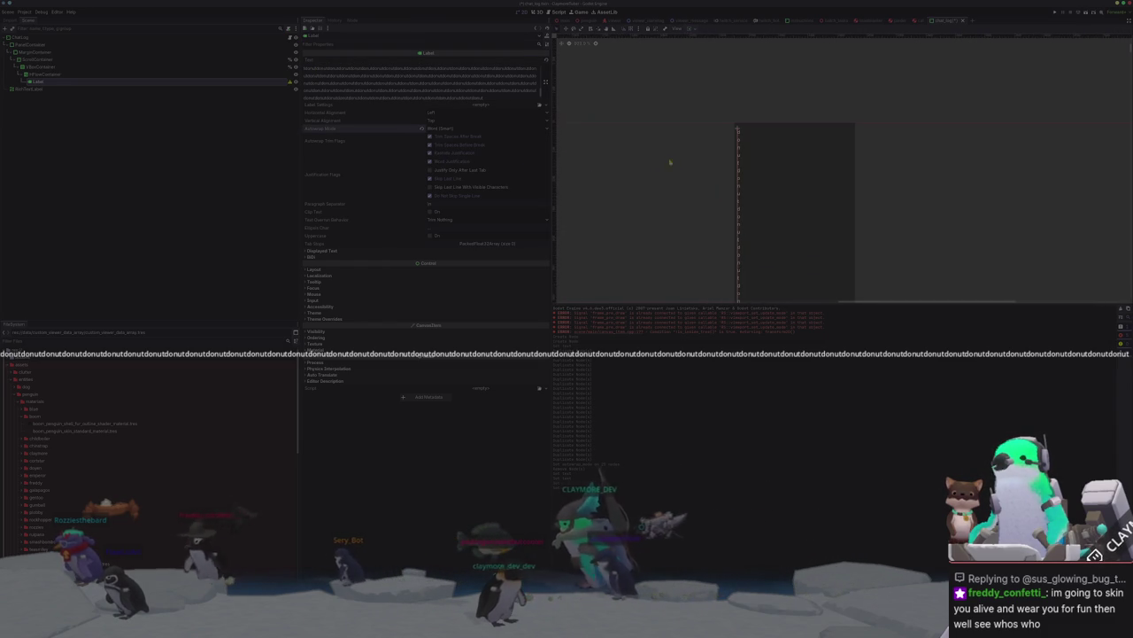
{"action": "scroll", "coordinate": [594, 146], "scroll_direction": "up", "scroll_amount": 2}
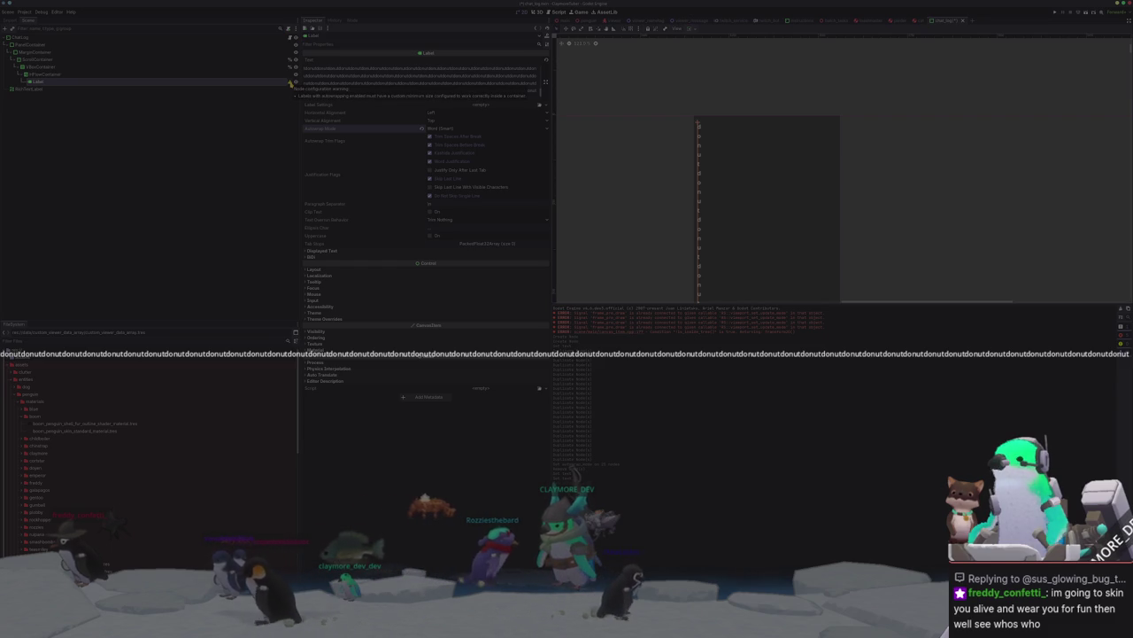
{"action": "left_click", "coordinate": [363, 269]}
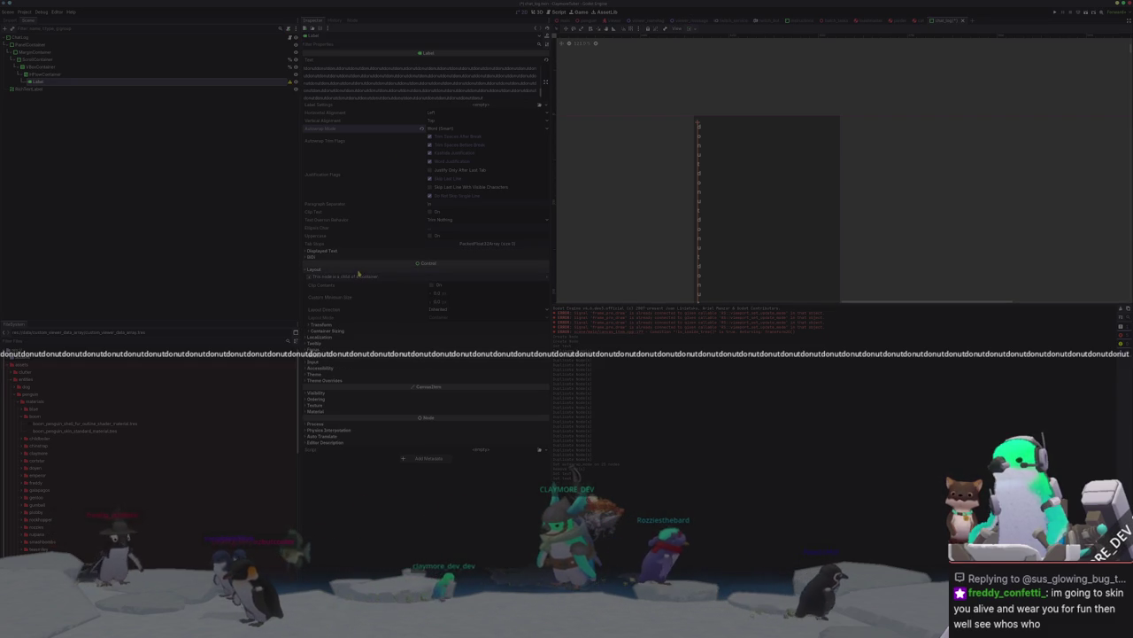
Step: Add a RichTextLabel as a child of the HFlowContainer
{"action": "right_click", "coordinate": [46, 74]}
{"action": "left_click", "coordinate": [71, 78]}
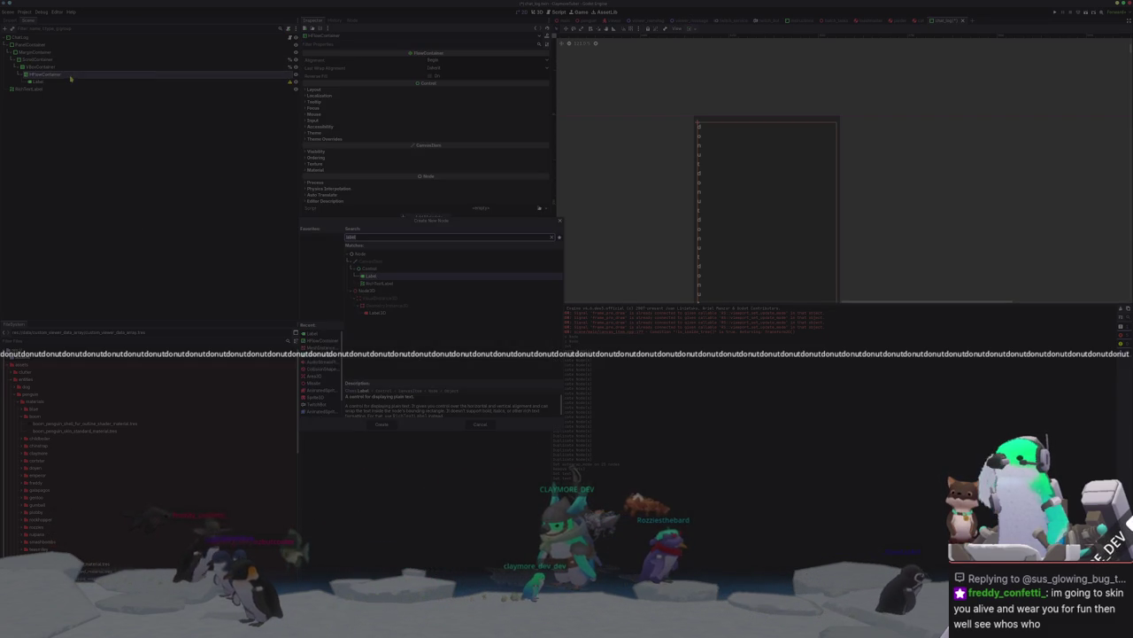
{"action": "type", "text": "te"}
{"action": "type", "text": "ric"}
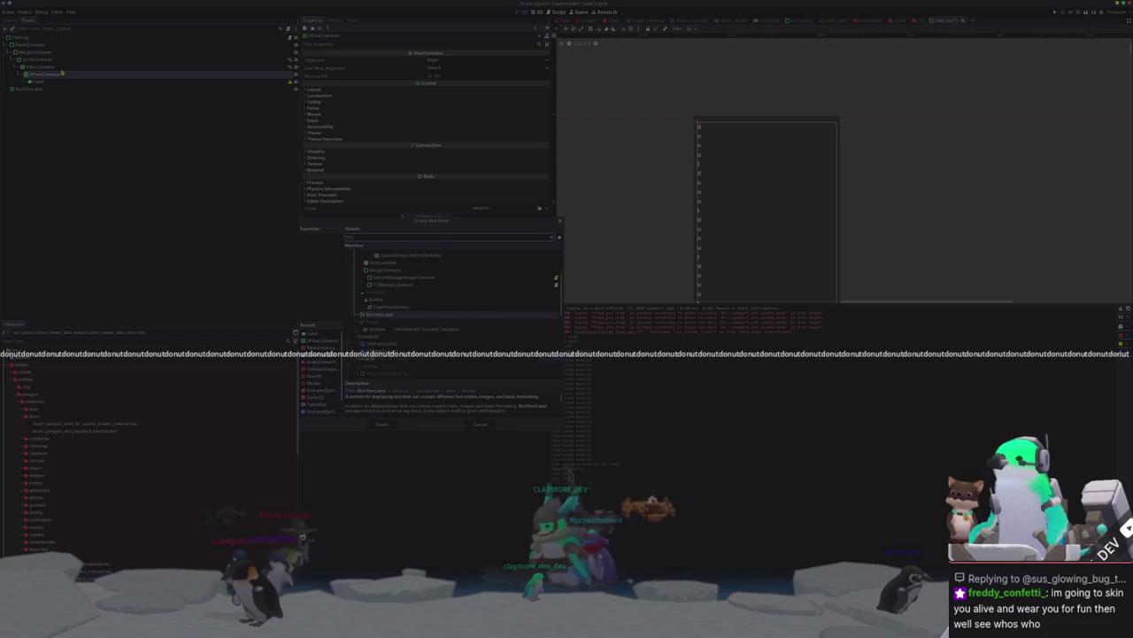
{"action": "type", "text": "ht"}
{"action": "key", "text": "Return"}
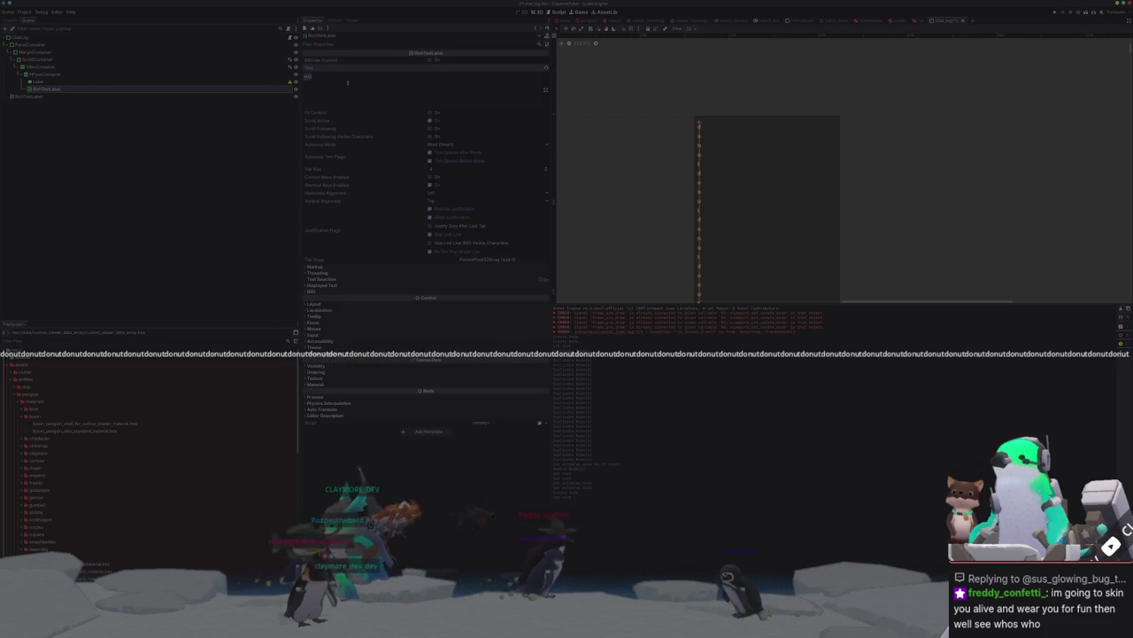
Step: Delete the old Label and paste long repeated text into the RichTextLabel
{"action": "left_click", "coordinate": [161, 81]}
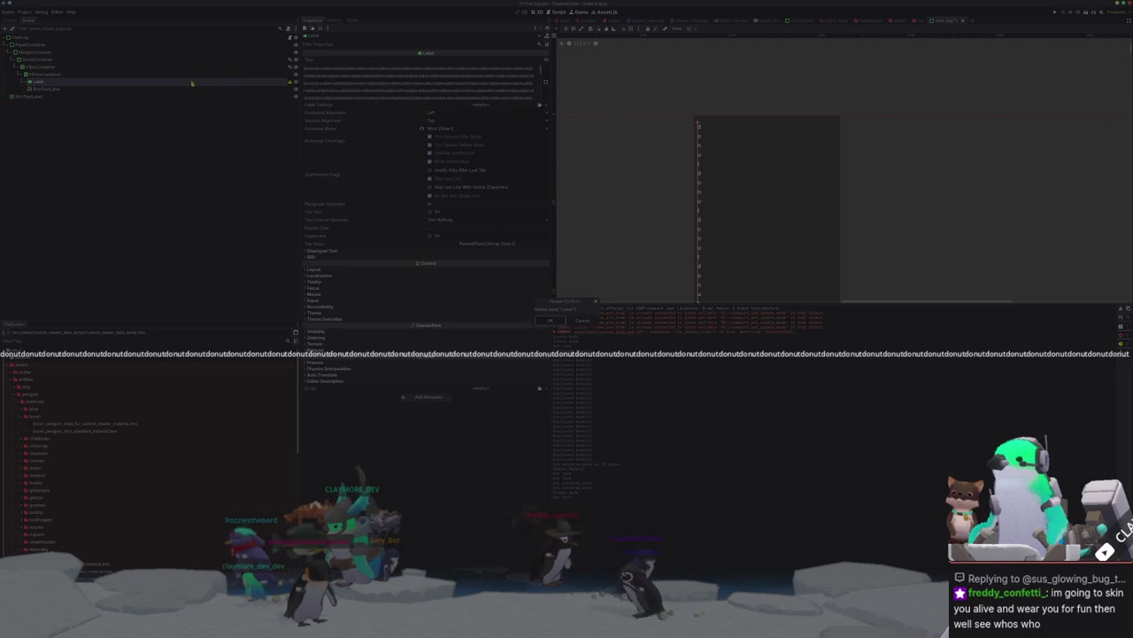
{"action": "key", "text": "Delete"}
{"action": "left_click", "coordinate": [158, 83]}
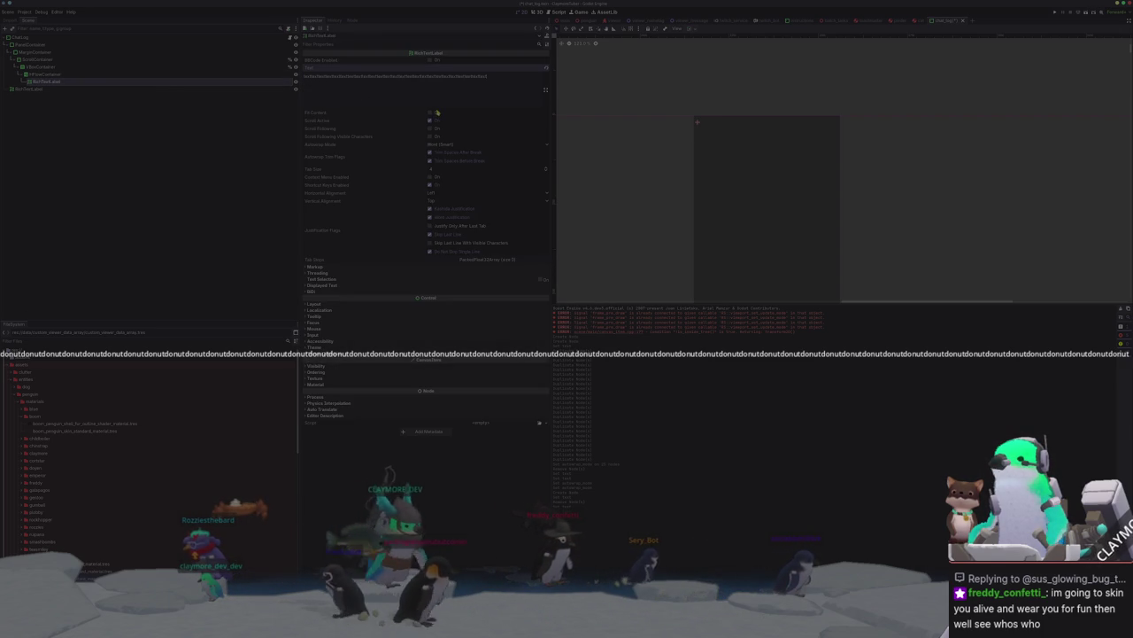
{"action": "key", "text": "ctrl+v"}
{"action": "scroll", "coordinate": [650, 119], "scroll_direction": "down", "scroll_amount": 2}
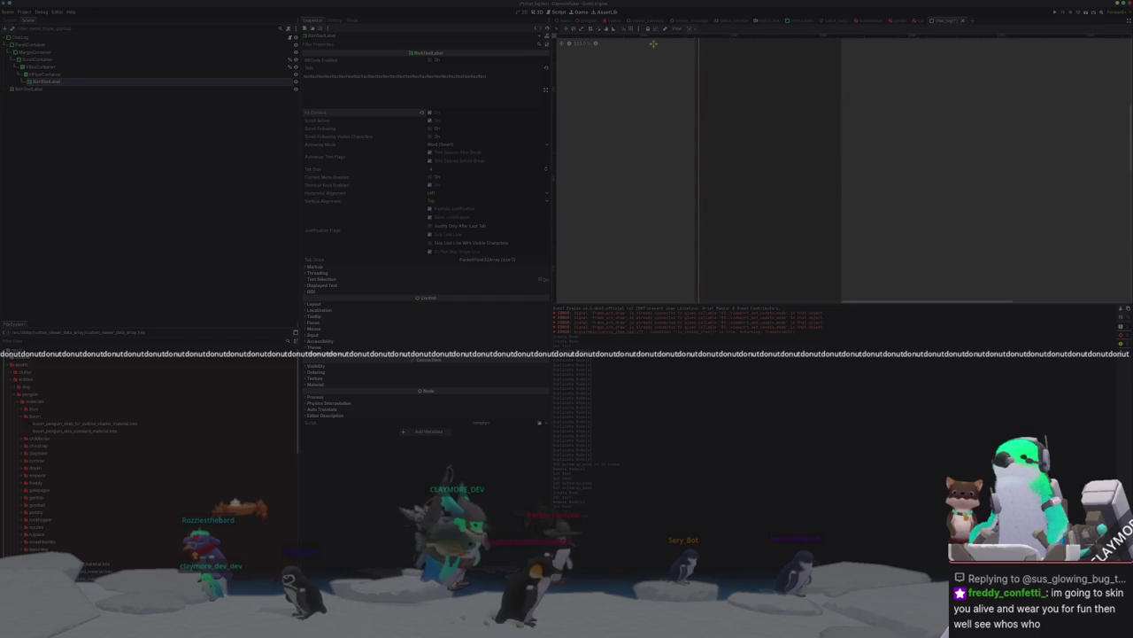
{"action": "mouse_move", "coordinate": [648, 249]}
{"action": "middle_mouse_down"}
{"action": "mouse_move", "coordinate": [665, 66]}
{"action": "mouse_move", "coordinate": [653, 202]}
{"action": "middle_mouse_up"}
{"action": "scroll", "coordinate": [673, 104], "scroll_direction": "up", "scroll_amount": 2}
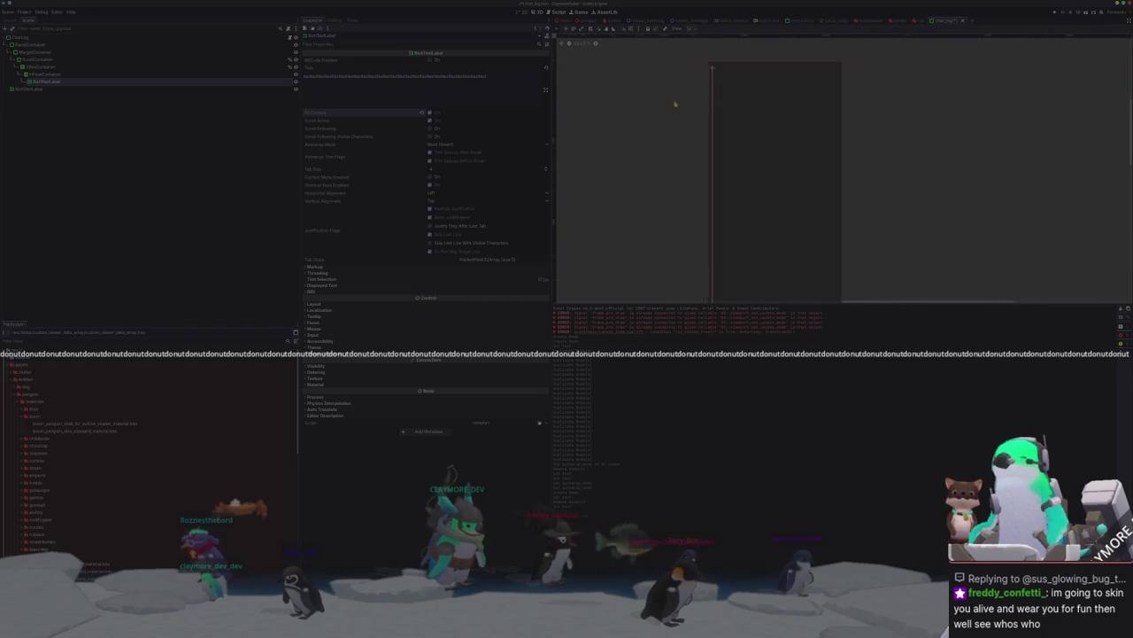
{"action": "mouse_move", "coordinate": [679, 113]}
{"action": "middle_mouse_down"}
{"action": "mouse_move", "coordinate": [663, 145]}
{"action": "mouse_move", "coordinate": [661, 124]}
{"action": "middle_mouse_up"}
{"action": "scroll", "coordinate": [624, 129], "scroll_direction": "up", "scroll_amount": 2}
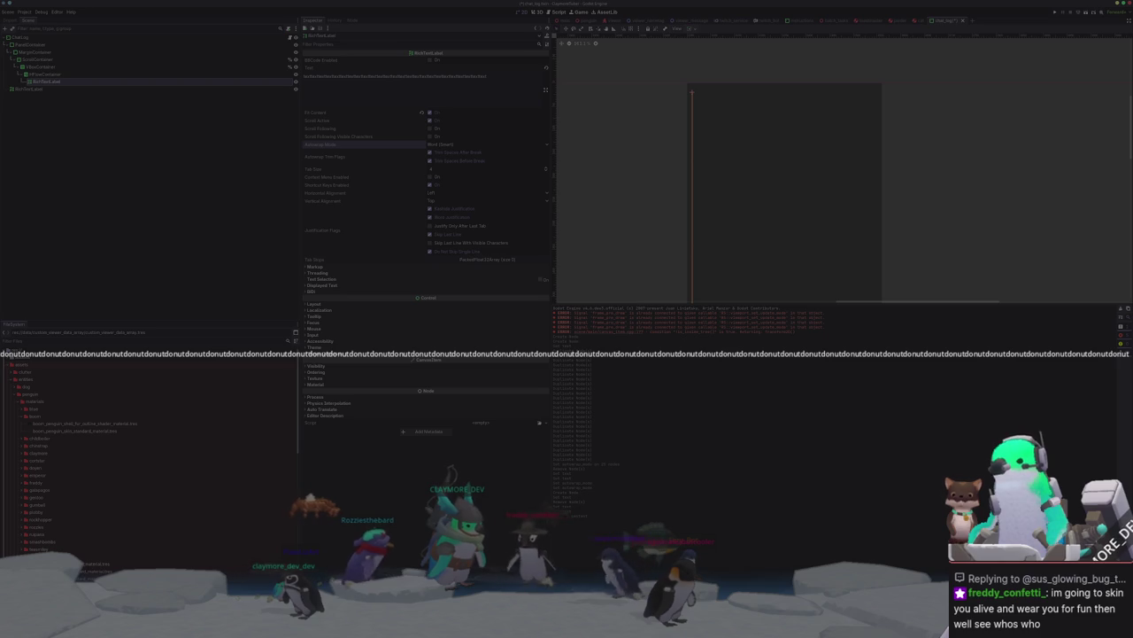
{"action": "key", "text": "alt+Tab"}
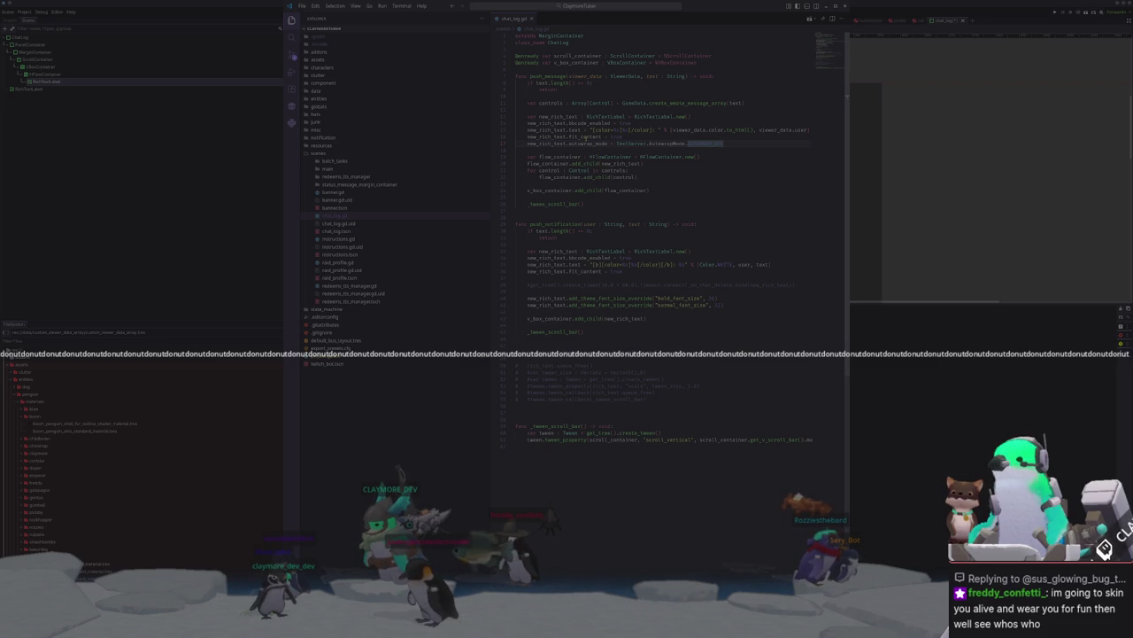
Step: Set the RichTextLabel's Custom Minimum Size x to 200
{"action": "left_click", "coordinate": [143, 85]}
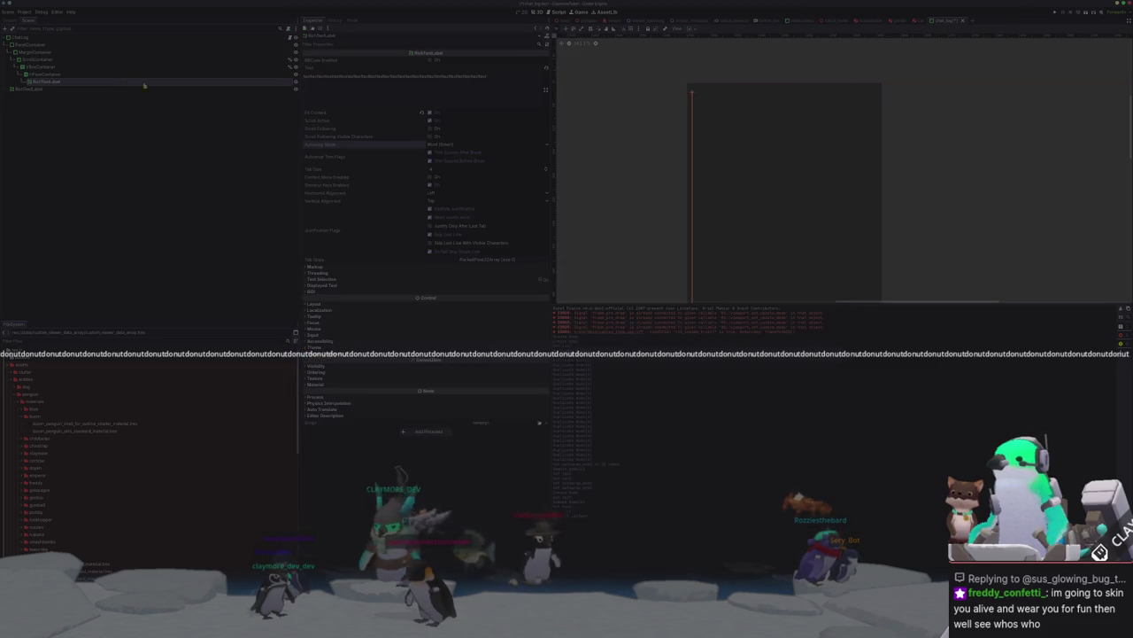
{"action": "right_click", "coordinate": [416, 147]}
{"action": "left_click", "coordinate": [406, 144]}
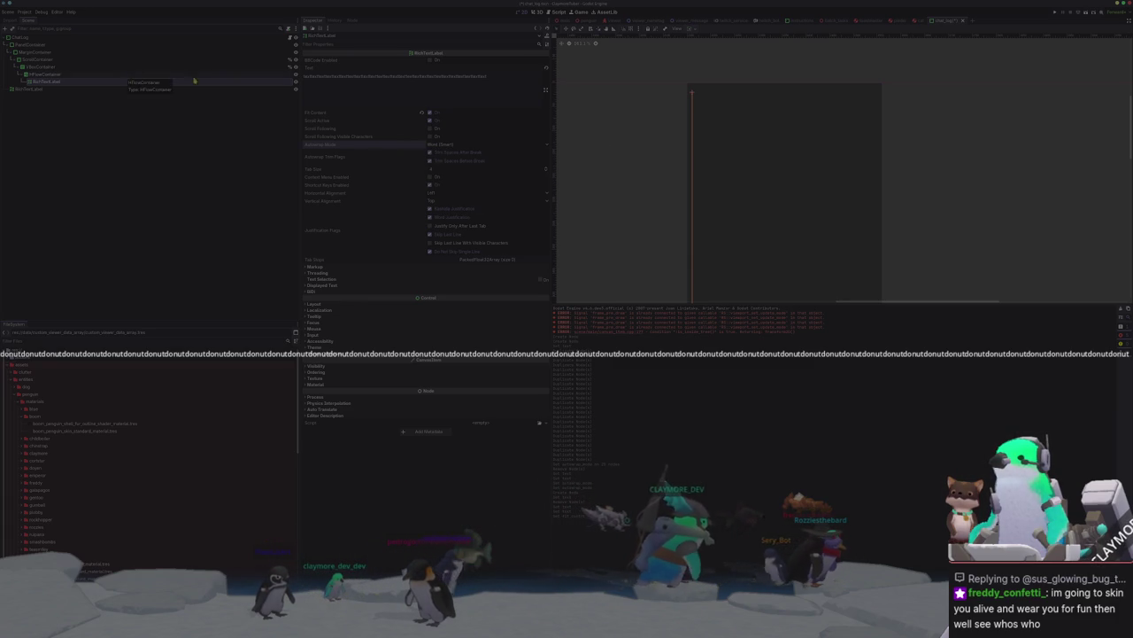
{"action": "left_click", "coordinate": [315, 304]}
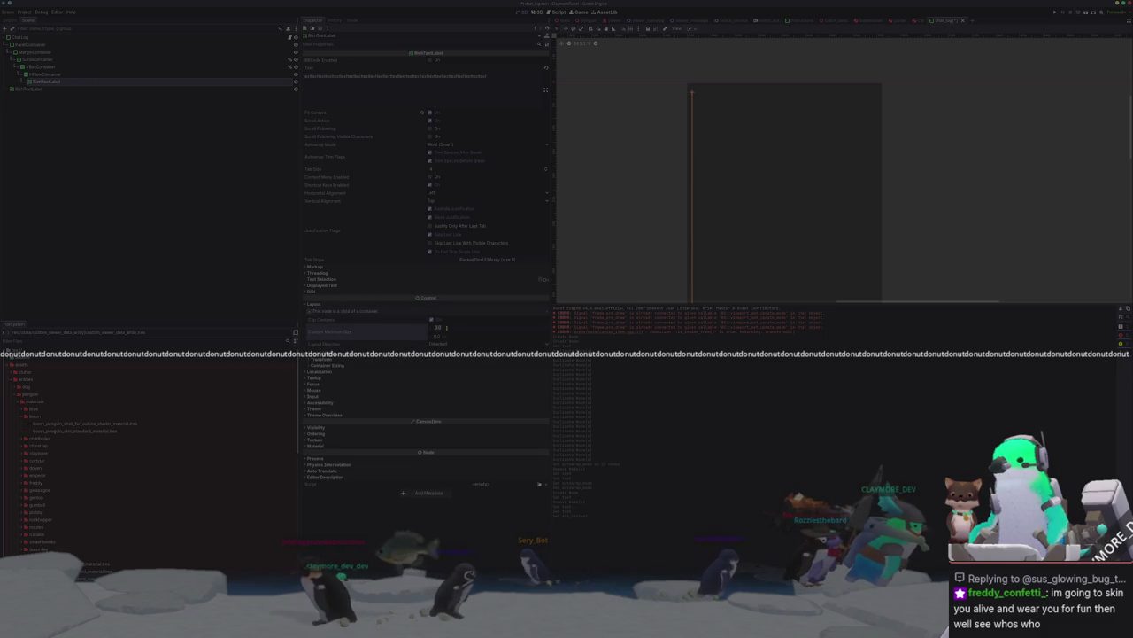
{"action": "type", "text": "200"}
{"action": "key", "text": "Return"}
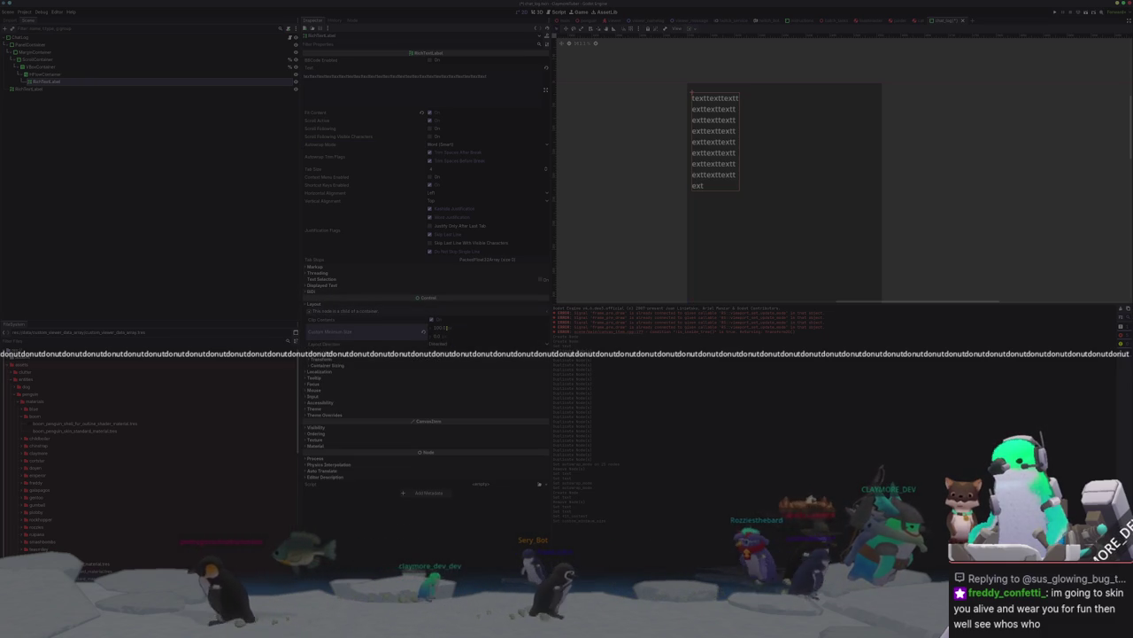
{"action": "key", "text": "Return"}
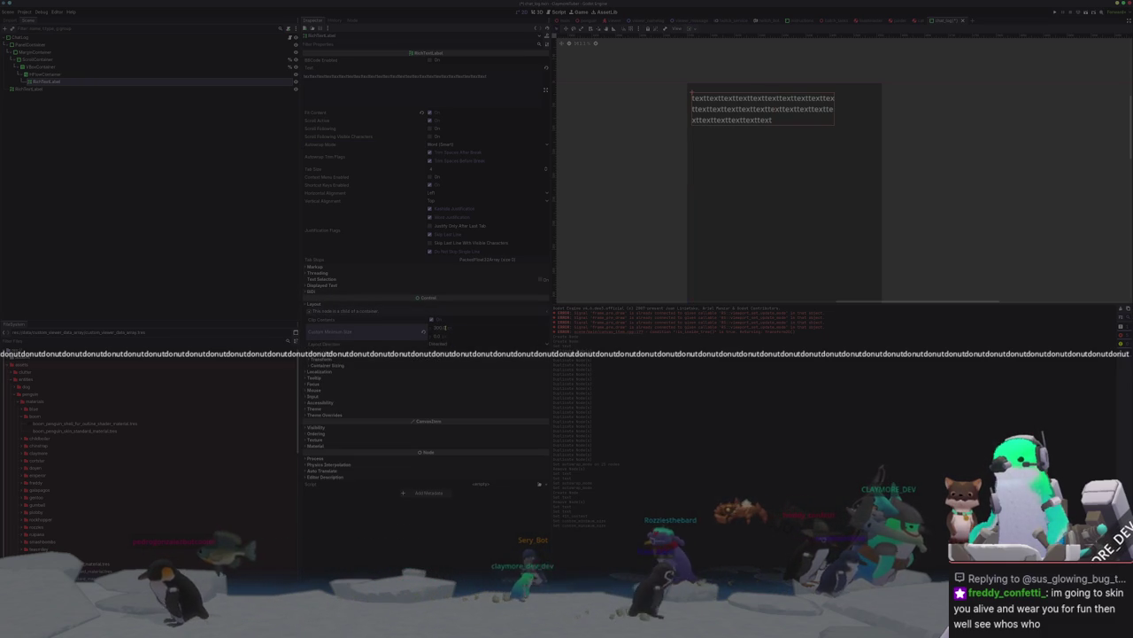
Step: Check the HFlowContainer and VBoxContainer sizing, then reapply the RichTextLabel's 200 minimum width
{"action": "left_click", "coordinate": [35, 74]}
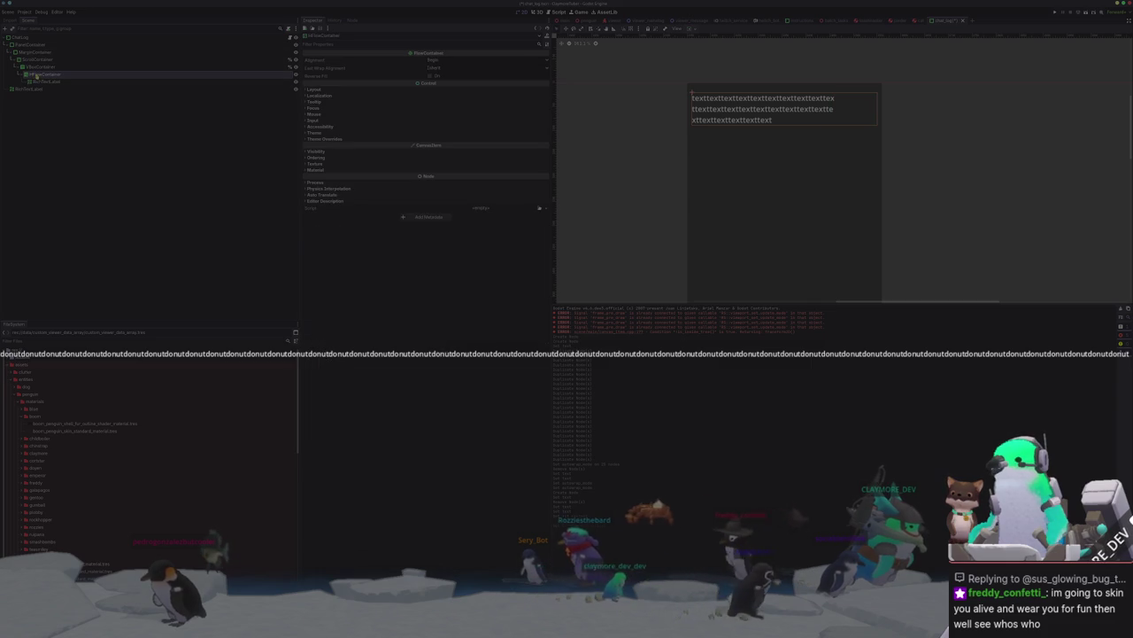
{"action": "left_click", "coordinate": [41, 68]}
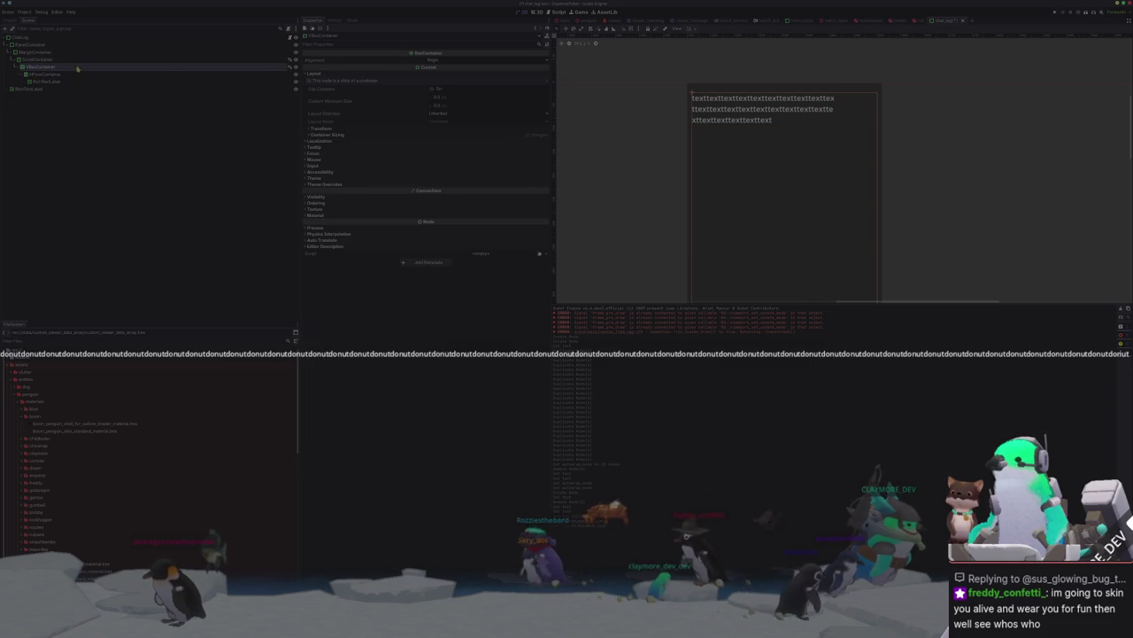
{"action": "left_click", "coordinate": [327, 134]}
{"action": "left_click", "coordinate": [321, 128]}
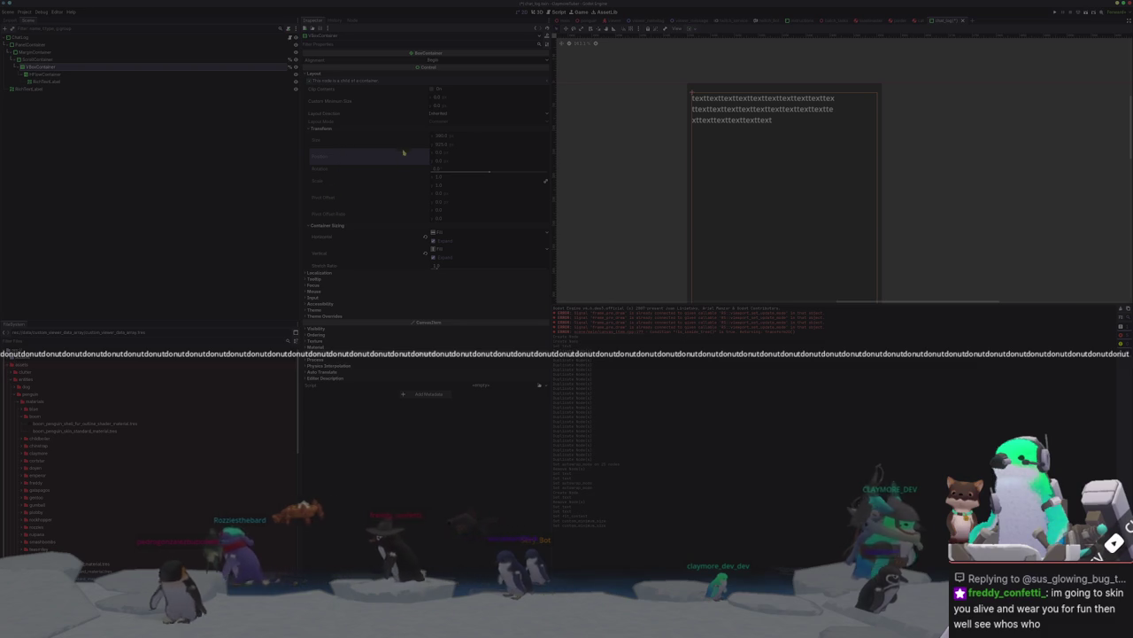
{"action": "left_click", "coordinate": [58, 81]}
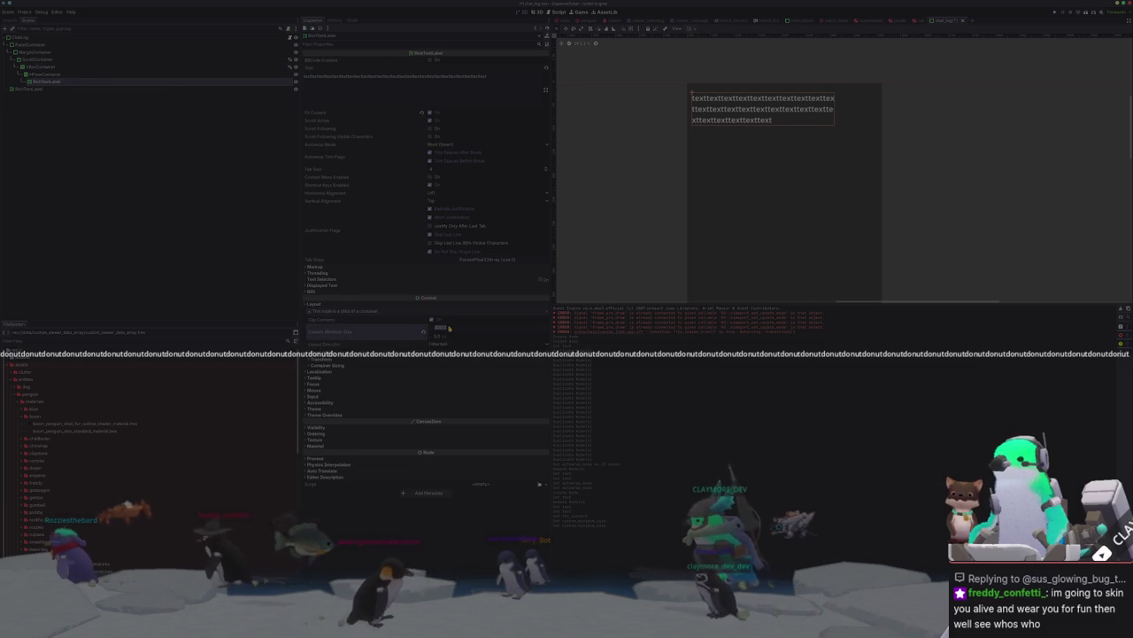
{"action": "type", "text": "200"}
{"action": "key", "text": "Return"}
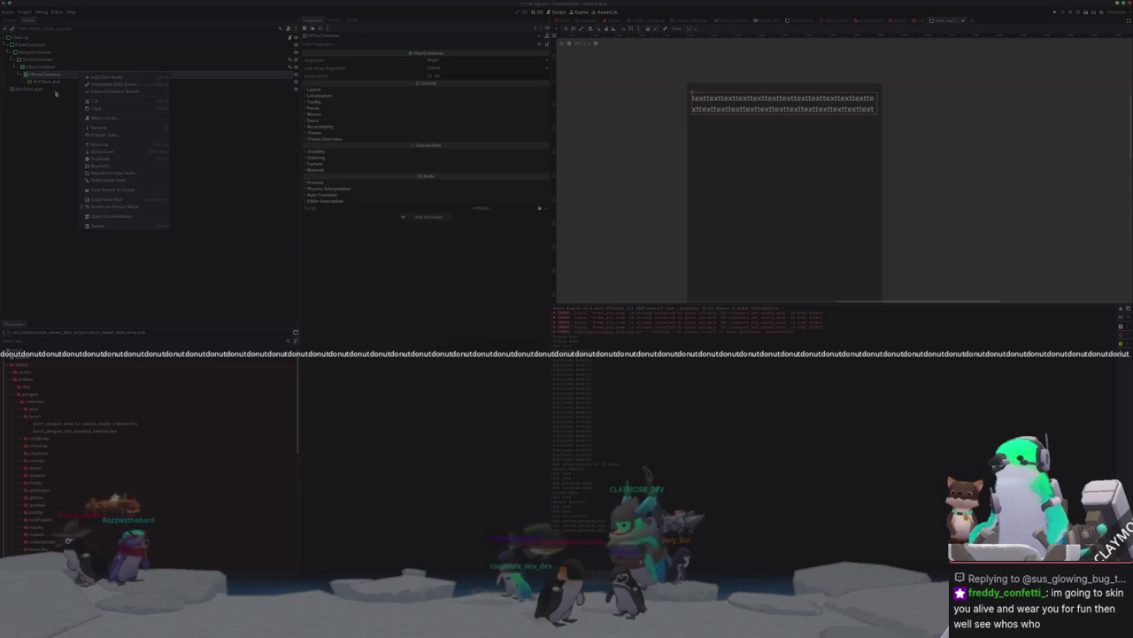
Step: Duplicate the RichTextLabel and make the first copy a short 'text' label with zero minimum width
{"action": "key", "text": "ctrl+d"}
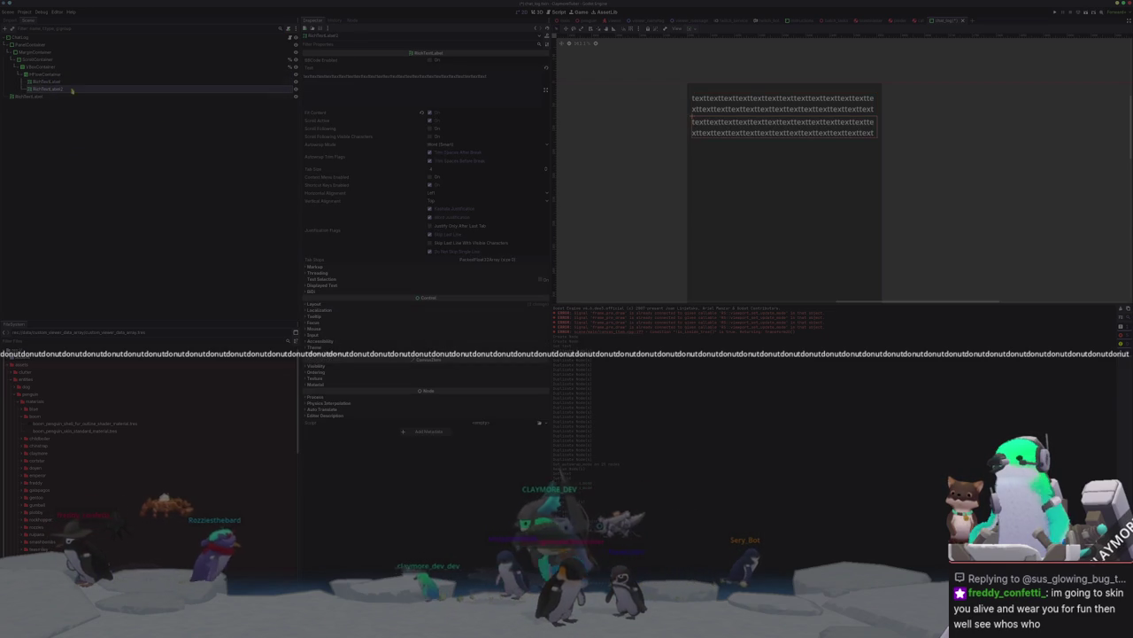
{"action": "key", "text": "ctrl+a"}
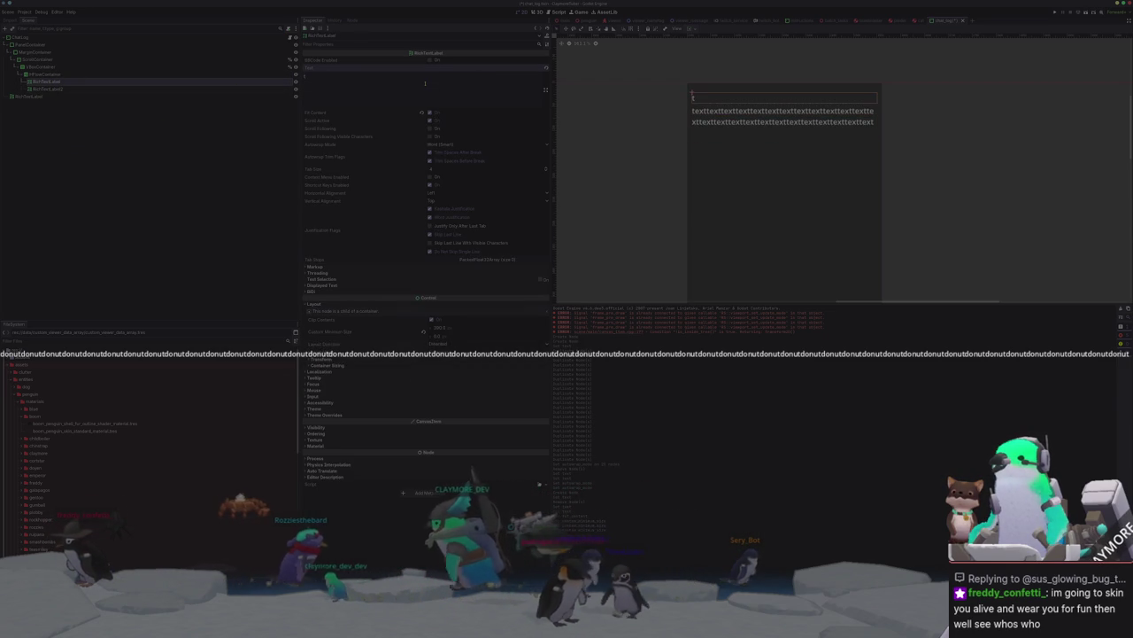
{"action": "type", "text": "text"}
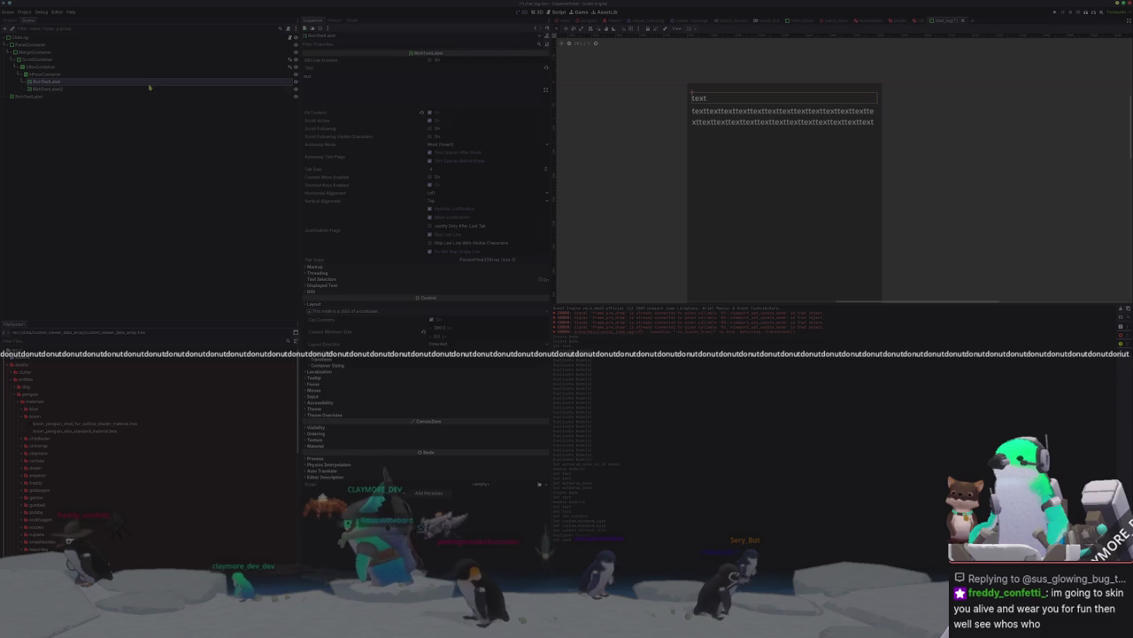
{"action": "left_click", "coordinate": [423, 331]}
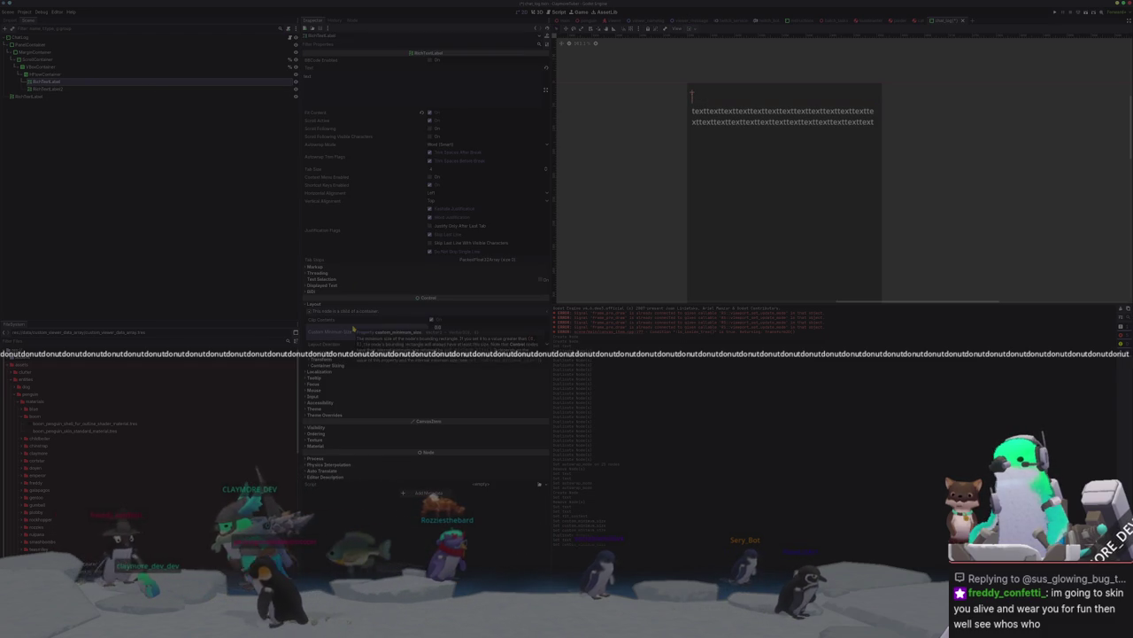
{"action": "left_click", "coordinate": [441, 145]}
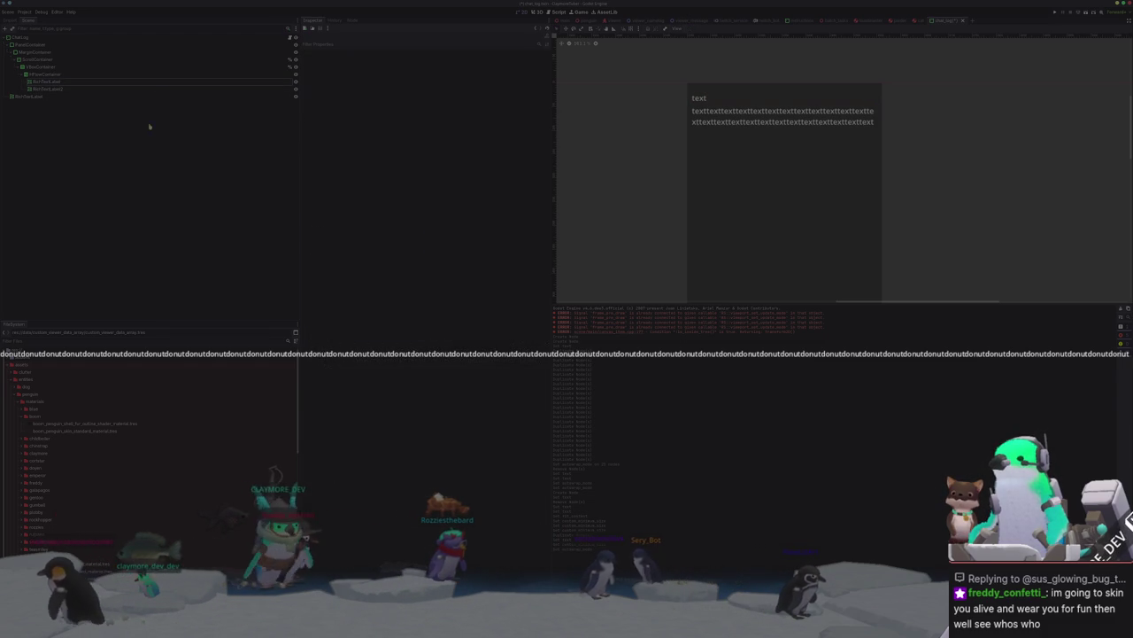
{"action": "left_click", "coordinate": [116, 85]}
{"action": "left_click", "coordinate": [122, 74]}
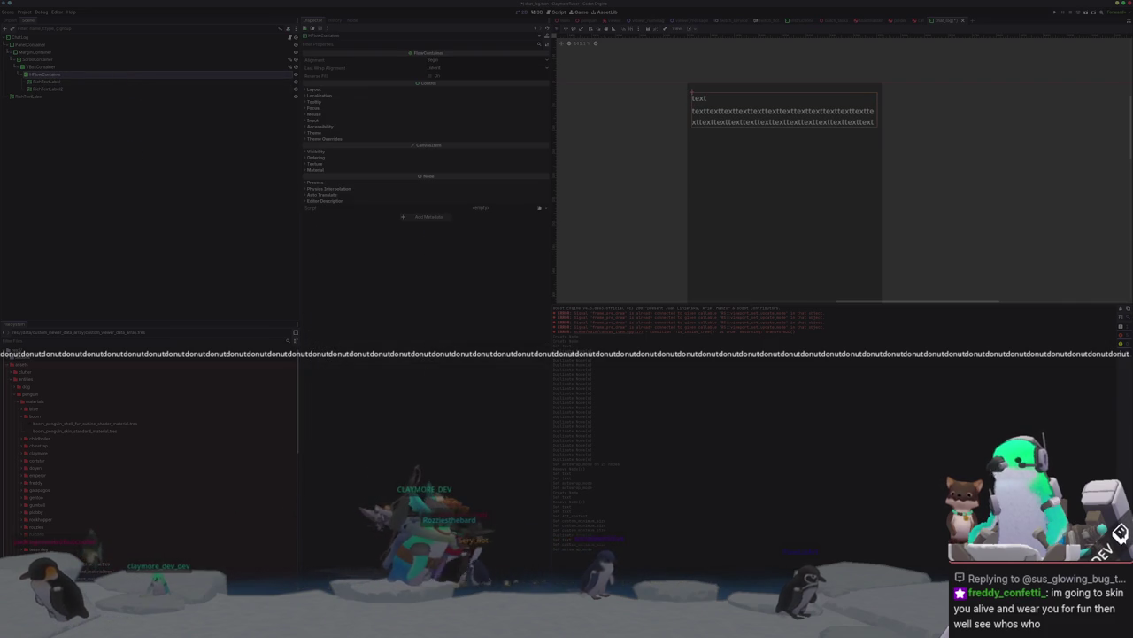
{"action": "key", "text": "alt+Tab"}
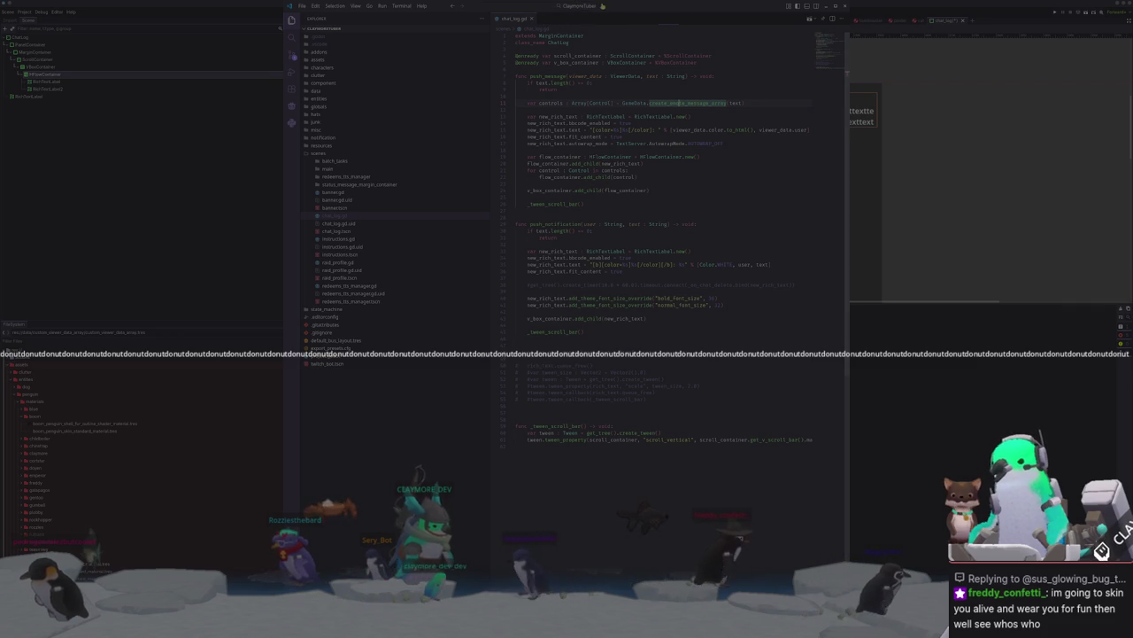
Step: Open game_data.gd and scroll to the create_emote_message_array function
{"action": "left_click", "coordinate": [601, 7]}
{"action": "type", "text": "game_data"}
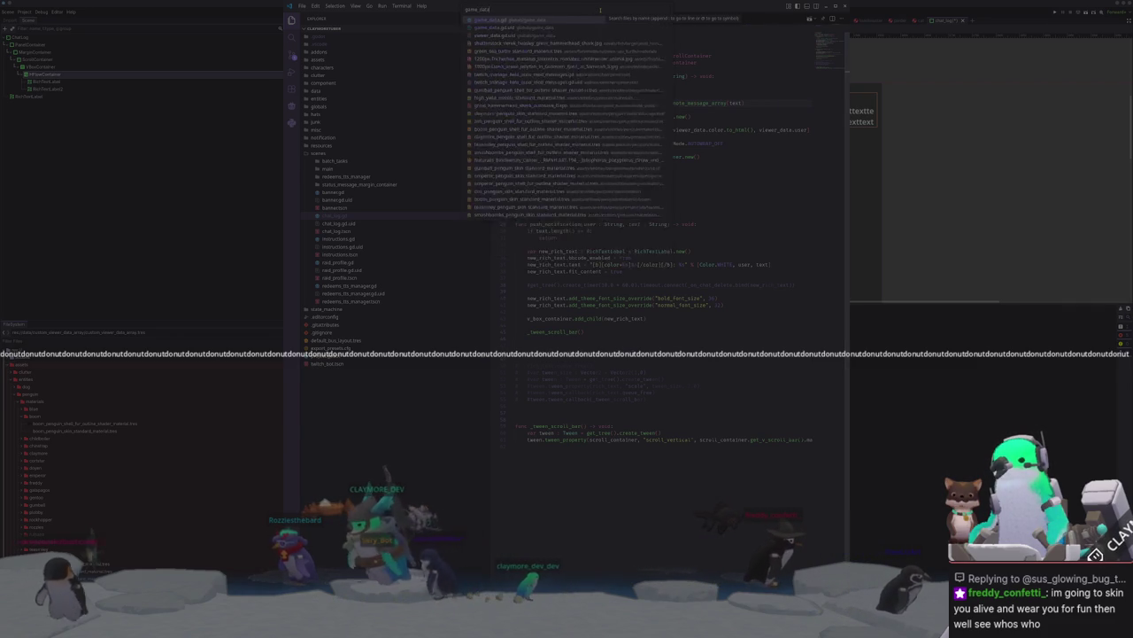
{"action": "key", "text": "Return"}
{"action": "scroll", "coordinate": [664, 310], "scroll_direction": "down", "scroll_amount": 10}
{"action": "scroll", "coordinate": [664, 310], "scroll_direction": "down", "scroll_amount": 10}
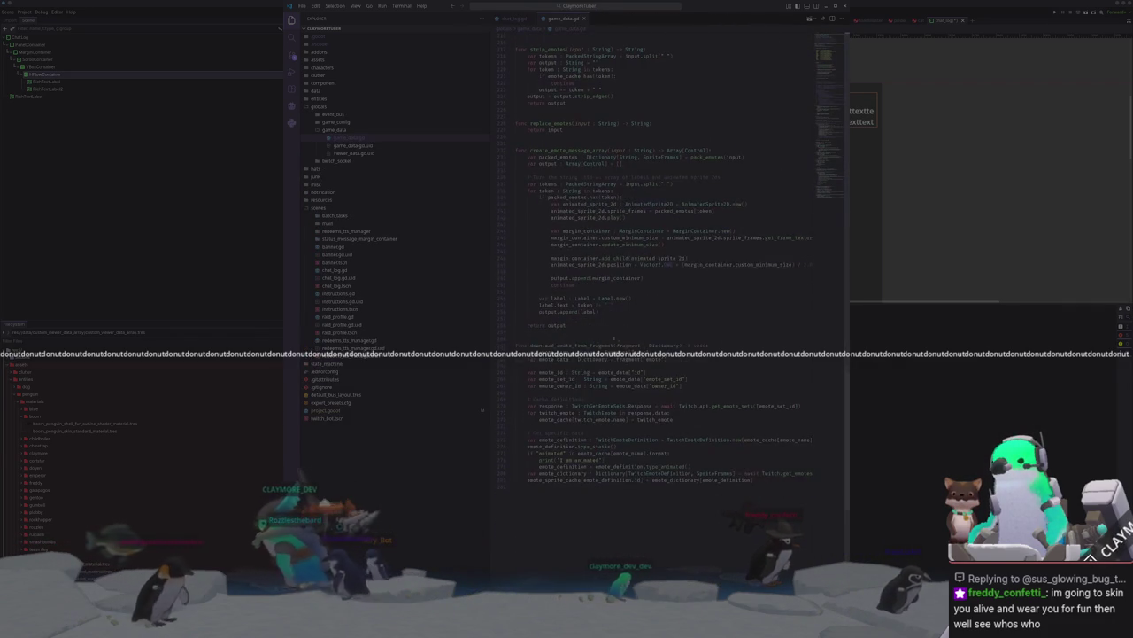
{"action": "scroll", "coordinate": [664, 310], "scroll_direction": "down", "scroll_amount": 10}
{"action": "scroll", "coordinate": [664, 310], "scroll_direction": "down", "scroll_amount": 10}
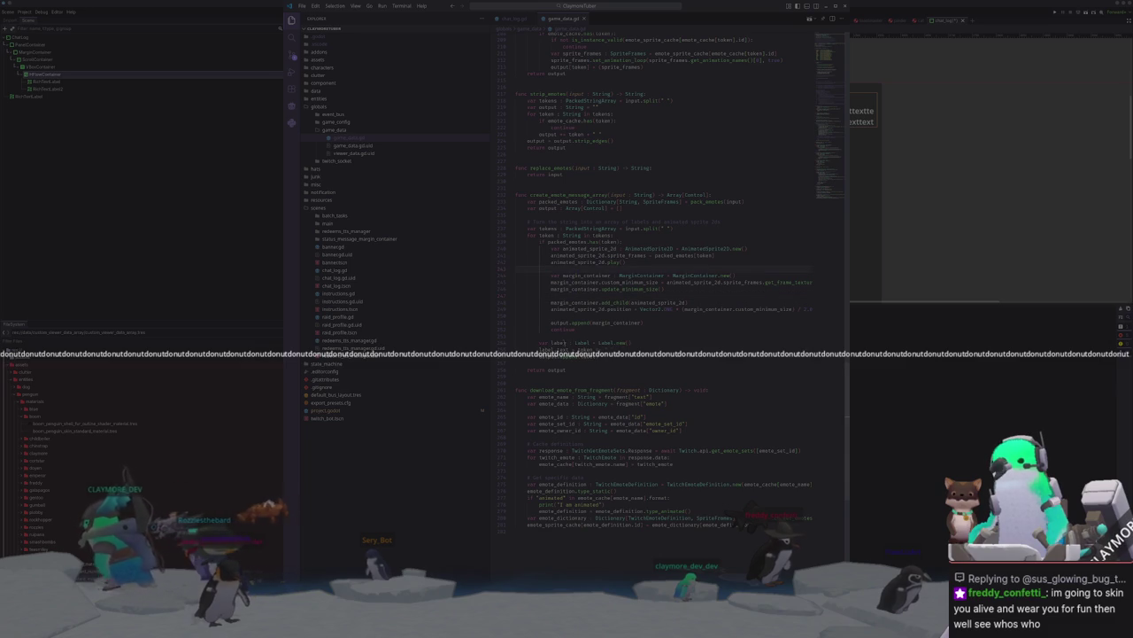
Step: Add output.append(label), label.text = token and label.update_minimum_size() for each word label
{"action": "key", "text": "Return"}
{"action": "type", "text": "output.append(label)"}
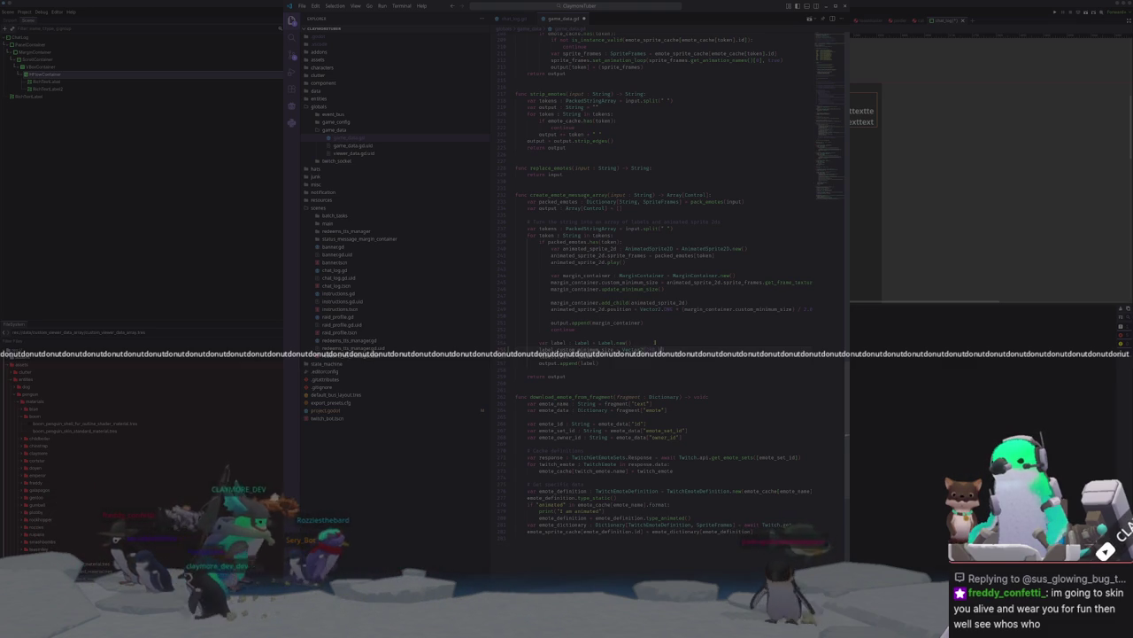
{"action": "key", "text": "Return"}
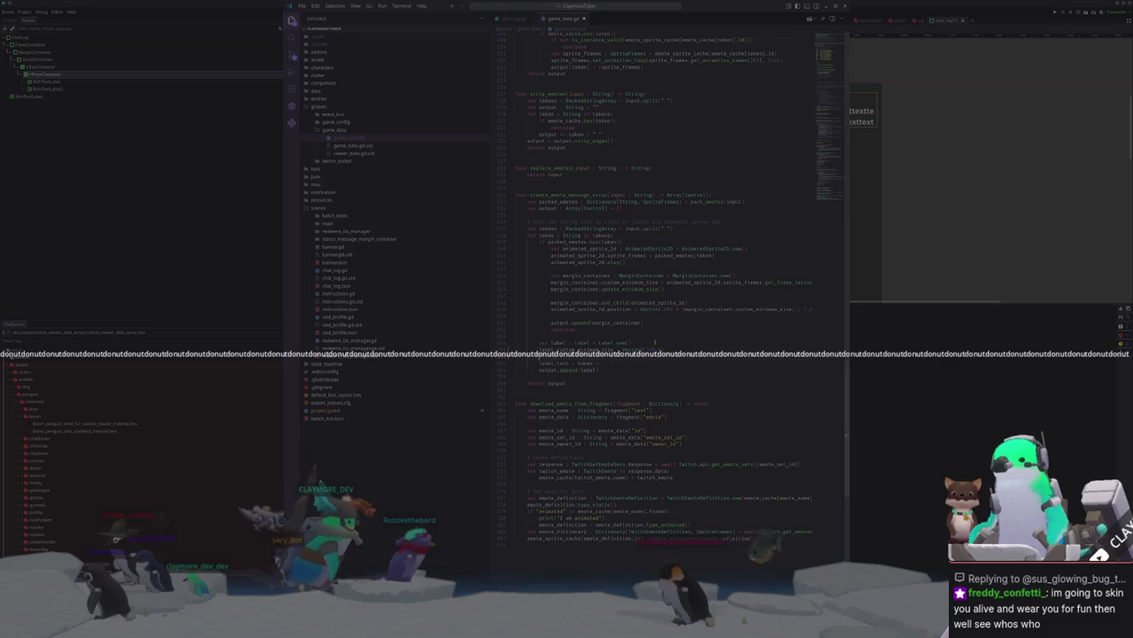
{"action": "type", "text": "label.text = token"}
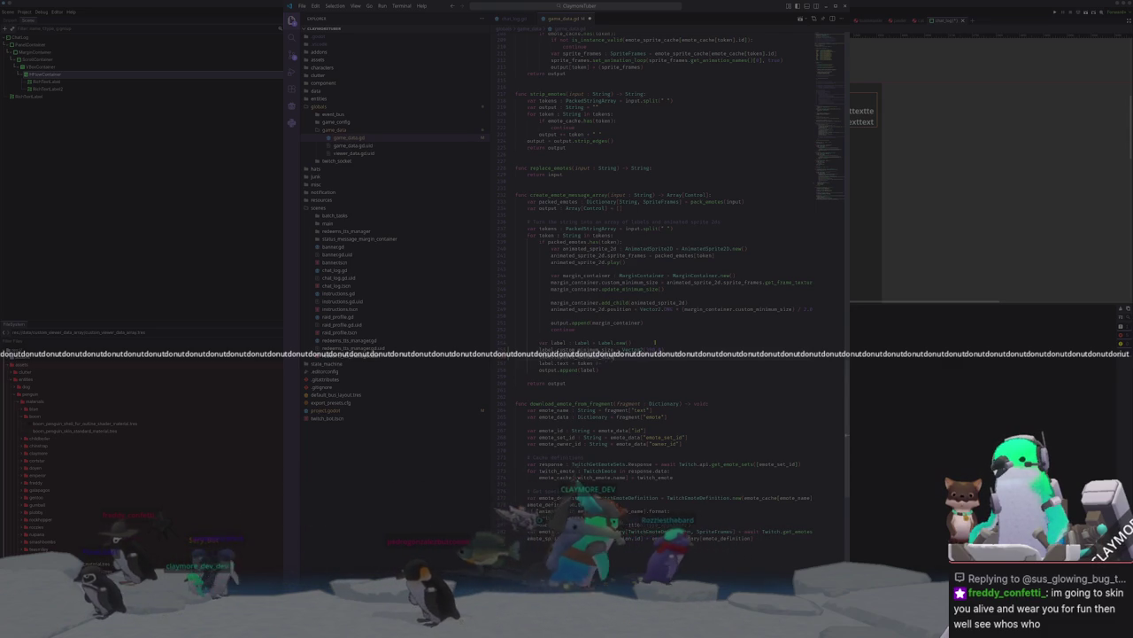
{"action": "key", "text": "Return"}
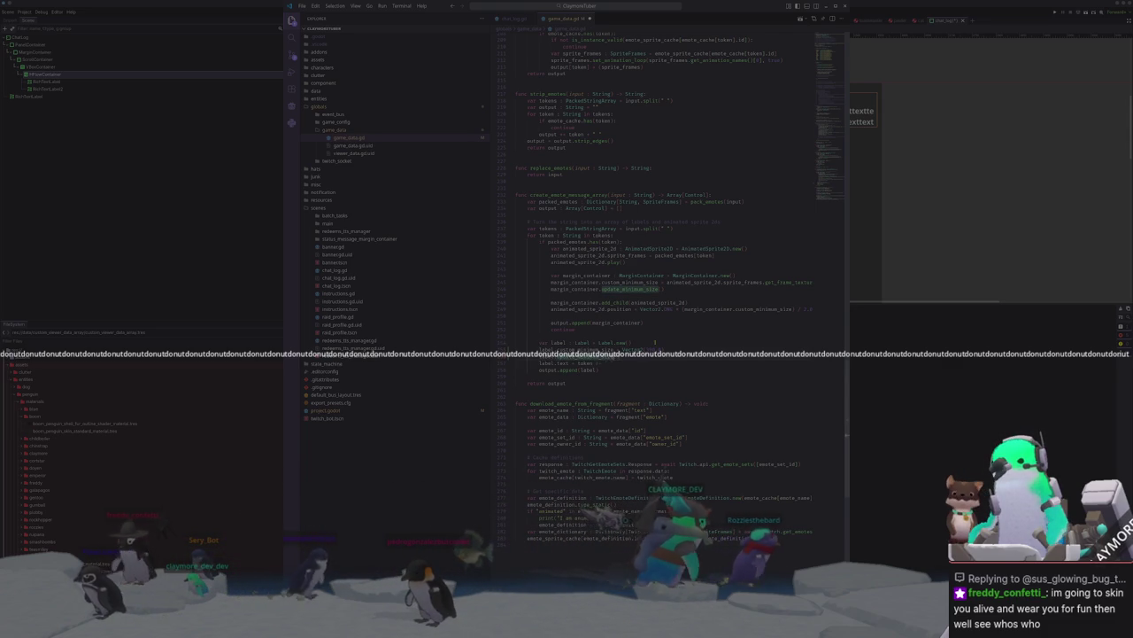
{"action": "type", "text": "label.update_minimum_size()"}
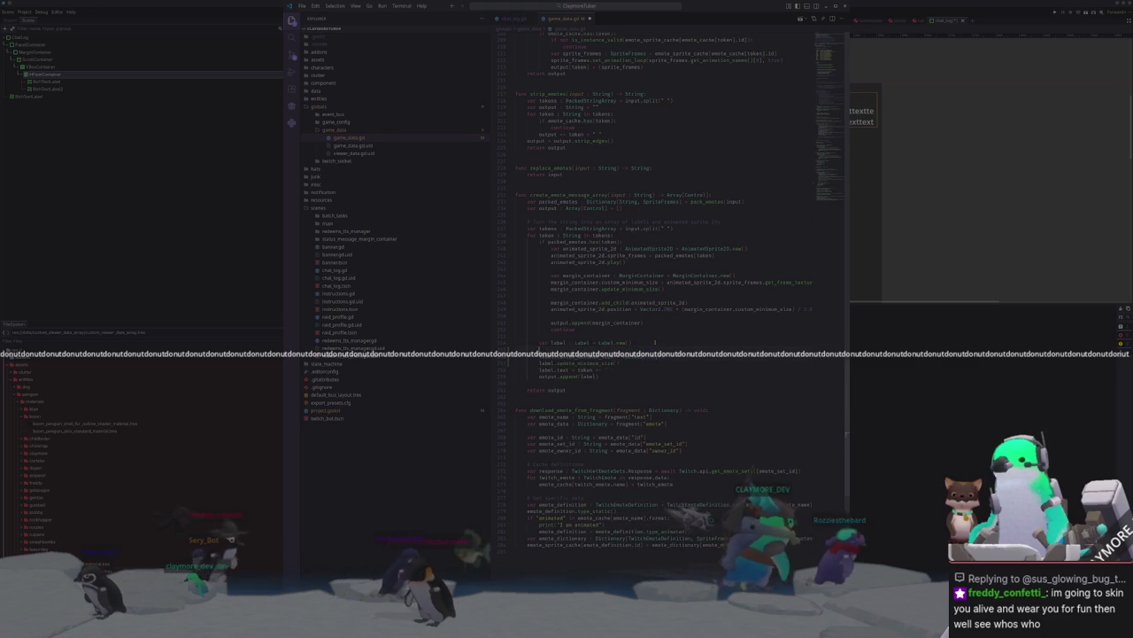
{"action": "type", "text": "label"}
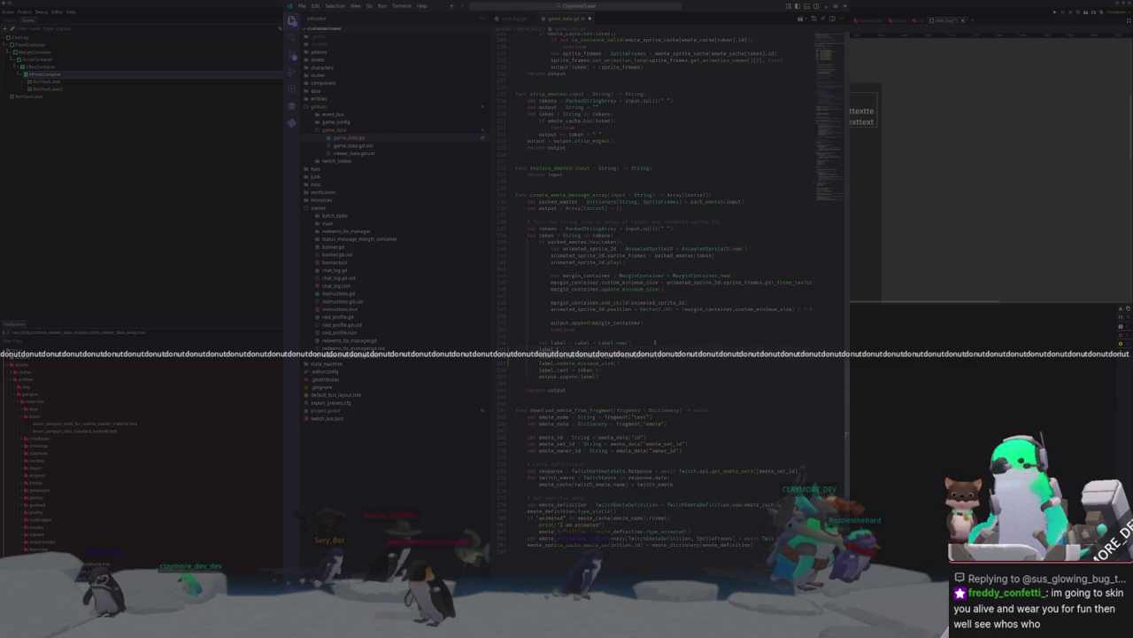
{"action": "left_click", "coordinate": [103, 103]}
{"action": "left_click", "coordinate": [46, 88]}
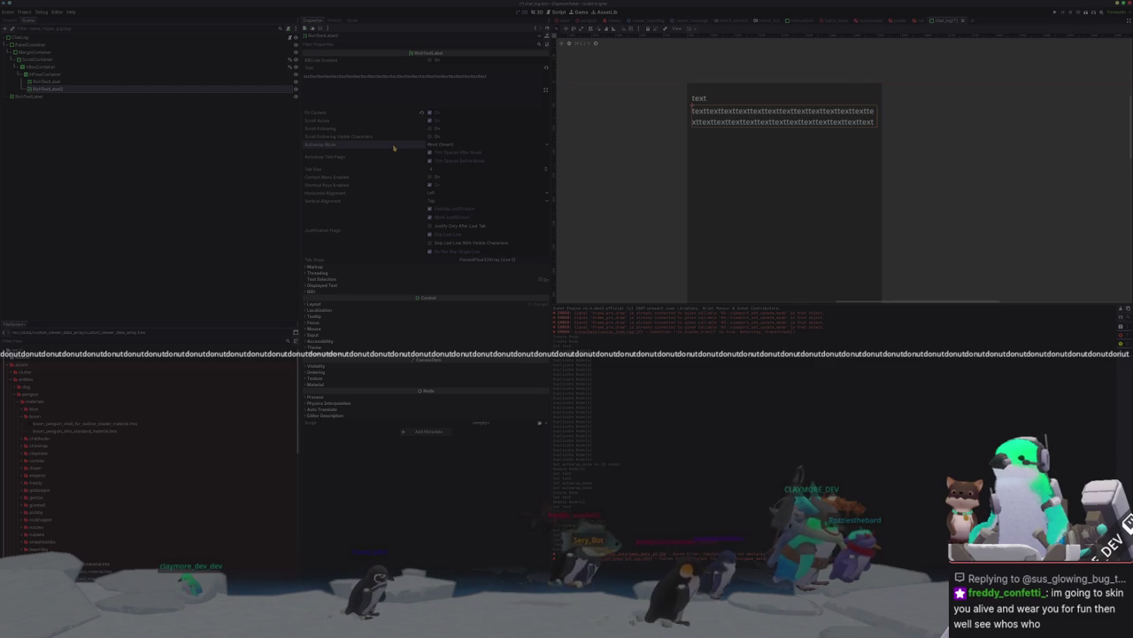
Step: Set each label's autowrap_mode via TextServer.AutoWrapMode in game_data.gd, then run the project with F5
{"action": "key", "text": "alt+Tab"}
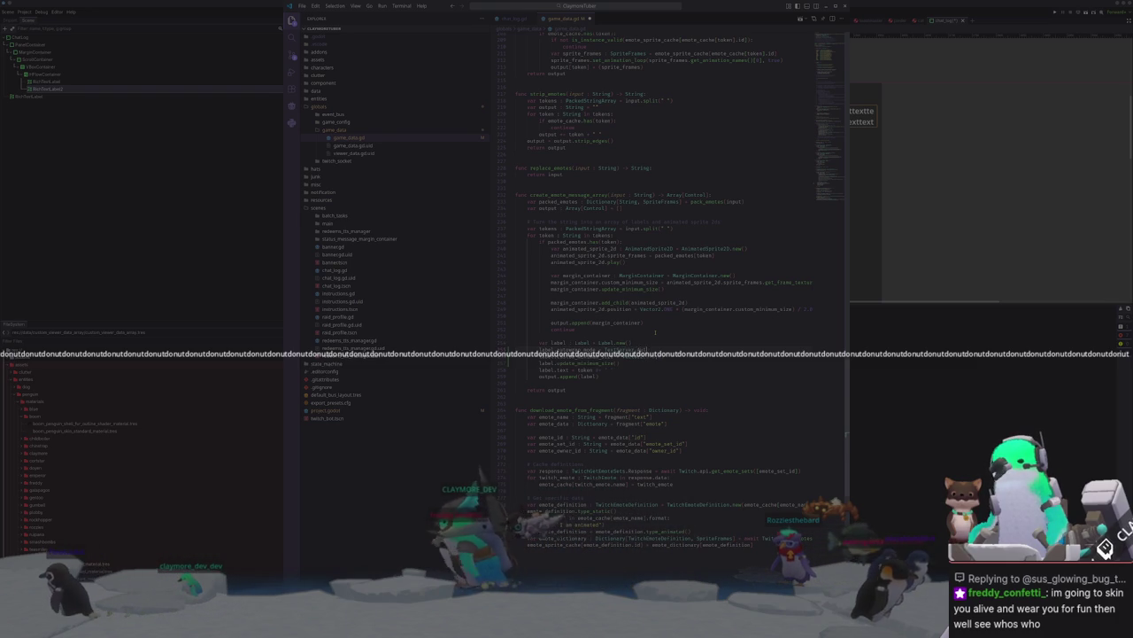
{"action": "key", "text": "alt+Tab"}
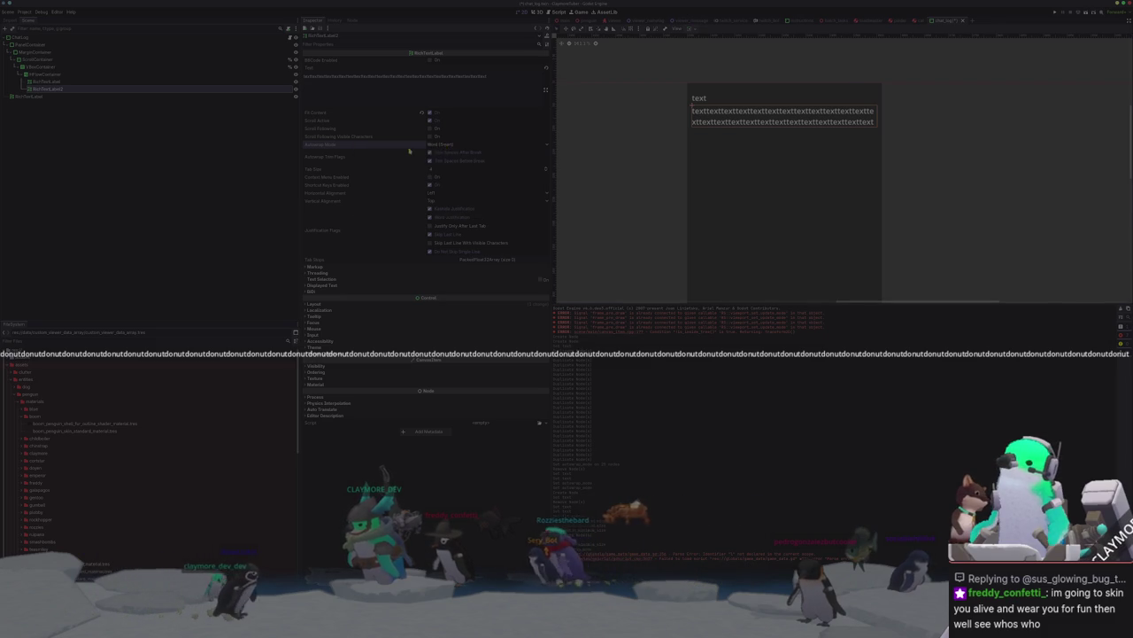
{"action": "key", "text": "alt+Tab"}
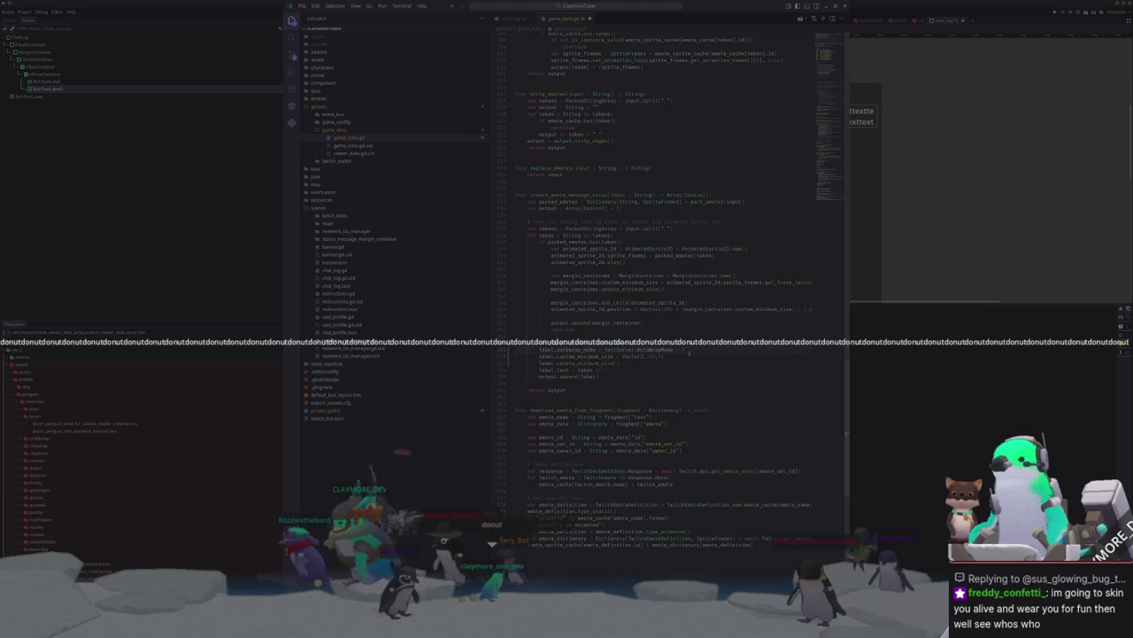
{"action": "type", "text": "TextSer"}
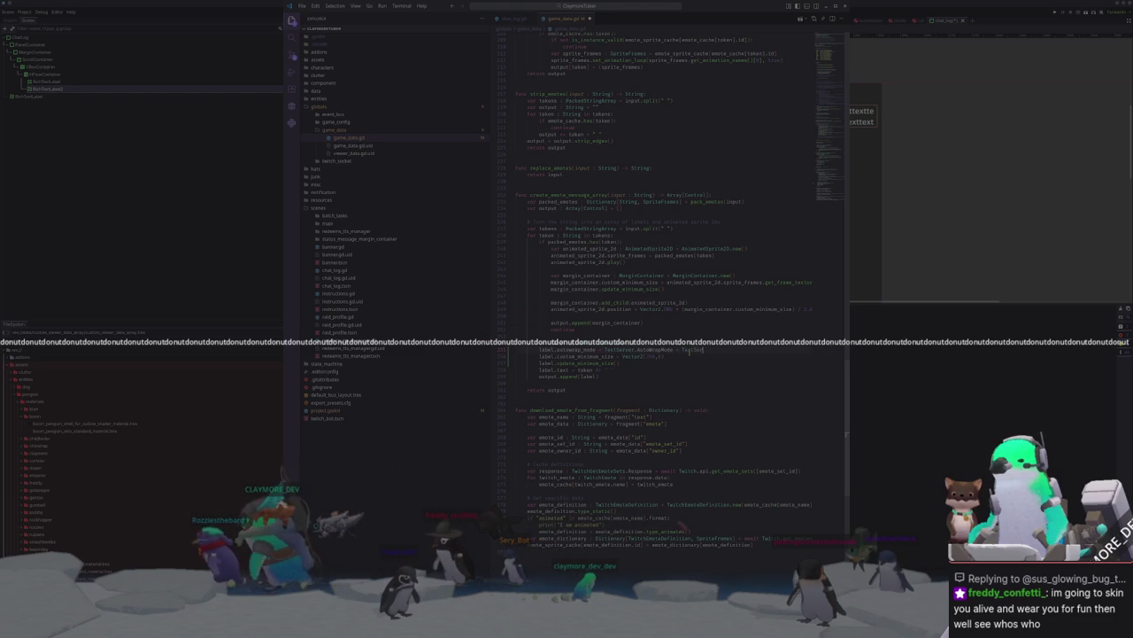
{"action": "type", "text": "ver."}
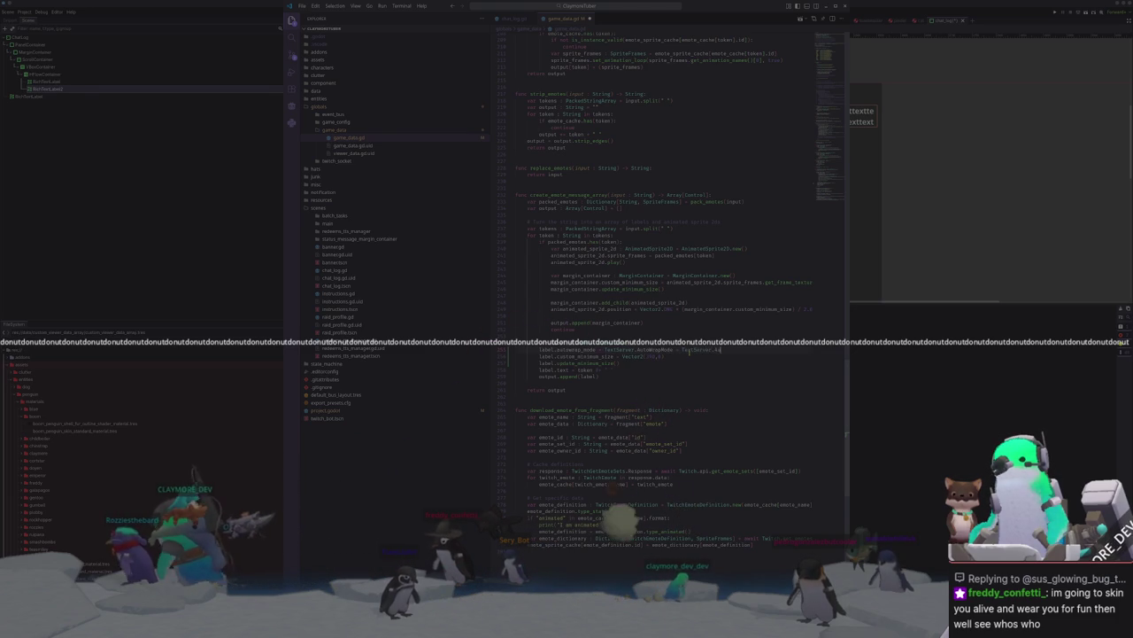
{"action": "type", "text": "AutoWrapMode."}
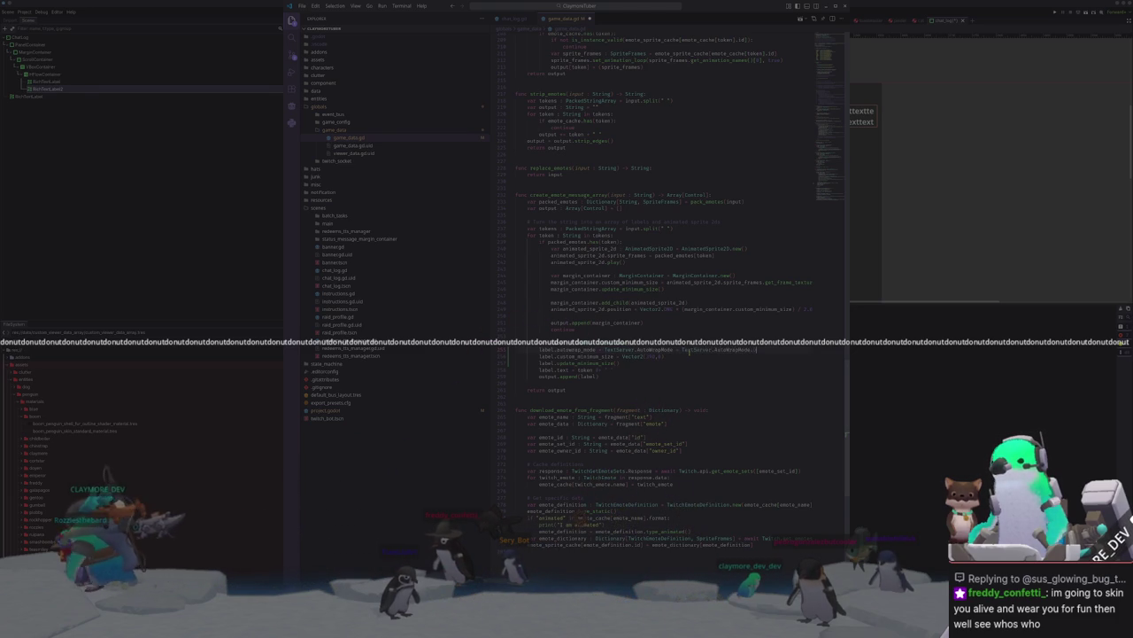
{"action": "key", "text": "alt+Tab"}
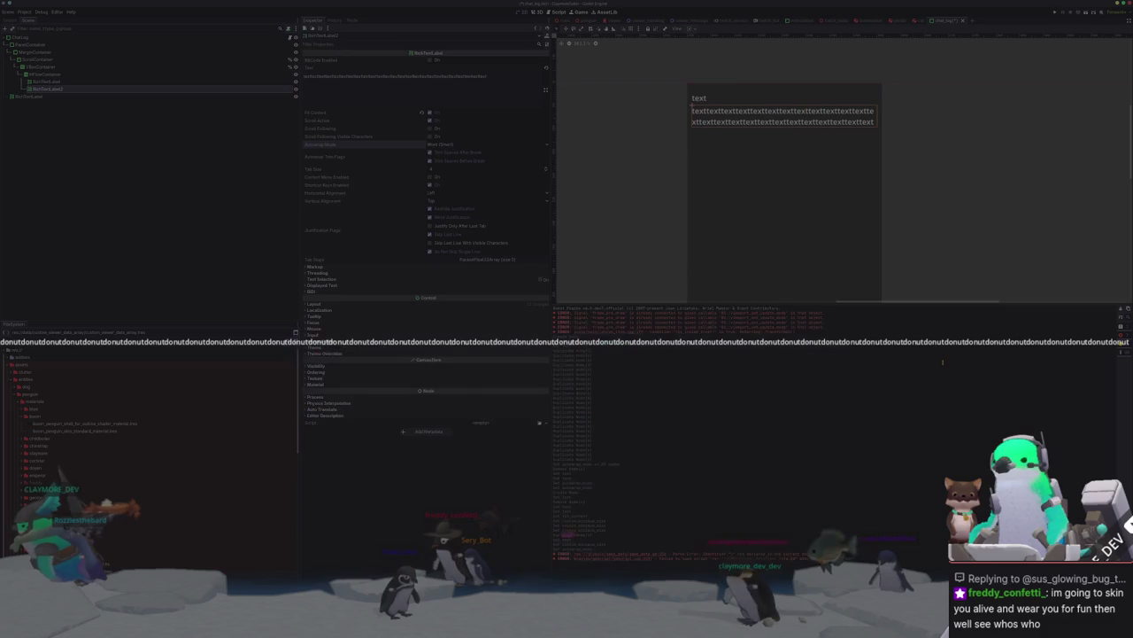
{"action": "key", "text": "F5"}
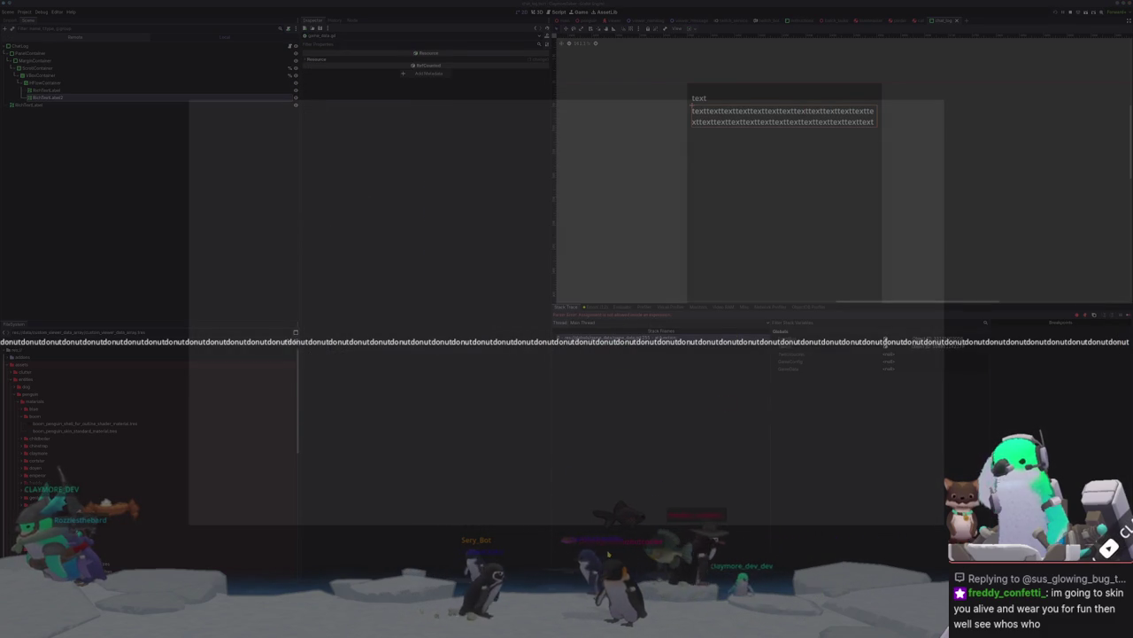
Step: Undo the unfinished autowrap mode value in game_data.gd and run the project again
{"action": "key", "text": "alt+Tab"}
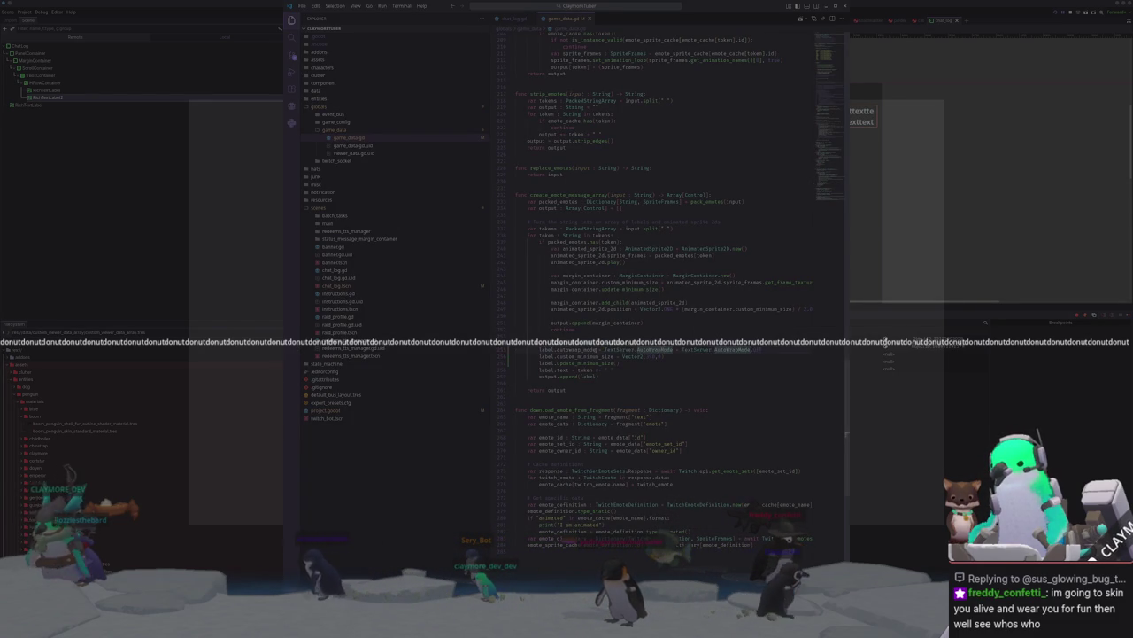
{"action": "key", "text": "ctrl+z"}
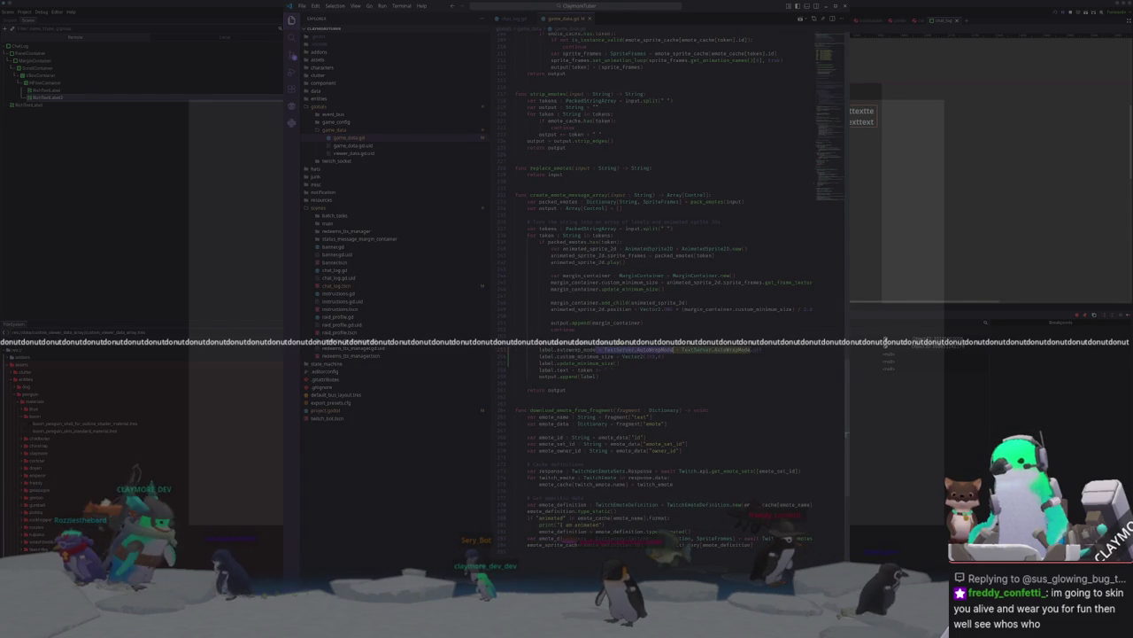
{"action": "left_click", "coordinate": [655, 371]}
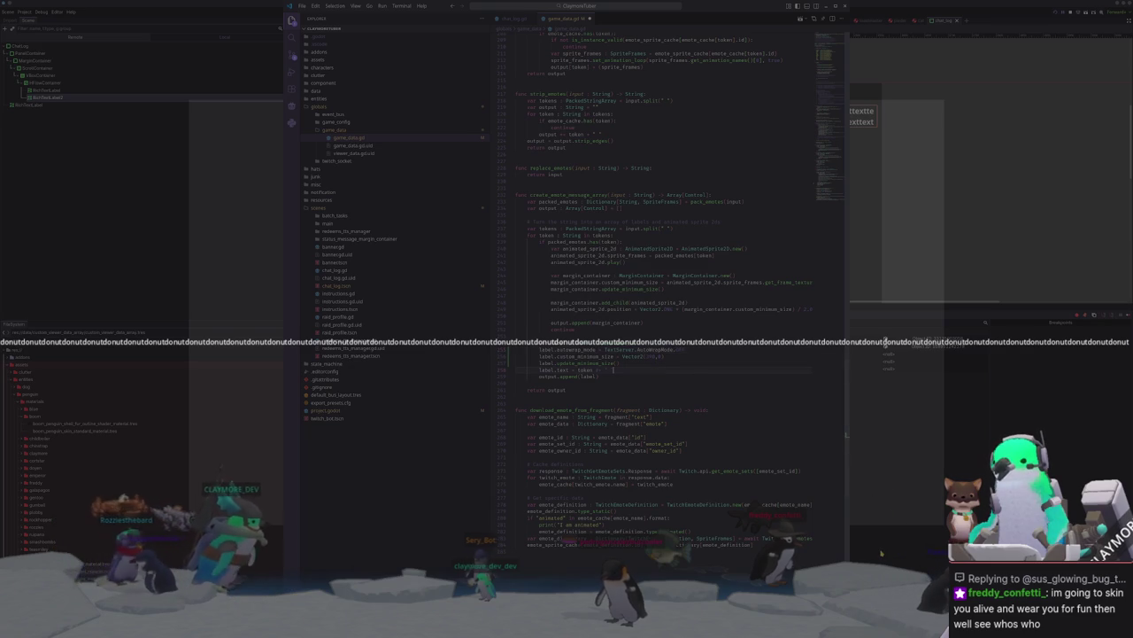
{"action": "key", "text": "alt+Tab"}
{"action": "key", "text": "F5"}
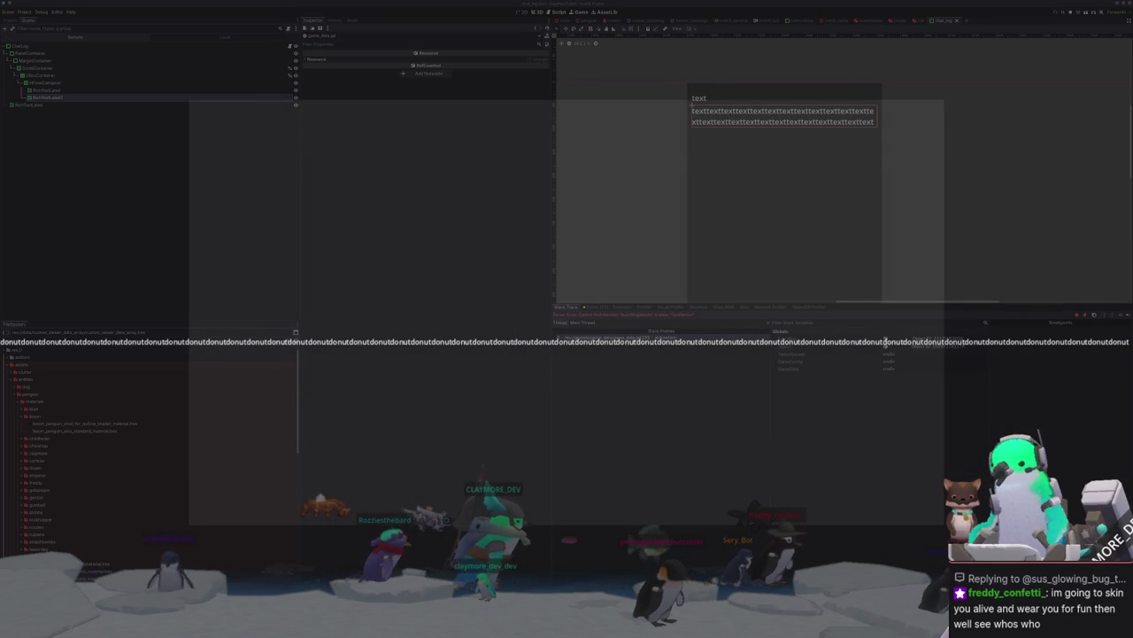
Step: Type 'owrapMode.' in game_data.gd to browse the available autowrap mode values
{"action": "key", "text": "alt+Tab"}
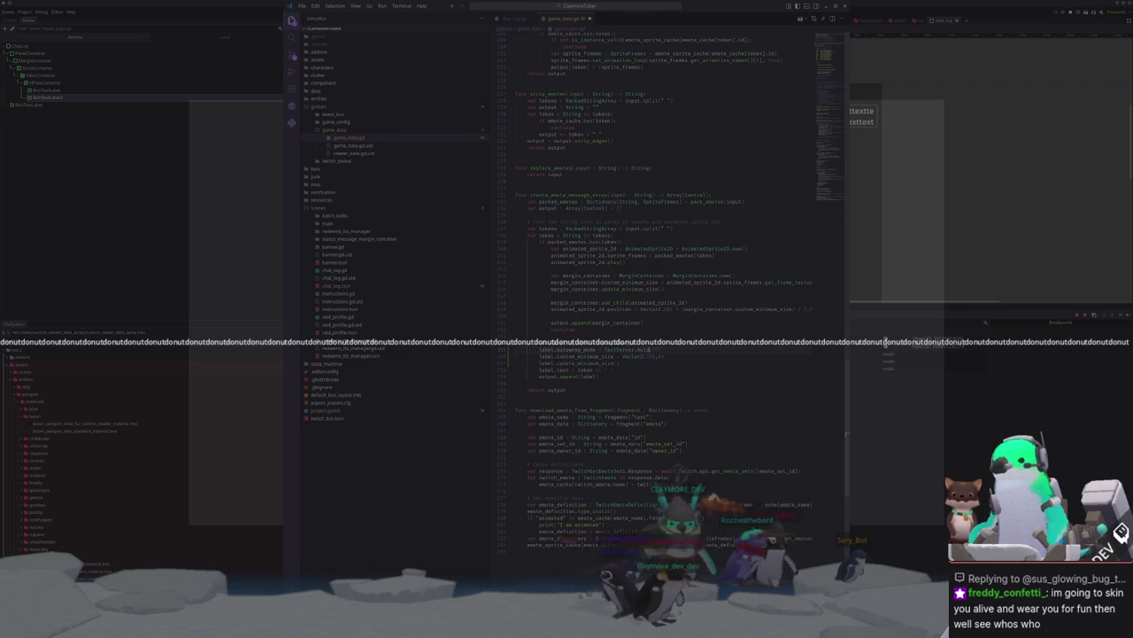
{"action": "type", "text": "owrapMode."}
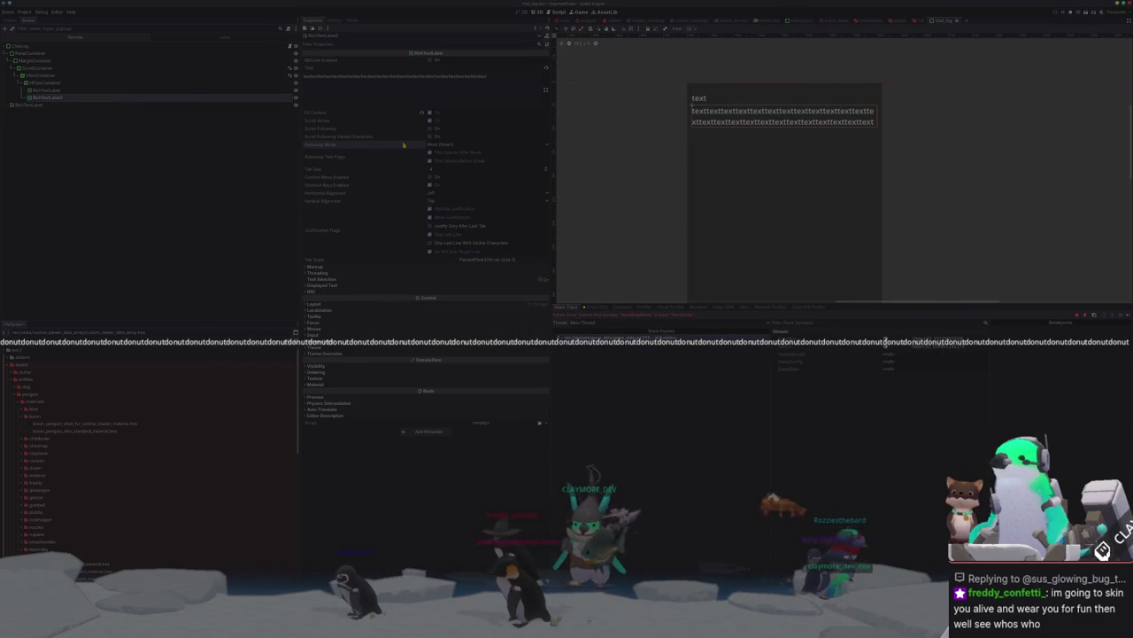
{"action": "mouse_move", "coordinate": [321, 144]}
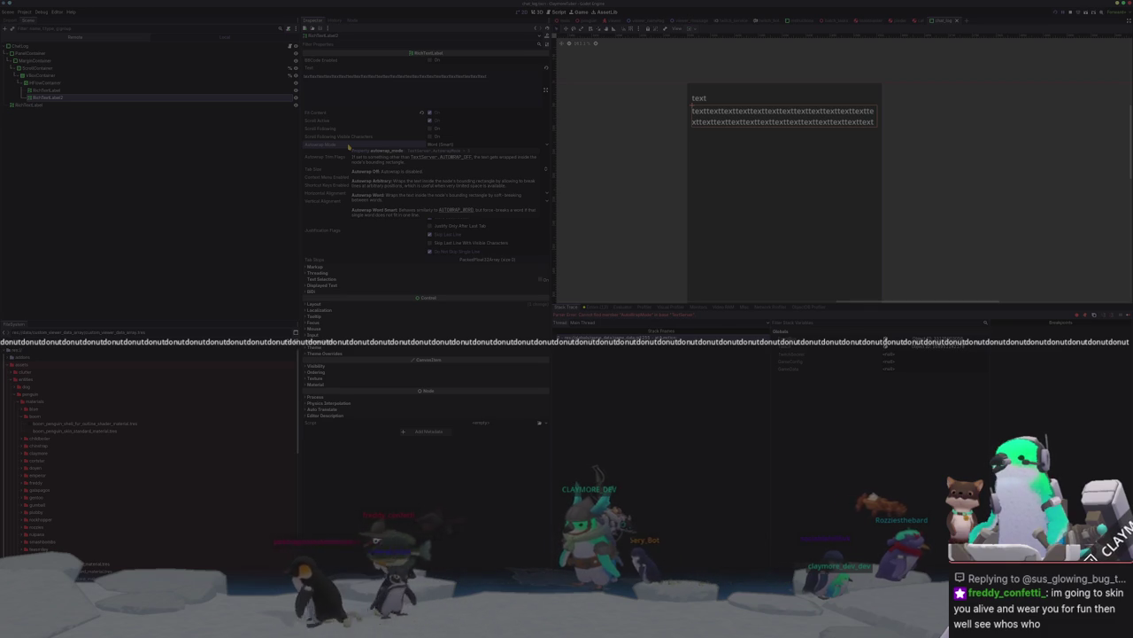
{"action": "key", "text": "alt+Tab"}
{"action": "type", "text": "."}
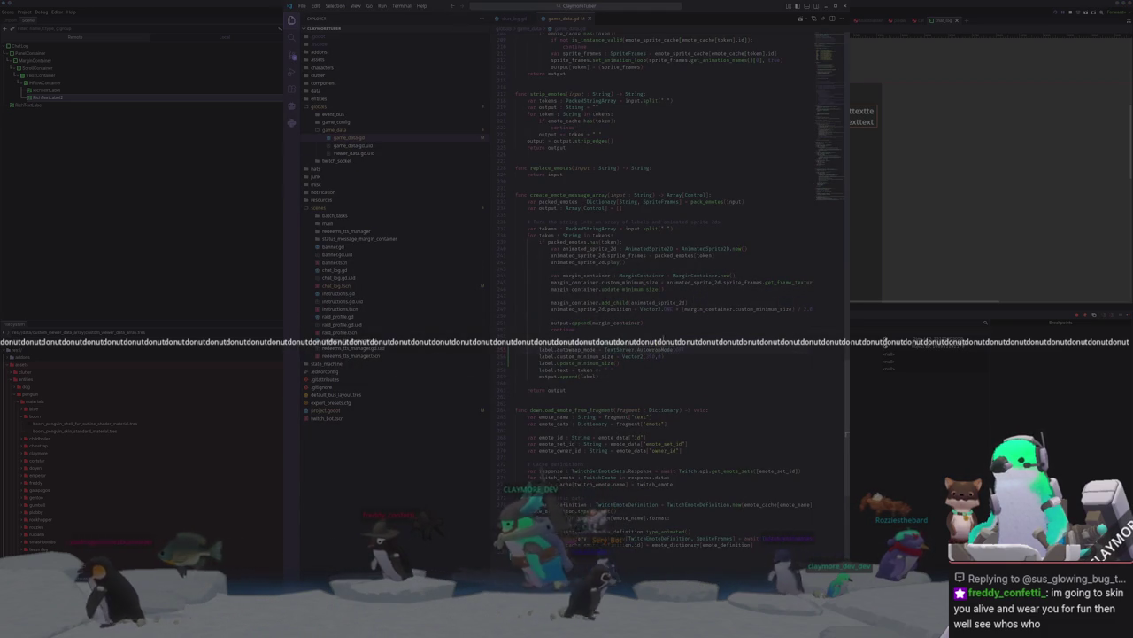
{"action": "key", "text": "alt+Tab"}
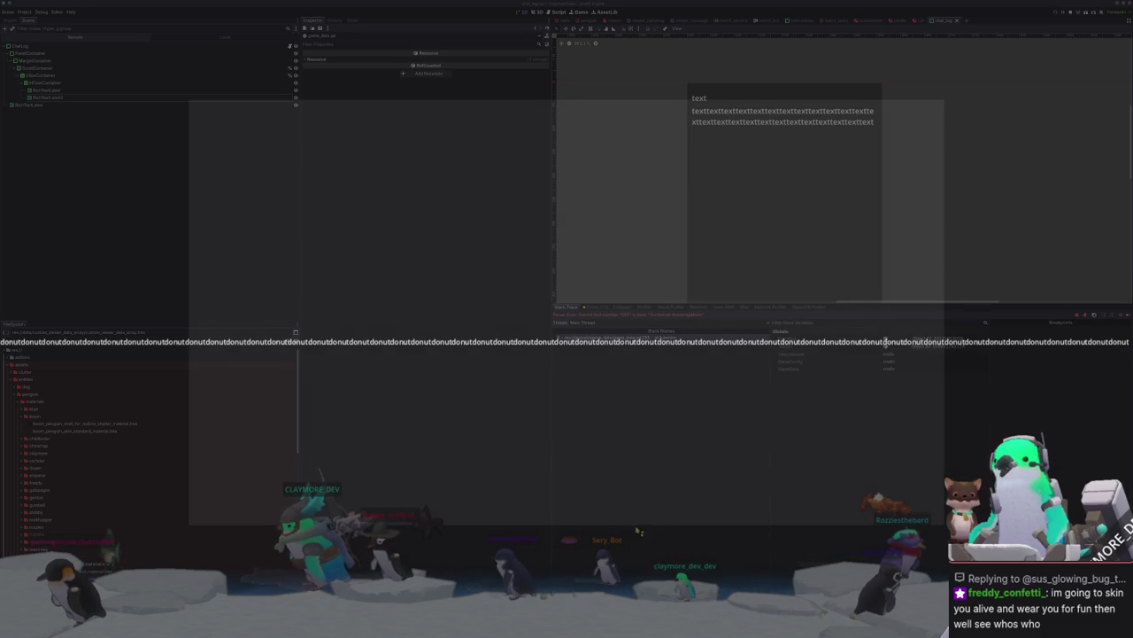
Step: Stop the game and set RichTextLabel2's autowrap mode to Word (Smart)
{"action": "key", "text": "F8"}
{"action": "left_click", "coordinate": [46, 97]}
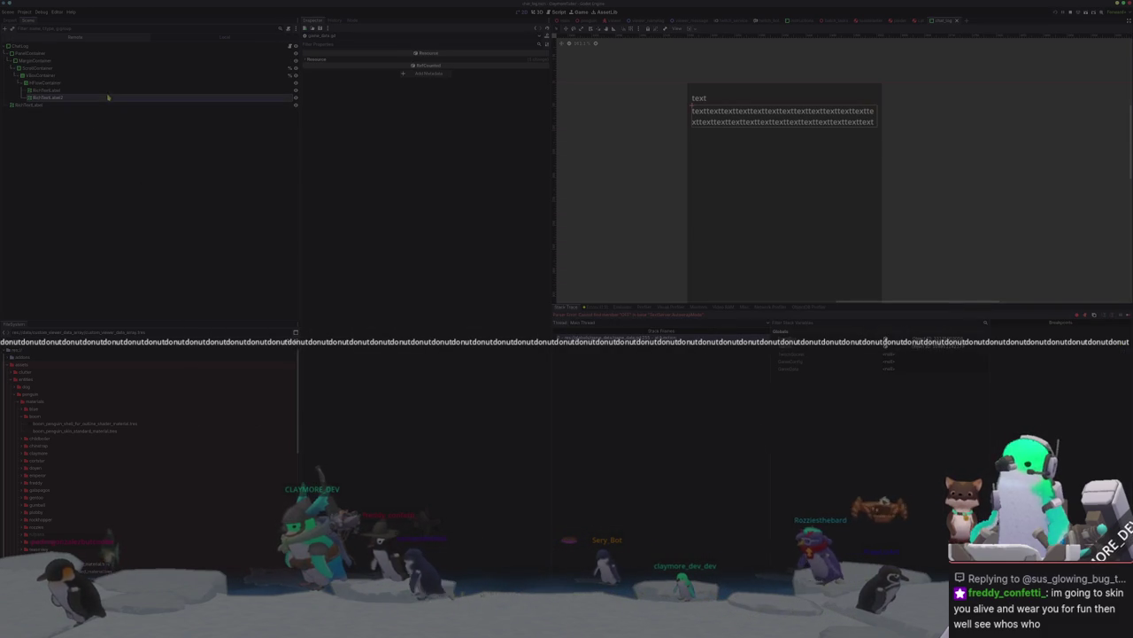
{"action": "left_click", "coordinate": [442, 144]}
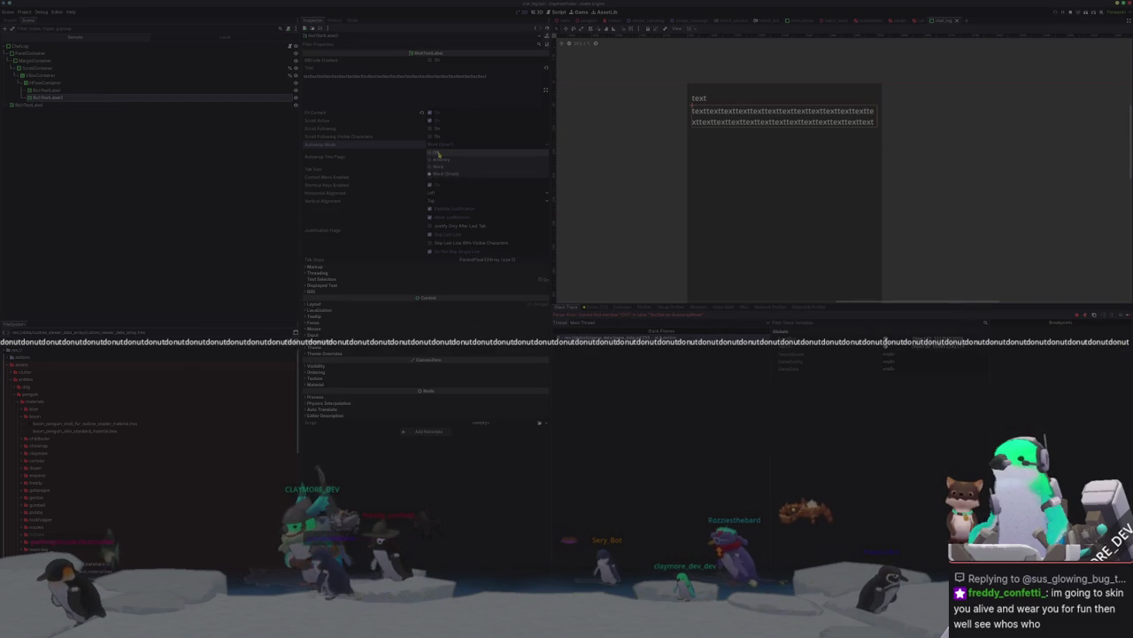
{"action": "left_click", "coordinate": [445, 173]}
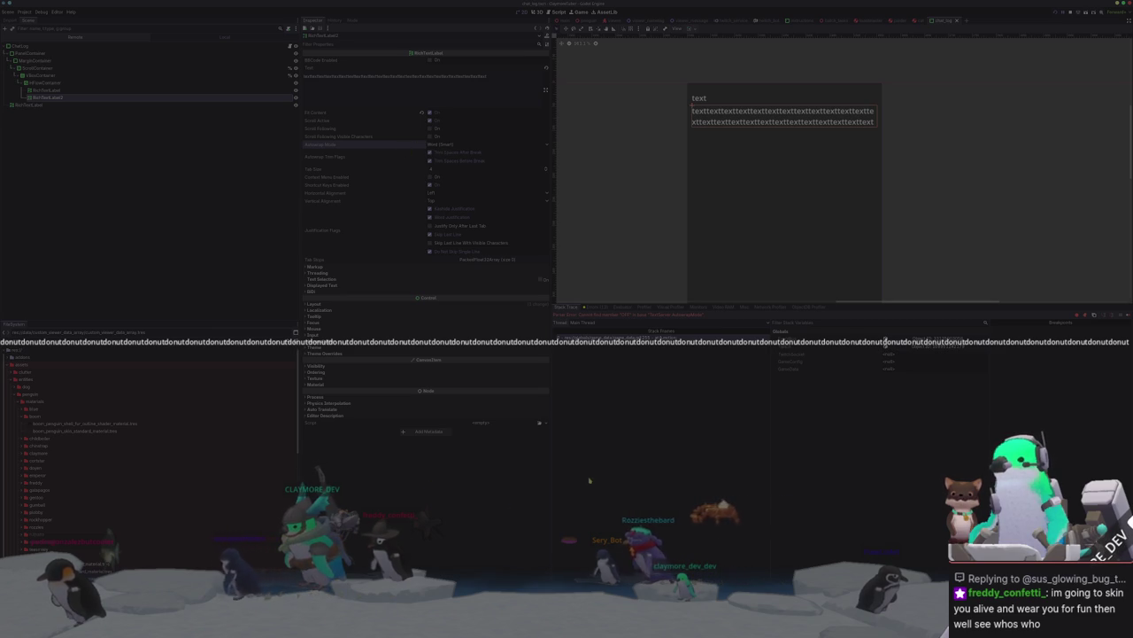
Step: Glance at game_data.gd, then move to the other Godot project with the smoke particle scene
{"action": "key", "text": "alt+Tab"}
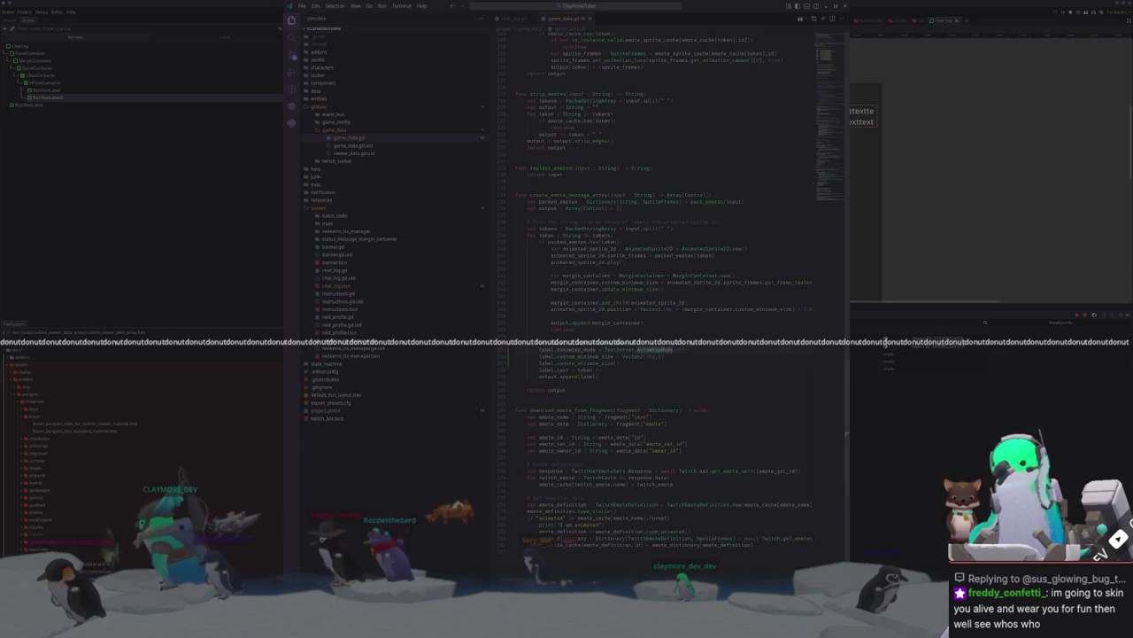
{"action": "key", "text": "alt+Tab"}
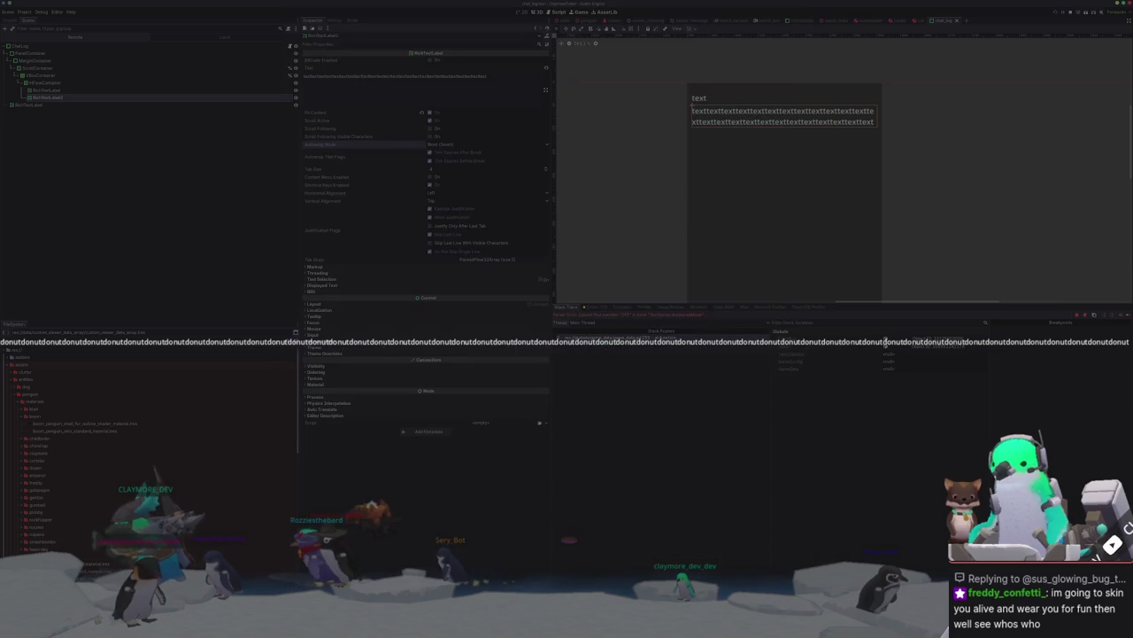
{"action": "key", "text": "alt+Tab"}
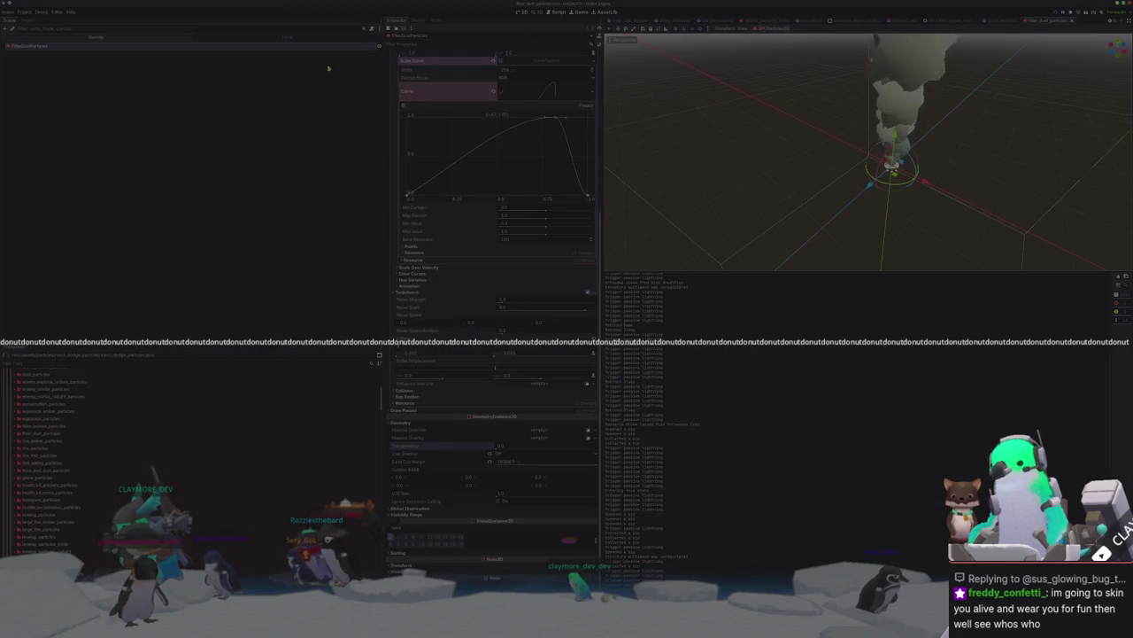
Step: Deselect the smoke particle node and open ghost_kerfuffel.tscn from the FileSystem dock
{"action": "left_click", "coordinate": [312, 123]}
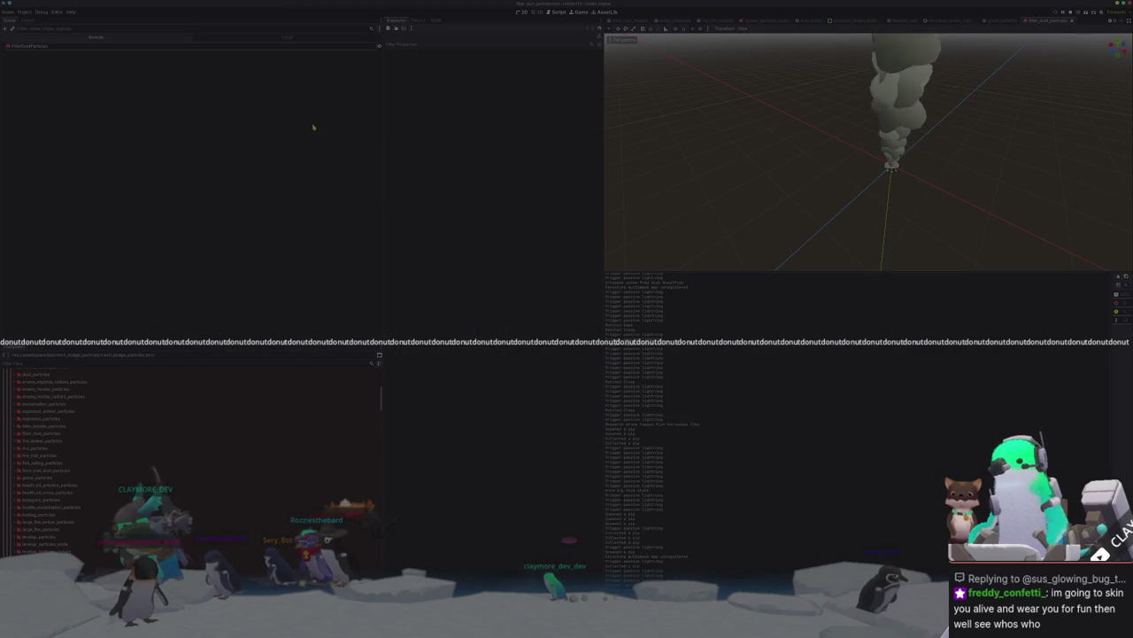
{"action": "scroll", "coordinate": [66, 496], "scroll_direction": "up", "scroll_amount": 5}
{"action": "scroll", "coordinate": [67, 505], "scroll_direction": "up", "scroll_amount": 5}
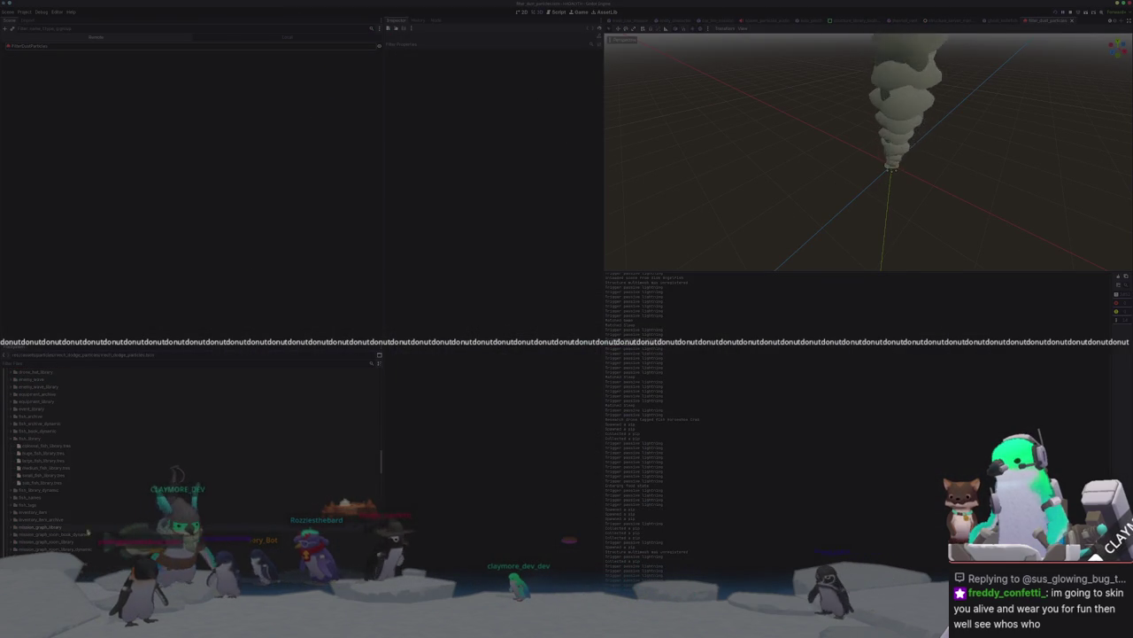
{"action": "scroll", "coordinate": [67, 516], "scroll_direction": "up", "scroll_amount": 5}
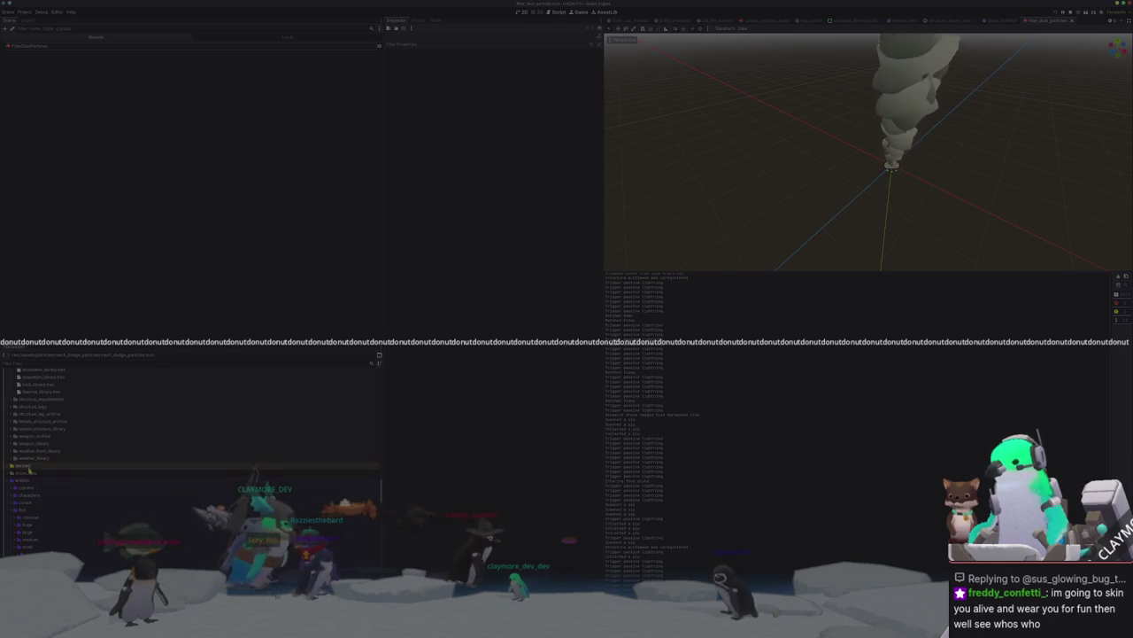
{"action": "scroll", "coordinate": [53, 496], "scroll_direction": "down", "scroll_amount": 5}
{"action": "left_click", "coordinate": [33, 487]}
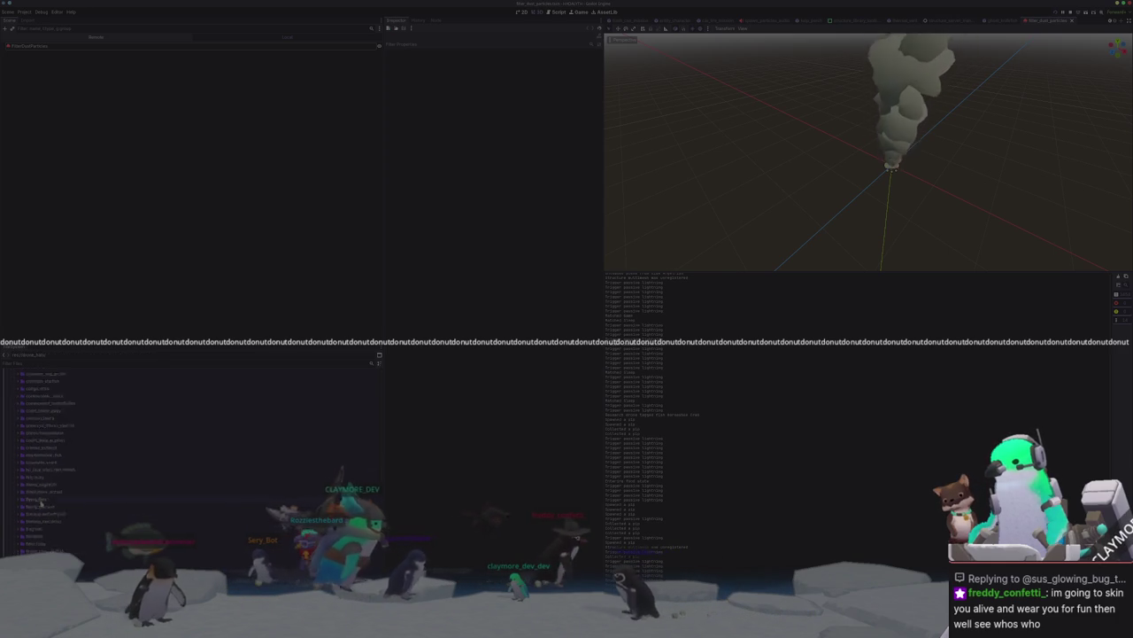
{"action": "scroll", "coordinate": [44, 442], "scroll_direction": "down", "scroll_amount": 3}
{"action": "double_click", "coordinate": [49, 382]}
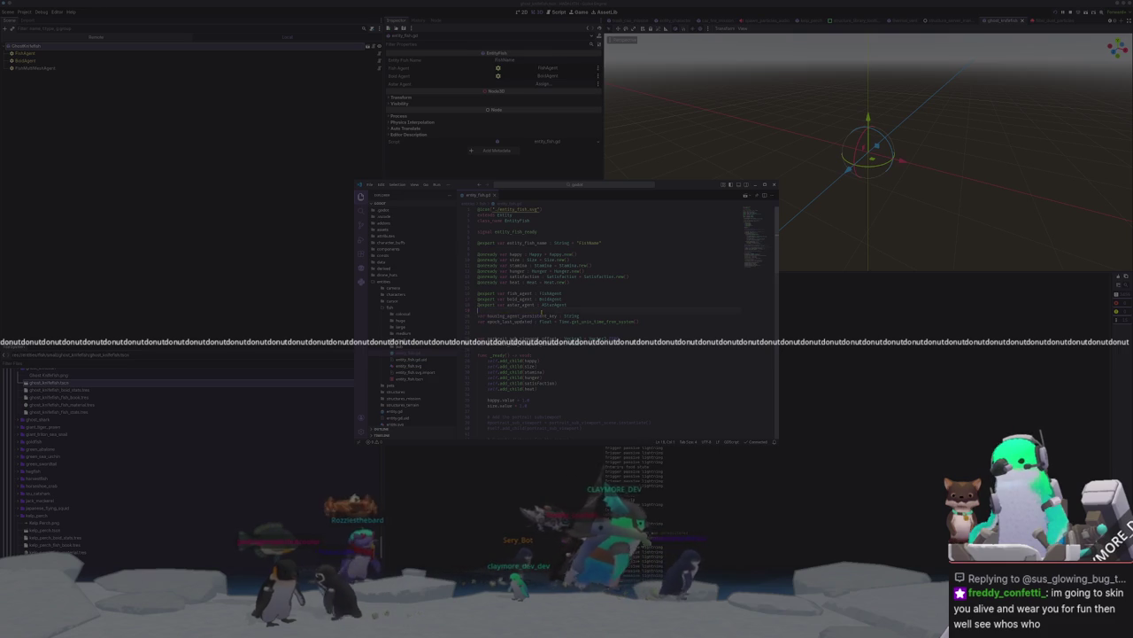
Step: Write a trial 'var arrow : TextureRect.Mode.' line in entity_fish.gd to list enum values, then delete it
{"action": "type", "text": "fun"}
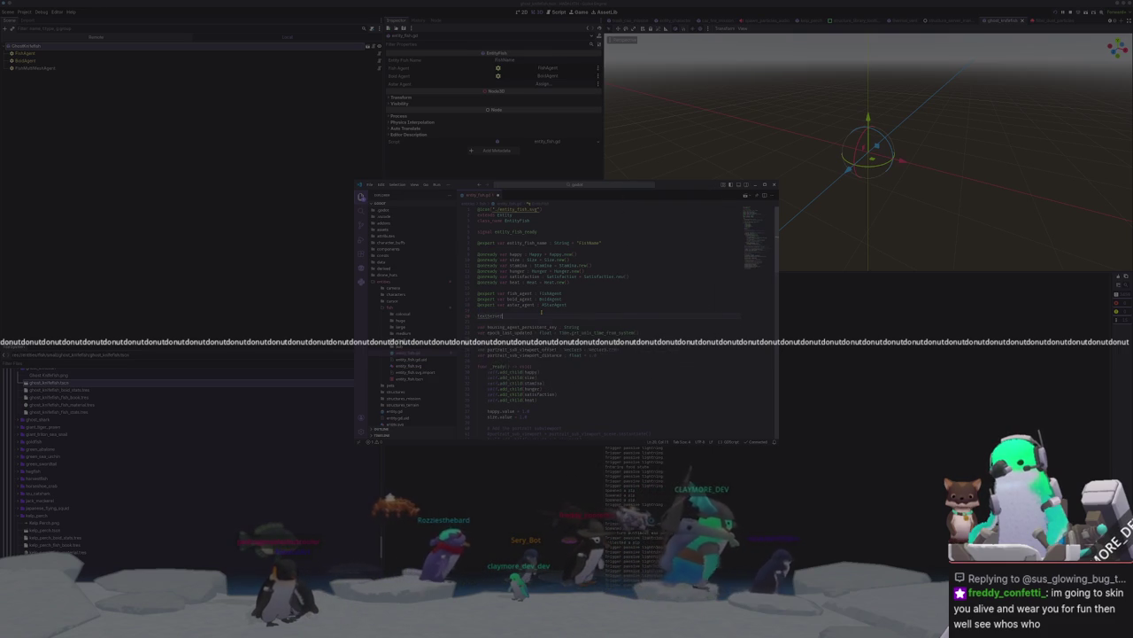
{"action": "key", "text": "Return"}
{"action": "type", "text": "auto"}
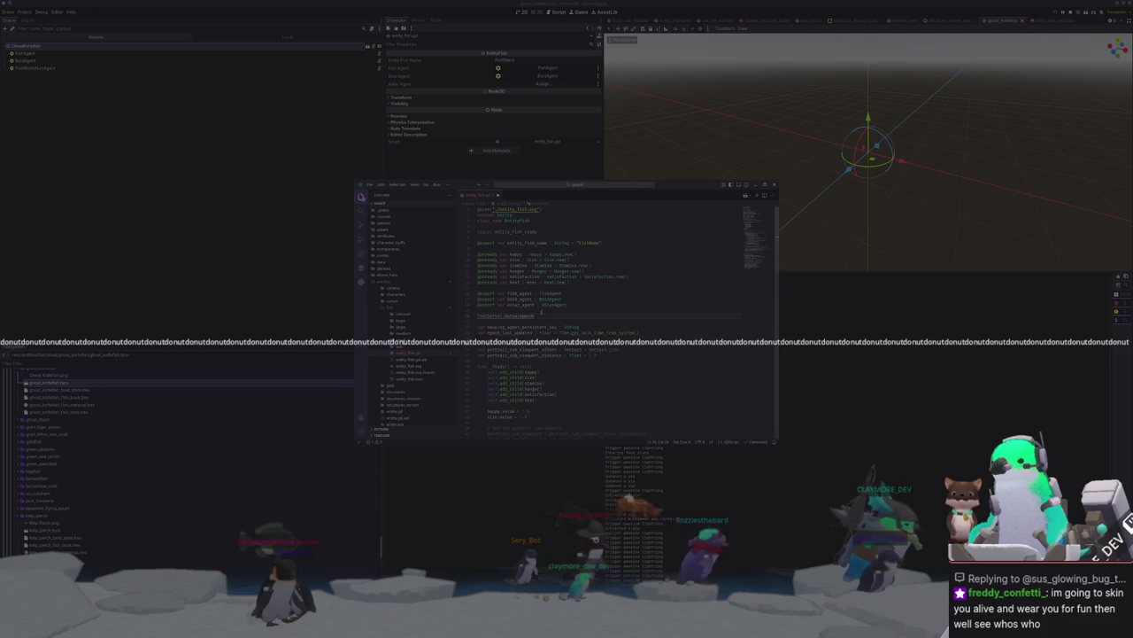
{"action": "type", "text": "var arrow : Textu"}
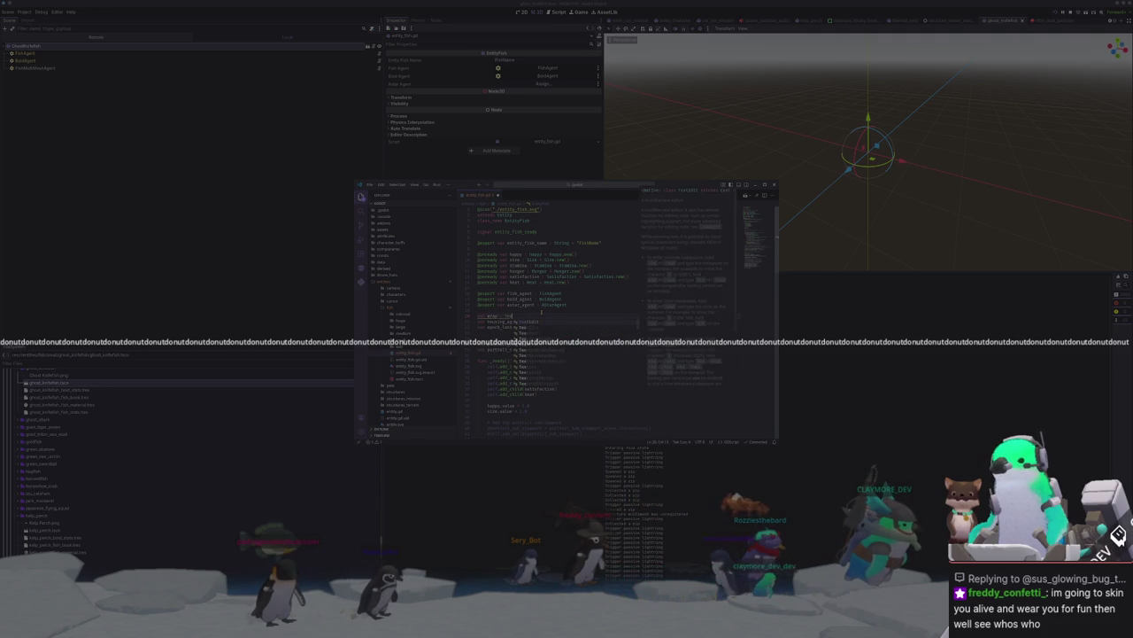
{"action": "key", "text": "Return"}
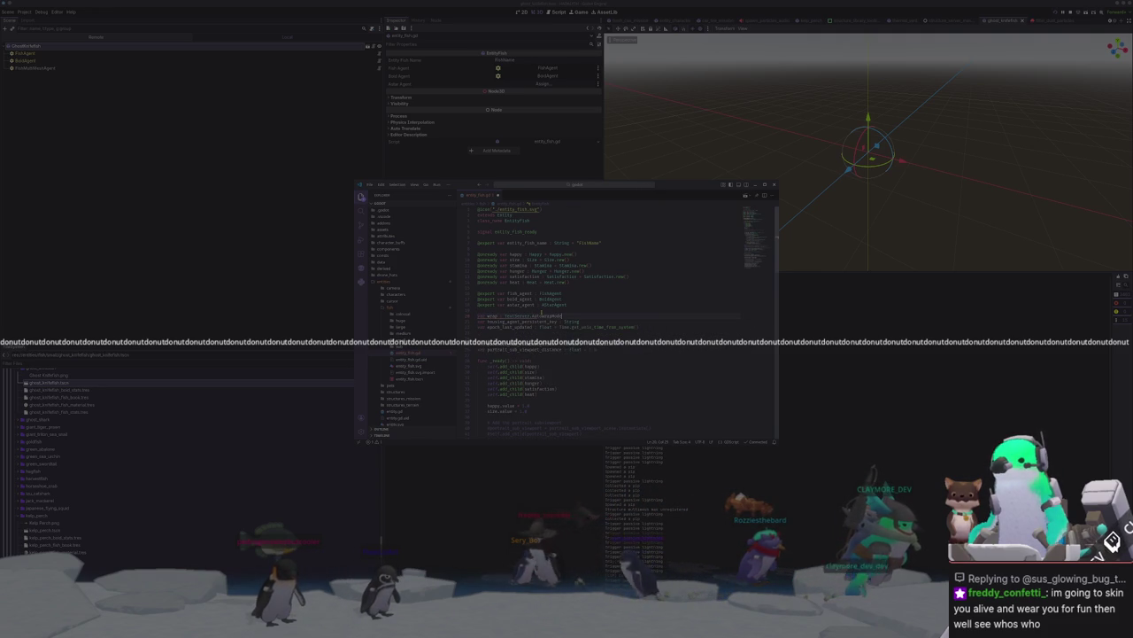
{"action": "type", "text": "= TextureRect."}
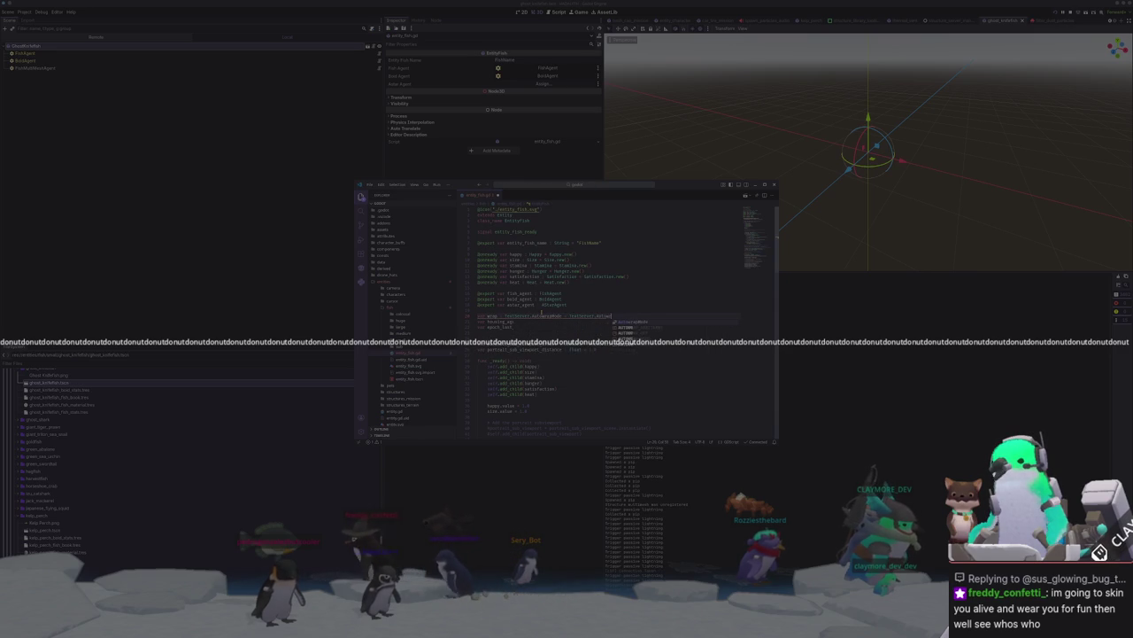
{"action": "type", "text": "Mode."}
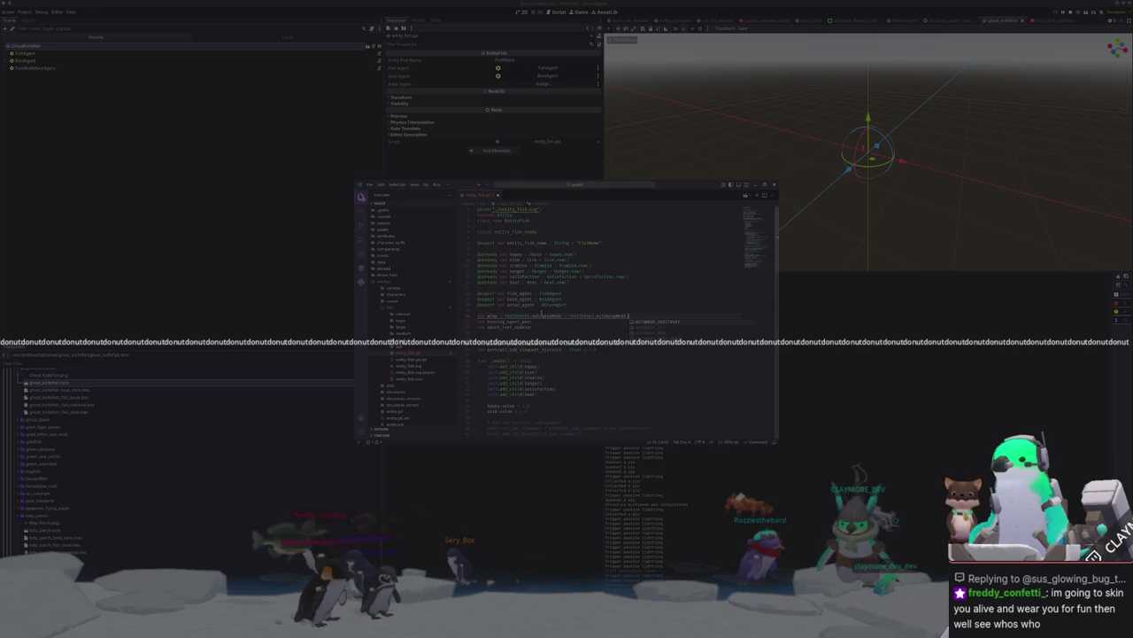
{"action": "key", "text": "Escape"}
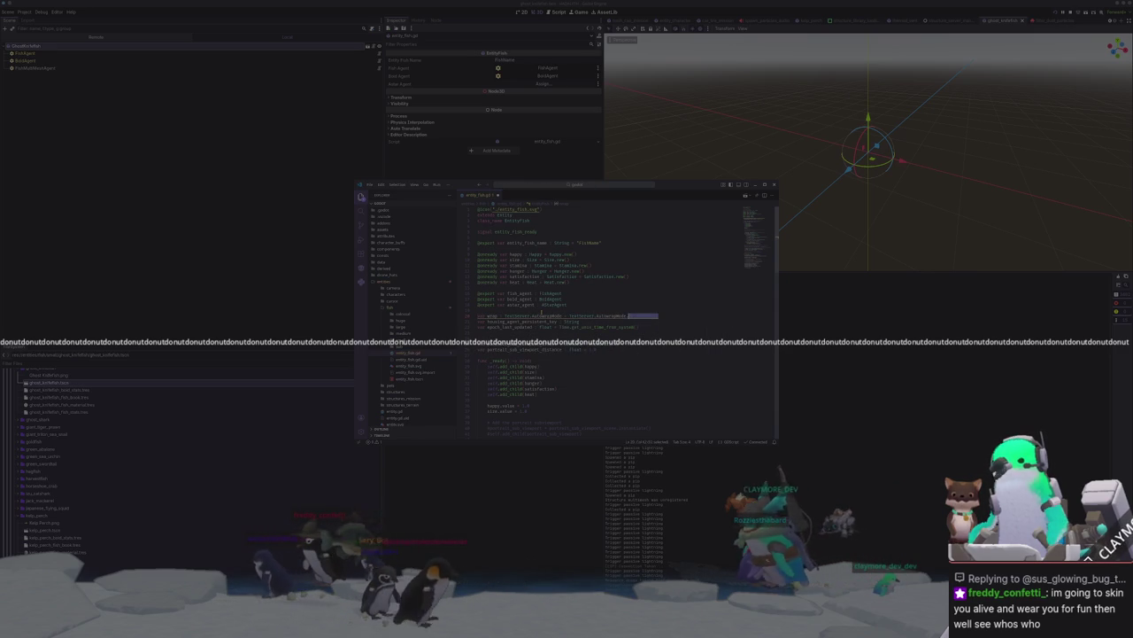
{"action": "key", "text": "ctrl+shift+k"}
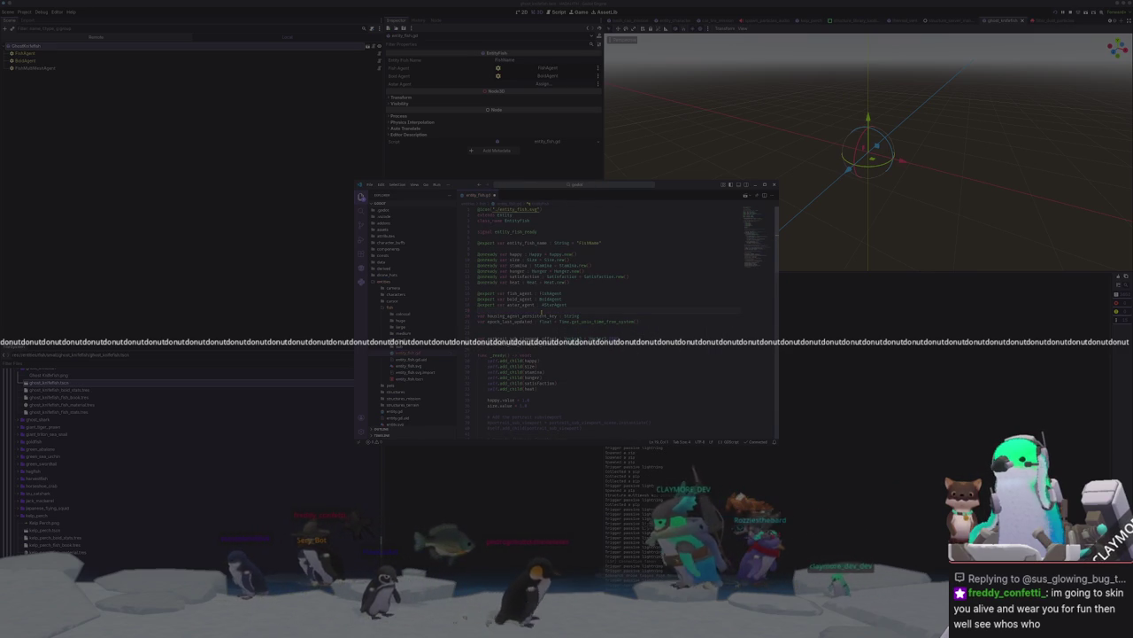
{"action": "key", "text": "alt+Tab"}
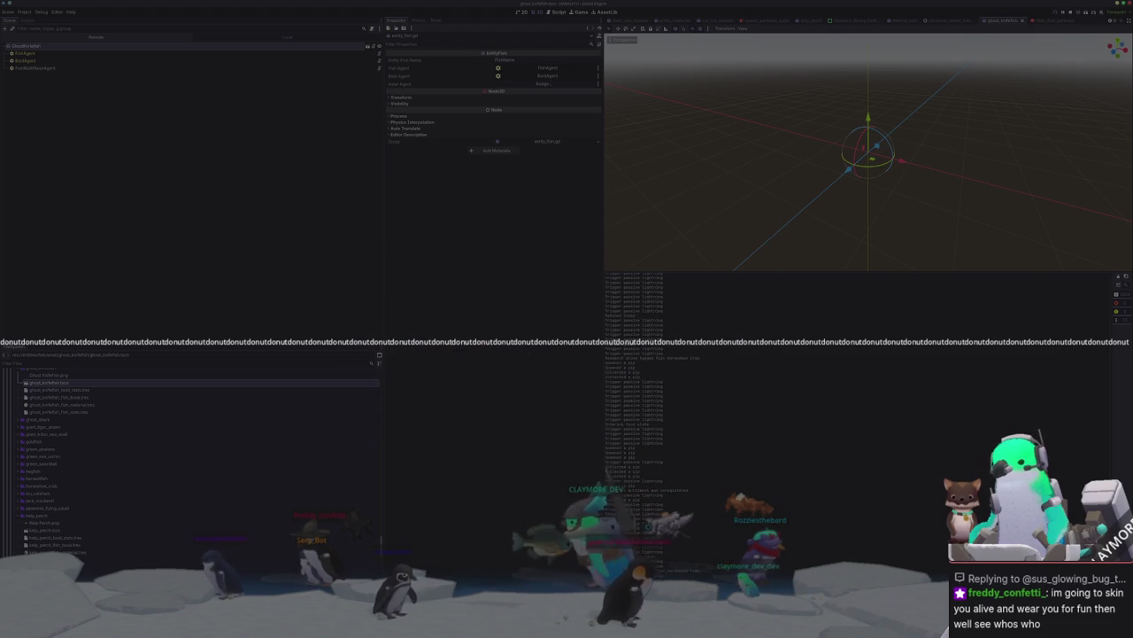
Step: Glance at game_data.gd, then run the chat log project with F5
{"action": "key", "text": "alt+Tab"}
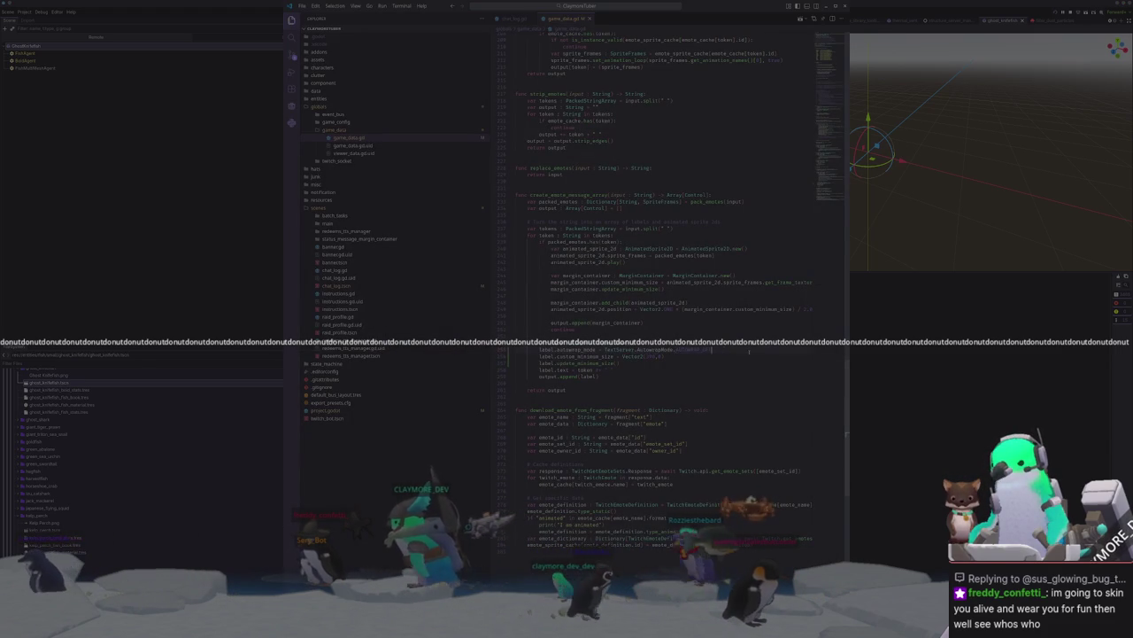
{"action": "key", "text": "alt+Tab"}
{"action": "key", "text": "F5"}
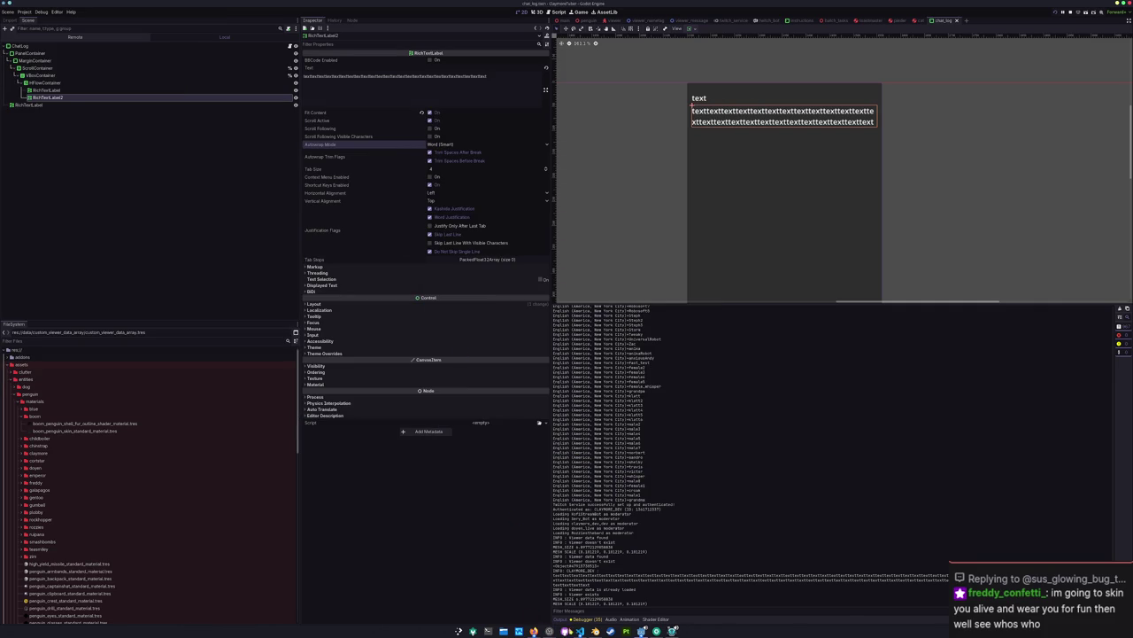
Step: Bring game_data.gd in Visual Studio Code to the front
{"action": "key", "text": "alt+Tab"}
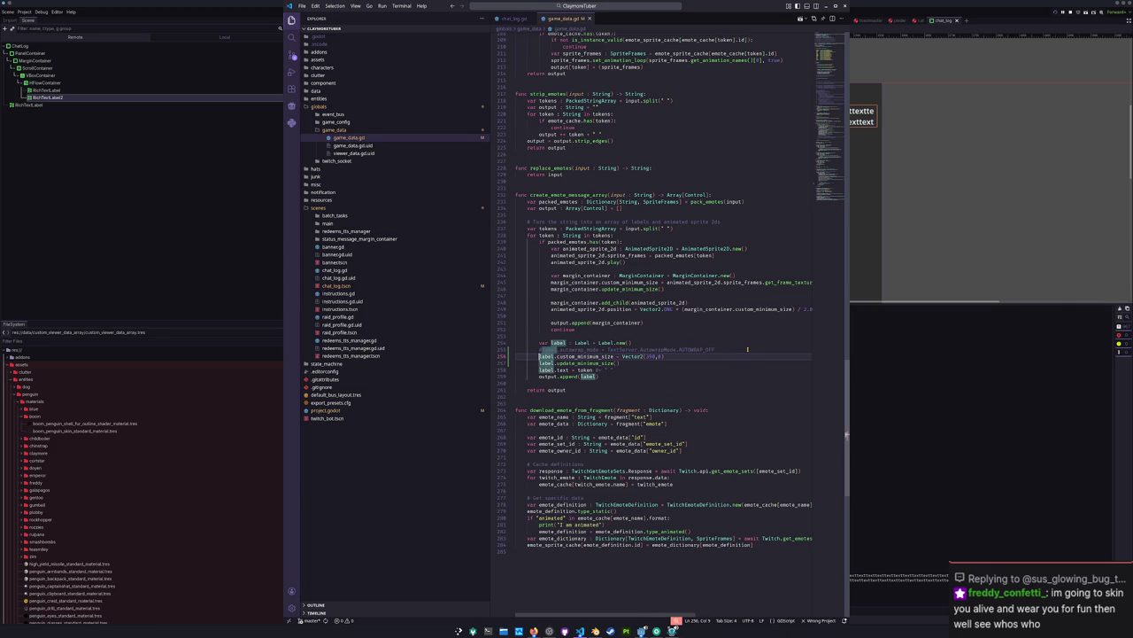
Step: Add an 'if label.size.x > 190.0:' check and move the label.text line above it
{"action": "key", "text": "Return"}
{"action": "type", "text": "if label.size"}
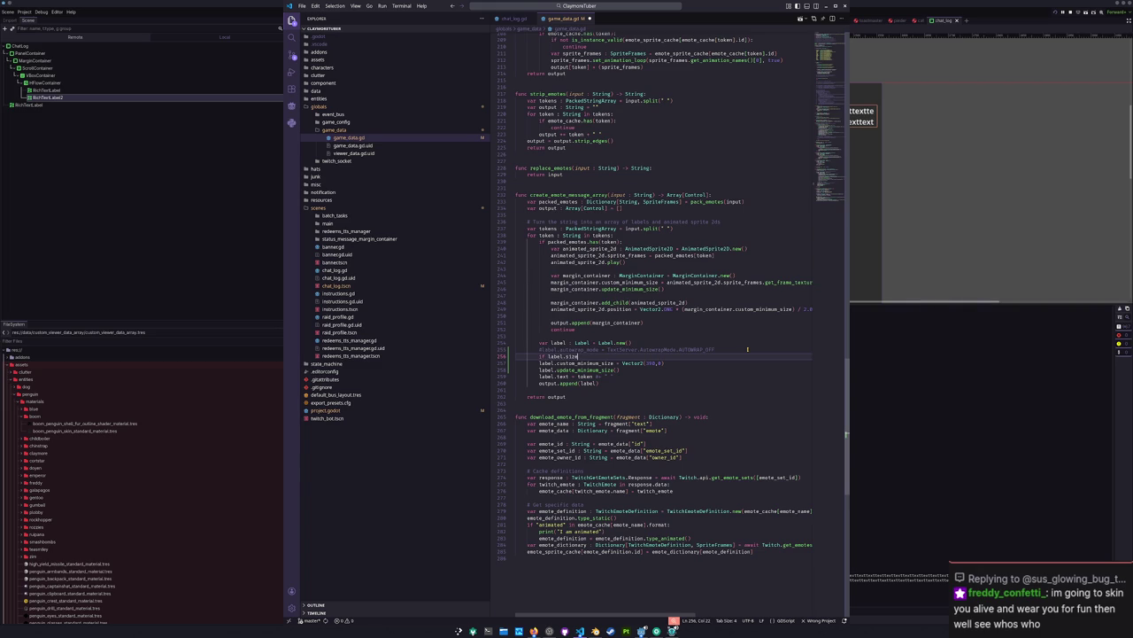
{"action": "key", "text": "Down"}
{"action": "key", "text": "Down"}
{"action": "key", "text": "Down"}
{"action": "key", "text": "Down"}
{"action": "key", "text": "Up"}
{"action": "key", "text": "alt+Up"}
{"action": "key", "text": "alt+Up"}
{"action": "key", "text": "alt+Up"}
{"action": "key", "text": "End"}
{"action": "key", "text": "Return"}
{"action": "key", "text": "Down"}
{"action": "key", "text": "Down"}
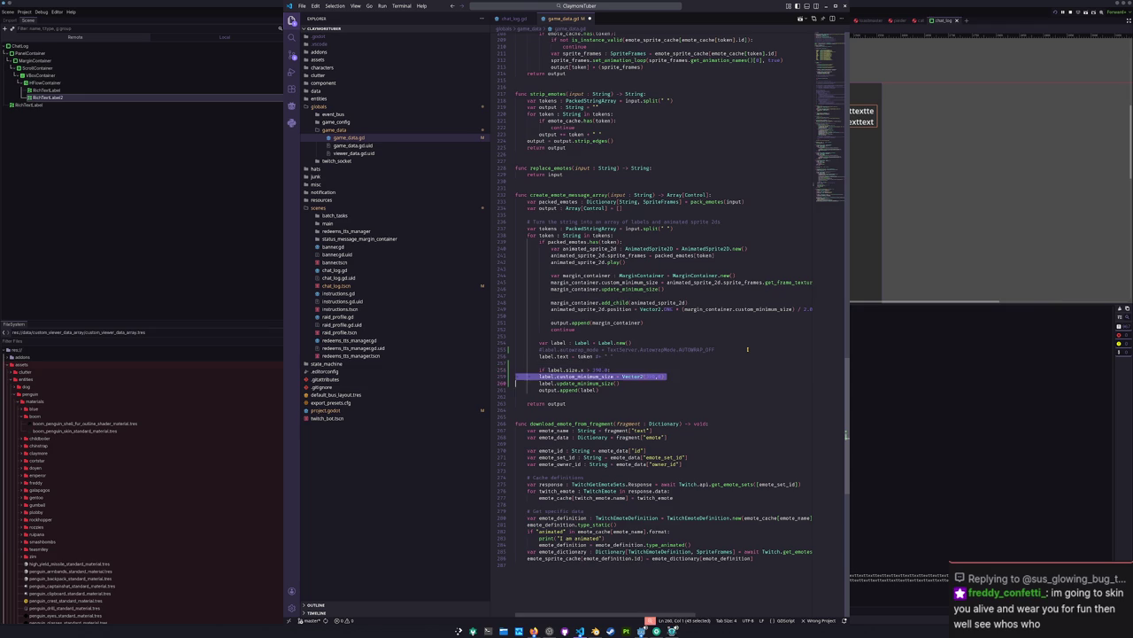
Step: Move the autowrap_mode line inside the size check and remove the leftover blank lines
{"action": "key", "text": "Up"}
{"action": "key", "text": "Up"}
{"action": "key", "text": "Up"}
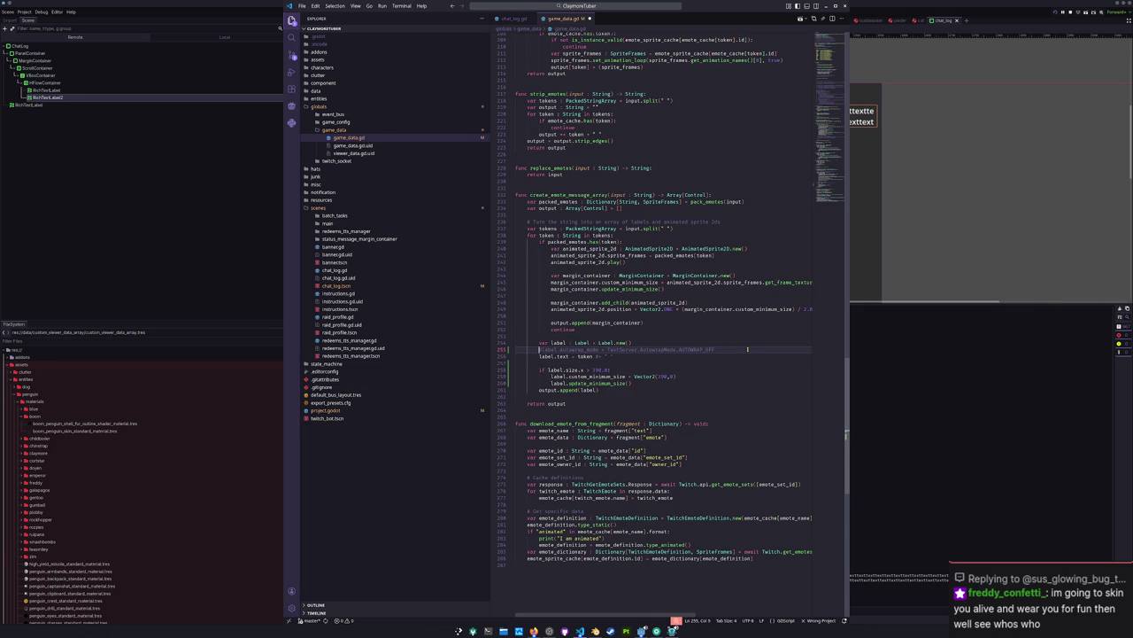
{"action": "key", "text": "Up"}
{"action": "key", "text": "ctrl+shift+k"}
{"action": "key", "text": "ctrl+v"}
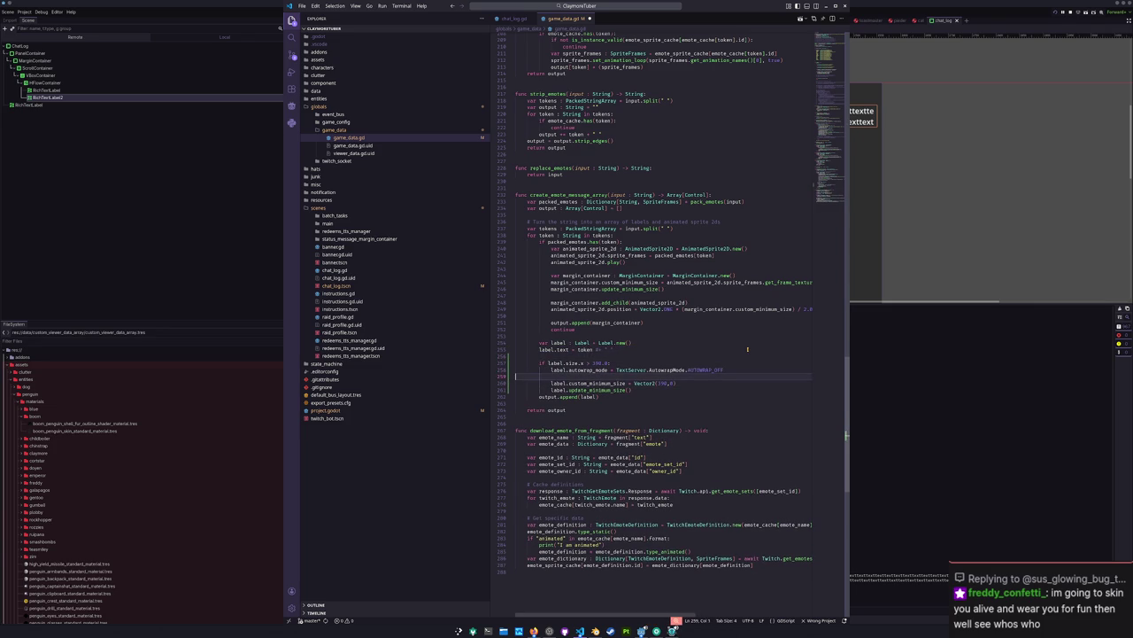
{"action": "key", "text": "BackSpace"}
{"action": "key", "text": "BackSpace"}
{"action": "key", "text": "Up"}
{"action": "key", "text": "Delete"}
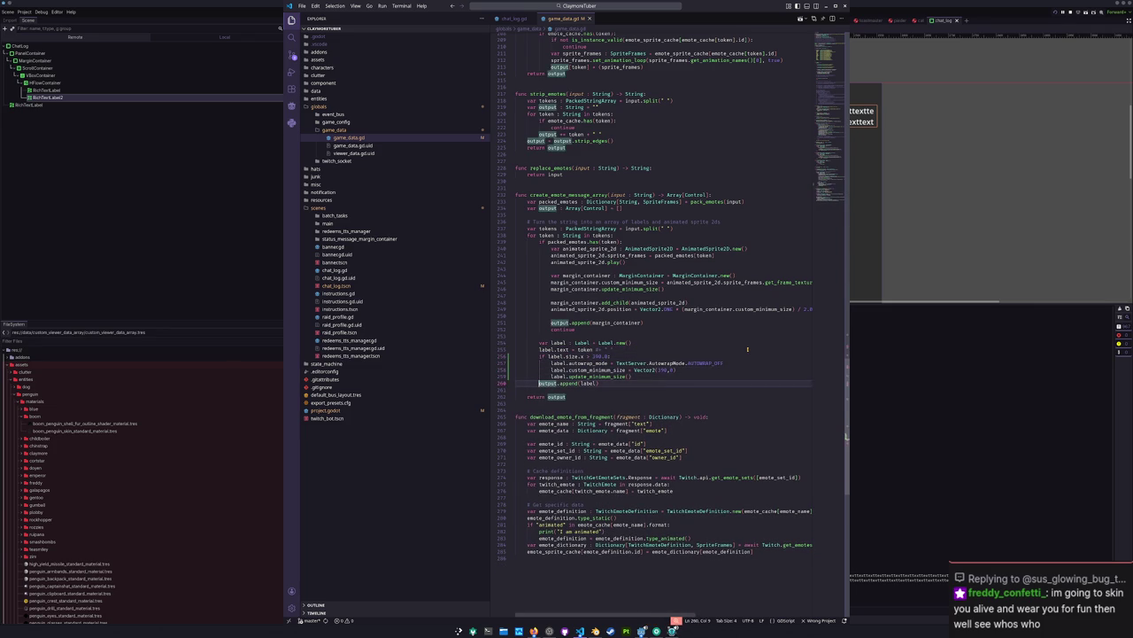
Step: Move output.append(label) to directly after Label.new(), then return to Godot
{"action": "key", "text": "ctrl+x"}
{"action": "key", "text": "Up"}
{"action": "key", "text": "Up"}
{"action": "key", "text": "ctrl+v"}
{"action": "key", "text": "Return"}
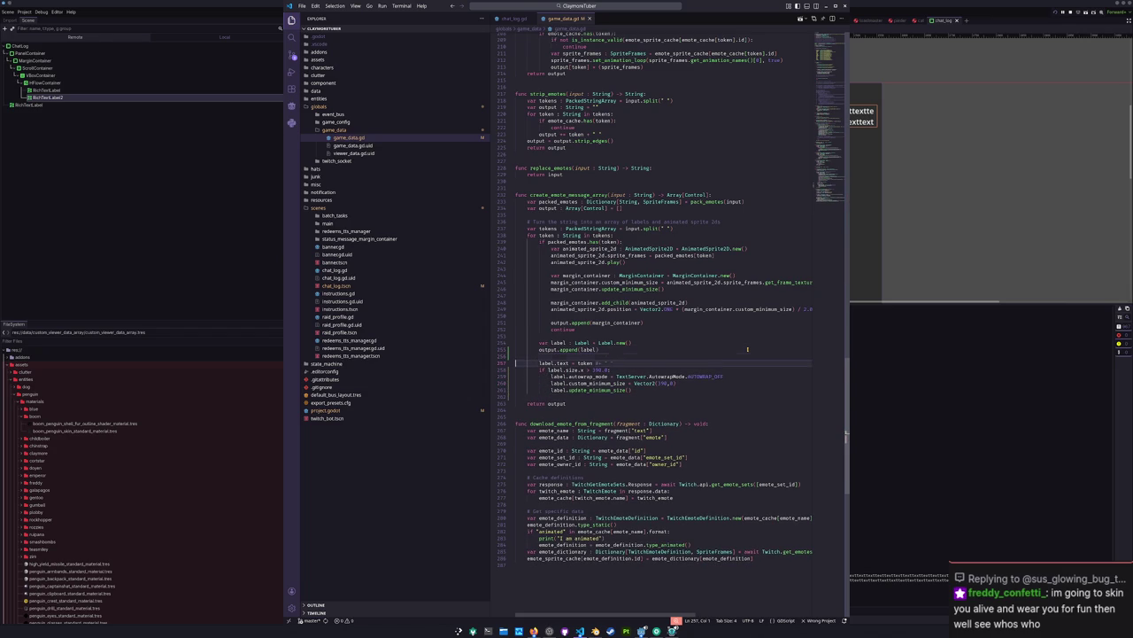
{"action": "left_click", "coordinate": [969, 247]}
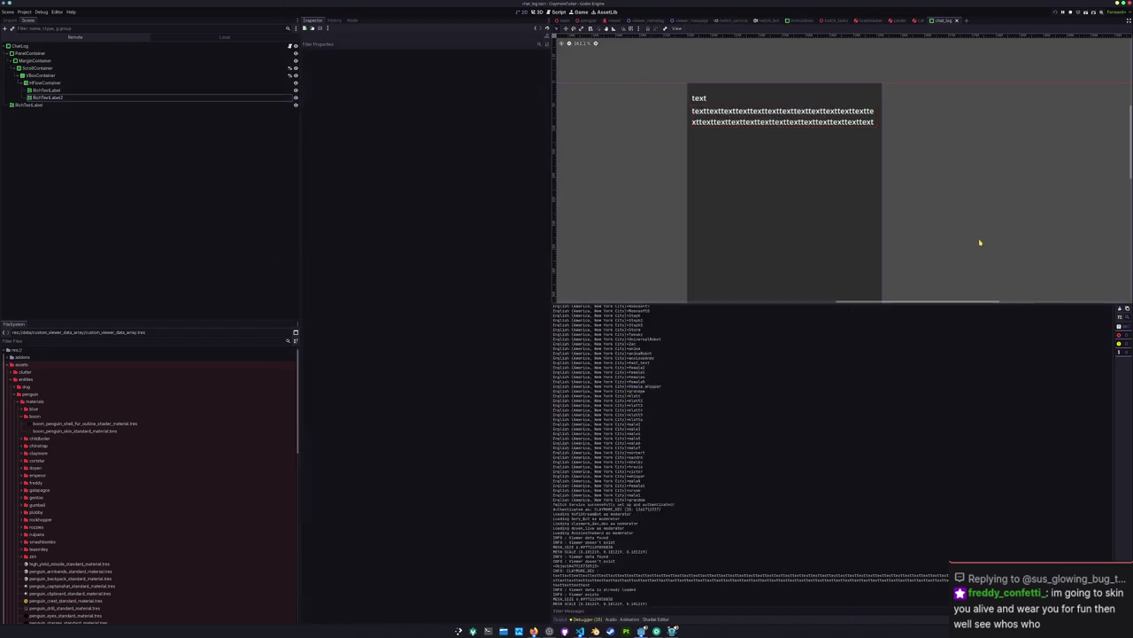
Step: Run the chat log project with the new label code, then stop it
{"action": "key", "text": "F5"}
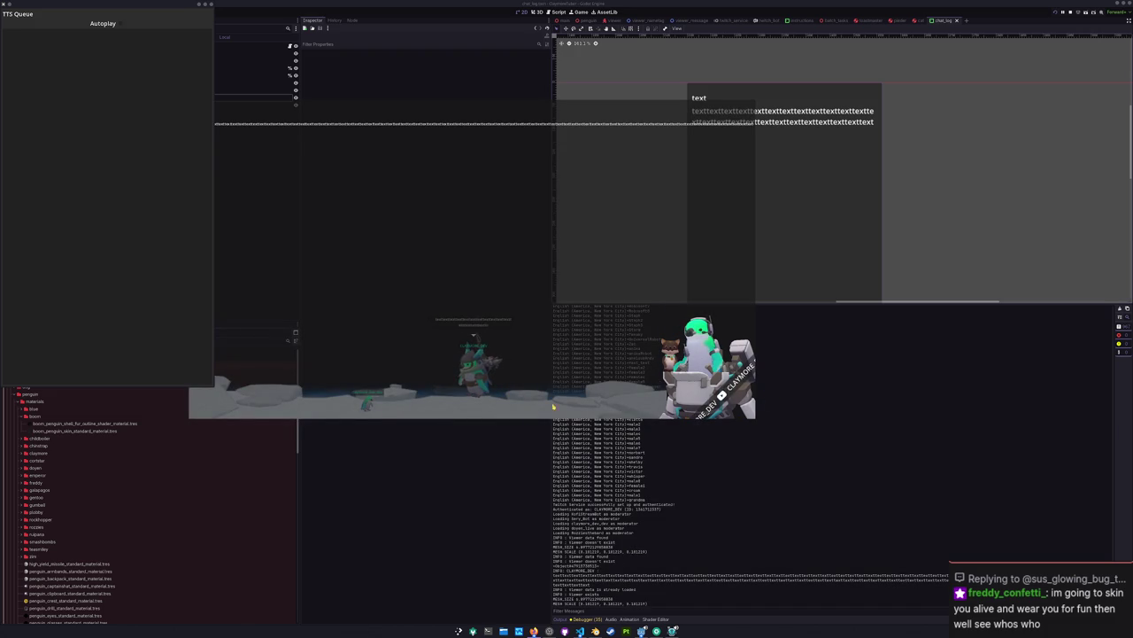
{"action": "key", "text": "F8"}
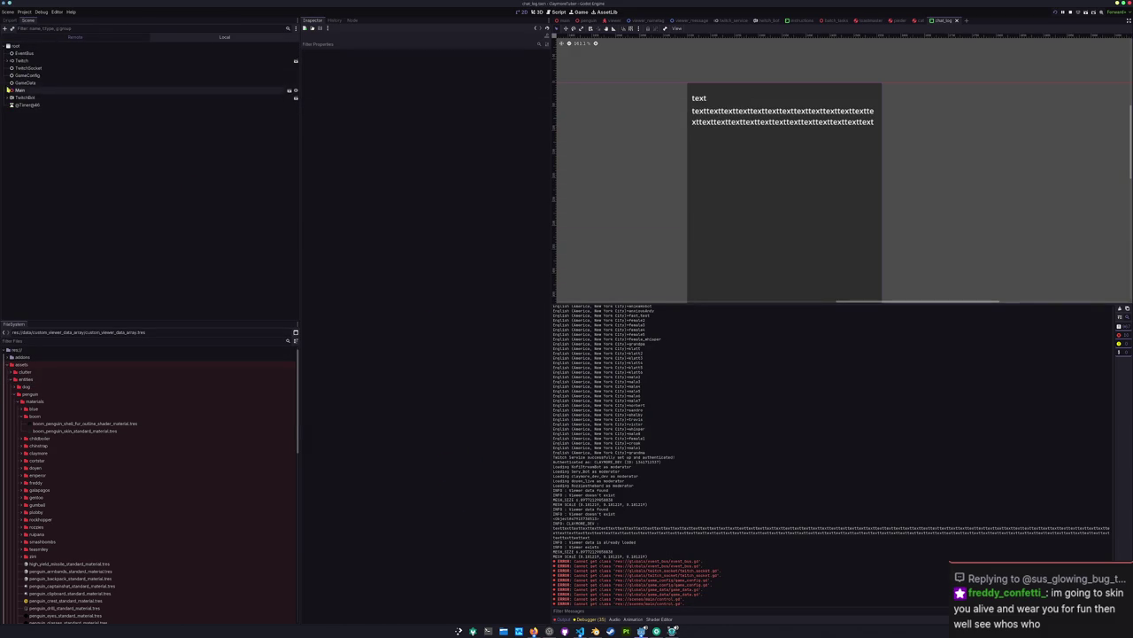
{"action": "left_click", "coordinate": [7, 90]}
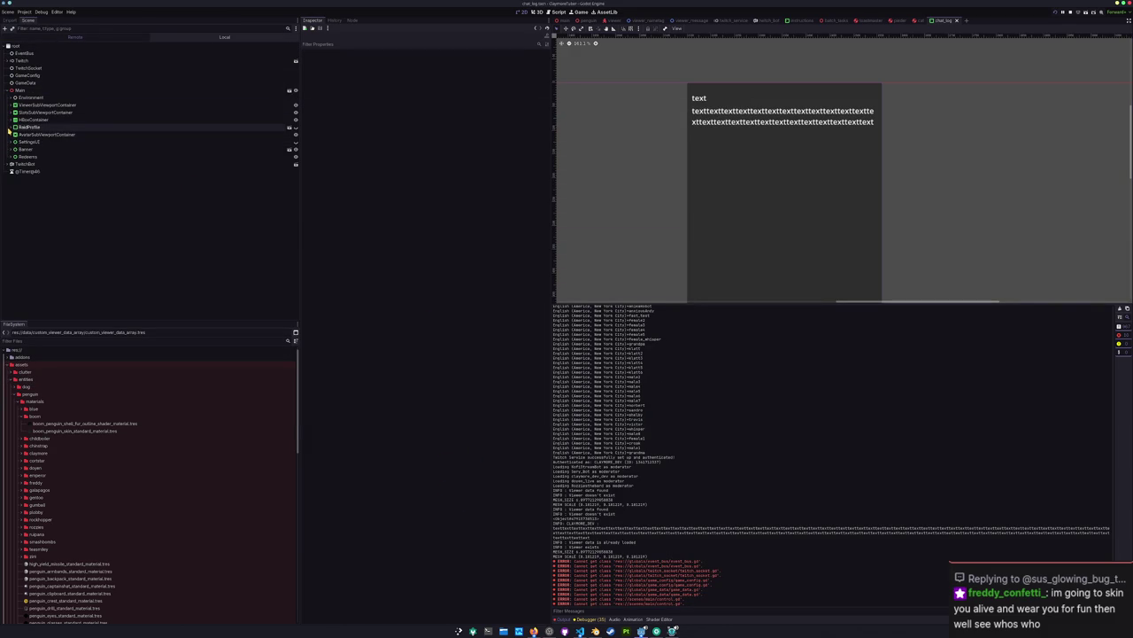
{"action": "left_click", "coordinate": [10, 120]}
{"action": "left_click", "coordinate": [15, 135]}
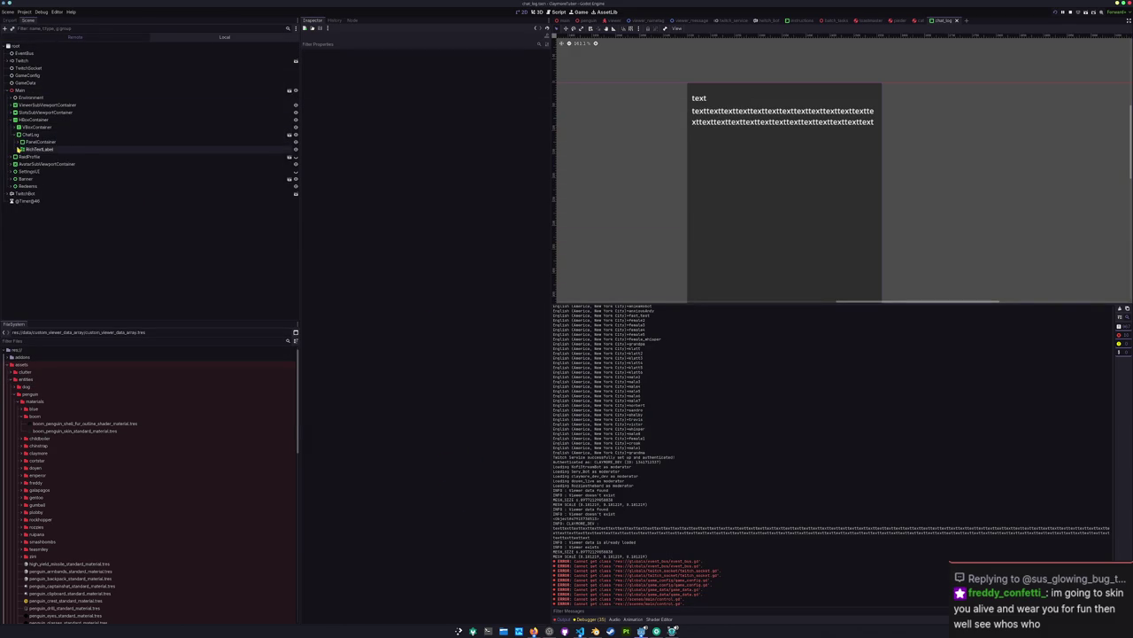
{"action": "left_click", "coordinate": [21, 141]}
{"action": "left_click", "coordinate": [22, 149]}
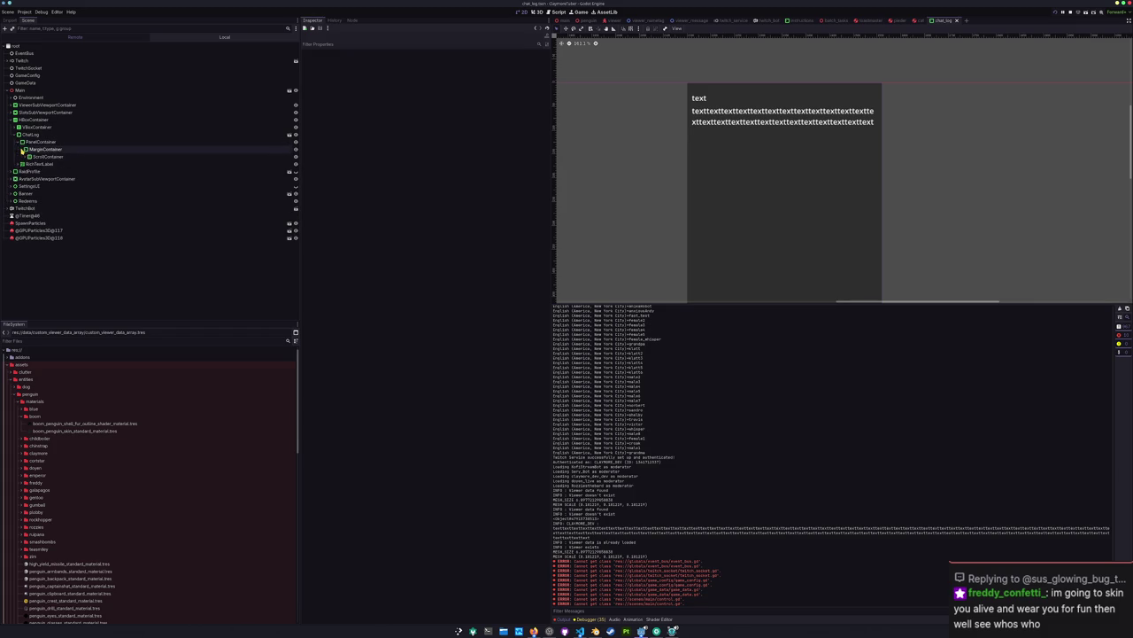
{"action": "left_click", "coordinate": [26, 156]}
{"action": "left_click", "coordinate": [29, 164]}
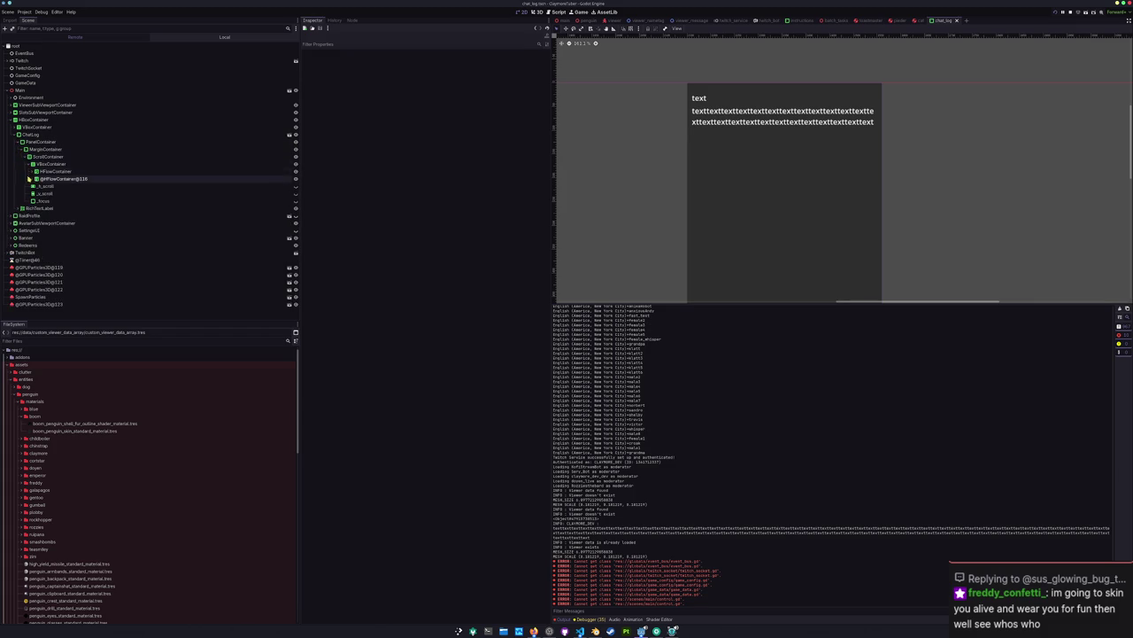
{"action": "left_click", "coordinate": [32, 178]}
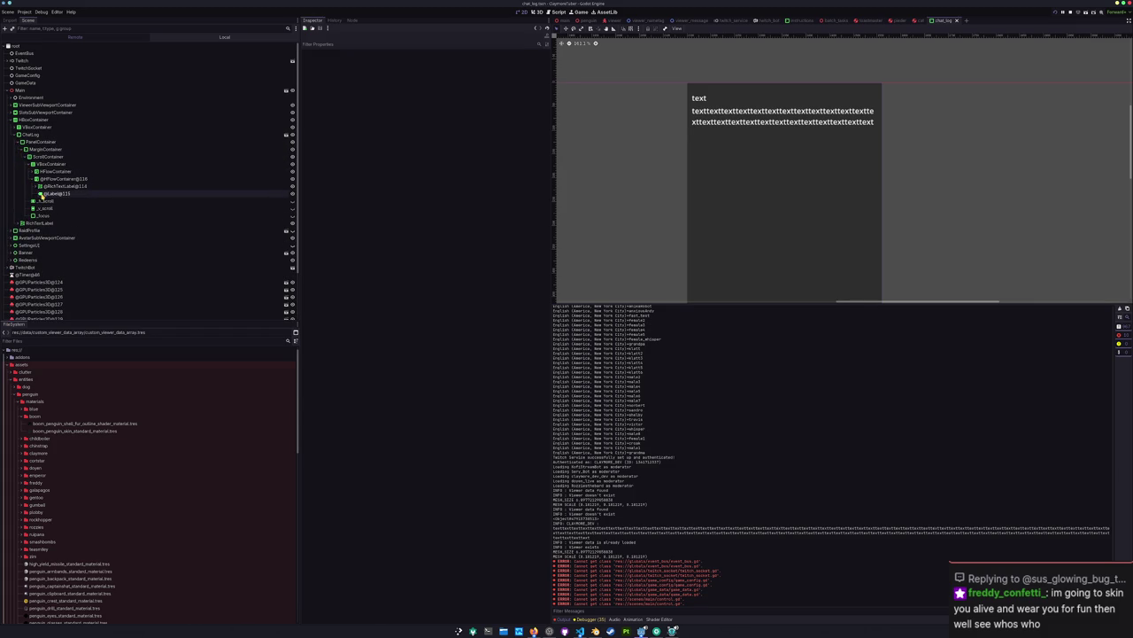
{"action": "left_click", "coordinate": [45, 193]}
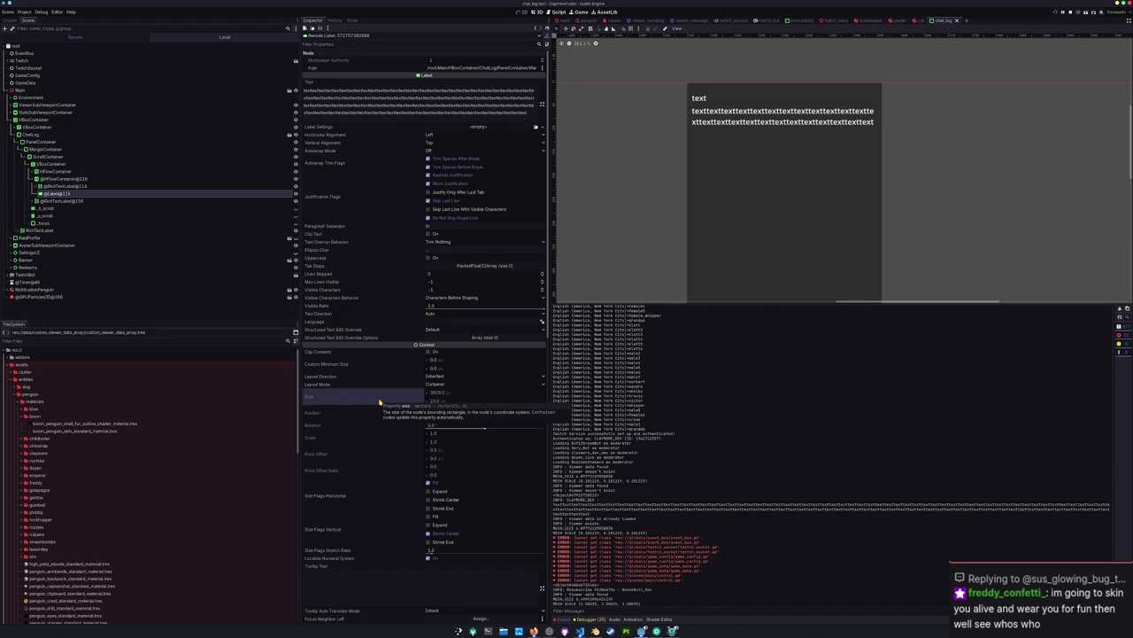
{"action": "mouse_move", "coordinate": [364, 396]}
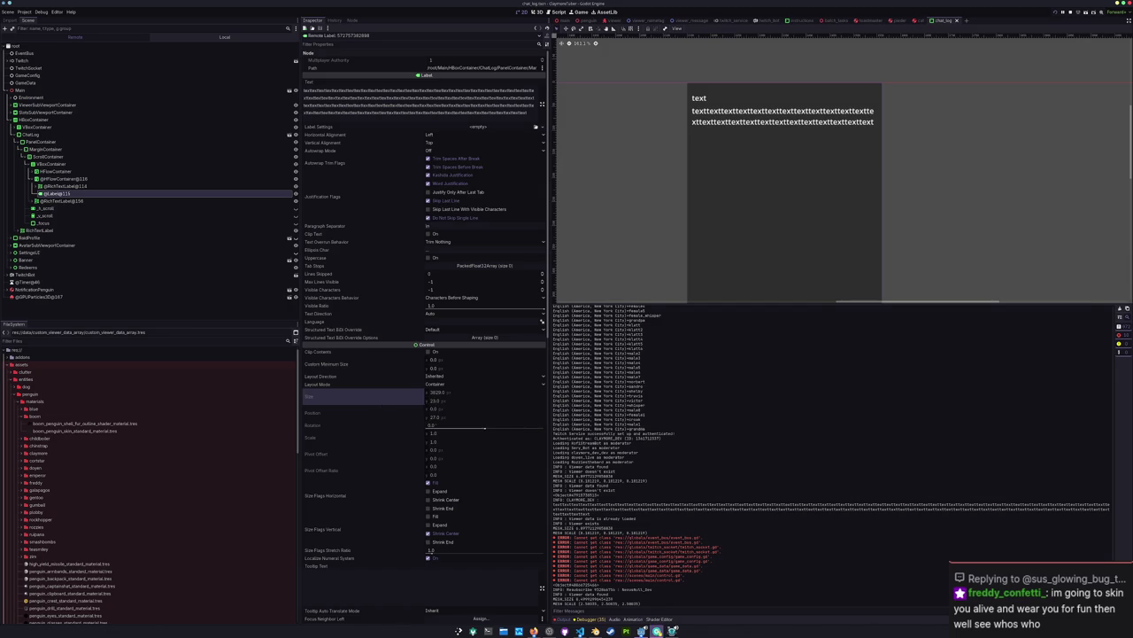
Step: Set the live message Label's Autowrap Mode to Word and its horizontal size flag to Expand
{"action": "left_click", "coordinate": [673, 631]}
{"action": "left_click", "coordinate": [697, 586]}
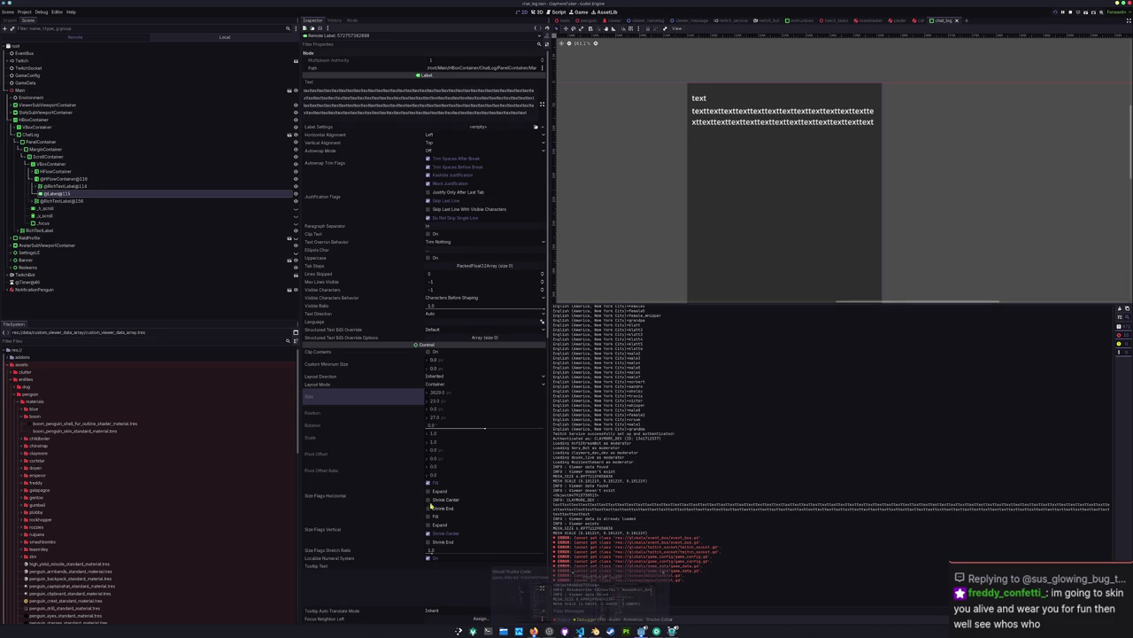
{"action": "left_click", "coordinate": [434, 151]}
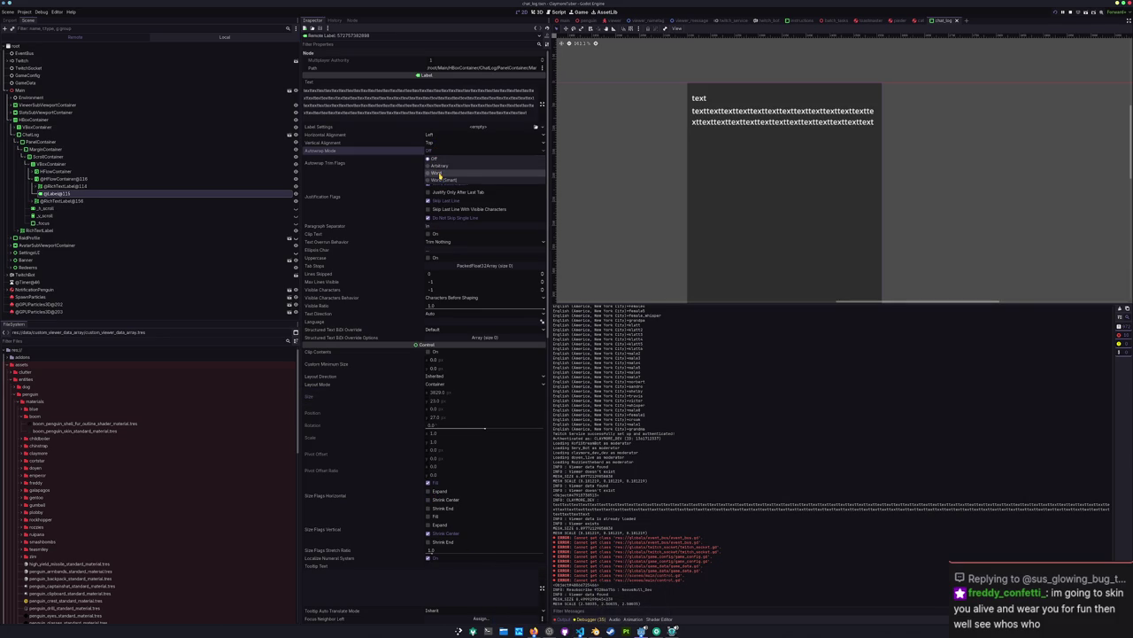
{"action": "left_click", "coordinate": [438, 173]}
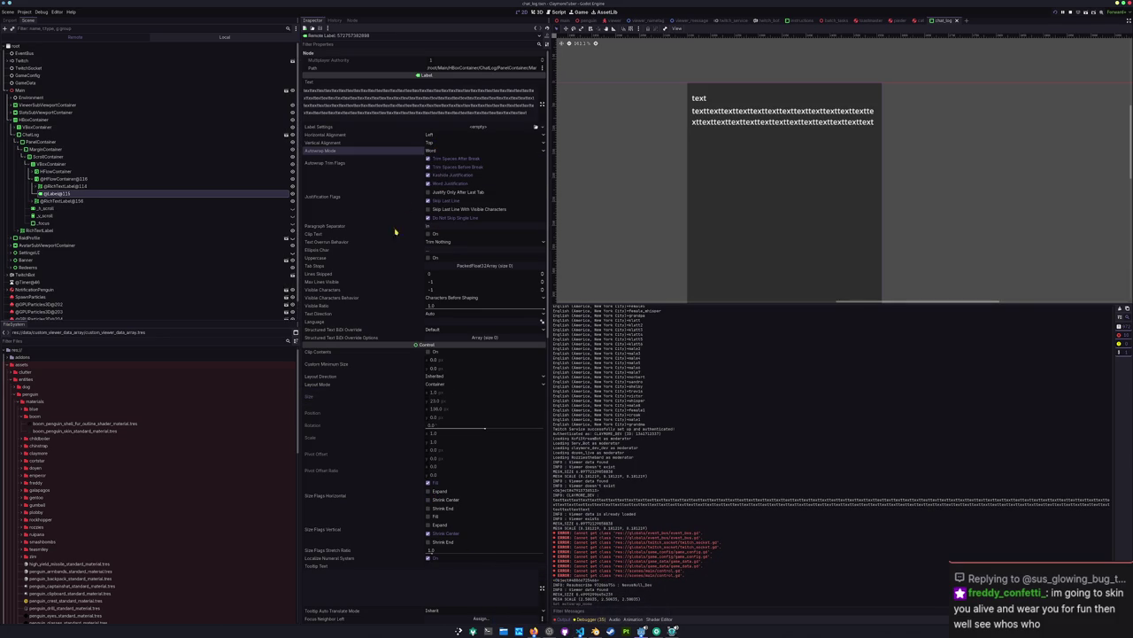
{"action": "left_click", "coordinate": [429, 492]}
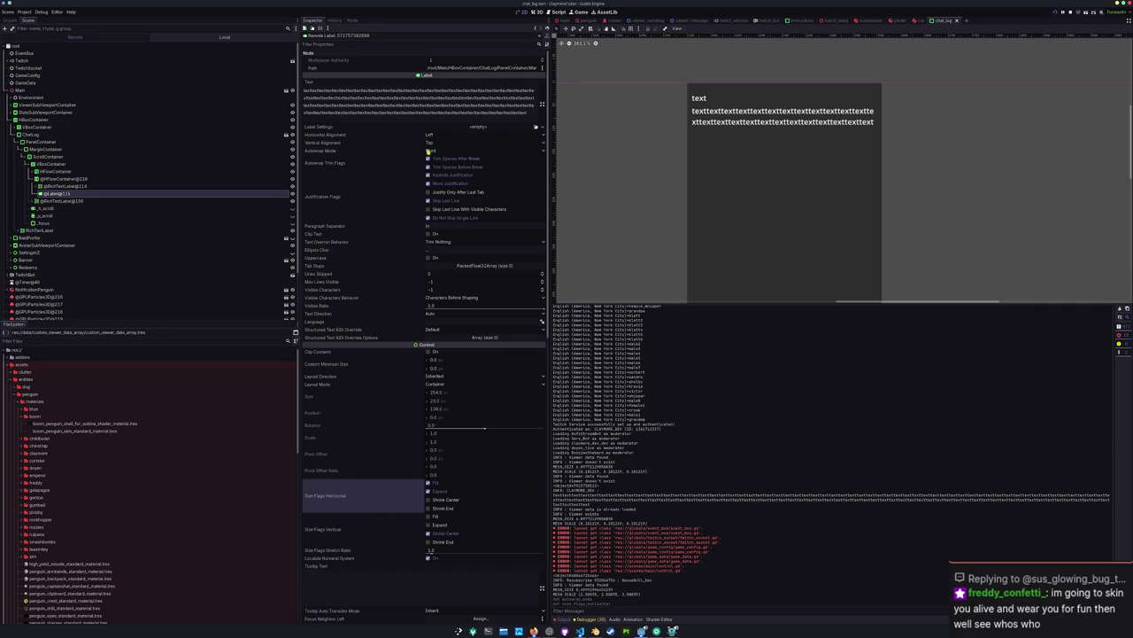
Step: Review the horizontal and vertical alignment options, then bring the running game forward
{"action": "left_click", "coordinate": [440, 133]}
{"action": "left_click", "coordinate": [440, 140]}
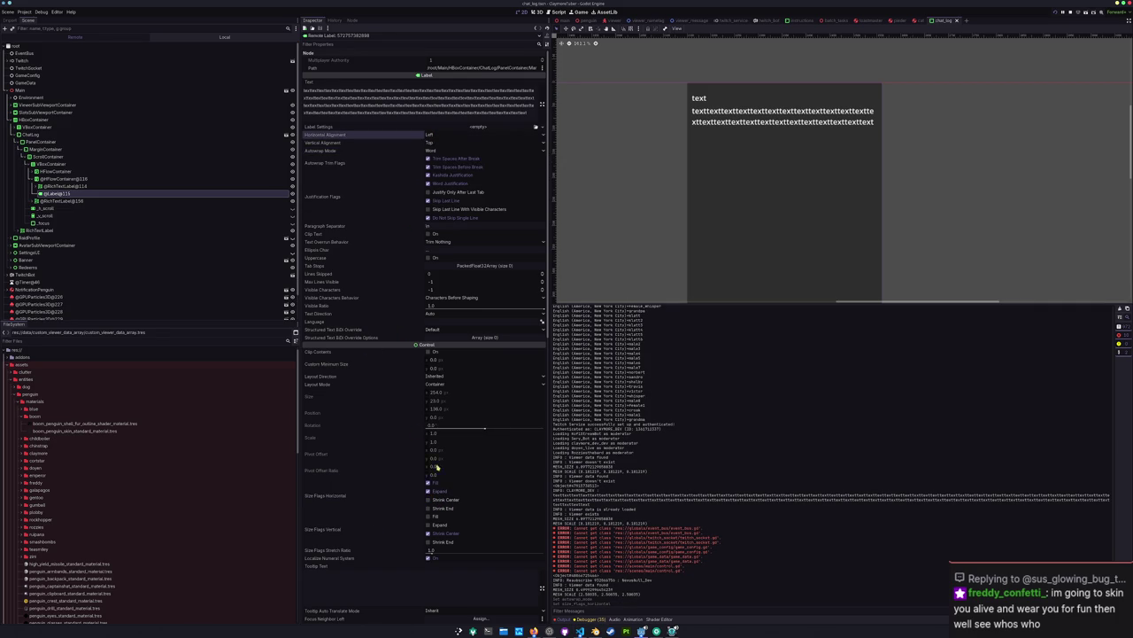
{"action": "left_click", "coordinate": [439, 143]}
{"action": "left_click", "coordinate": [438, 149]}
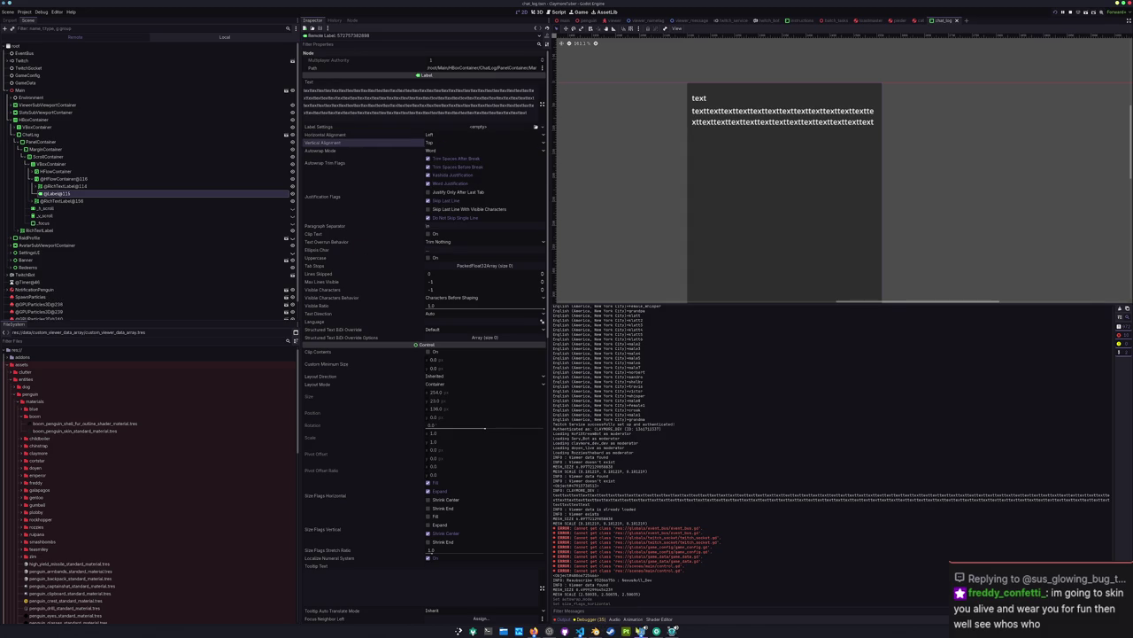
{"action": "mouse_move", "coordinate": [626, 631]}
{"action": "left_click", "coordinate": [776, 592]}
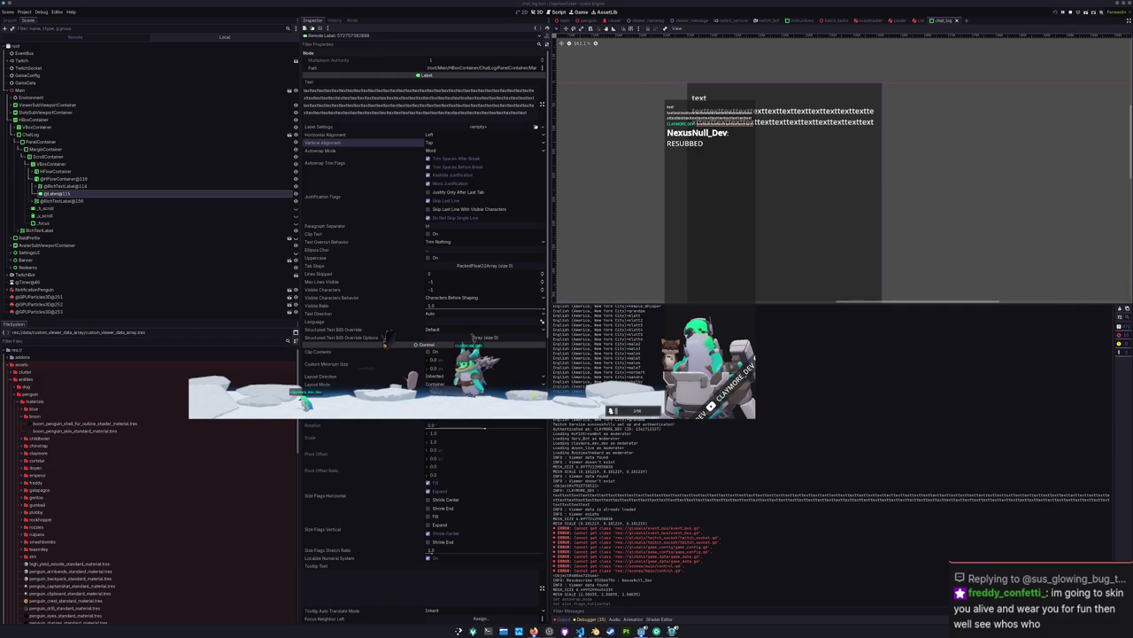
Step: Change the message Label's Autowrap Mode to Arbitrary
{"action": "left_click", "coordinate": [375, 450]}
{"action": "left_click", "coordinate": [430, 151]}
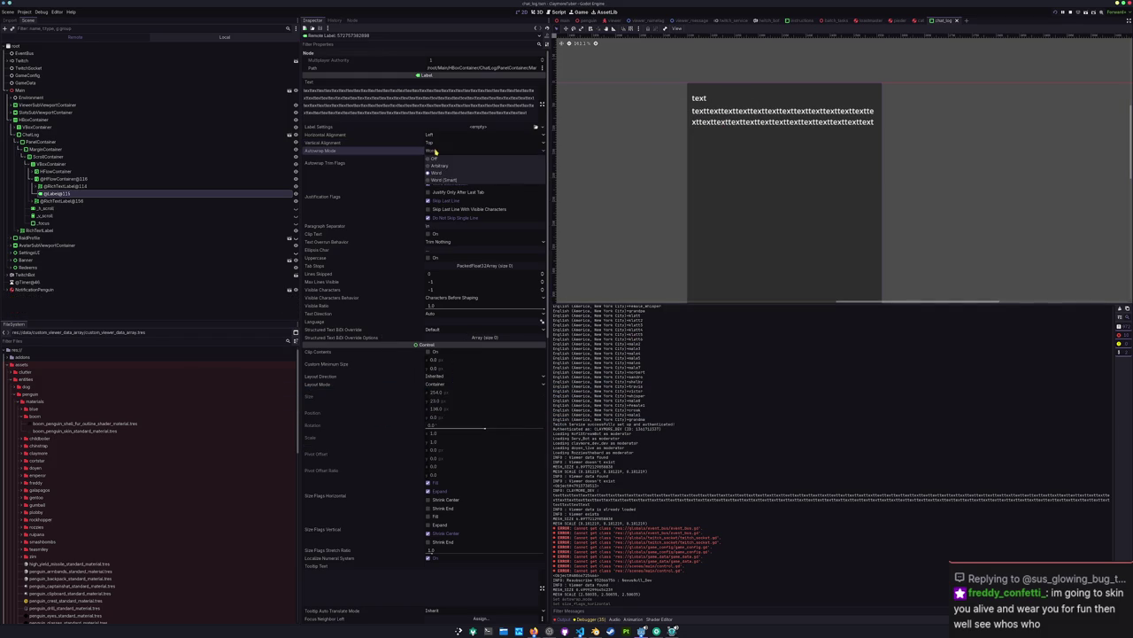
{"action": "left_click", "coordinate": [438, 166]}
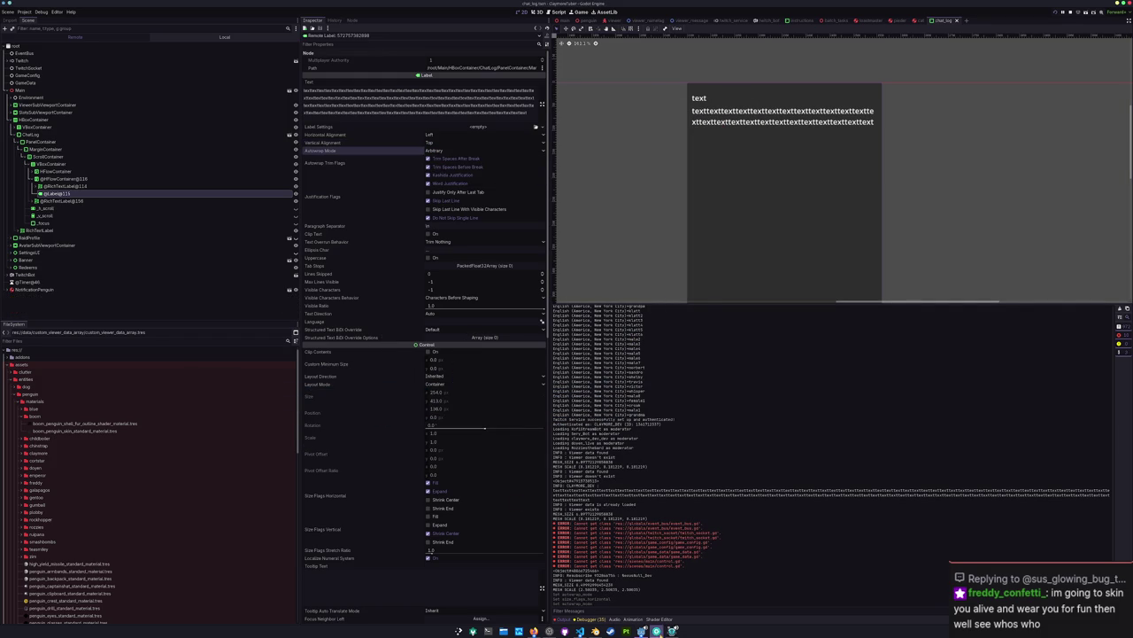
Step: Check the running game window, then bring up game_data.gd in VS Code
{"action": "left_click", "coordinate": [656, 630]}
{"action": "left_click", "coordinate": [656, 630]}
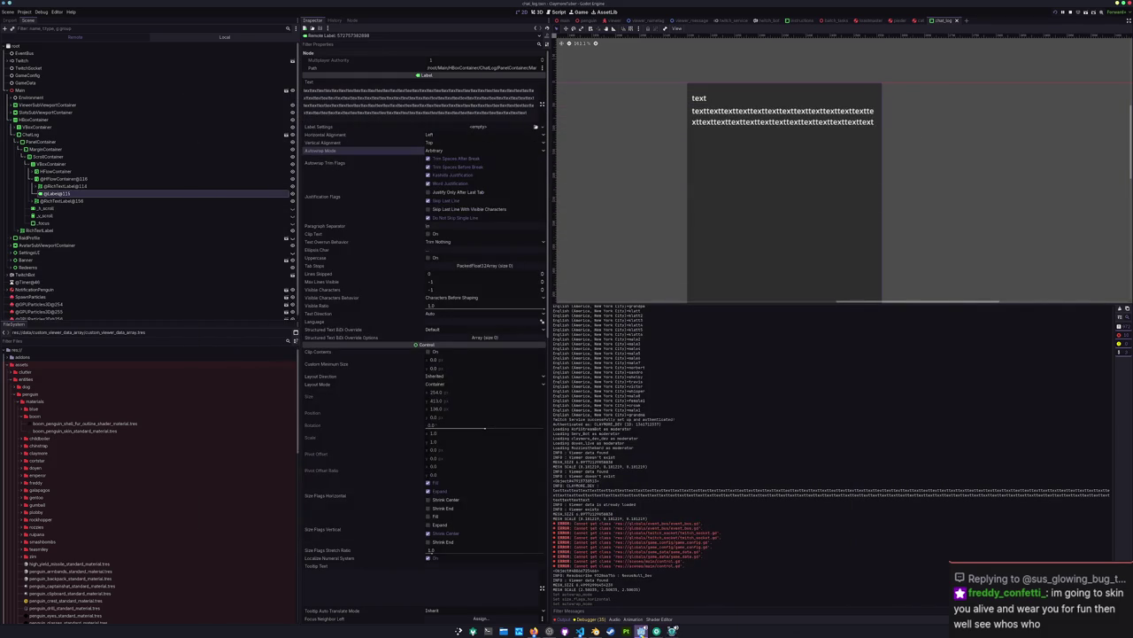
{"action": "left_click", "coordinate": [765, 597]}
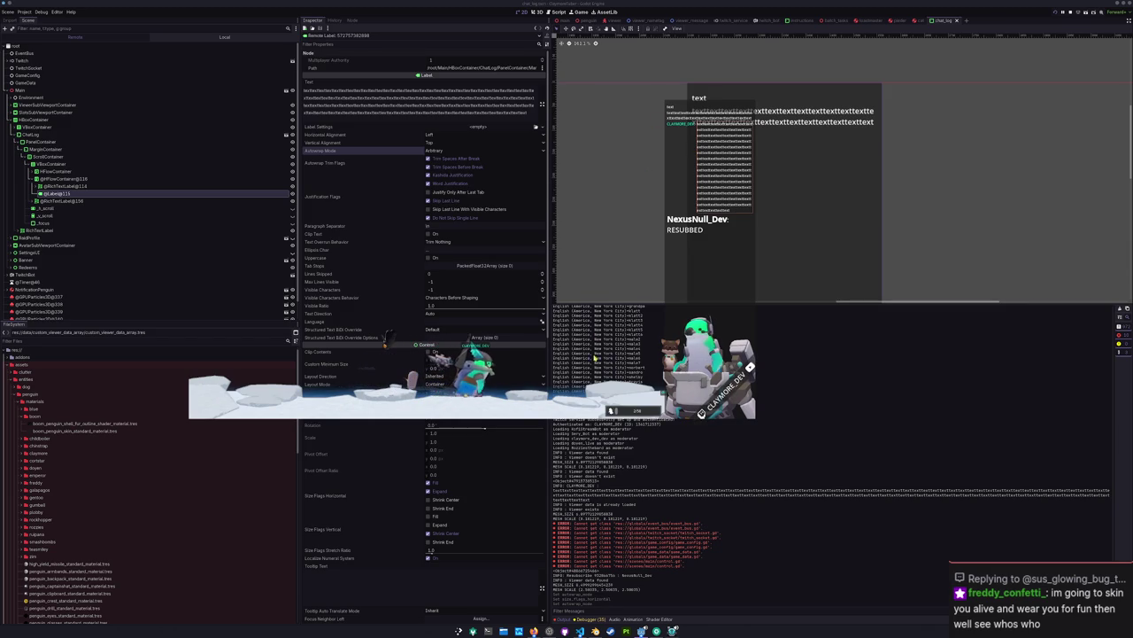
{"action": "left_click", "coordinate": [580, 630]}
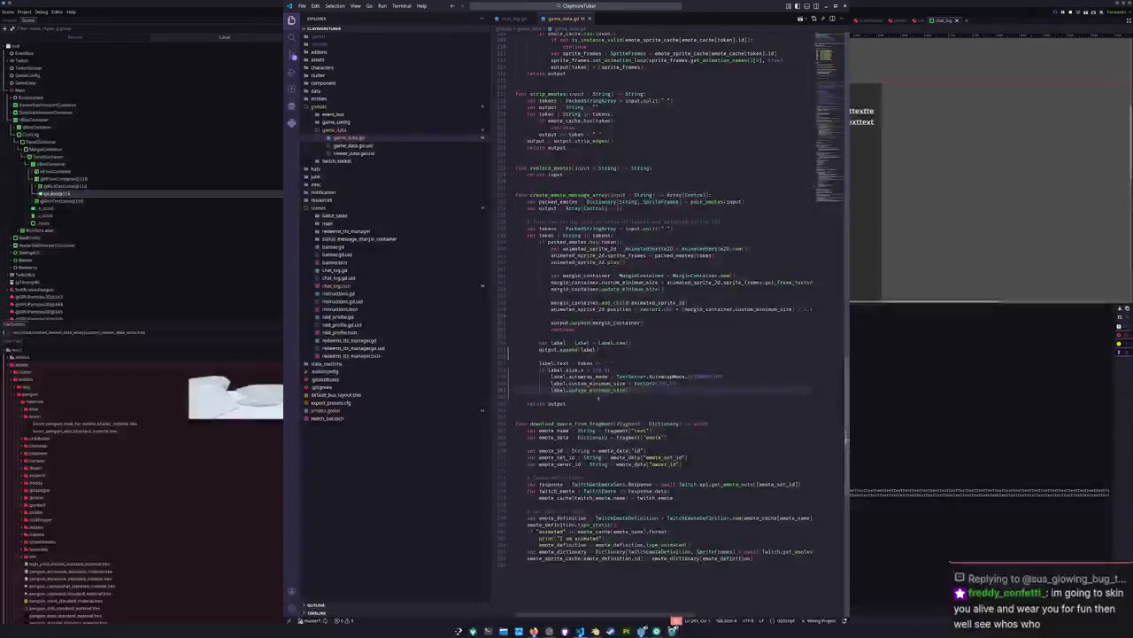
Step: Add output.append(label) and unindent the restored label setup lines under the label declaration
{"action": "left_click", "coordinate": [571, 394]}
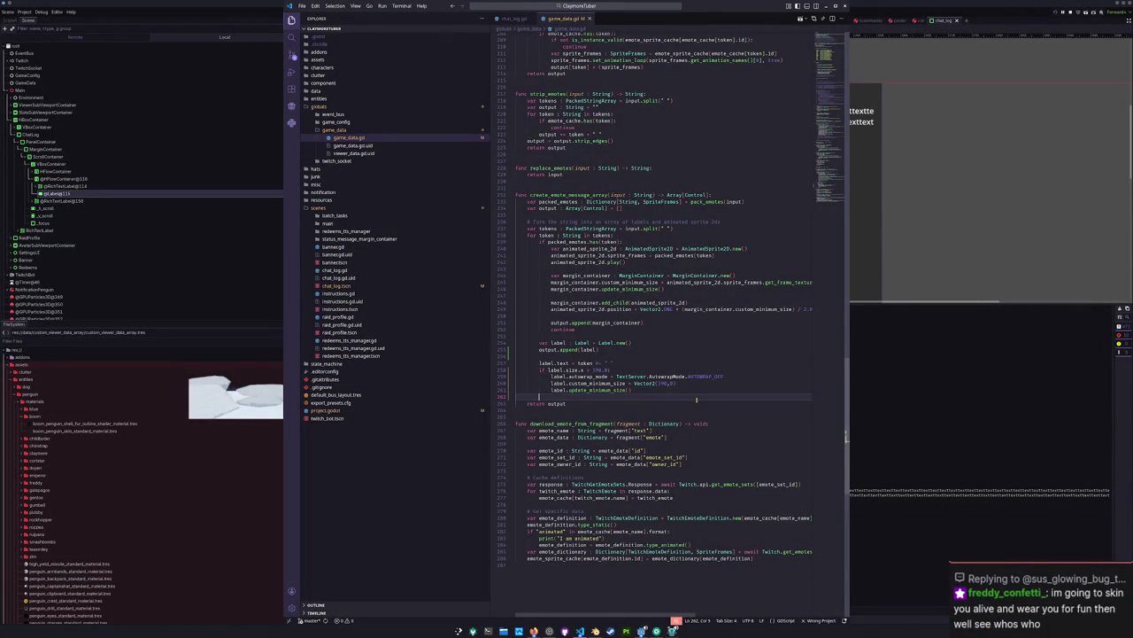
{"action": "key", "text": "shift+Up"}
{"action": "key", "text": "shift+Up"}
{"action": "key", "text": "shift+Up"}
{"action": "key", "text": "shift+Up"}
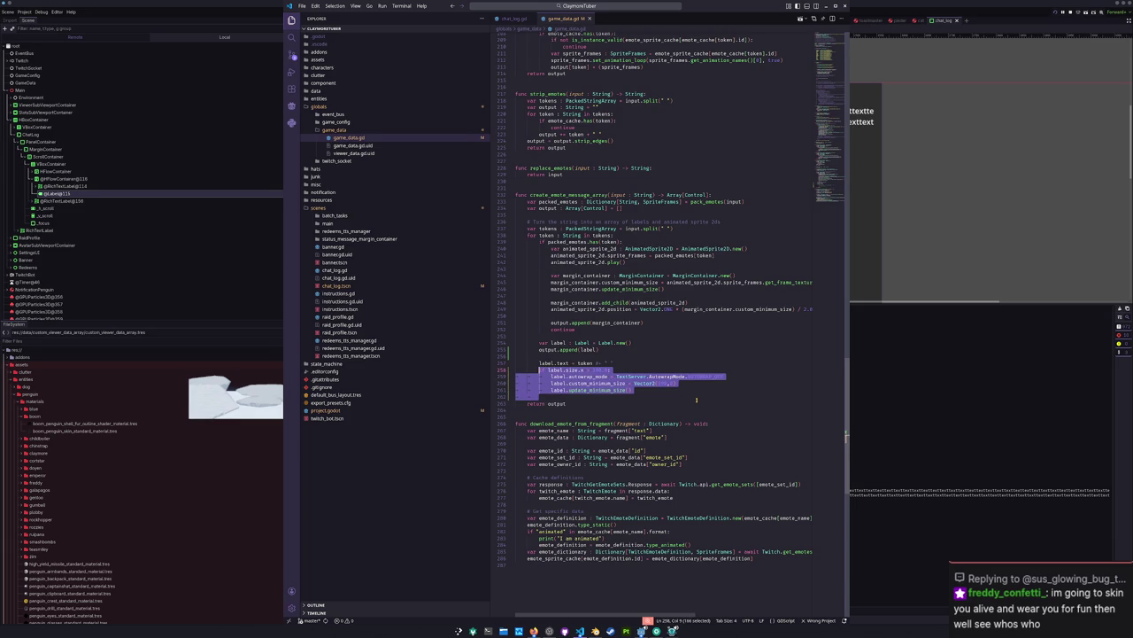
{"action": "key", "text": "BackSpace"}
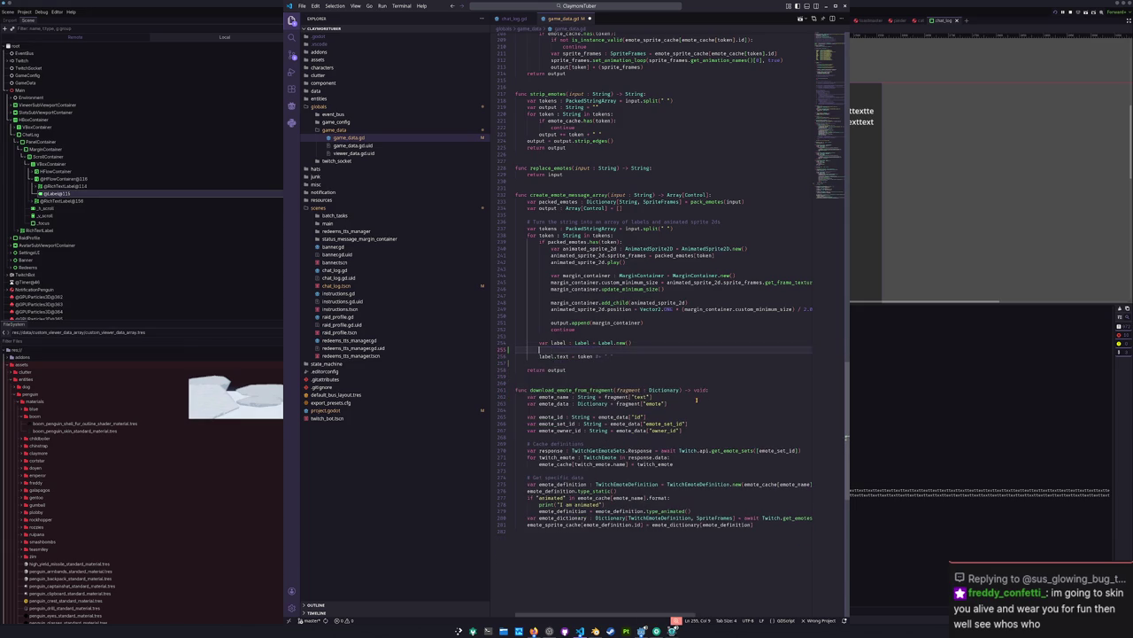
{"action": "type", "text": "output.append(label)"}
{"action": "key", "text": "shift+Home"}
{"action": "key", "text": "ctrl+z"}
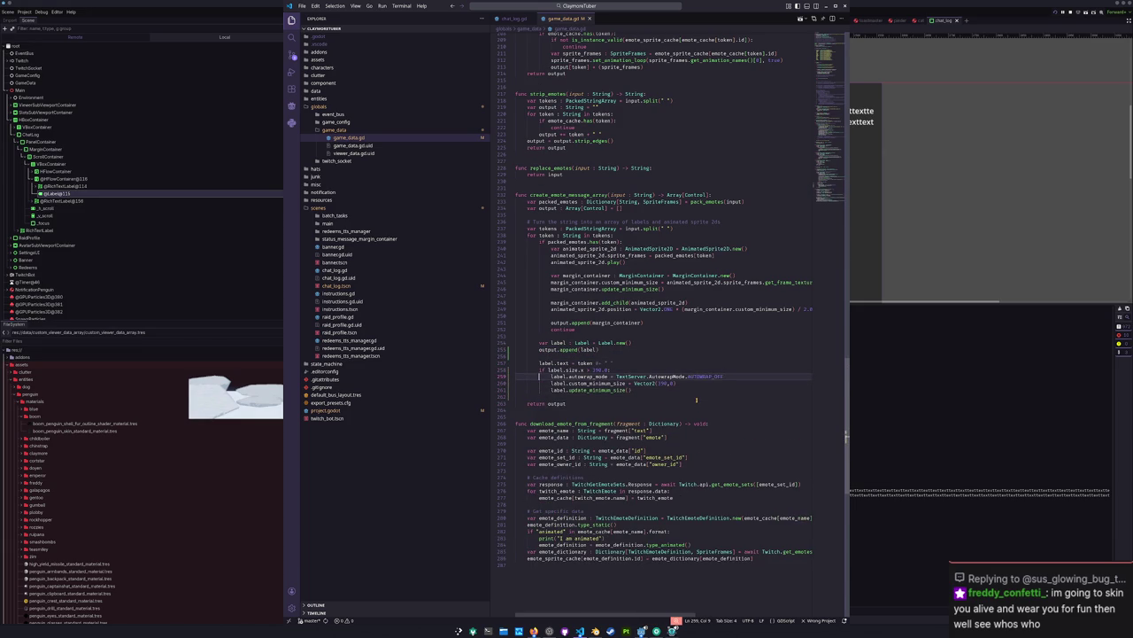
{"action": "key", "text": "shift+Down"}
{"action": "key", "text": "shift+Down"}
{"action": "key", "text": "shift+Down"}
{"action": "key", "text": "shift+Tab"}
{"action": "key", "text": "Up"}
{"action": "key", "text": "Return"}
{"action": "key", "text": "Up"}
{"action": "key", "text": "Up"}
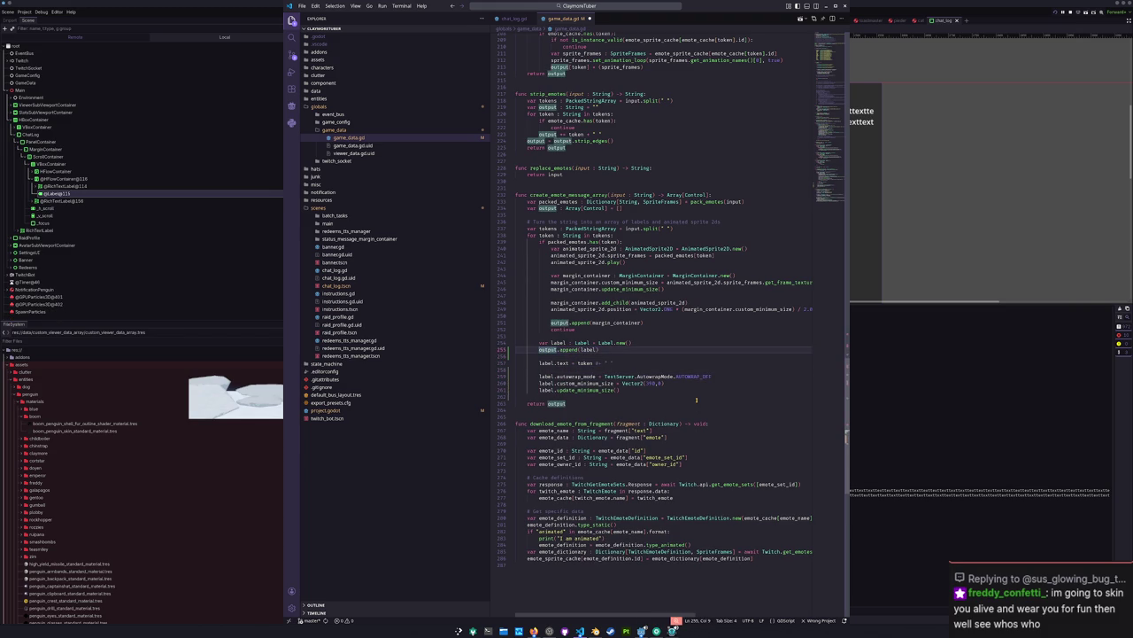
Step: Move the output.append(label) line below the label setup lines, back at the autowrap line
{"action": "key", "text": "Up"}
{"action": "key", "text": "ctrl+x"}
{"action": "key", "text": "Down"}
{"action": "key", "text": "Down"}
{"action": "key", "text": "Down"}
{"action": "key", "text": "End"}
{"action": "key", "text": "Return"}
{"action": "key", "text": "Return"}
{"action": "key", "text": "ctrl+v"}
{"action": "key", "text": "Up"}
{"action": "key", "text": "Up"}
{"action": "key", "text": "Up"}
{"action": "key", "text": "End"}
{"action": "type", "text": "A"}
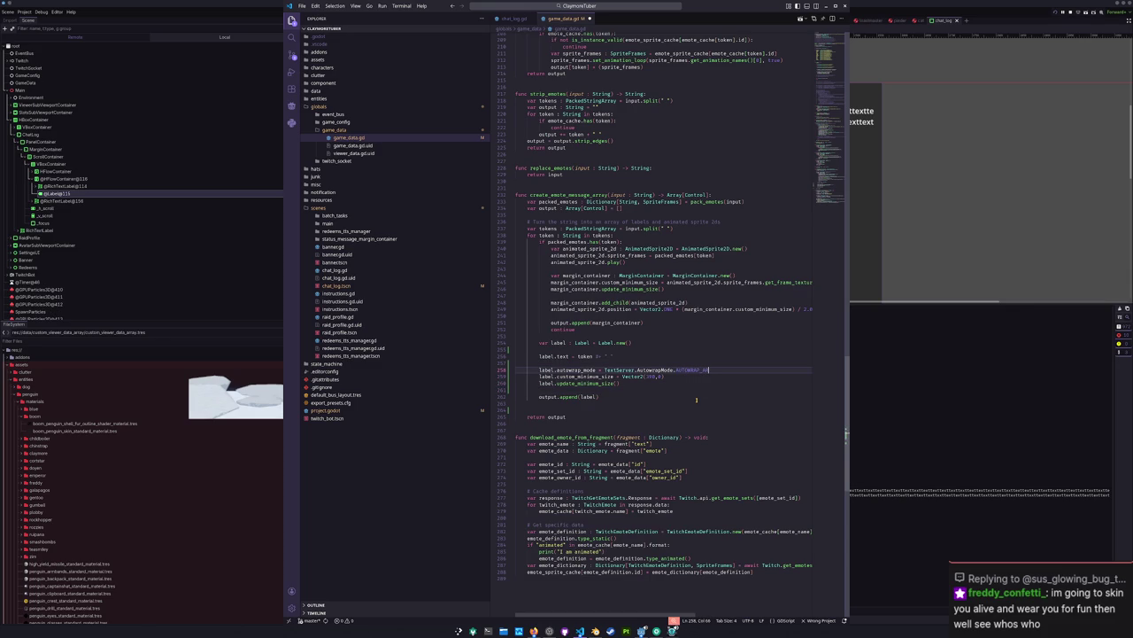
Step: Comment out and then delete the custom minimum size lines
{"action": "key", "text": "Down"}
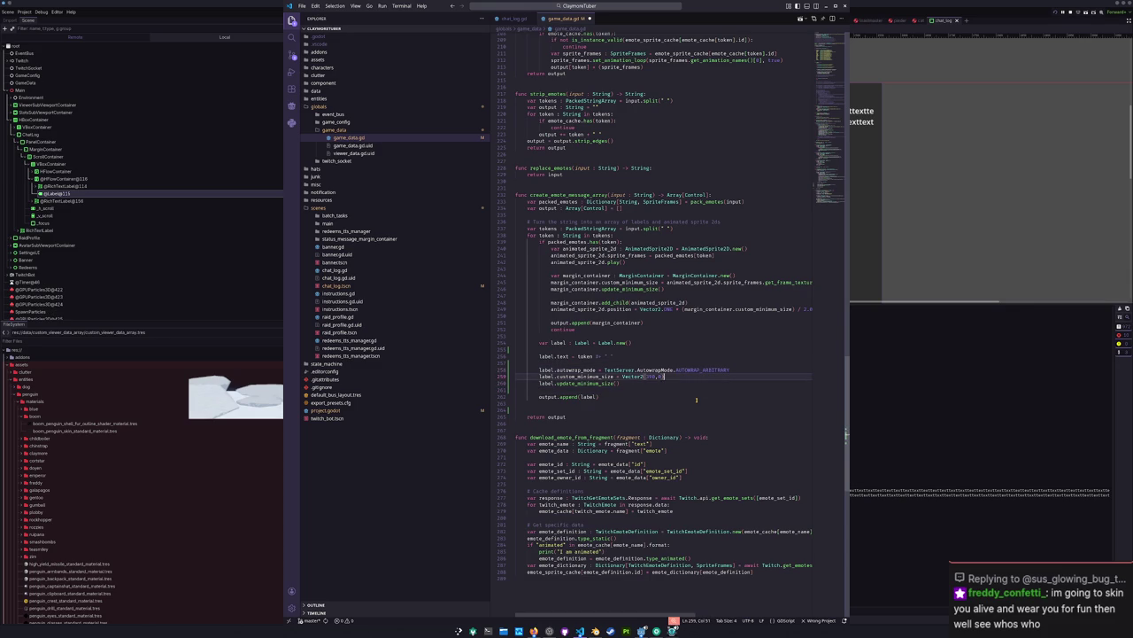
{"action": "key", "text": "shift+Down"}
{"action": "key", "text": "ctrl+slash"}
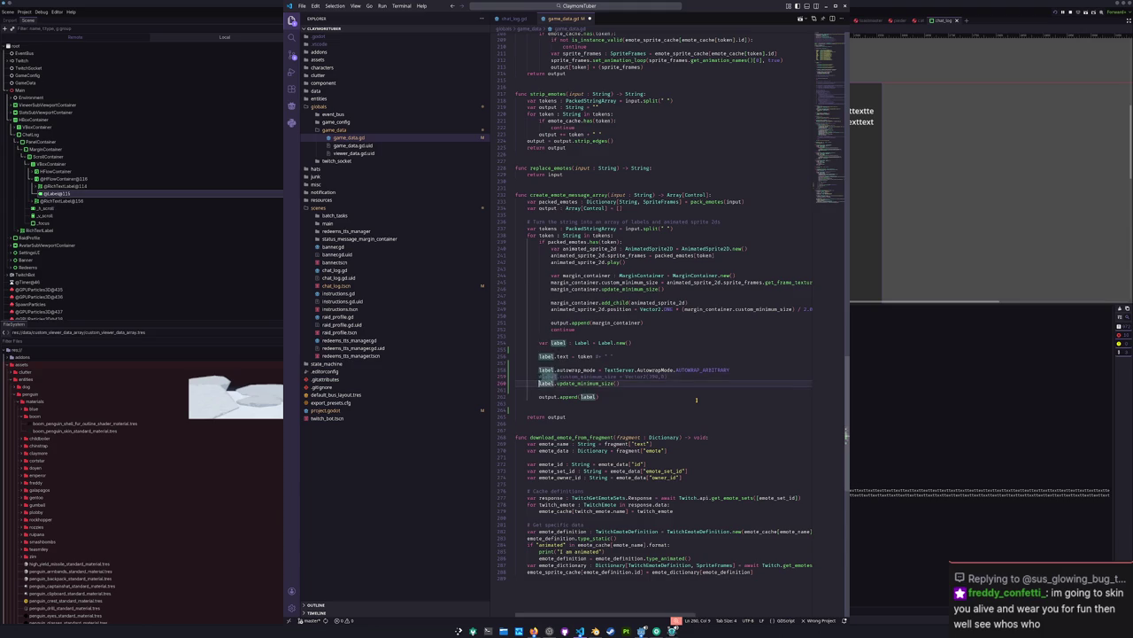
{"action": "key", "text": "BackSpace"}
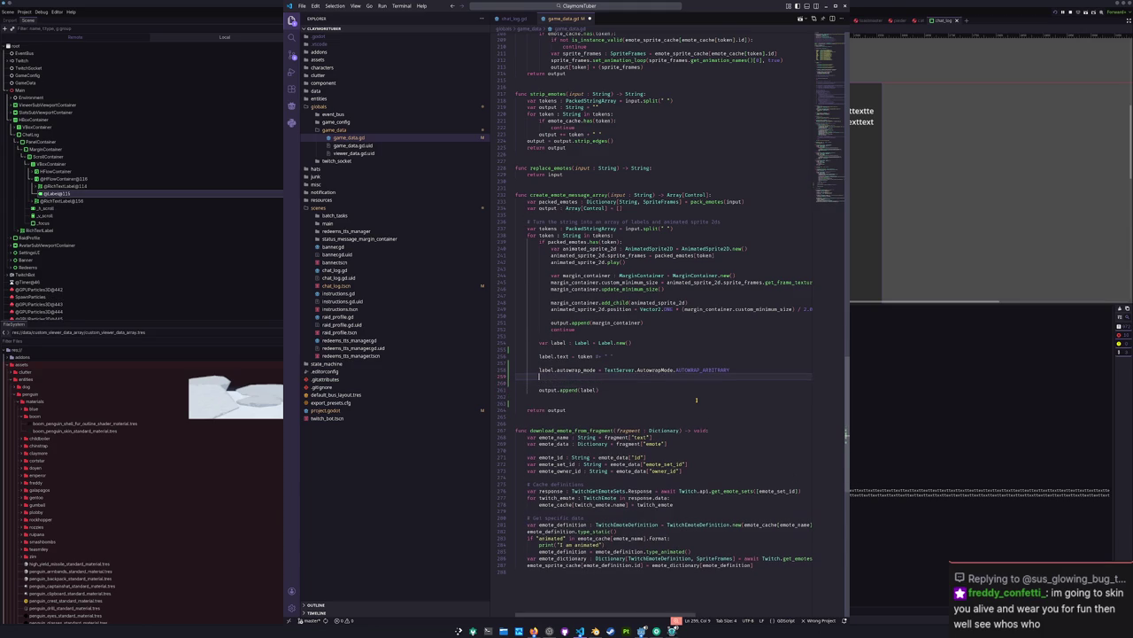
{"action": "type", "text": "label.e"}
Step: Check the language server connection warning in VS Code
{"action": "left_click", "coordinate": [53, 297]}
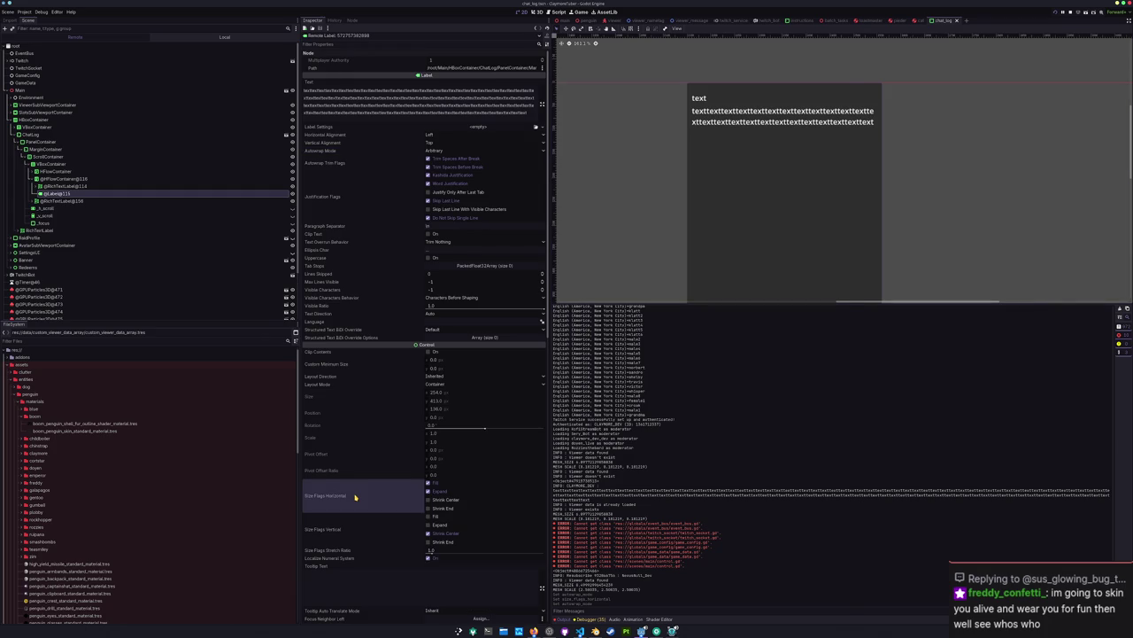
{"action": "key", "text": "alt+Tab"}
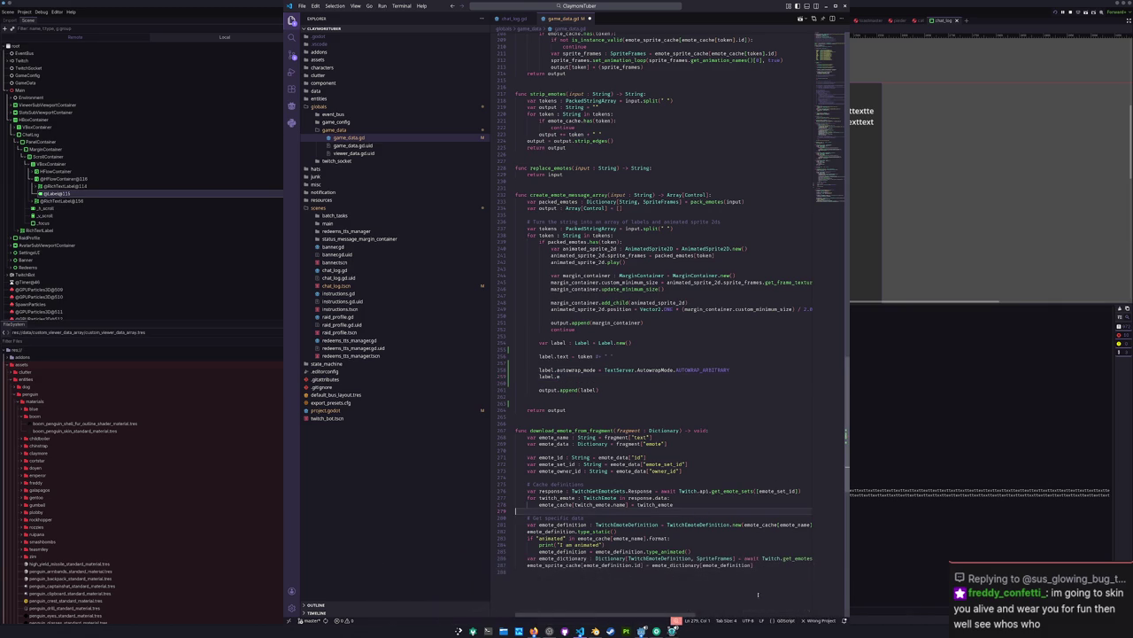
{"action": "left_click", "coordinate": [817, 623]}
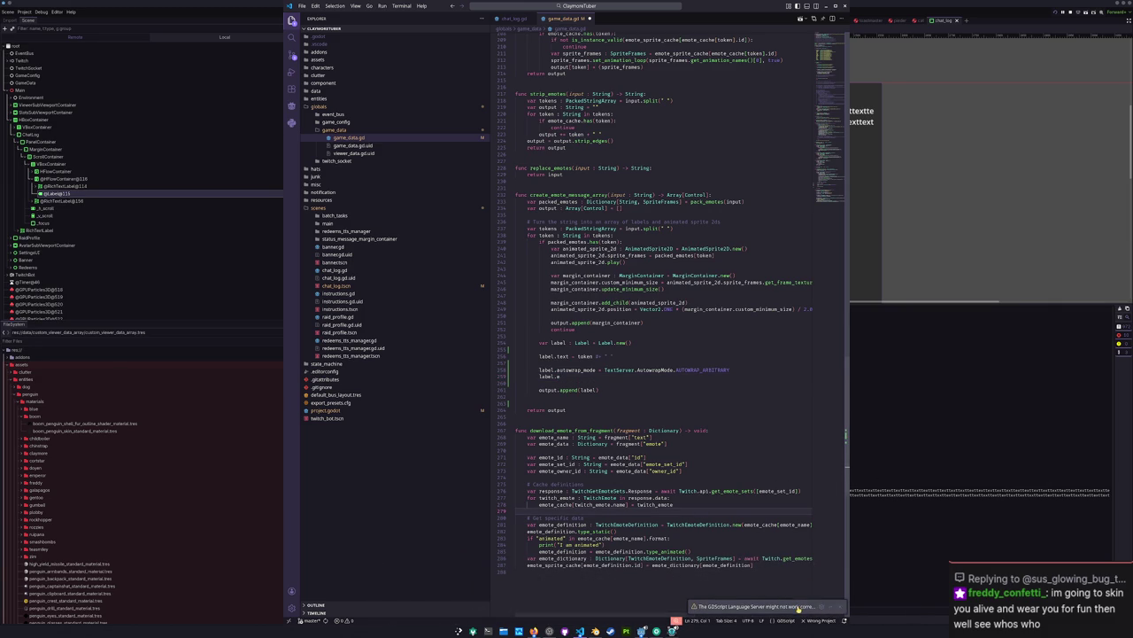
{"action": "left_click", "coordinate": [830, 607]}
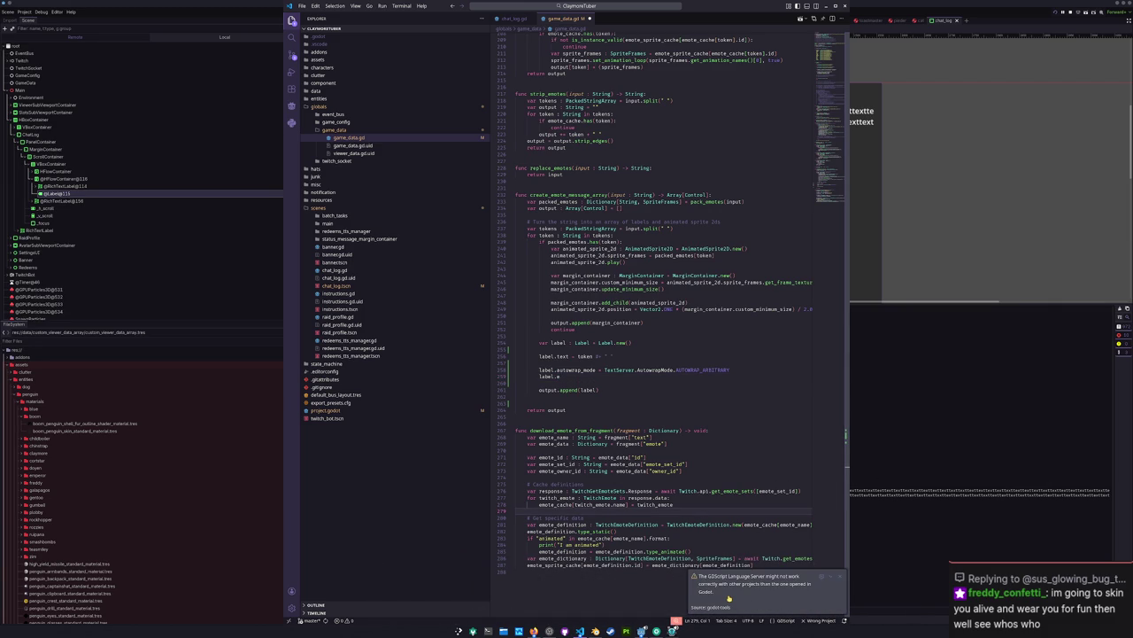
{"action": "left_click", "coordinate": [743, 532]}
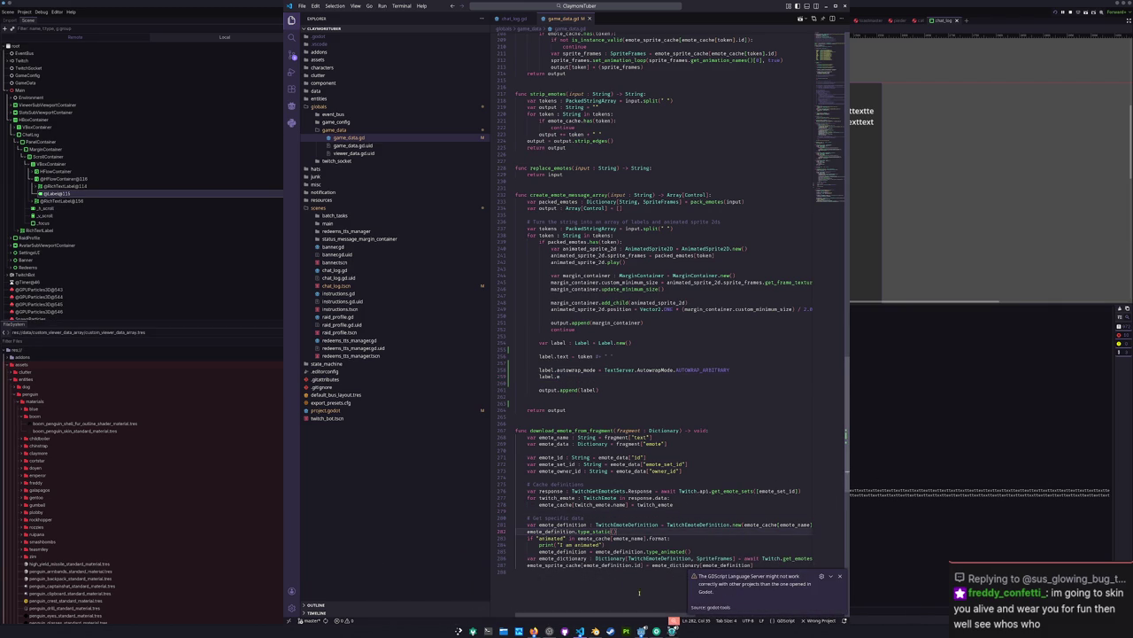
{"action": "mouse_move", "coordinate": [639, 630]}
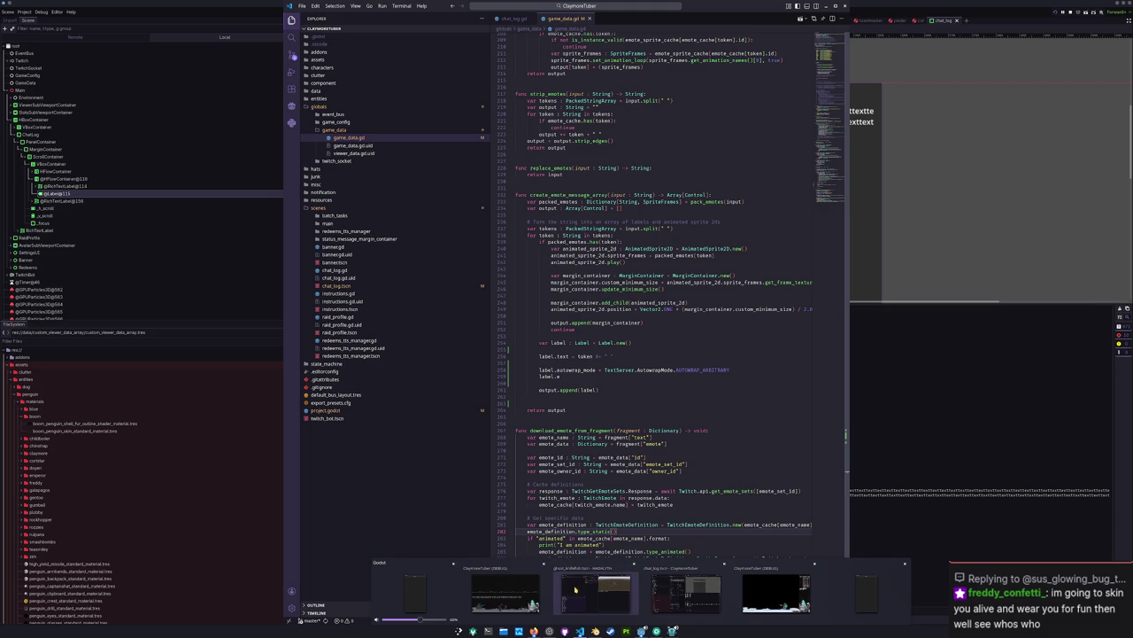
Step: Close the running ClaymoreTuber game and the stray entity_fish.gd window, and show the Local scene tree
{"action": "left_click", "coordinate": [544, 564]}
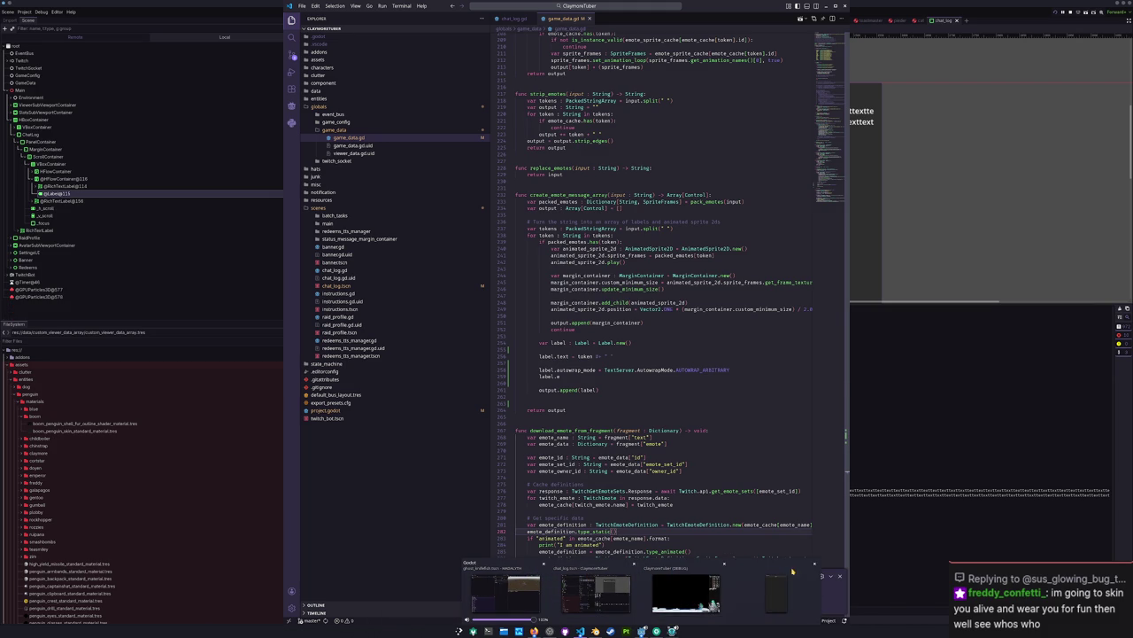
{"action": "left_click", "coordinate": [497, 589]}
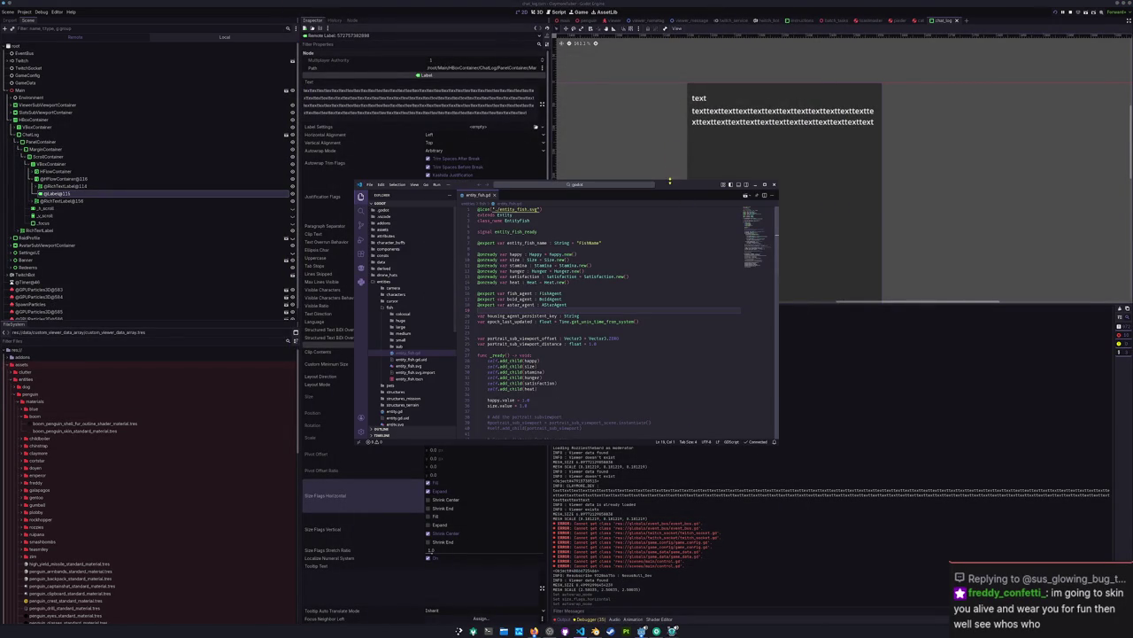
{"action": "left_click_drag", "start_coordinate": [670, 183], "coordinate": [736, 239]}
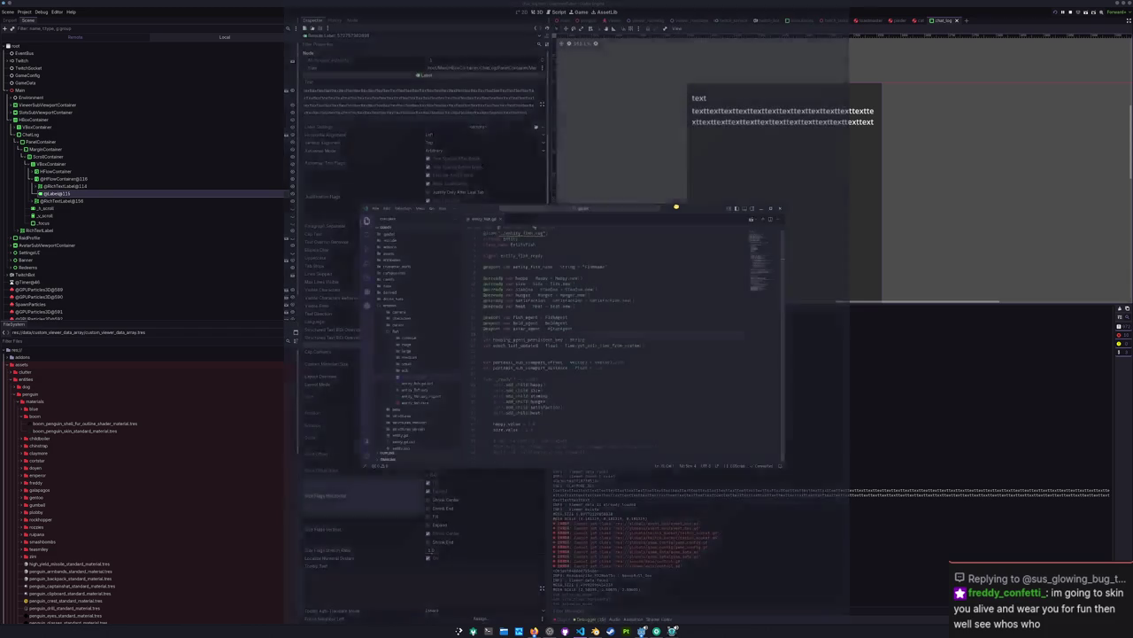
{"action": "left_click", "coordinate": [824, 248]}
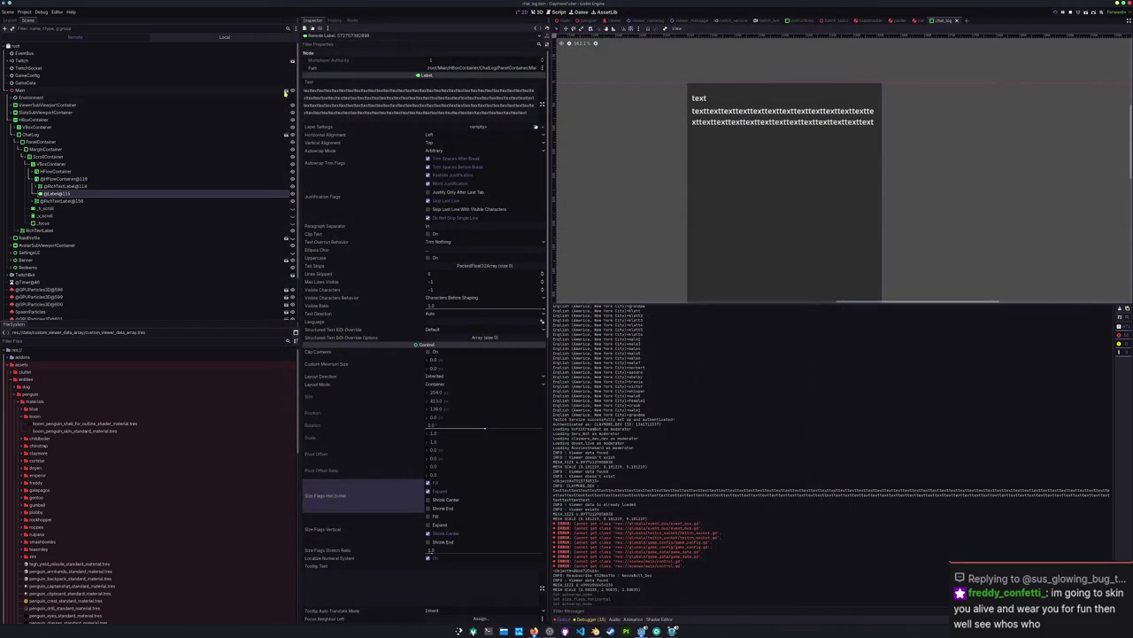
{"action": "left_click", "coordinate": [188, 36]}
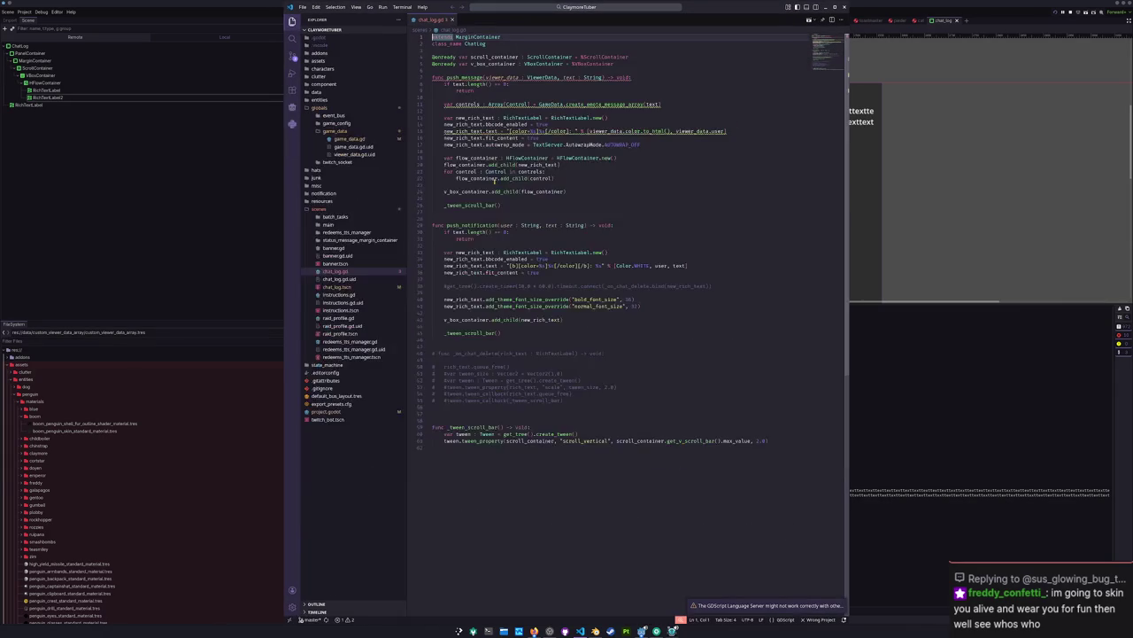
Step: Read the full language server warning, then Stop & Quit the other running Godot project
{"action": "scroll", "coordinate": [686, 532], "scroll_direction": "down", "scroll_amount": 1}
{"action": "mouse_move", "coordinate": [761, 606]}
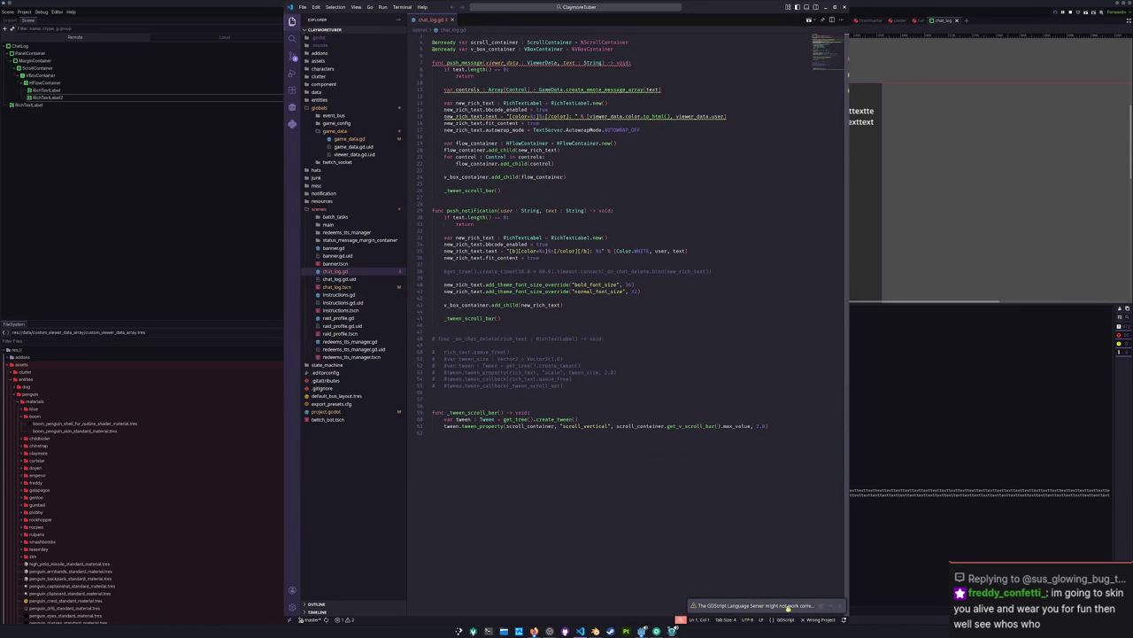
{"action": "left_click", "coordinate": [831, 606]}
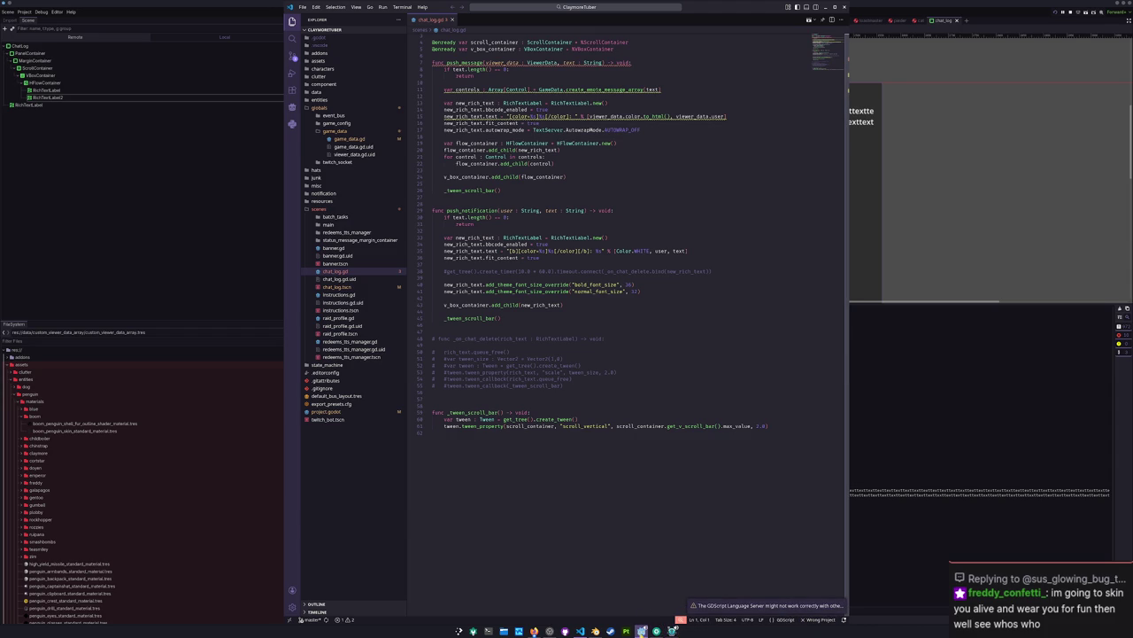
{"action": "mouse_move", "coordinate": [642, 631]}
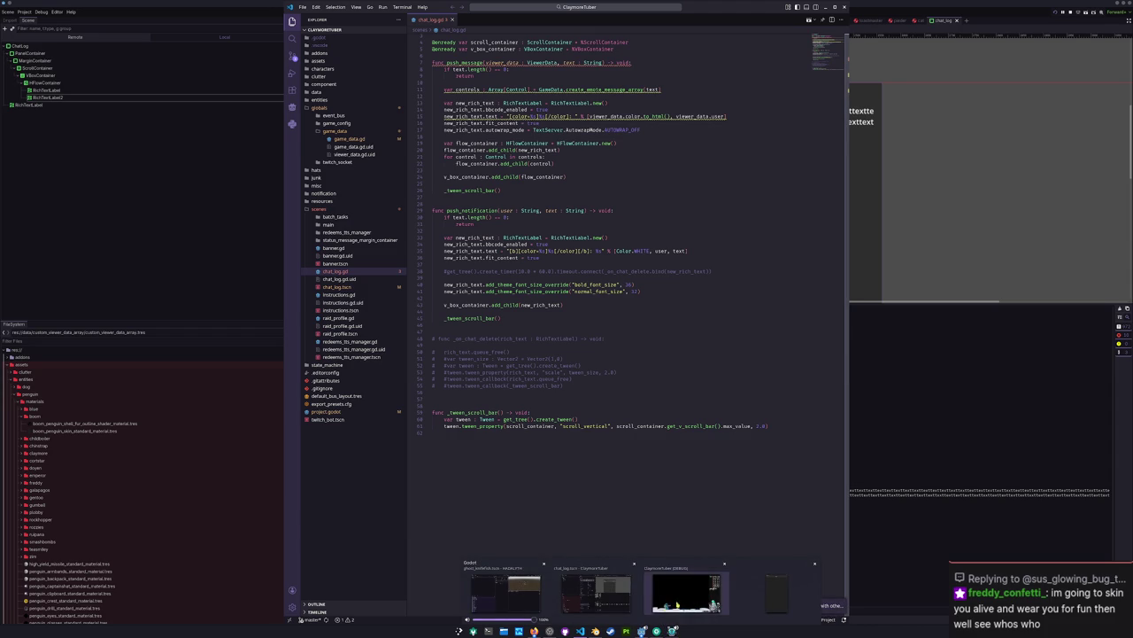
{"action": "left_click", "coordinate": [595, 592]}
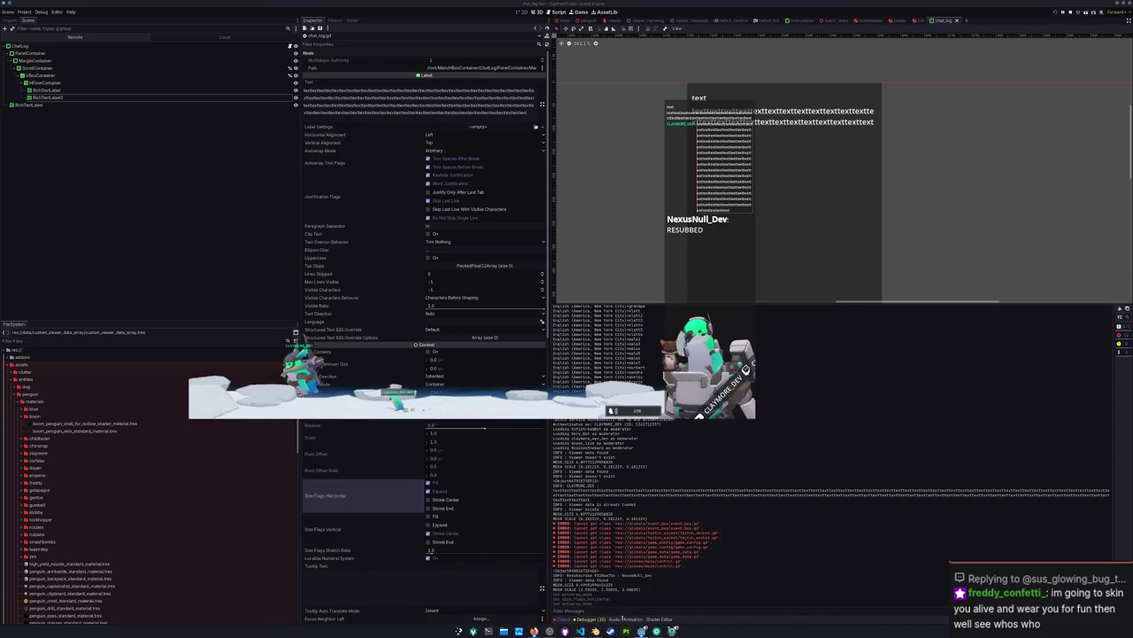
{"action": "left_click", "coordinate": [641, 631]}
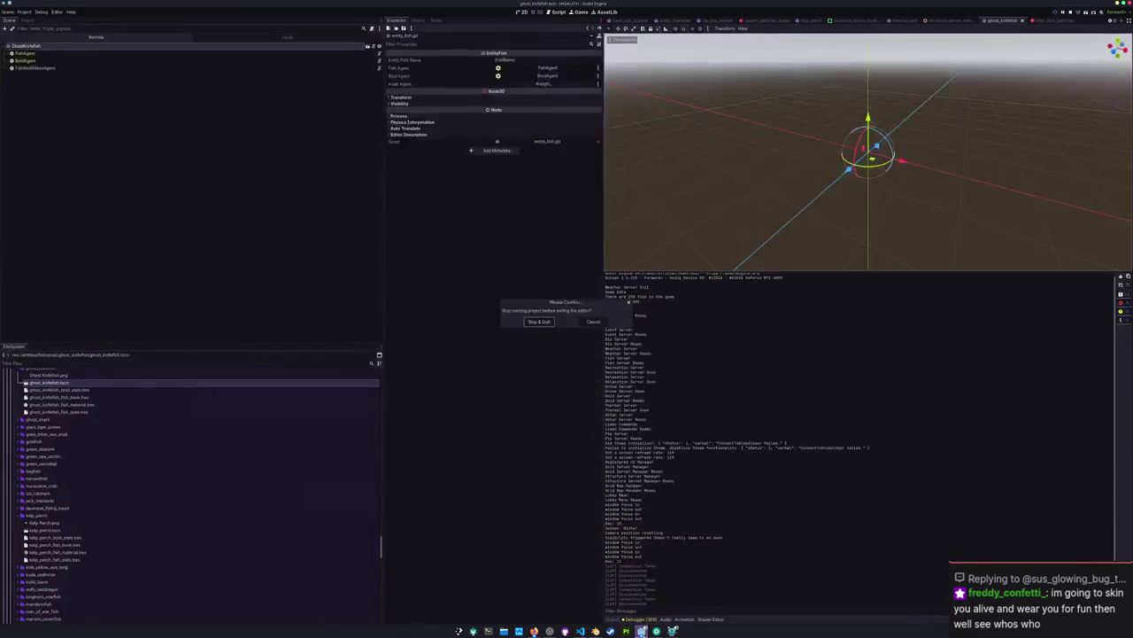
{"action": "left_click", "coordinate": [540, 321]}
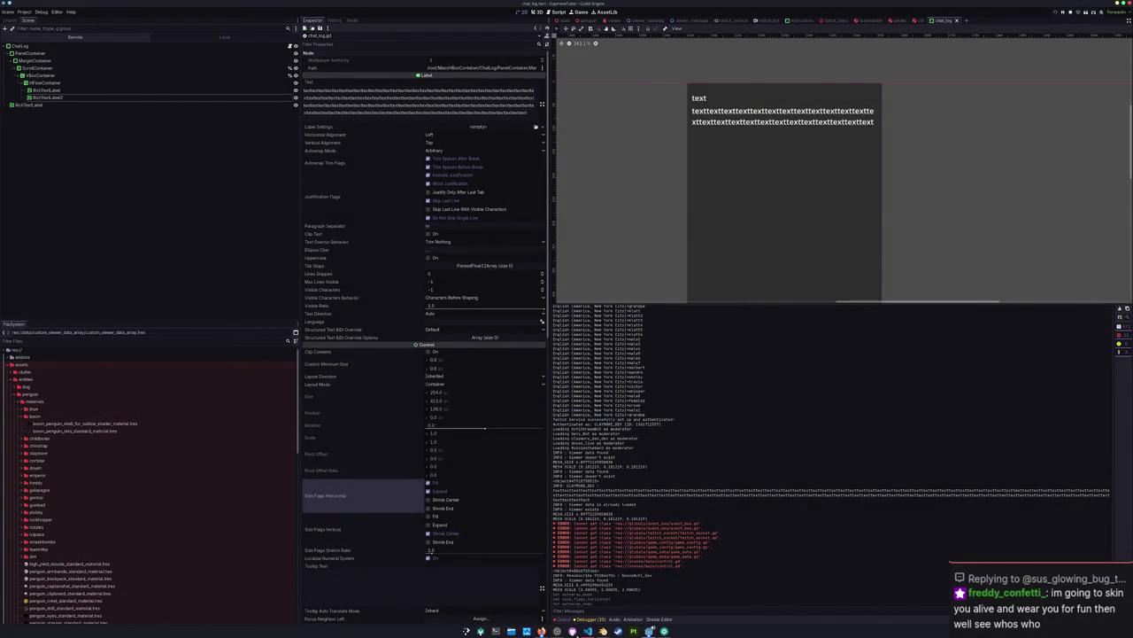
Step: Reopen ClaymoreTuber from the Project Manager and bring game_data.gd forward at line 60
{"action": "left_click", "coordinate": [588, 631]}
{"action": "left_click", "coordinate": [560, 494]}
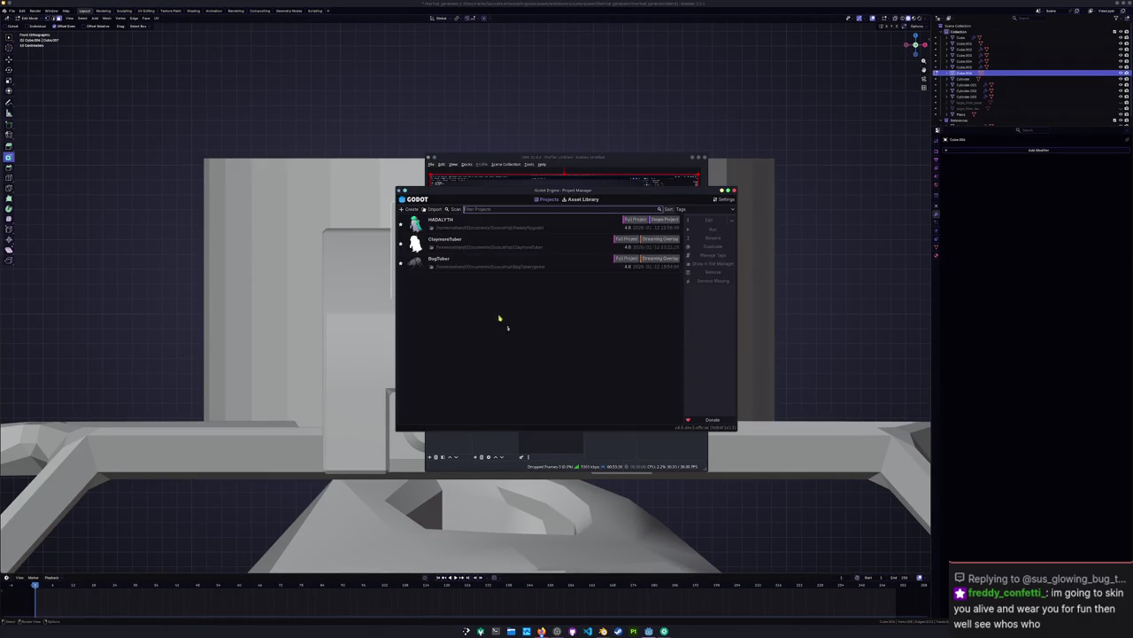
{"action": "double_click", "coordinate": [511, 244]}
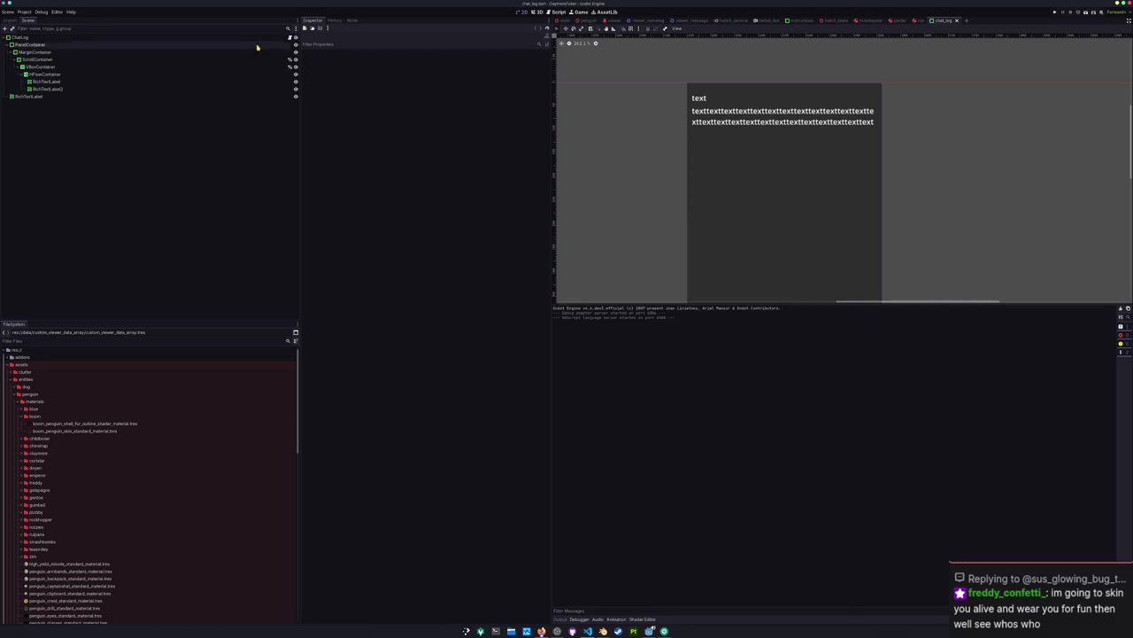
{"action": "left_click", "coordinate": [286, 75]}
{"action": "left_click", "coordinate": [620, 434]}
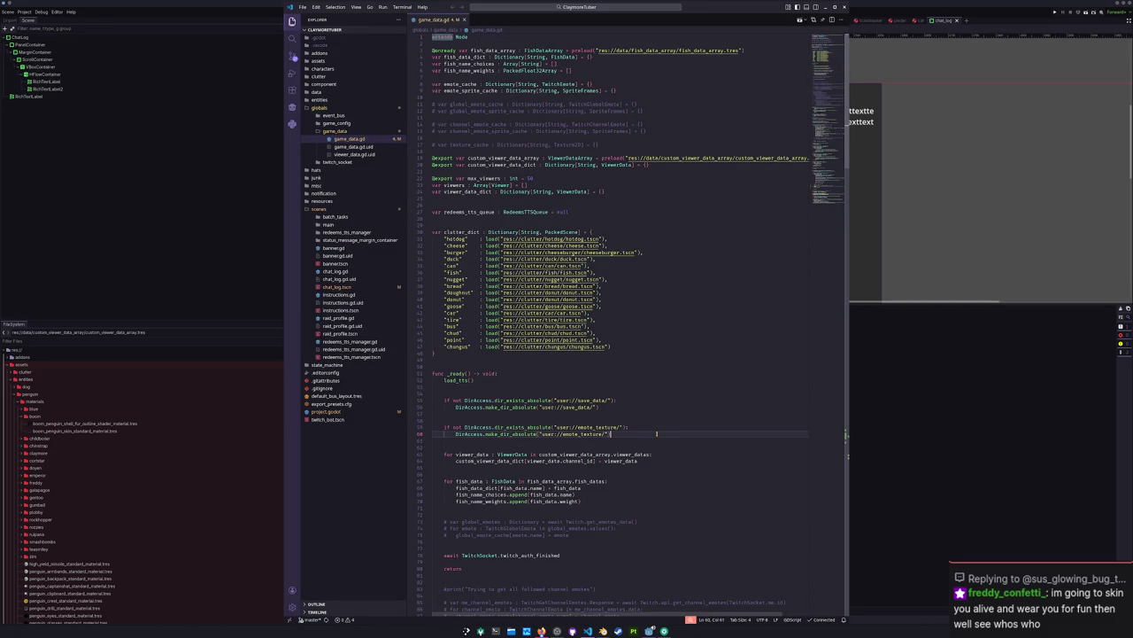
Step: In create_emote_message_array, remove the wrong member name typed after 'label.' and return to Godot
{"action": "scroll", "coordinate": [593, 340], "scroll_direction": "down", "scroll_amount": 15}
{"action": "scroll", "coordinate": [592, 340], "scroll_direction": "down", "scroll_amount": 10}
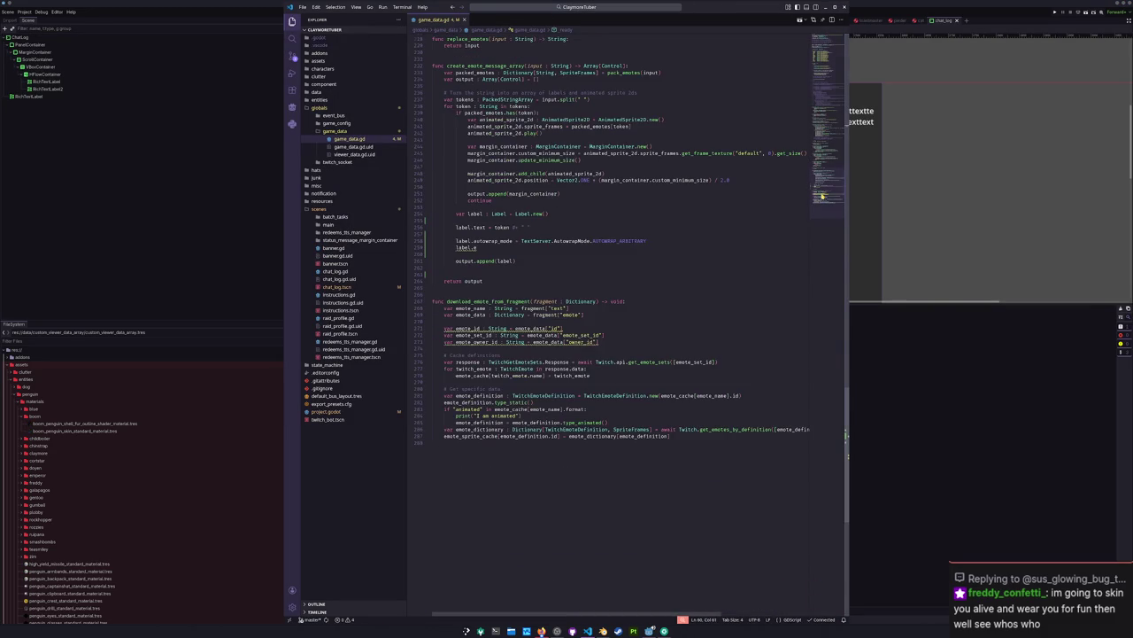
{"action": "scroll", "coordinate": [520, 315], "scroll_direction": "up", "scroll_amount": 6}
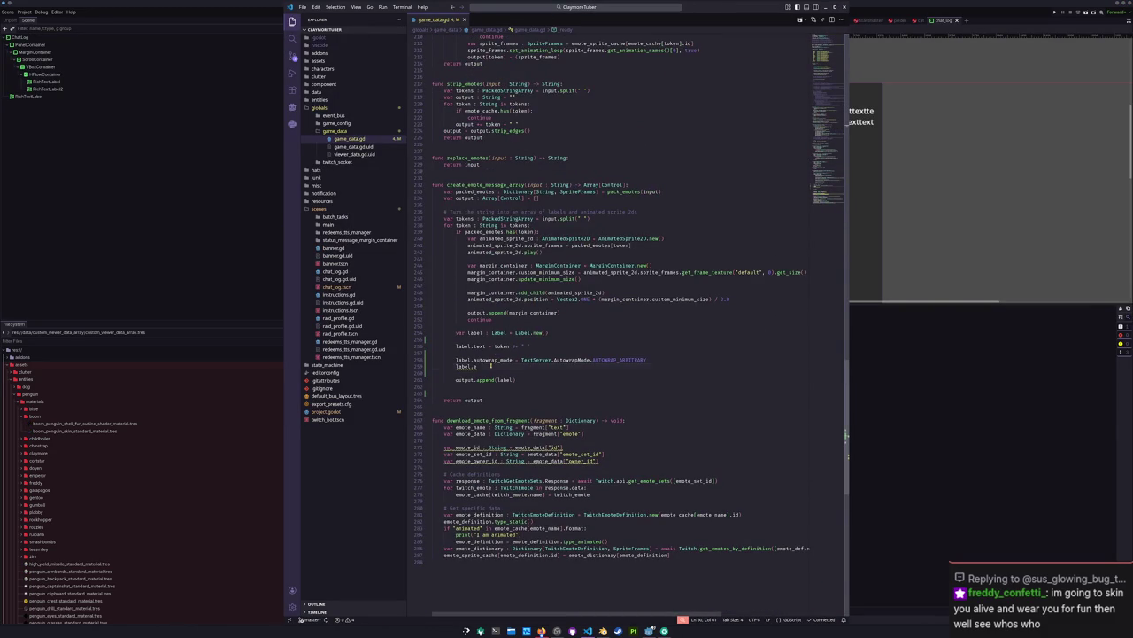
{"action": "type", "text": "xtend"}
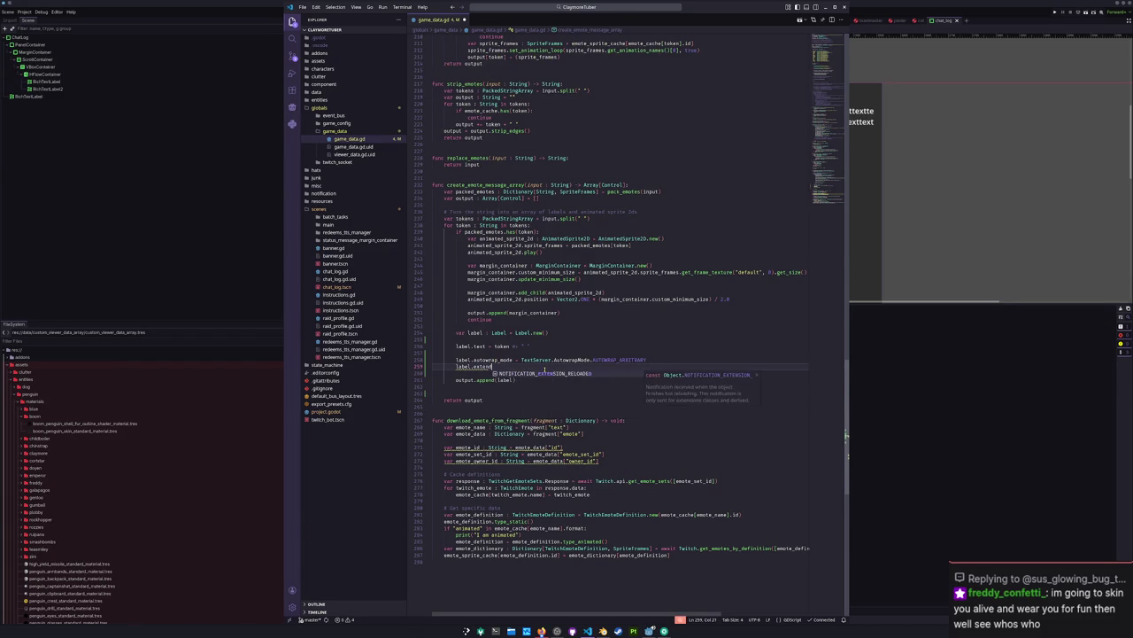
{"action": "key", "text": "BackSpace"}
{"action": "key", "text": "BackSpace"}
{"action": "key", "text": "BackSpace"}
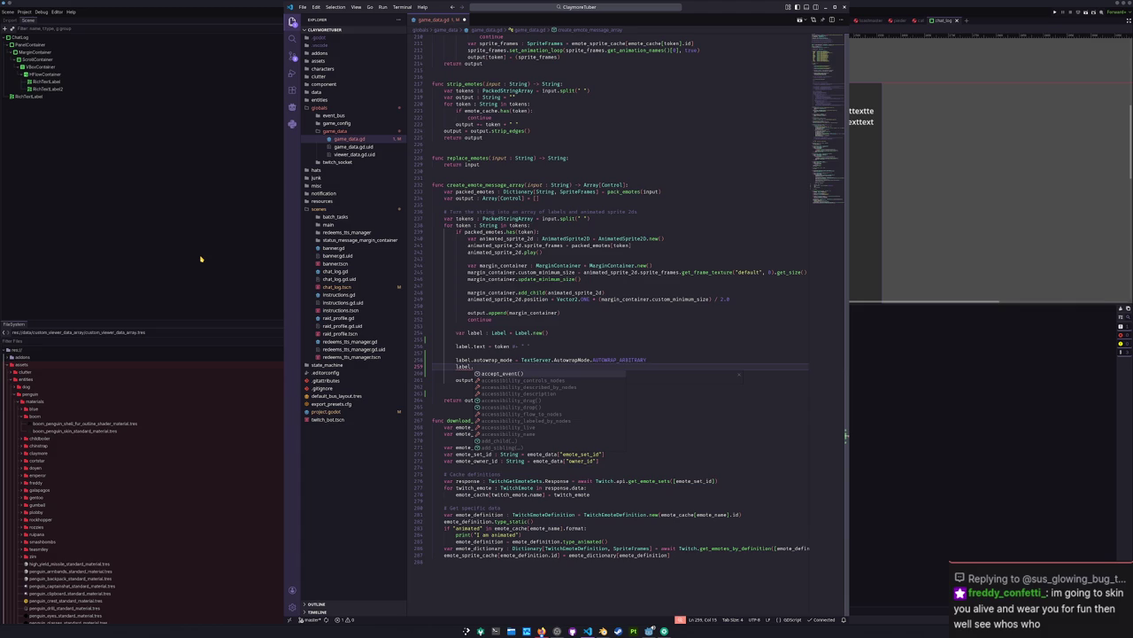
{"action": "left_click", "coordinate": [201, 260]}
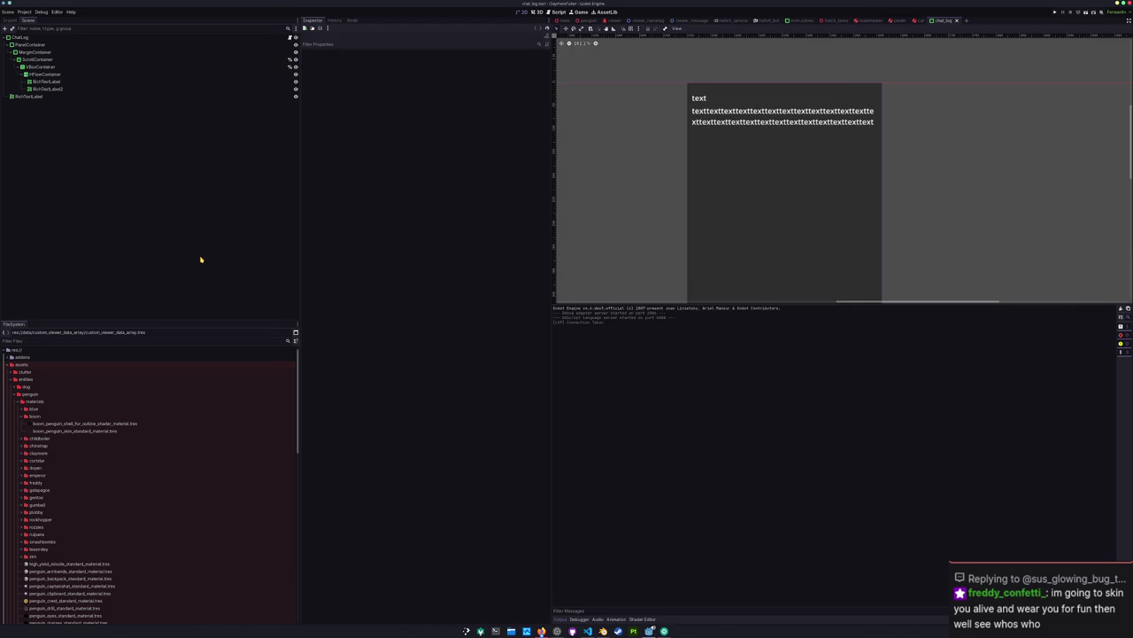
Step: Inspect the first RichTextLabel's Layout > Container Sizing flags in the chat_log scene
{"action": "left_click", "coordinate": [276, 38]}
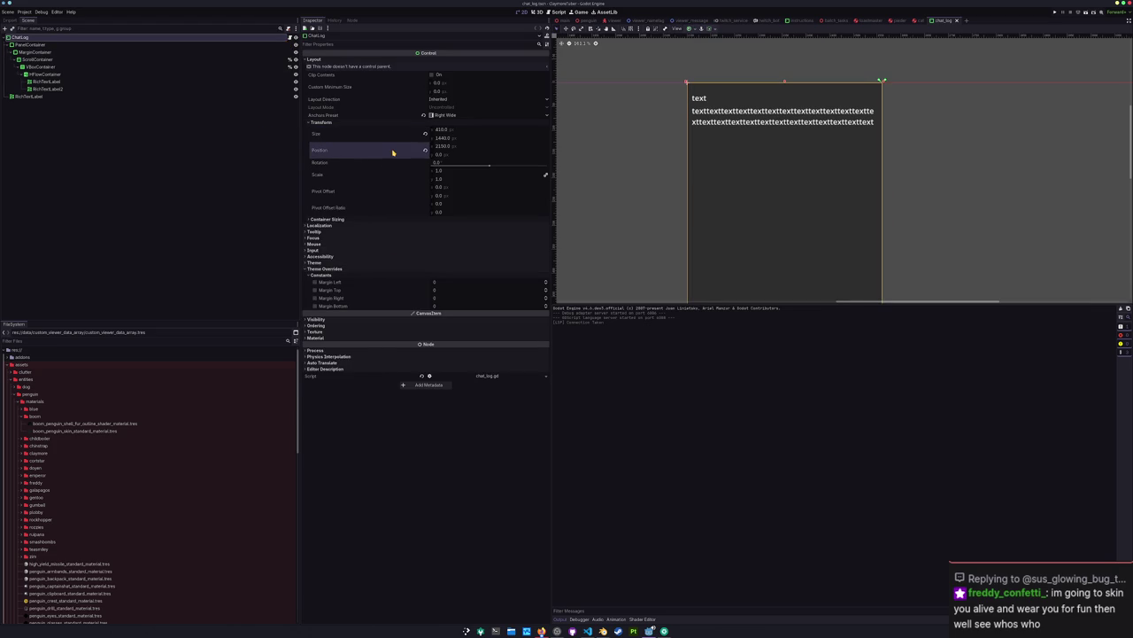
{"action": "left_click", "coordinate": [96, 88]}
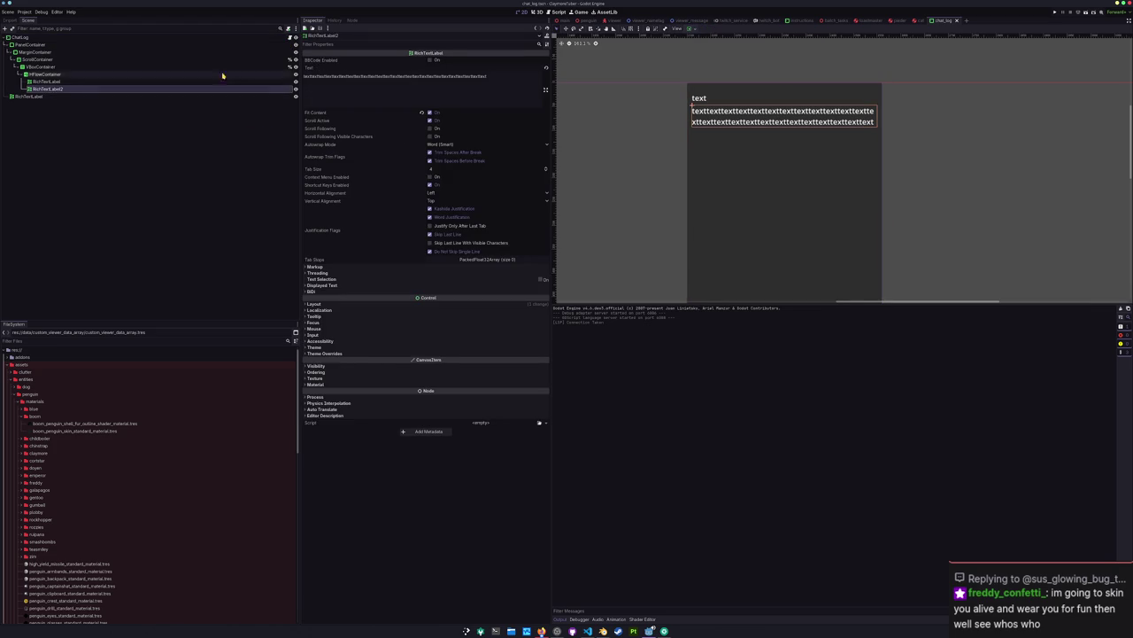
{"action": "left_click", "coordinate": [137, 80]}
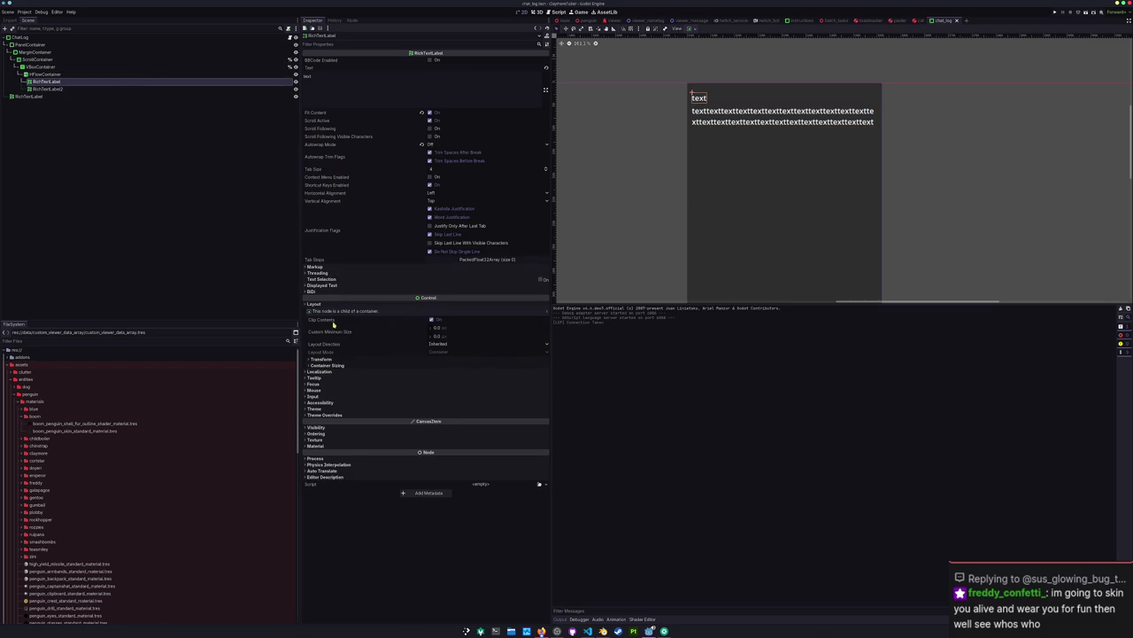
{"action": "left_click", "coordinate": [335, 366]}
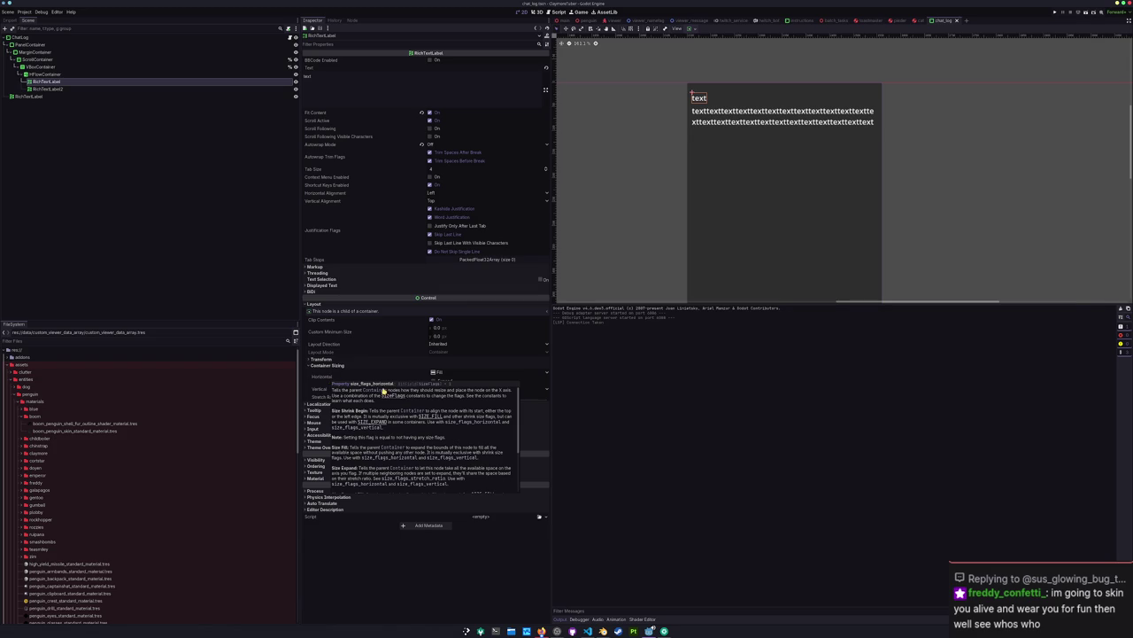
Step: Complete the unfinished label line in game_data.gd as label.size_flags_horizontal
{"action": "key", "text": "alt+Tab"}
{"action": "type", "text": "ize_flags_h"}
{"action": "key", "text": "Return"}
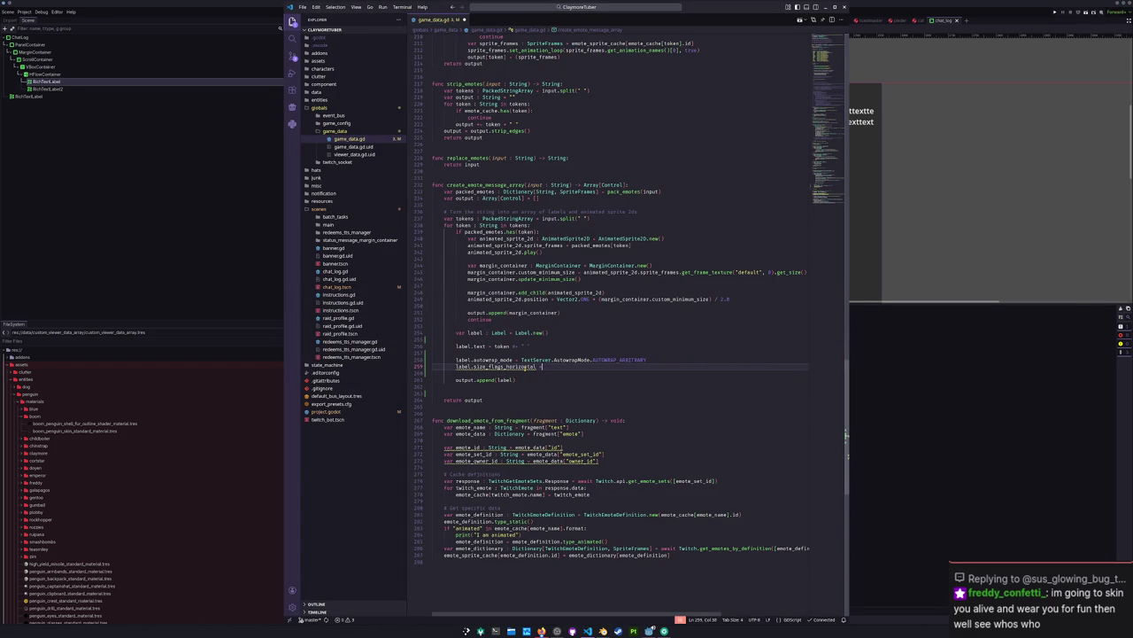
Step: Assign Control.SizeFlags.SIZE_EXPAND_FILL to label.size_flags_horizontal and delete the blank lines around it
{"action": "type", "text": "Control.SizeFlags.SIZE_"}
{"action": "key", "text": "Down"}
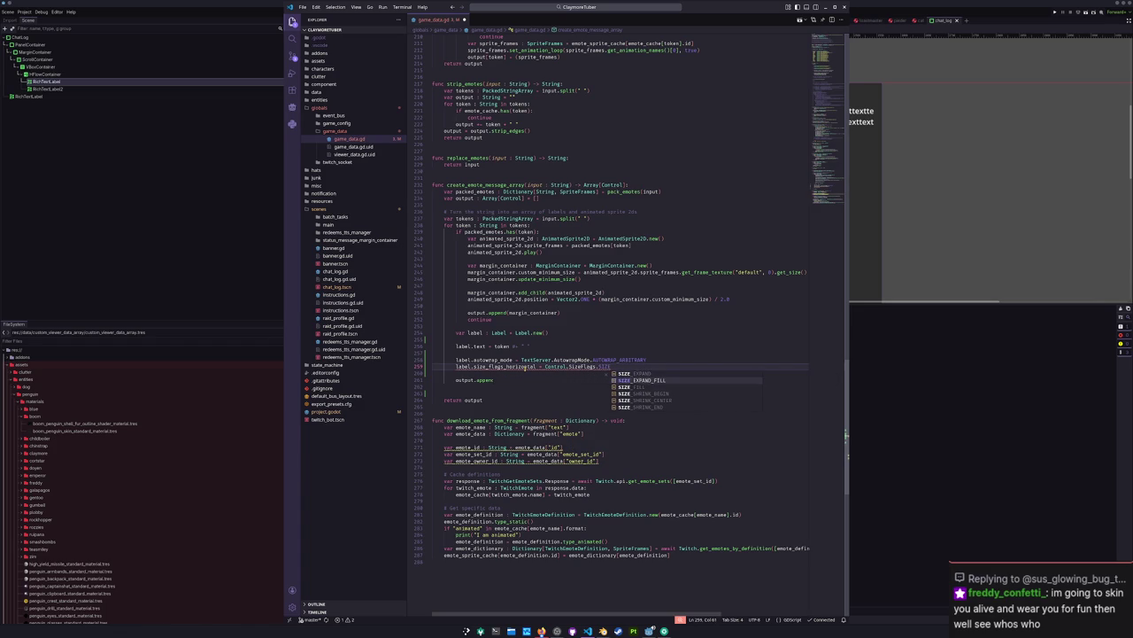
{"action": "key", "text": "Return"}
{"action": "key", "text": "Return"}
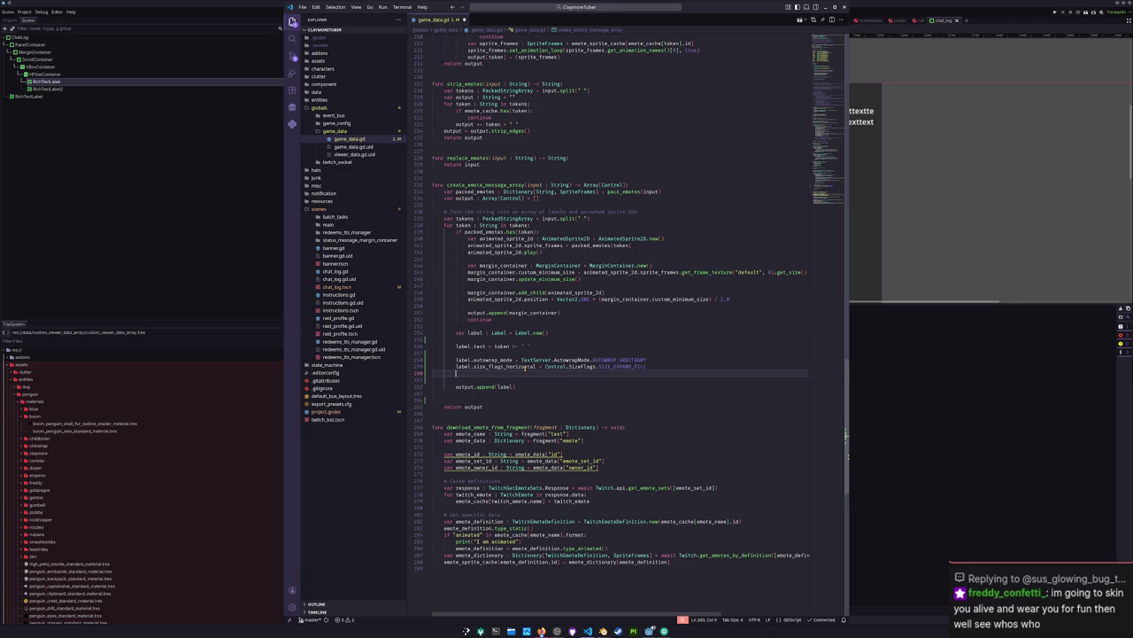
{"action": "key", "text": "BackSpace"}
{"action": "key", "text": "Up"}
{"action": "key", "text": "Up"}
{"action": "key", "text": "Delete"}
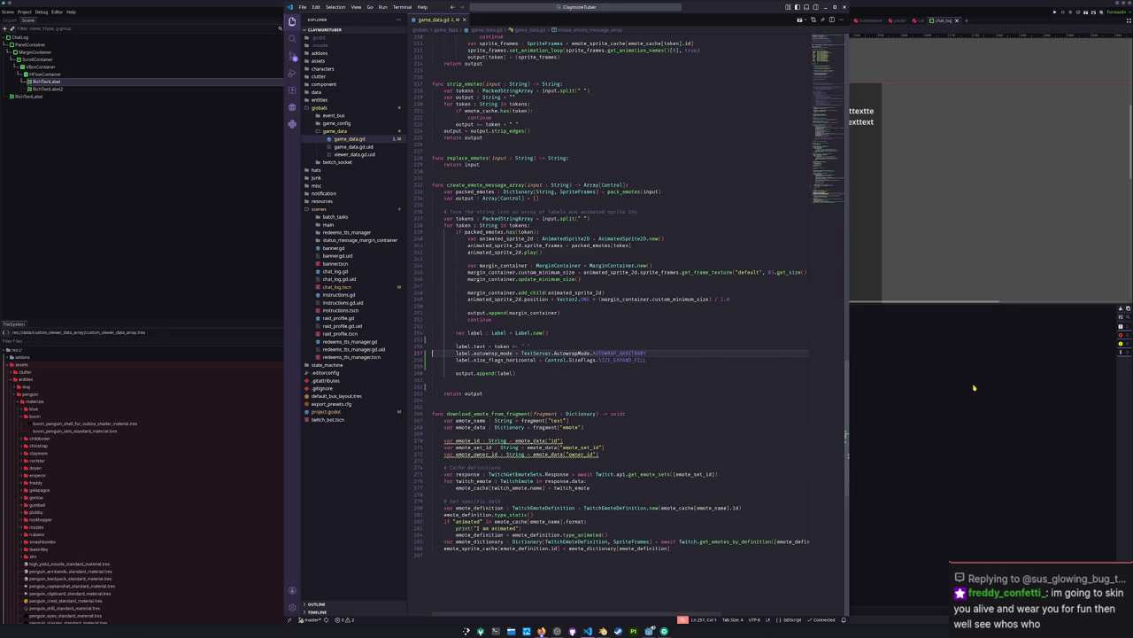
{"action": "left_click", "coordinate": [974, 387]}
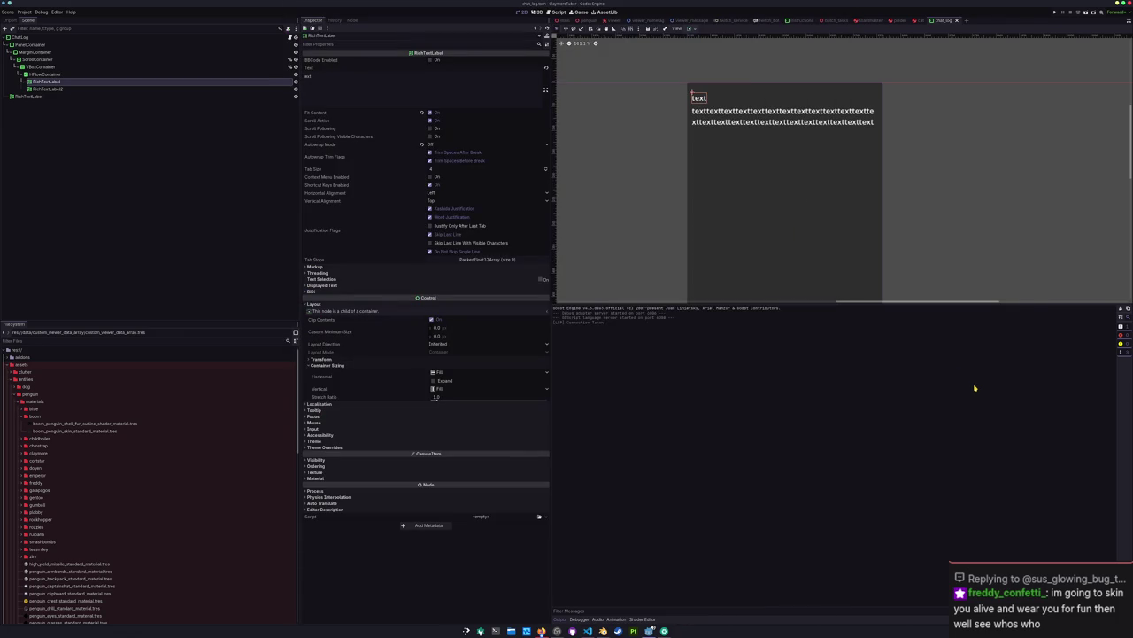
Step: Run the project with F5 to watch emote messages wrap, then bring the editor back
{"action": "key", "text": "F5"}
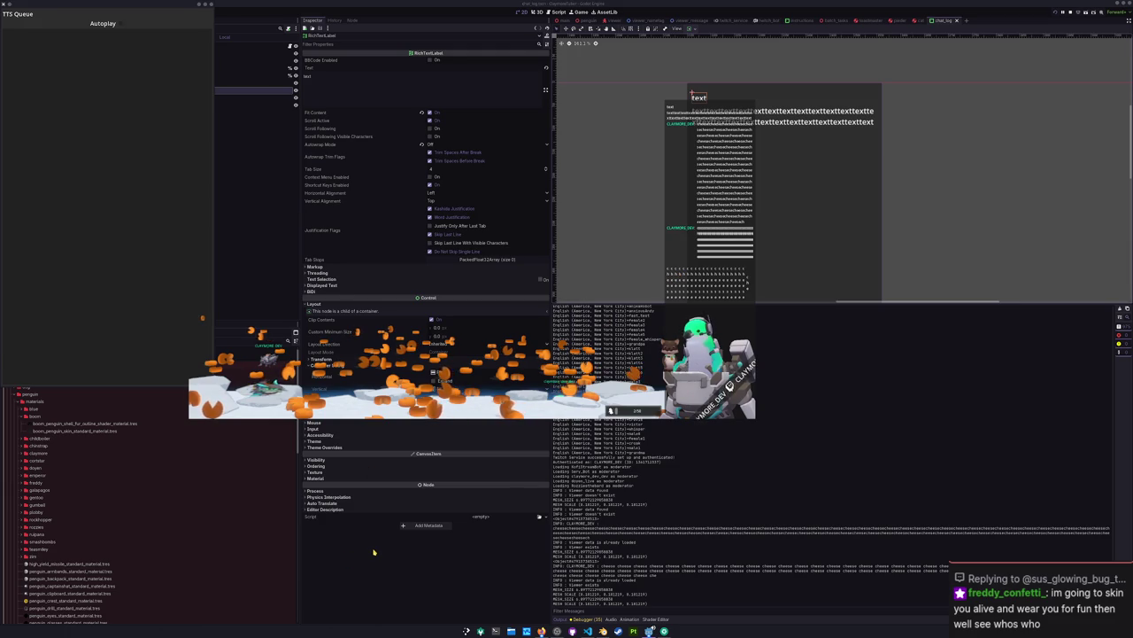
{"action": "left_click", "coordinate": [378, 184]}
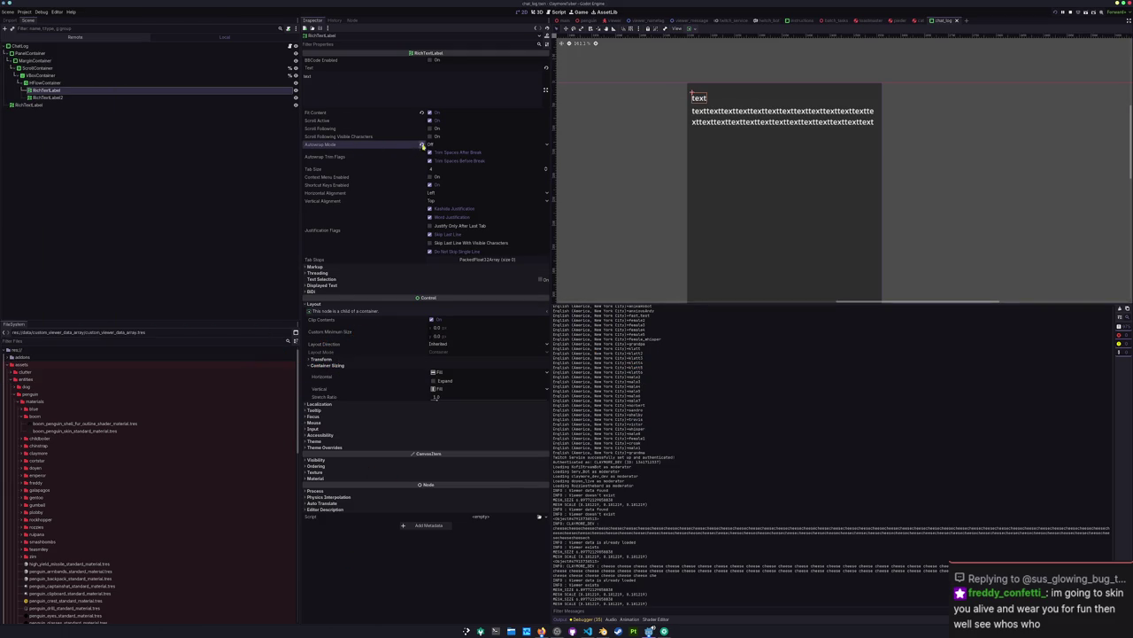
Step: Give RichTextLabel2 a custom minimum width of 0 and horizontal Expand, keeping Fit Content on
{"action": "left_click", "coordinate": [46, 96]}
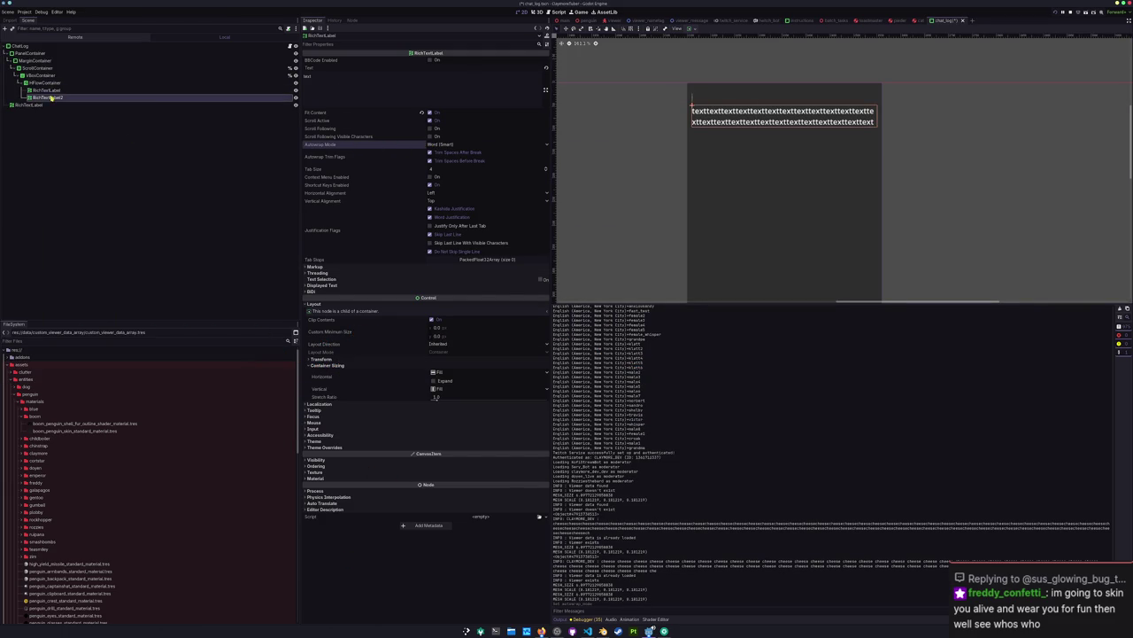
{"action": "left_click", "coordinate": [430, 113]}
{"action": "left_click", "coordinate": [430, 112]}
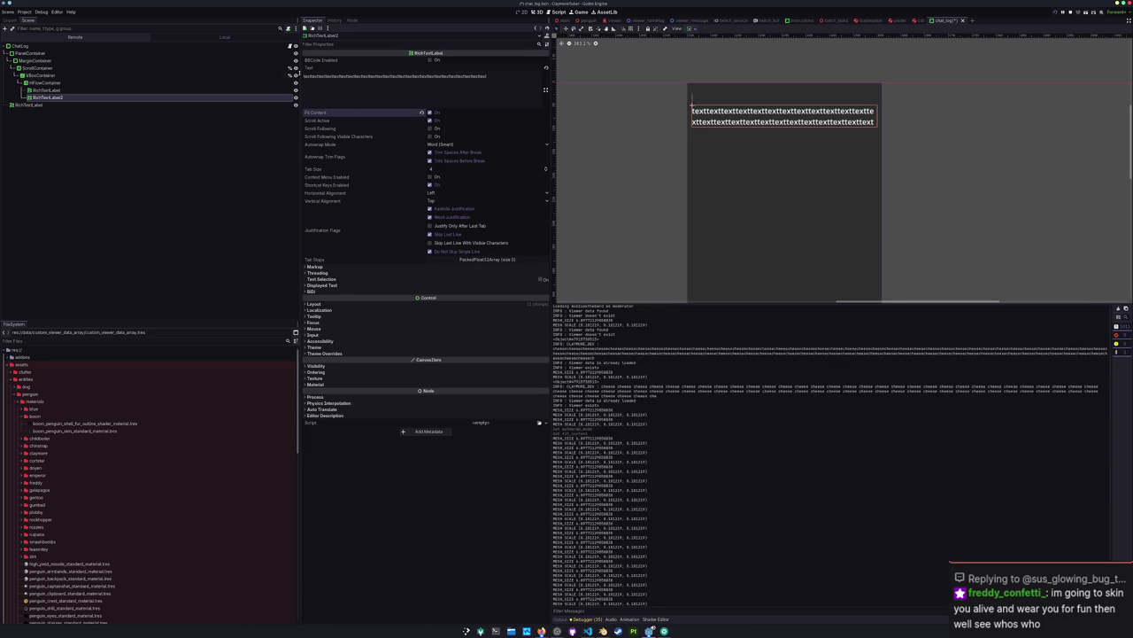
{"action": "left_click", "coordinate": [100, 91]}
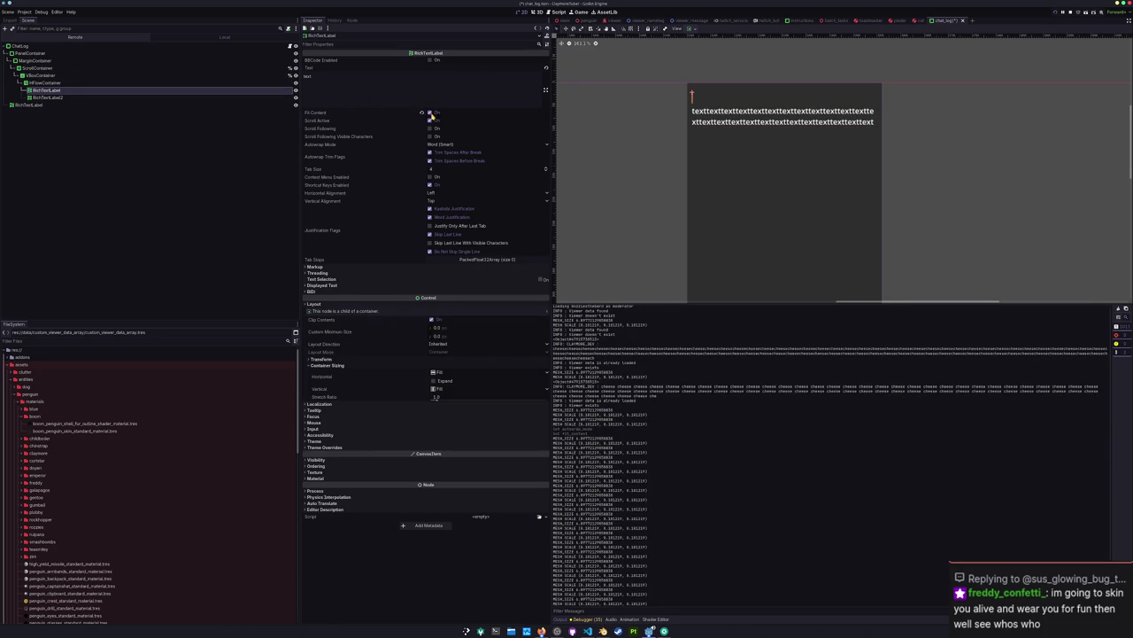
{"action": "left_click", "coordinate": [46, 96]}
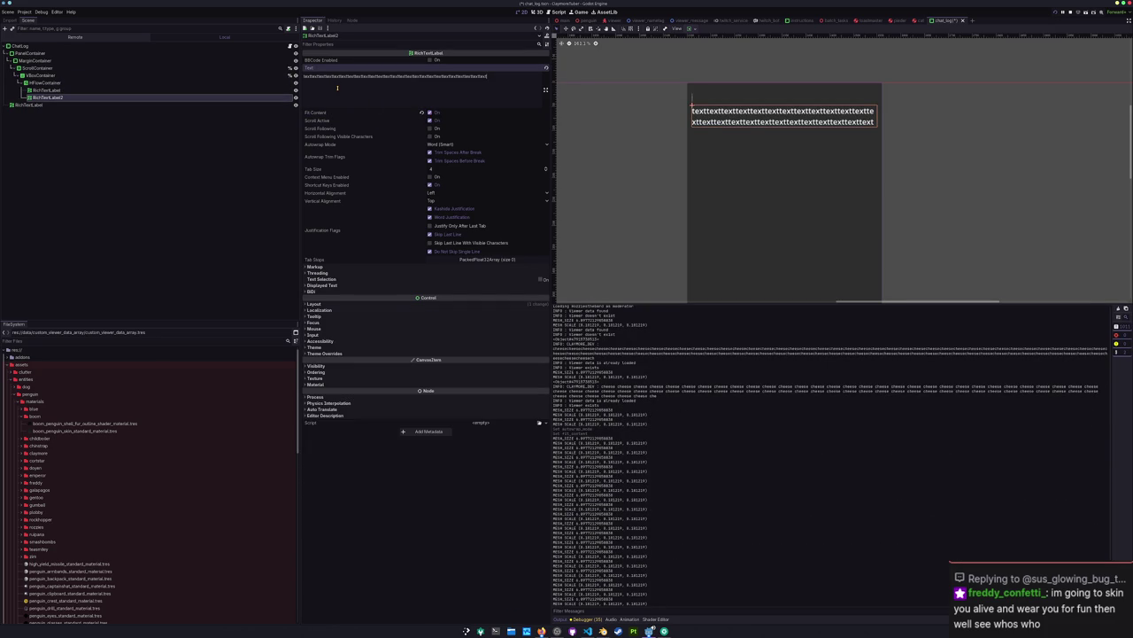
{"action": "left_click", "coordinate": [420, 304]}
{"action": "left_click", "coordinate": [365, 366]}
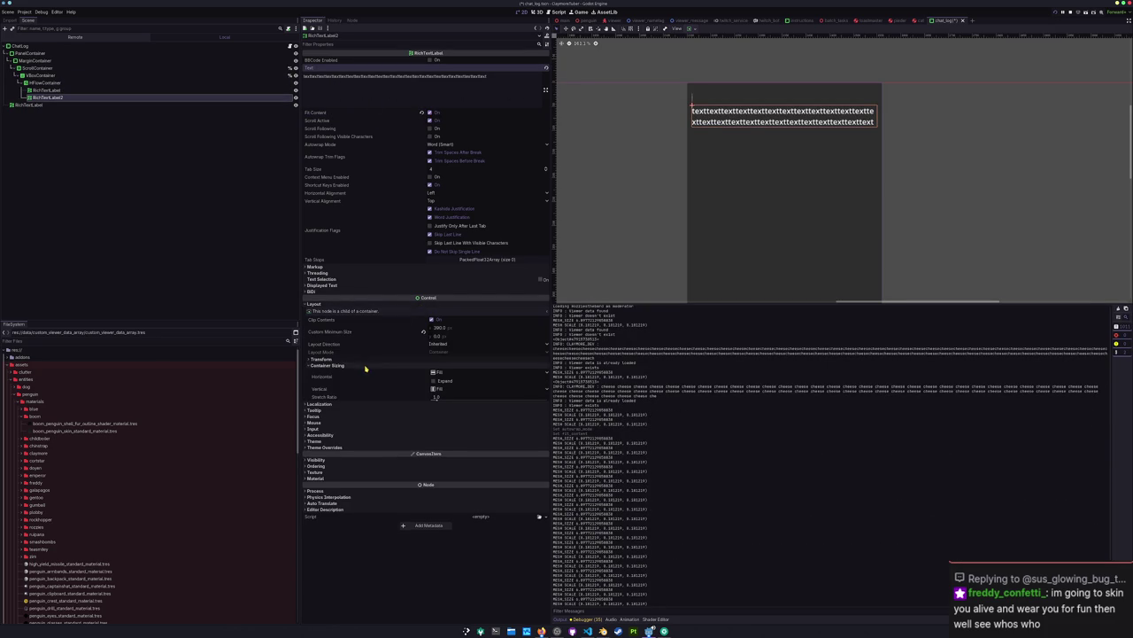
{"action": "left_click", "coordinate": [424, 333]}
{"action": "left_click", "coordinate": [433, 380]}
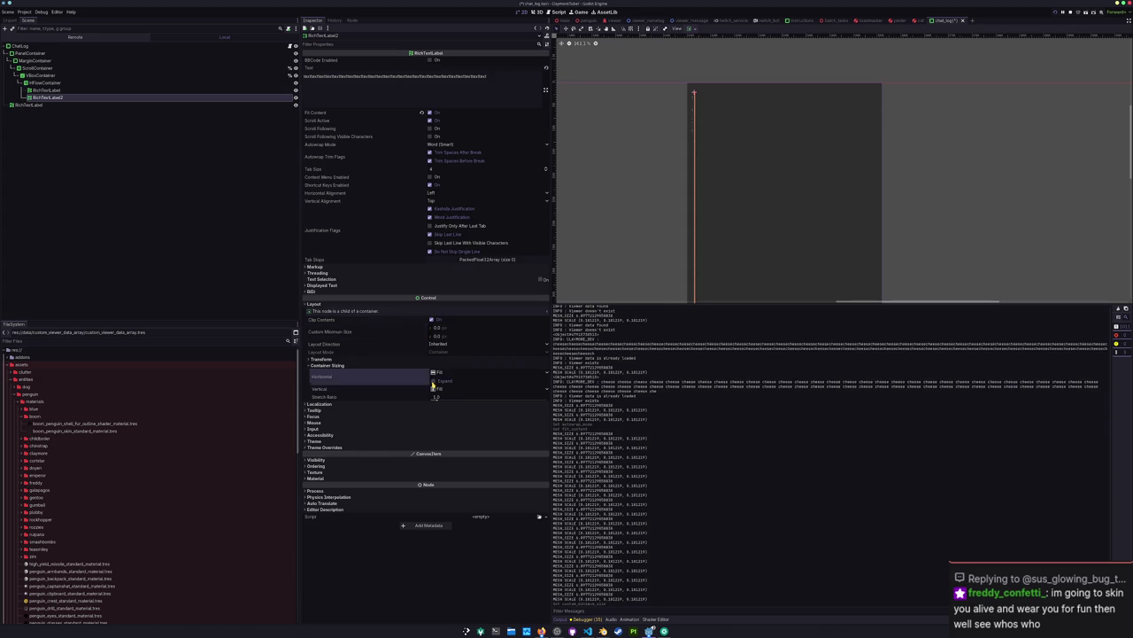
Step: Paste repeated test text into RichTextLabel2 to check wrapping, then clear its text
{"action": "left_click", "coordinate": [469, 82]}
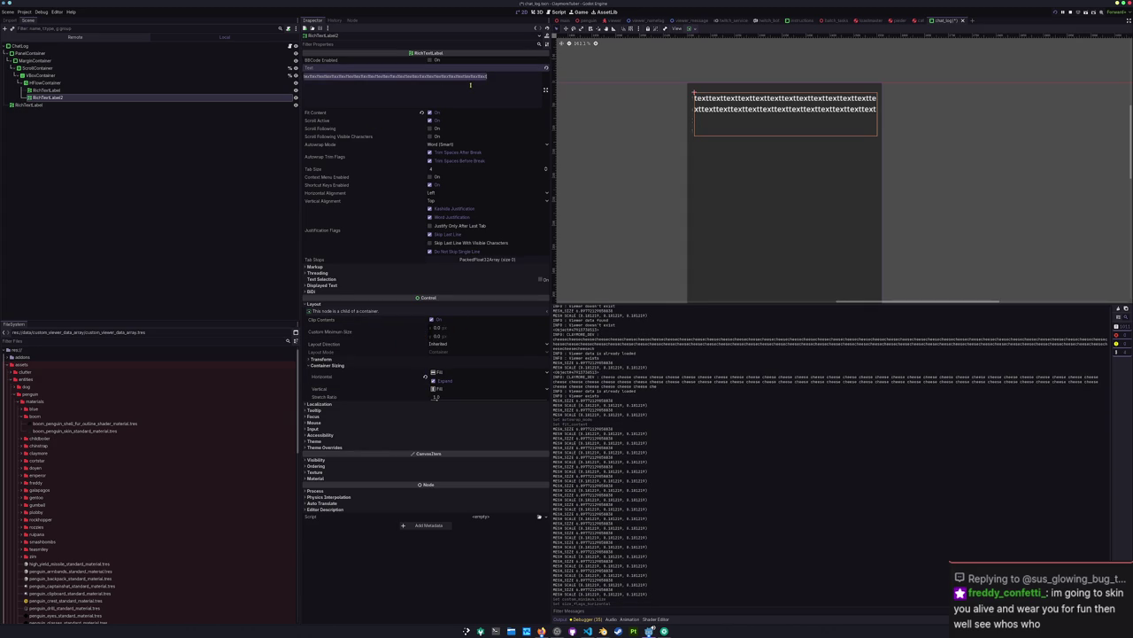
{"action": "key", "text": "ctrl+a"}
{"action": "type", "text": "tex"}
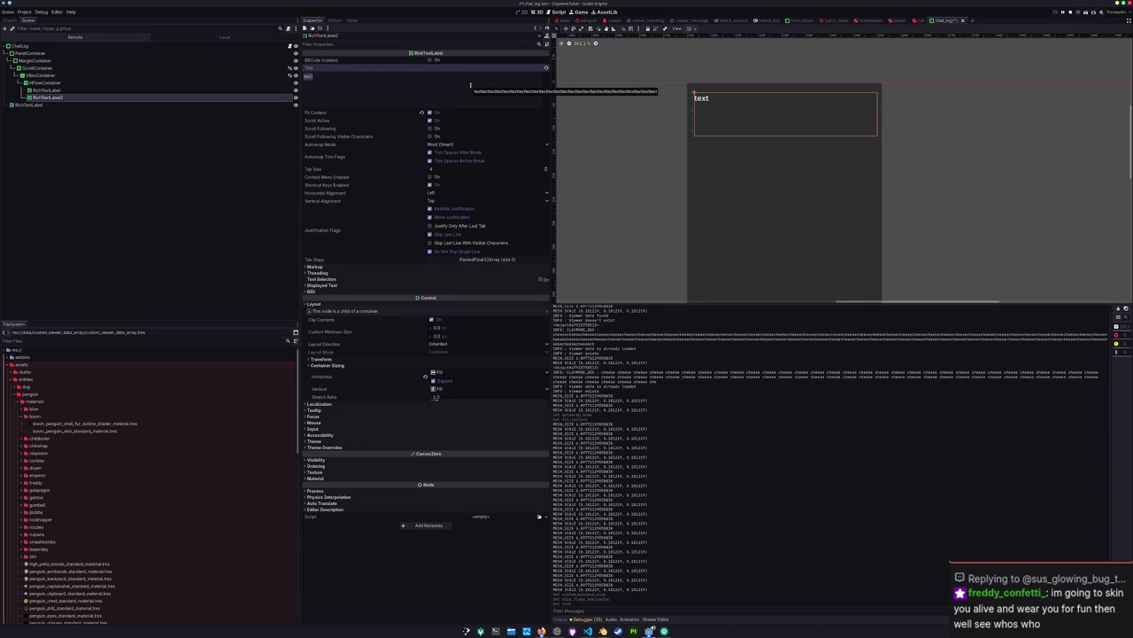
{"action": "key", "text": "ctrl+v"}
{"action": "key", "text": "ctrl+v"}
{"action": "key", "text": "ctrl+v"}
{"action": "key", "text": "ctrl+v"}
{"action": "key", "text": "ctrl+v"}
{"action": "key", "text": "ctrl+v"}
{"action": "key", "text": "ctrl+v"}
{"action": "key", "text": "ctrl+v"}
{"action": "key", "text": "ctrl+v"}
{"action": "key", "text": "ctrl+v"}
{"action": "key", "text": "ctrl+v"}
{"action": "key", "text": "ctrl+v"}
{"action": "key", "text": "ctrl+v"}
{"action": "key", "text": "ctrl+v"}
{"action": "key", "text": "ctrl+v"}
{"action": "key", "text": "ctrl+v"}
{"action": "key", "text": "ctrl+v"}
{"action": "key", "text": "ctrl+v"}
{"action": "key", "text": "ctrl+v"}
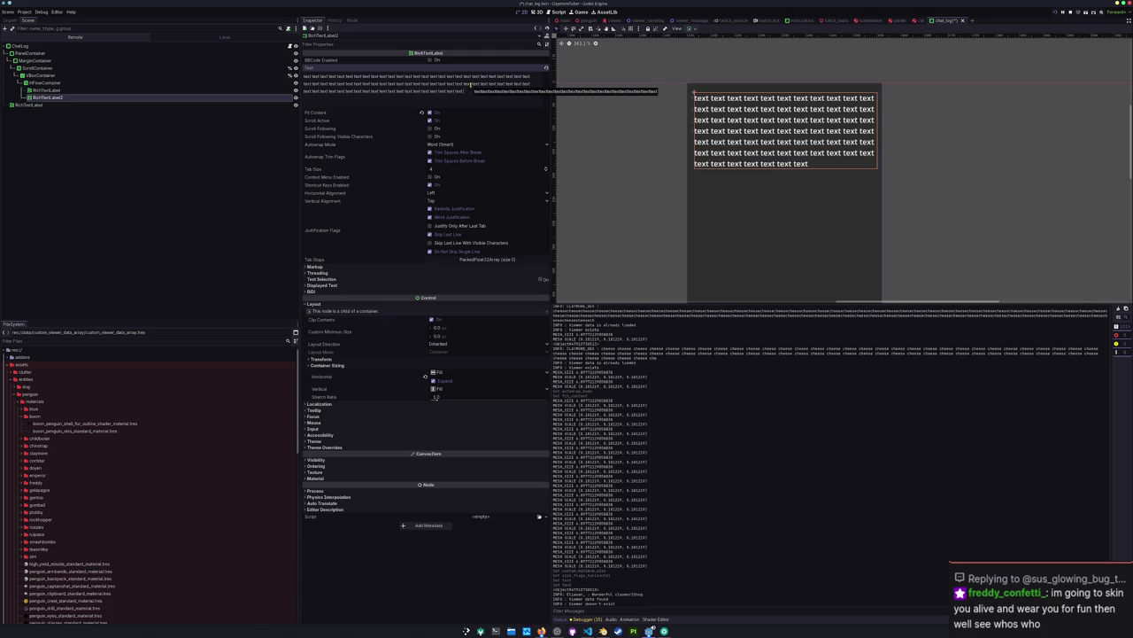
{"action": "key", "text": "ctrl+a"}
{"action": "key", "text": "ctrl+c"}
{"action": "key", "text": "BackSpace"}
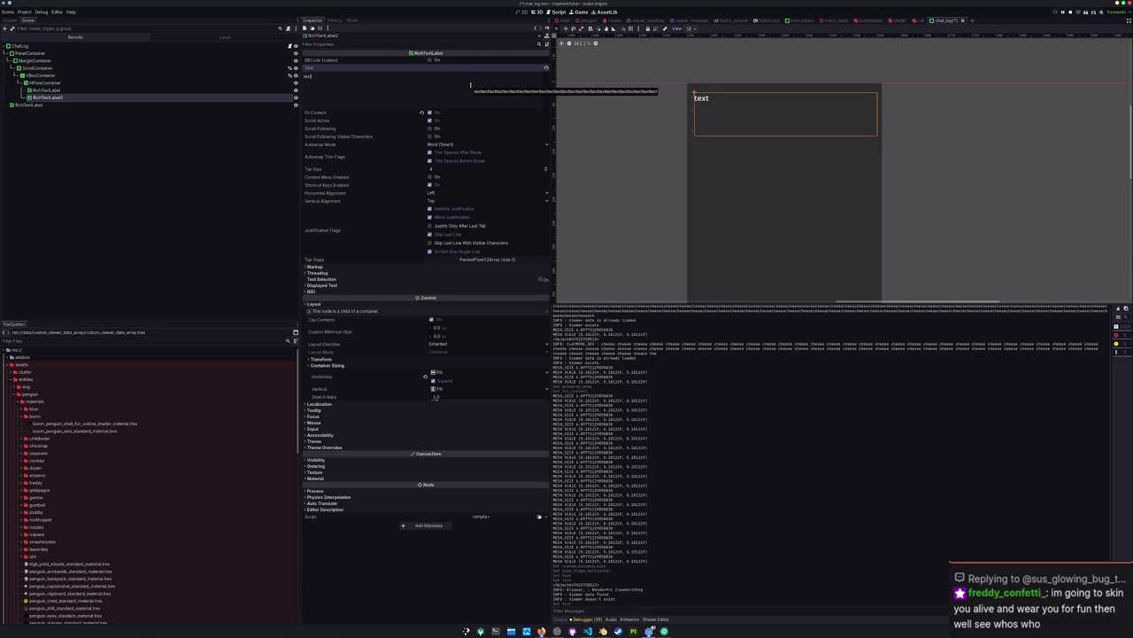
{"action": "key", "text": "ctrl+v"}
{"action": "key", "text": "ctrl+v"}
{"action": "key", "text": "ctrl+v"}
{"action": "key", "text": "ctrl+v"}
{"action": "key", "text": "ctrl+v"}
{"action": "key", "text": "ctrl+v"}
{"action": "key", "text": "ctrl+v"}
{"action": "key", "text": "ctrl+v"}
{"action": "key", "text": "ctrl+v"}
{"action": "key", "text": "ctrl+v"}
{"action": "key", "text": "ctrl+v"}
{"action": "key", "text": "ctrl+v"}
{"action": "key", "text": "ctrl+v"}
{"action": "key", "text": "ctrl+a"}
{"action": "key", "text": "BackSpace"}
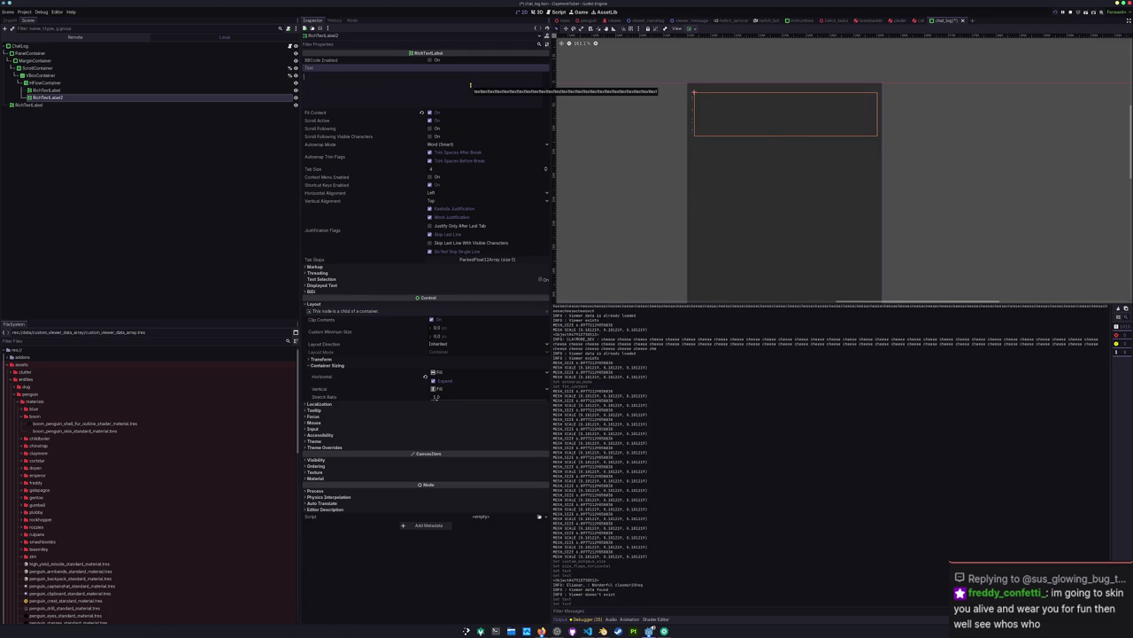
Step: Delete the other RichTextLabel and bring game_data.gd's label creation line forward in VS Code
{"action": "left_click", "coordinate": [59, 89]}
{"action": "key", "text": "Delete"}
{"action": "key", "text": "Return"}
{"action": "left_click", "coordinate": [588, 630]}
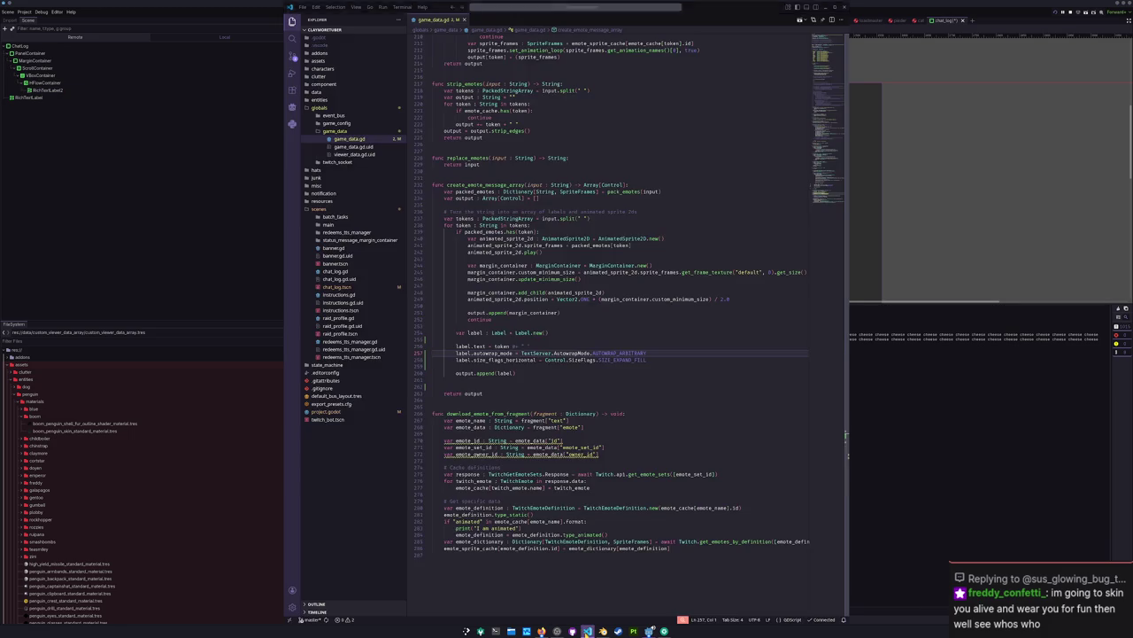
{"action": "left_click", "coordinate": [527, 333]}
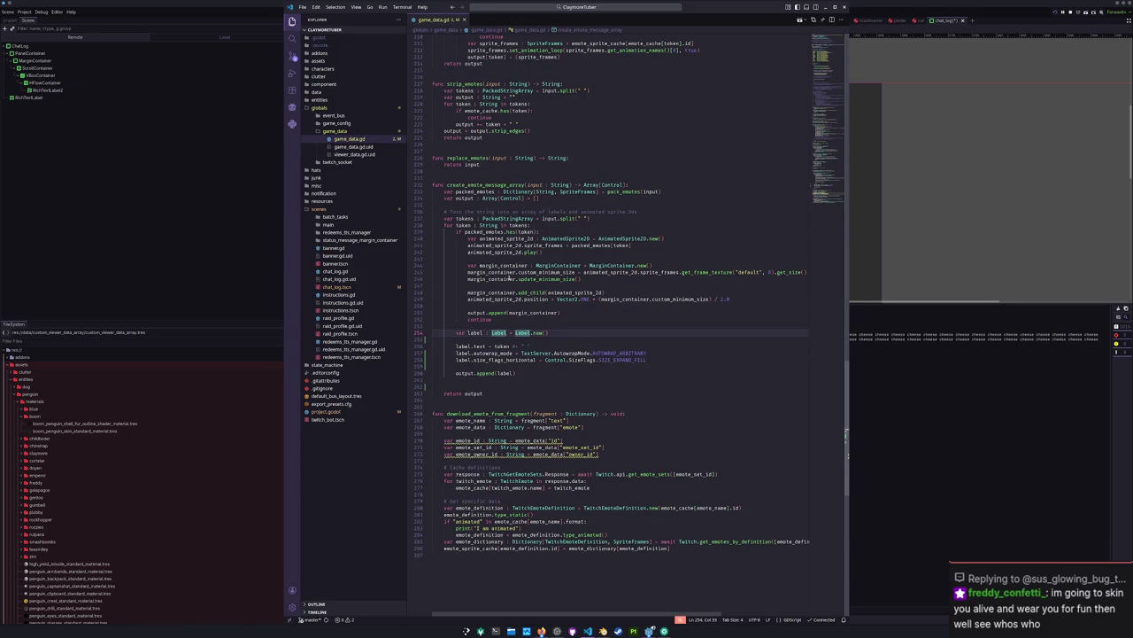
Step: Change the emote label's type hint and constructor from Label to RichTextLabel
{"action": "left_click", "coordinate": [475, 341]}
{"action": "double_click", "coordinate": [497, 333]}
{"action": "type", "text": "RichTe"}
{"action": "type", "text": "xtL"}
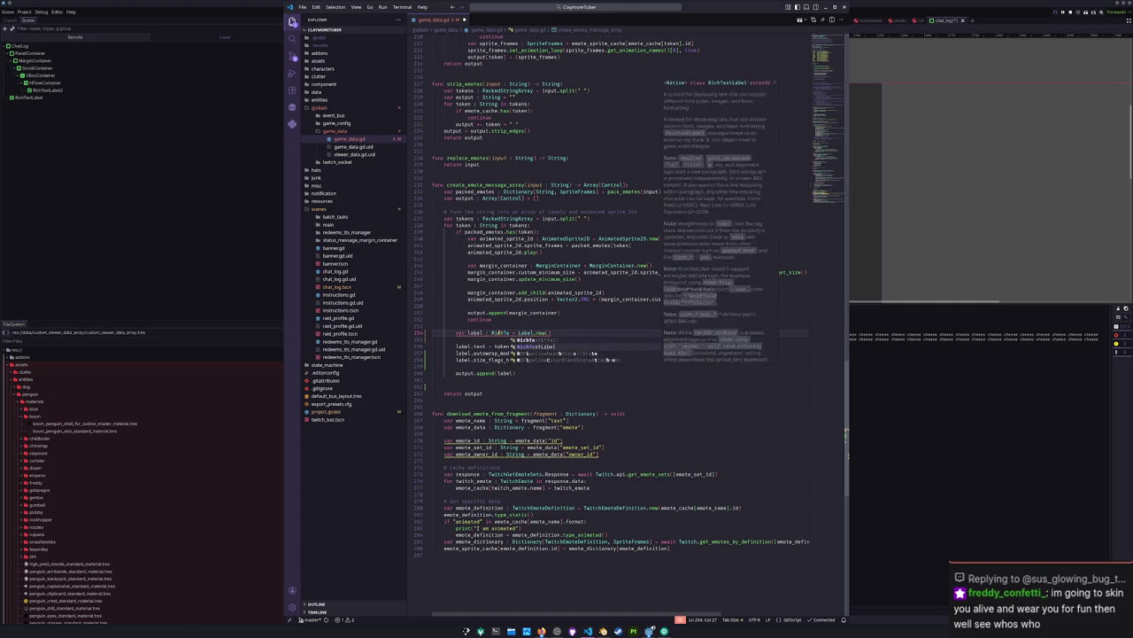
{"action": "key", "text": "Return"}
{"action": "type", "text": "RichTextLabel"}
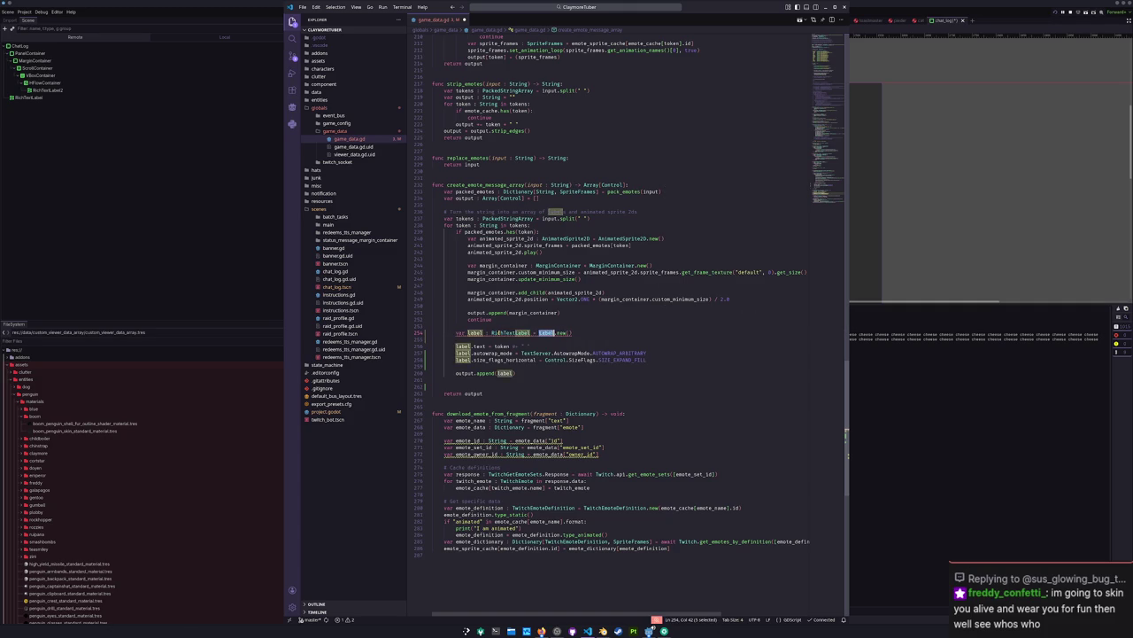
{"action": "key", "text": "Down"}
{"action": "key", "text": "Down"}
{"action": "key", "text": "Down"}
{"action": "key", "text": "Down"}
{"action": "key", "text": "Down"}
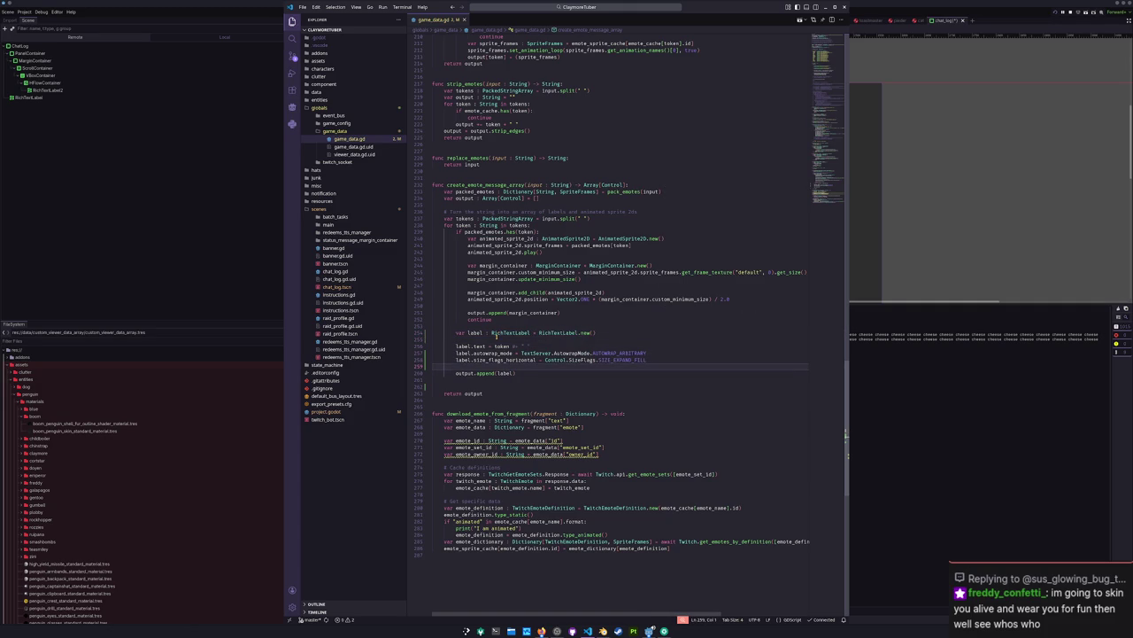
Step: Add label.fit_content = true right after the label is created
{"action": "left_click", "coordinate": [493, 336]}
{"action": "key", "text": "Return"}
{"action": "key", "text": "Up"}
{"action": "type", "text": "label.fi"}
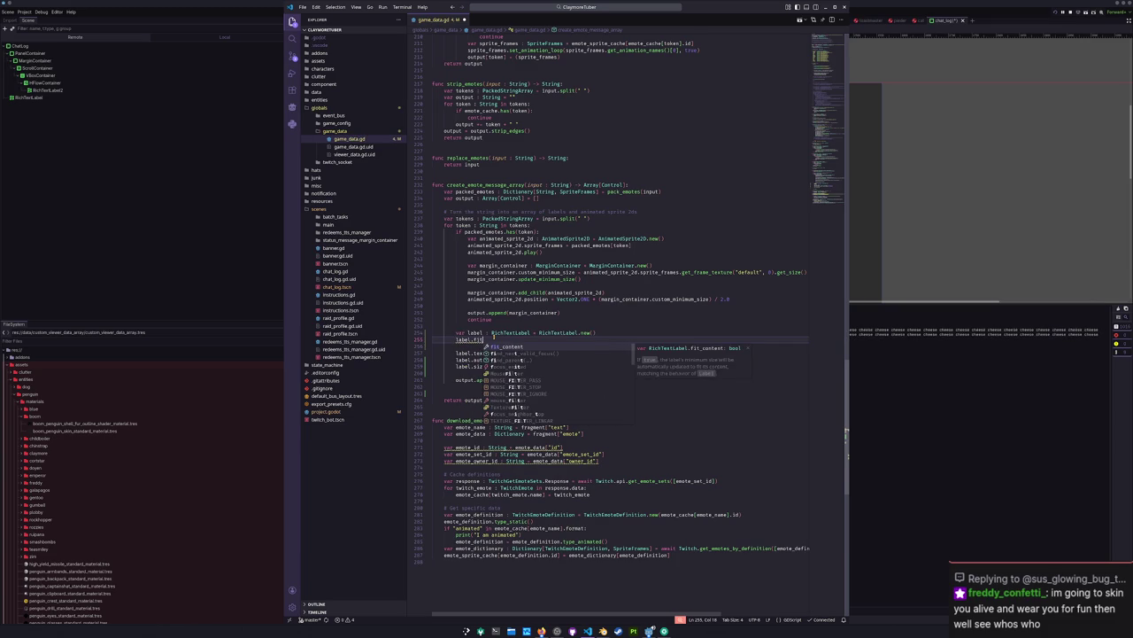
{"action": "type", "text": "t_content = true"}
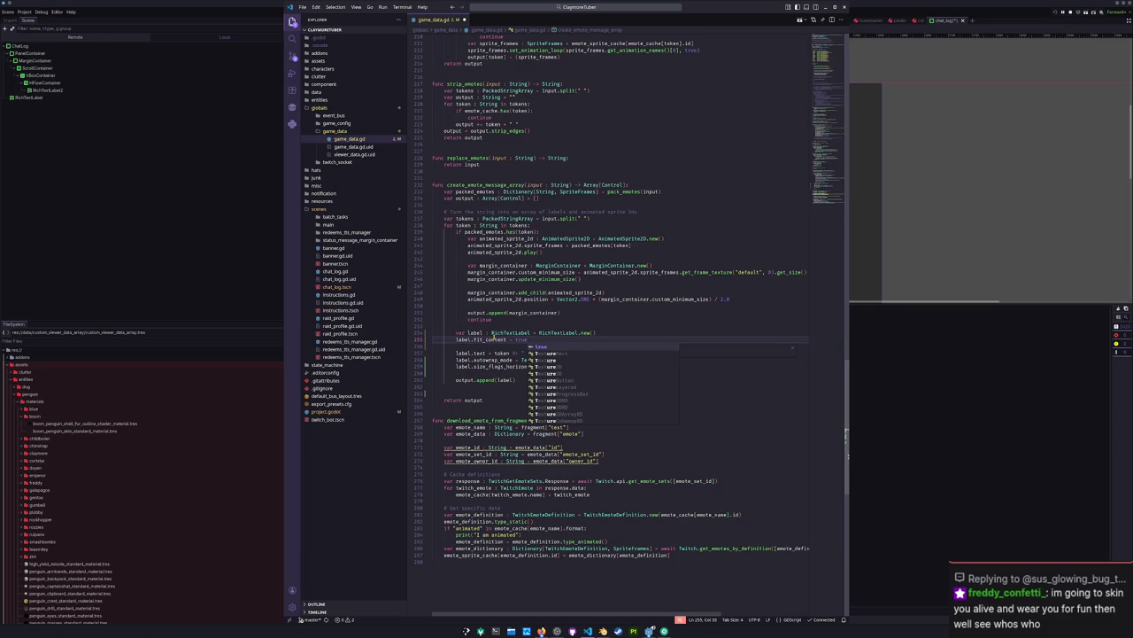
{"action": "key", "text": "Escape"}
{"action": "key", "text": "Down"}
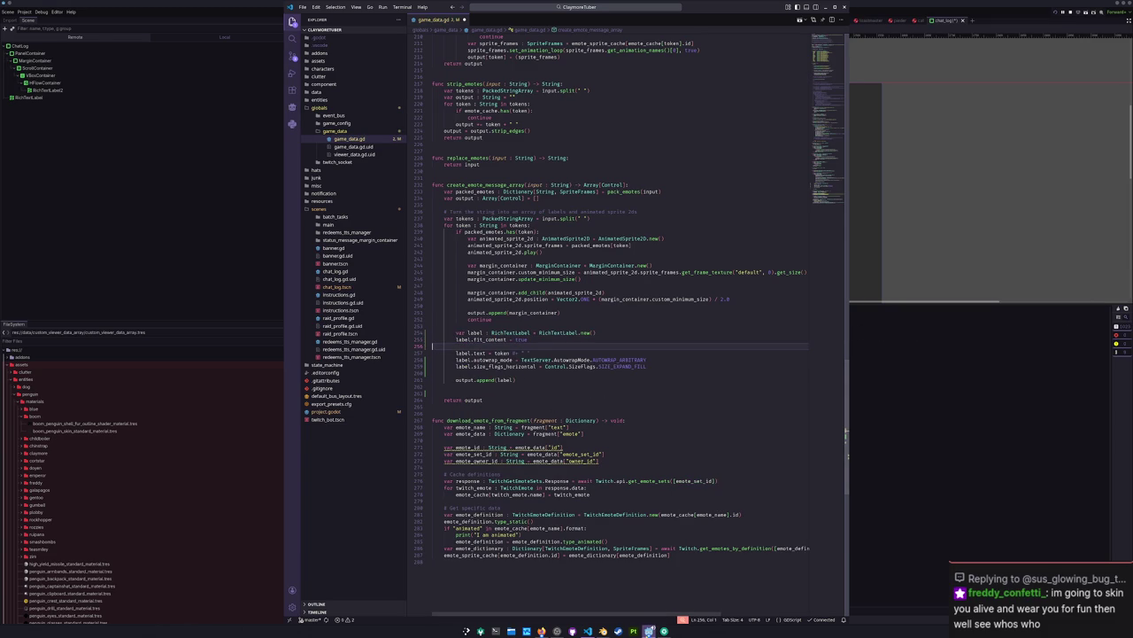
{"action": "mouse_move", "coordinate": [649, 630]}
{"action": "left_click", "coordinate": [656, 598]}
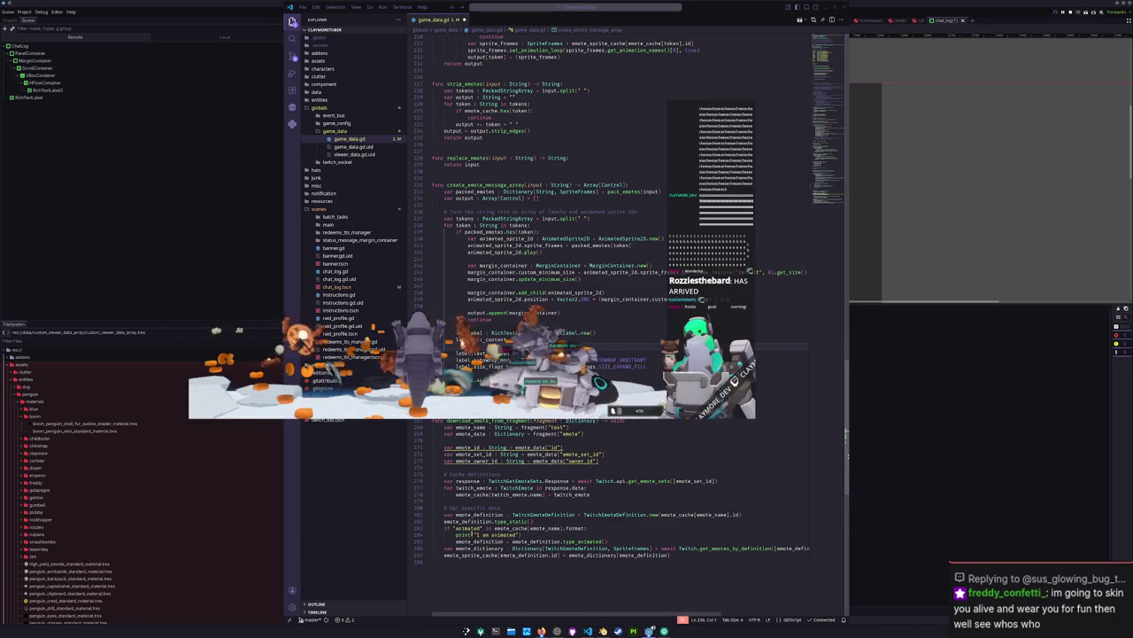
Step: Return to the Godot editor and stop the running game with F8
{"action": "left_click", "coordinate": [612, 445]}
{"action": "left_click", "coordinate": [597, 413]}
{"action": "left_click", "coordinate": [974, 409]}
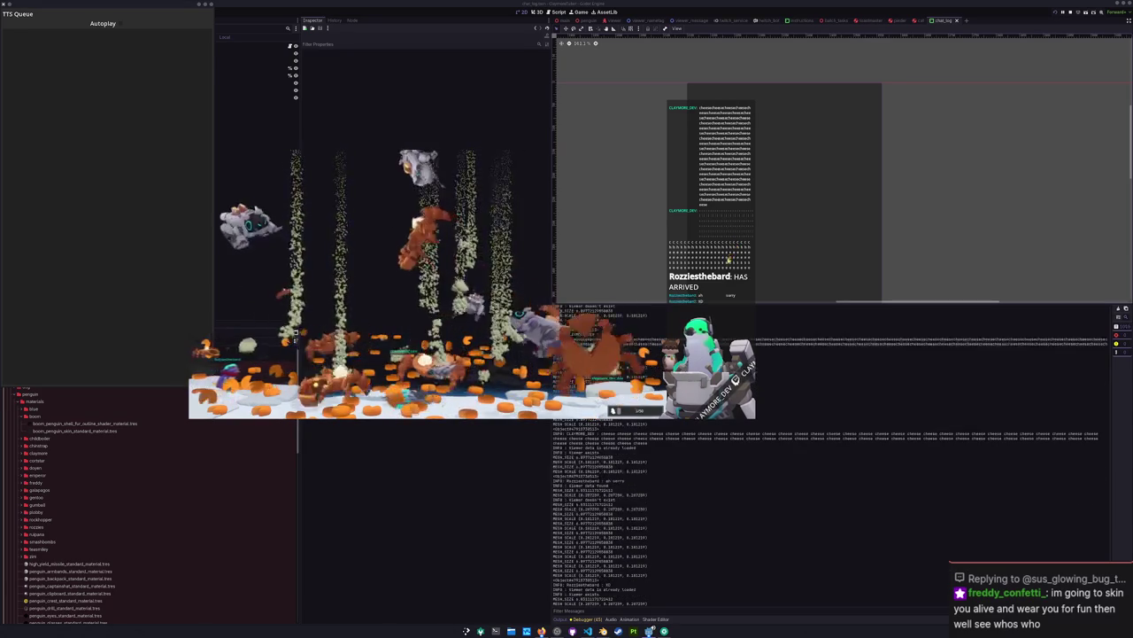
{"action": "key", "text": "F8"}
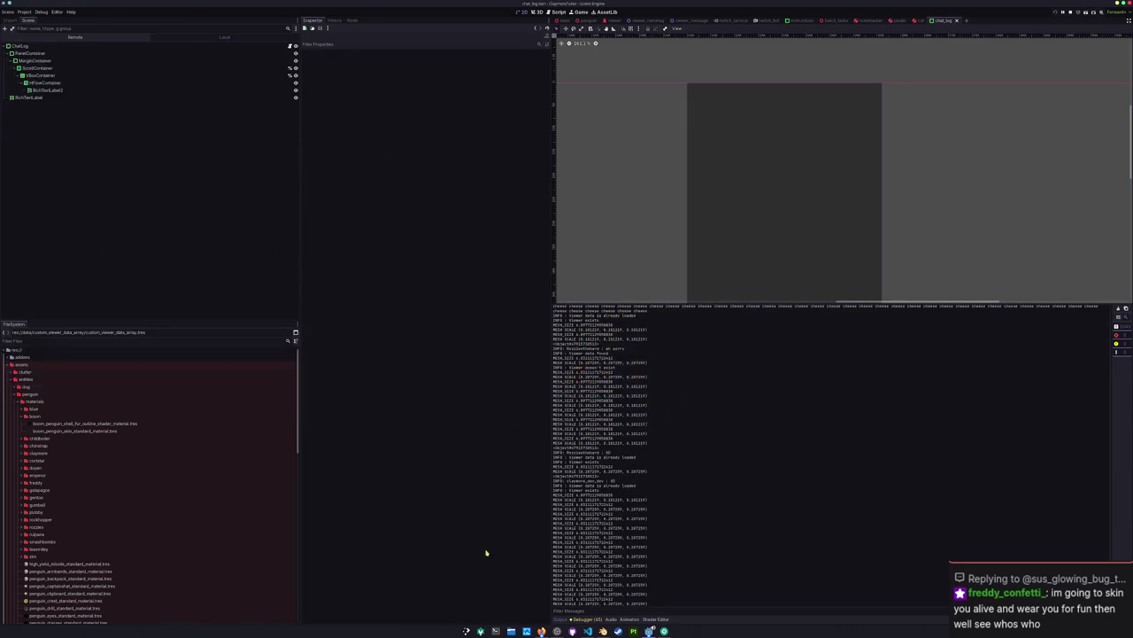
Step: Expand the Remote tree from Main down through ChatLog to the chat's VBoxContainer
{"action": "left_click", "coordinate": [71, 37]}
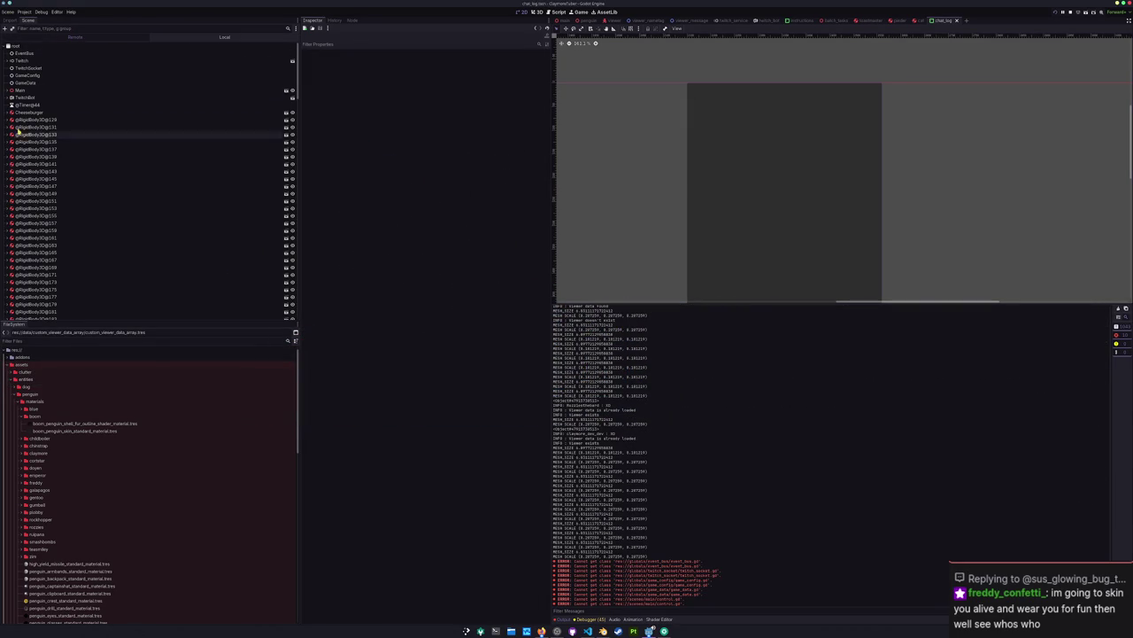
{"action": "left_click", "coordinate": [8, 90]}
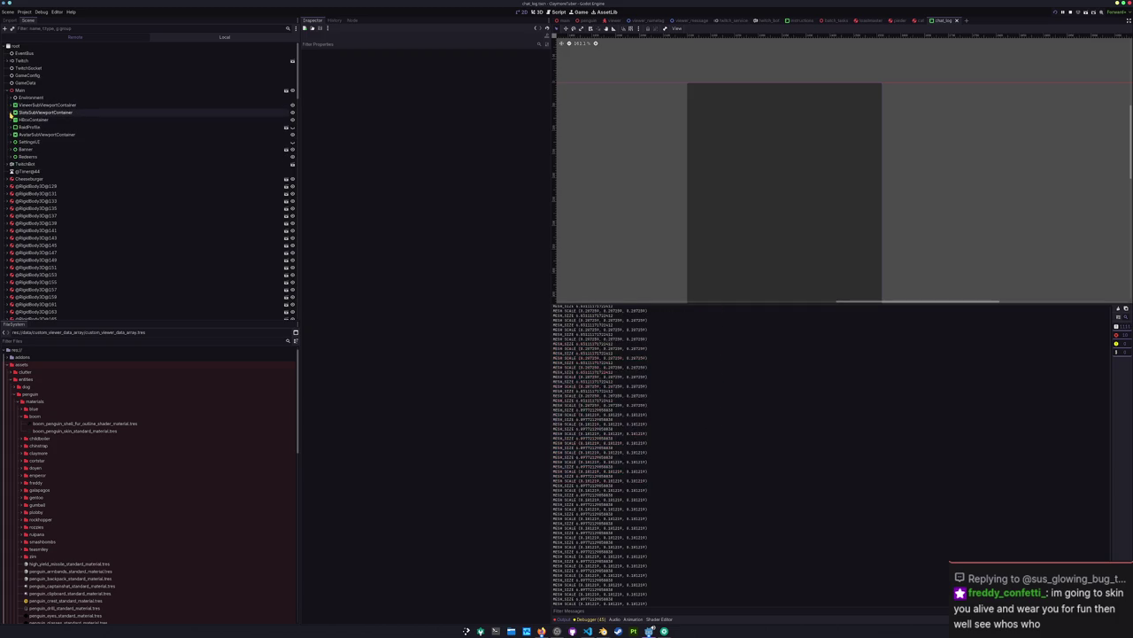
{"action": "left_click", "coordinate": [10, 120]}
{"action": "left_click", "coordinate": [13, 134]}
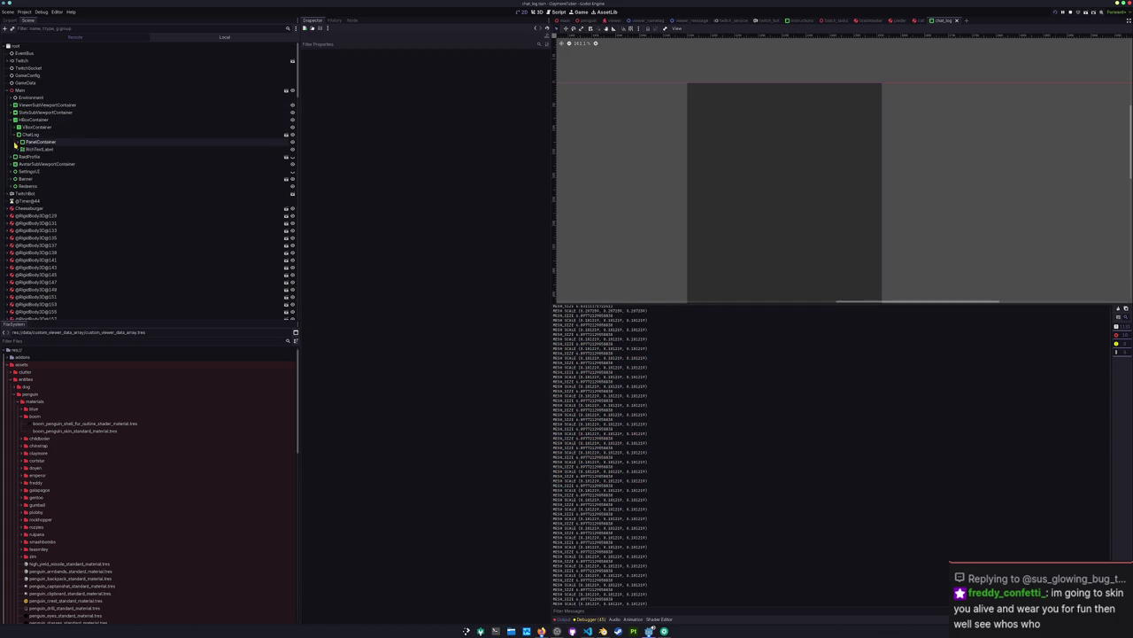
{"action": "left_click", "coordinate": [18, 142]}
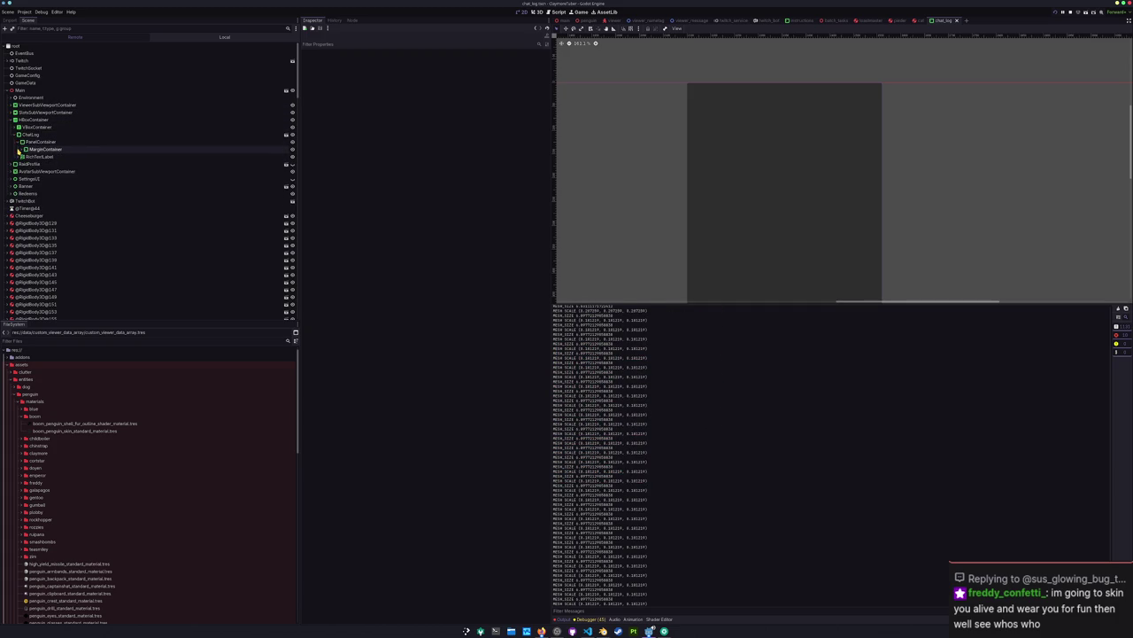
{"action": "left_click", "coordinate": [21, 148]}
{"action": "left_click", "coordinate": [25, 157]}
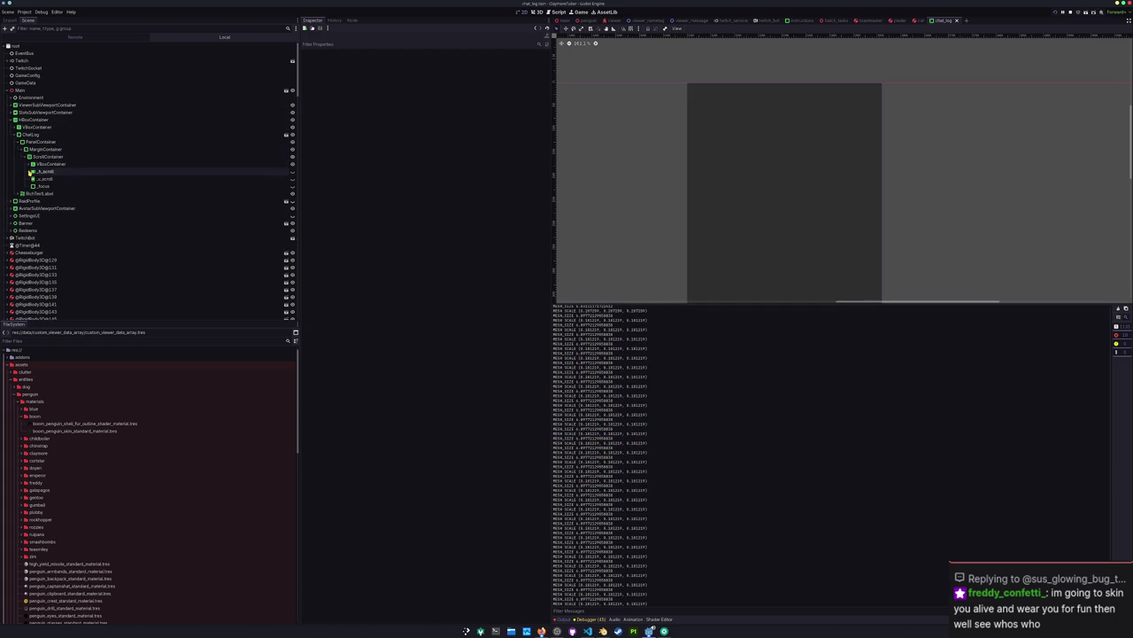
{"action": "left_click", "coordinate": [28, 164]}
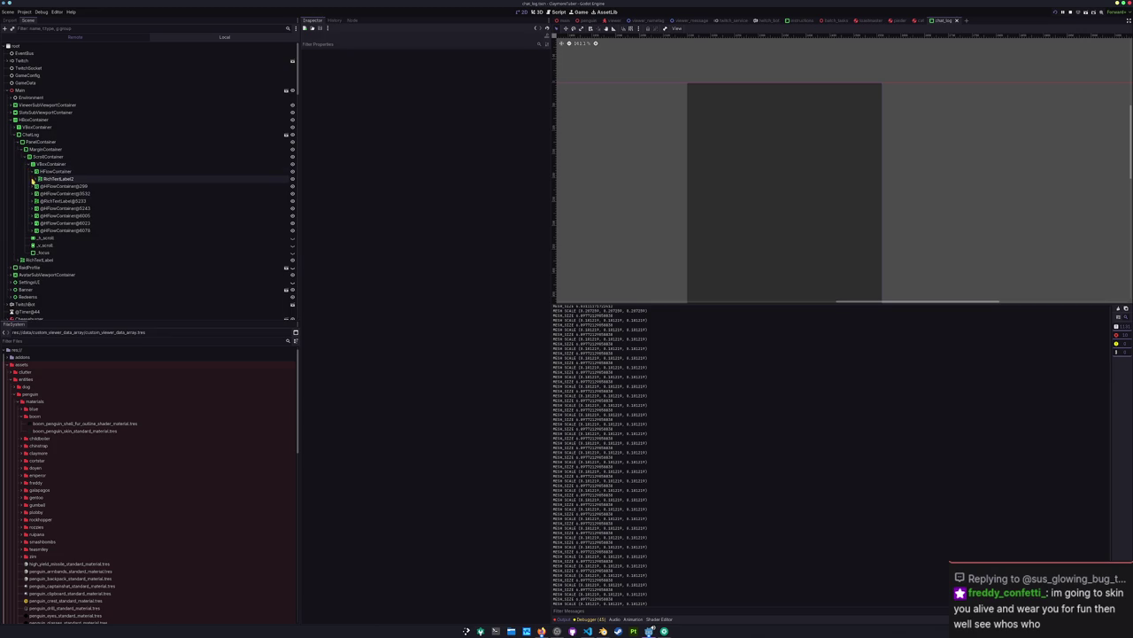
Step: Expand the HFlowContainer message rows and select a 'cheese' RichTextLabel to inspect it
{"action": "left_click", "coordinate": [32, 222]}
{"action": "scroll", "coordinate": [35, 204], "scroll_direction": "down", "scroll_amount": 2}
{"action": "left_click", "coordinate": [36, 199]}
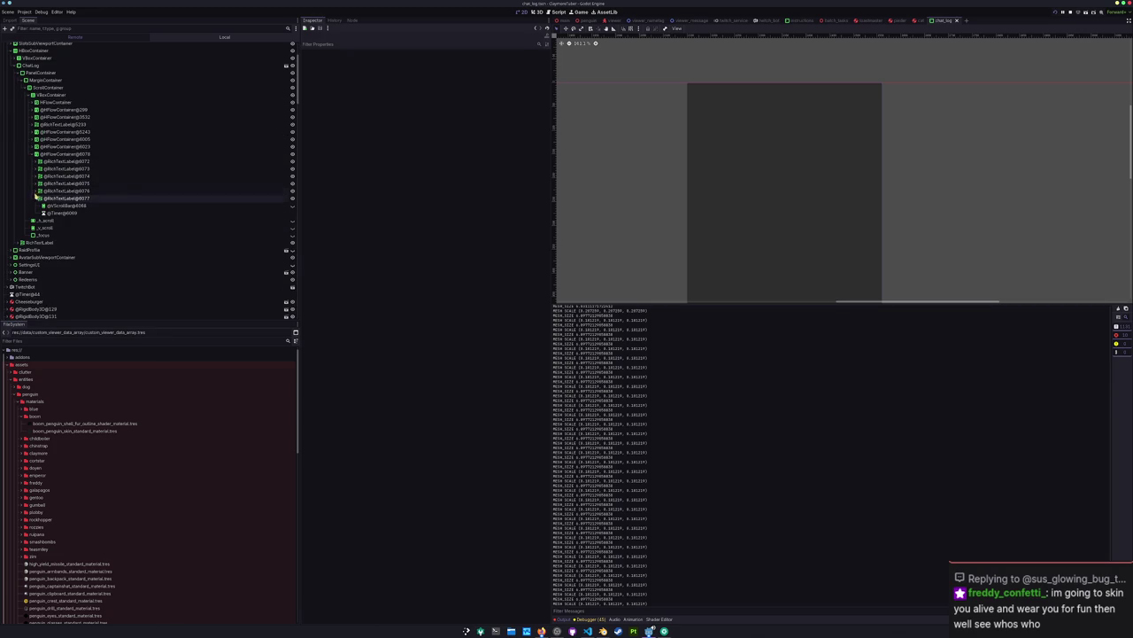
{"action": "left_click", "coordinate": [32, 147]}
{"action": "left_click", "coordinate": [32, 139]}
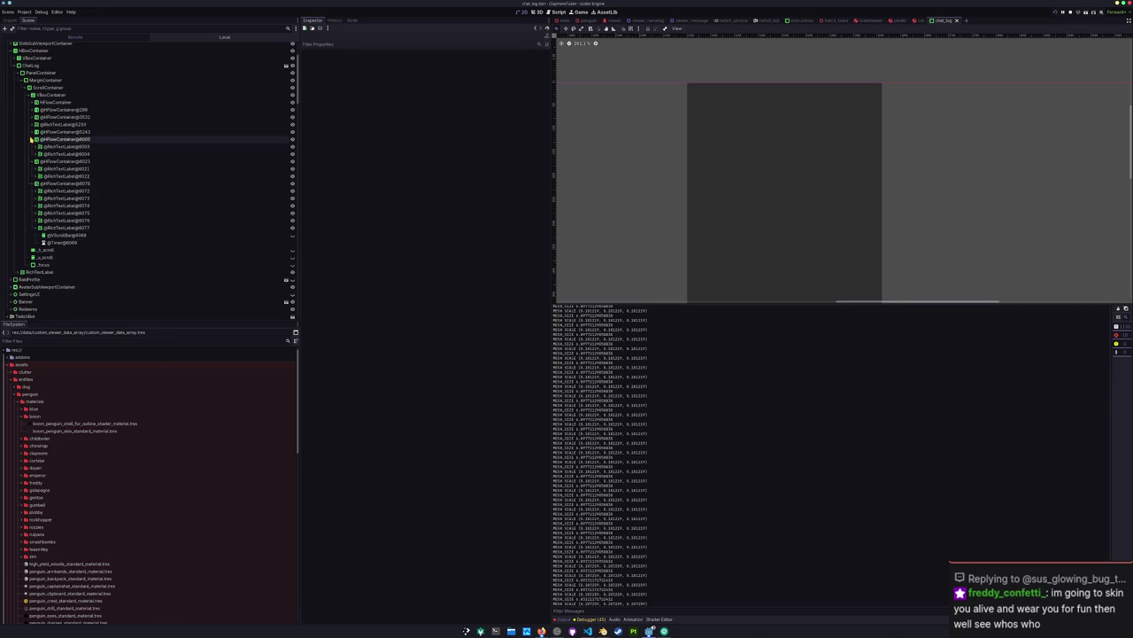
{"action": "left_click", "coordinate": [32, 132]}
{"action": "left_click", "coordinate": [32, 124]}
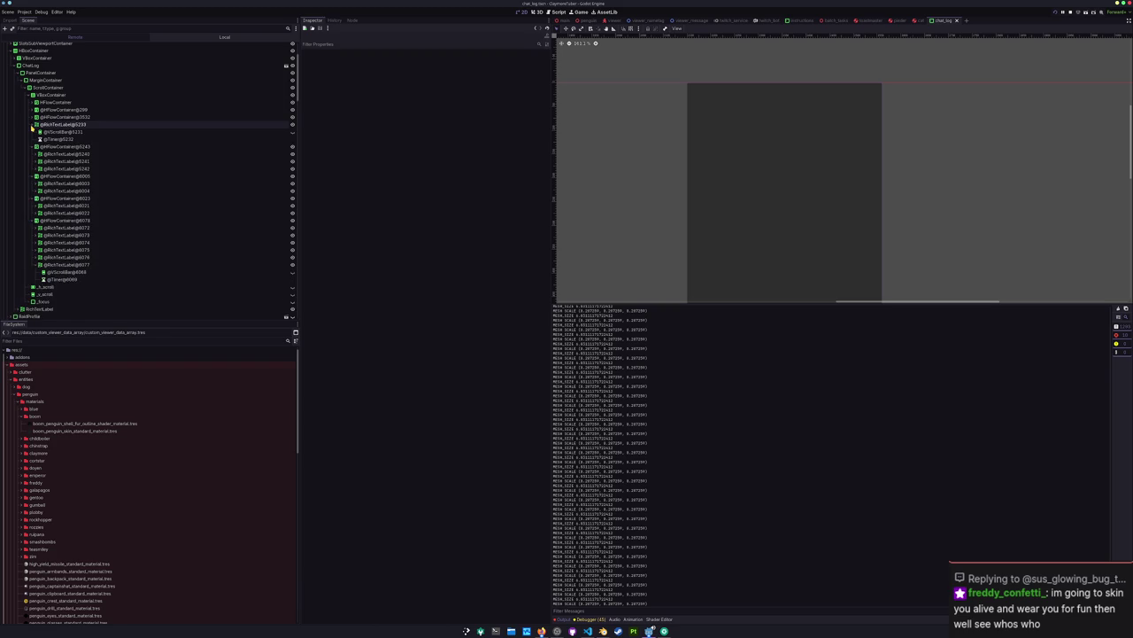
{"action": "left_click", "coordinate": [66, 124]}
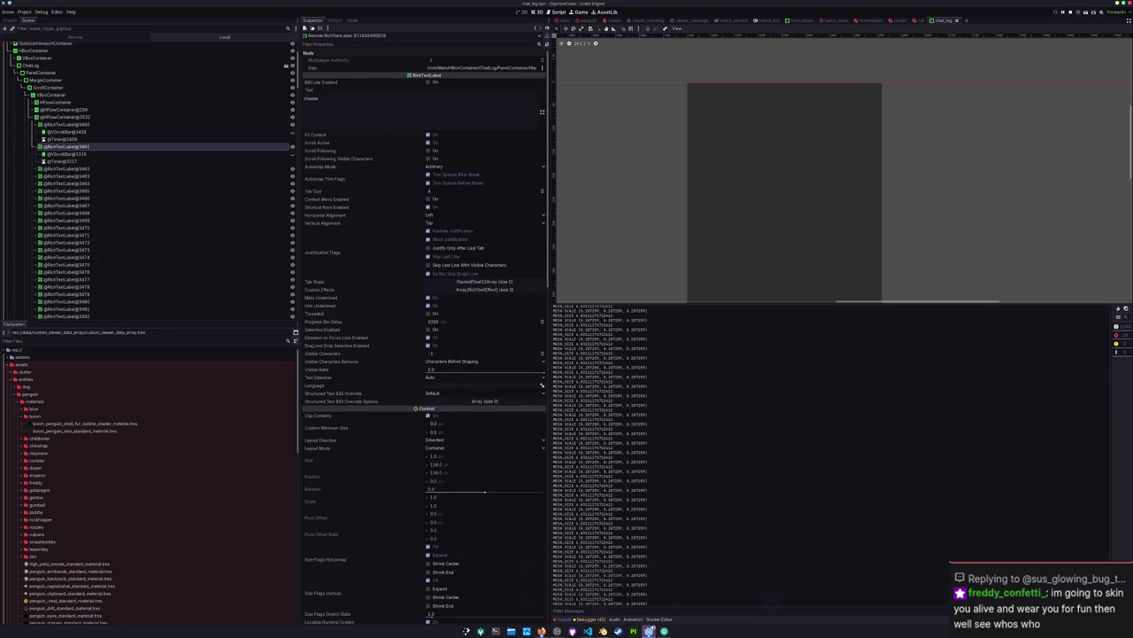
Step: On the running game's live 'cheese' chat label, toggle Fit Content and switch Autowrap Mode to Off
{"action": "left_click", "coordinate": [649, 630]}
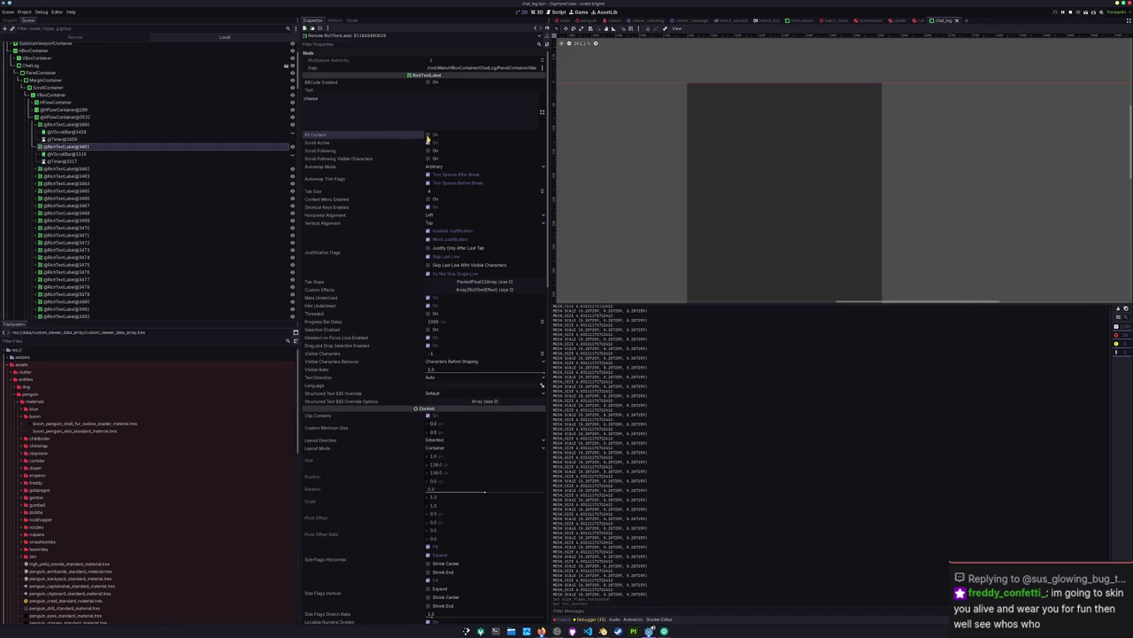
{"action": "scroll", "coordinate": [401, 523], "scroll_direction": "down", "scroll_amount": 2}
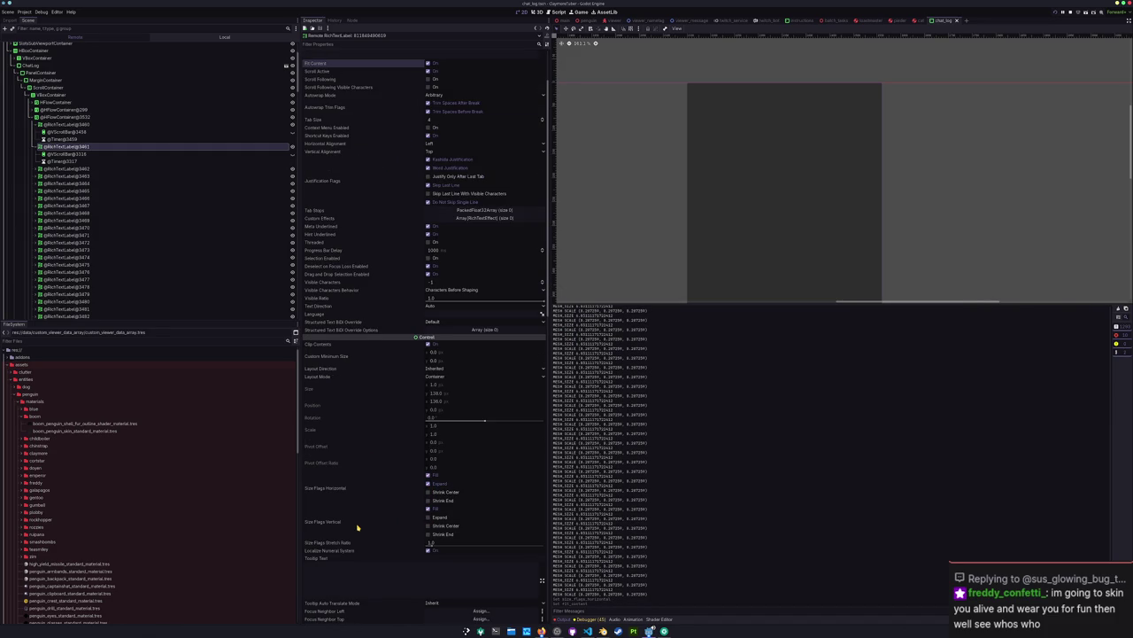
{"action": "scroll", "coordinate": [418, 523], "scroll_direction": "up", "scroll_amount": 2}
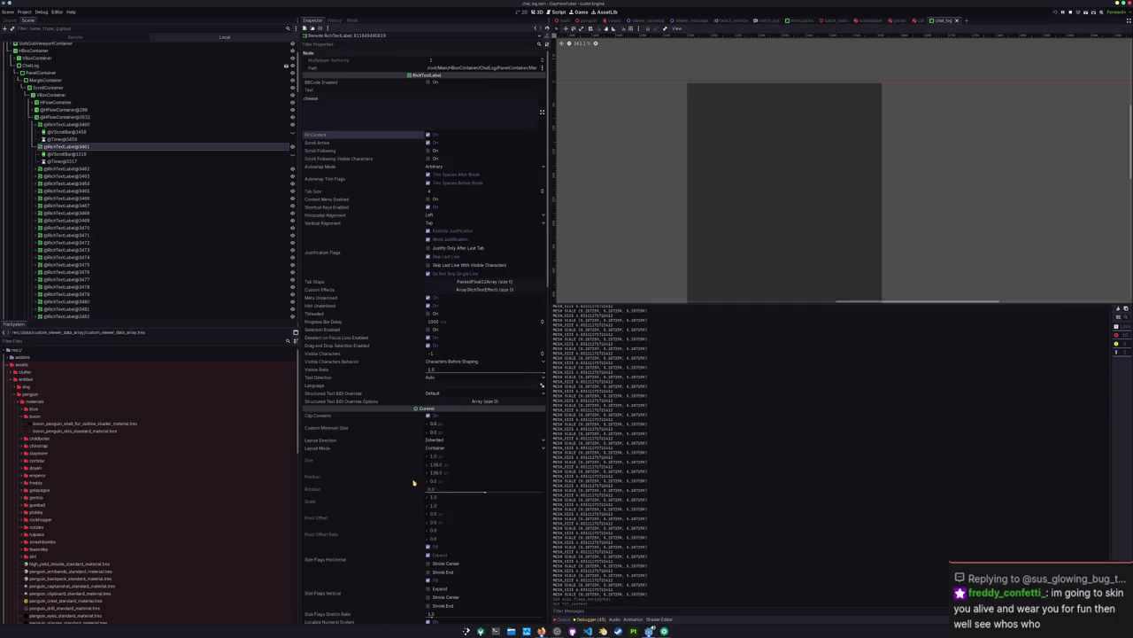
{"action": "left_click", "coordinate": [429, 134]}
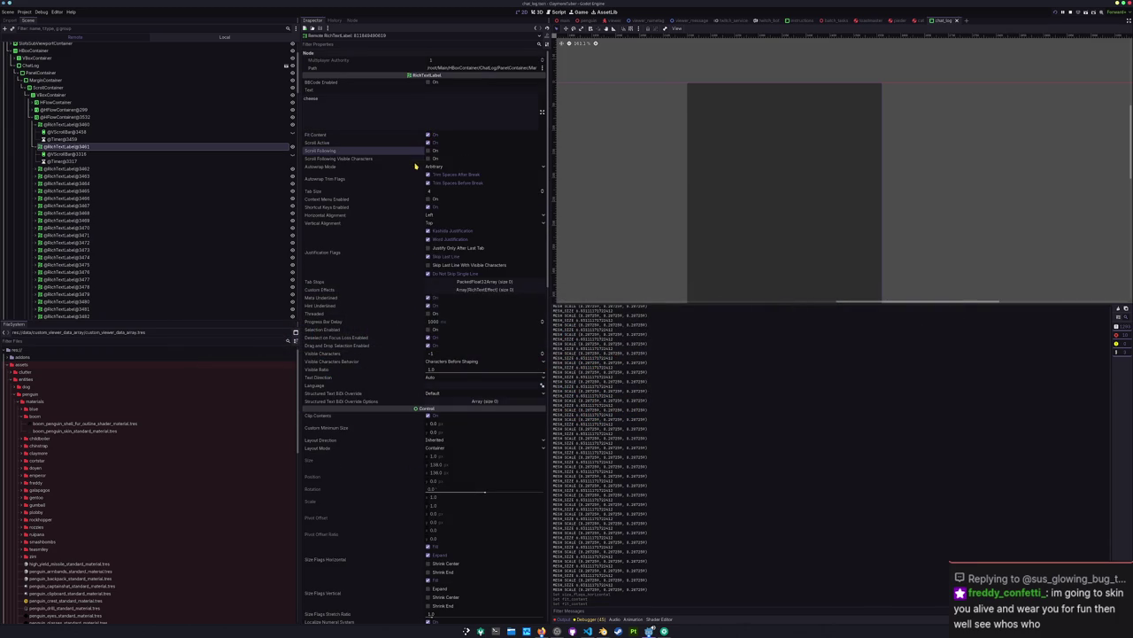
{"action": "left_click", "coordinate": [429, 166]}
{"action": "left_click", "coordinate": [432, 168]}
Step: Try the chat label's autowrap as Word (Smart), then Word, then back to Off
{"action": "left_click", "coordinate": [432, 168]}
{"action": "left_click", "coordinate": [434, 197]}
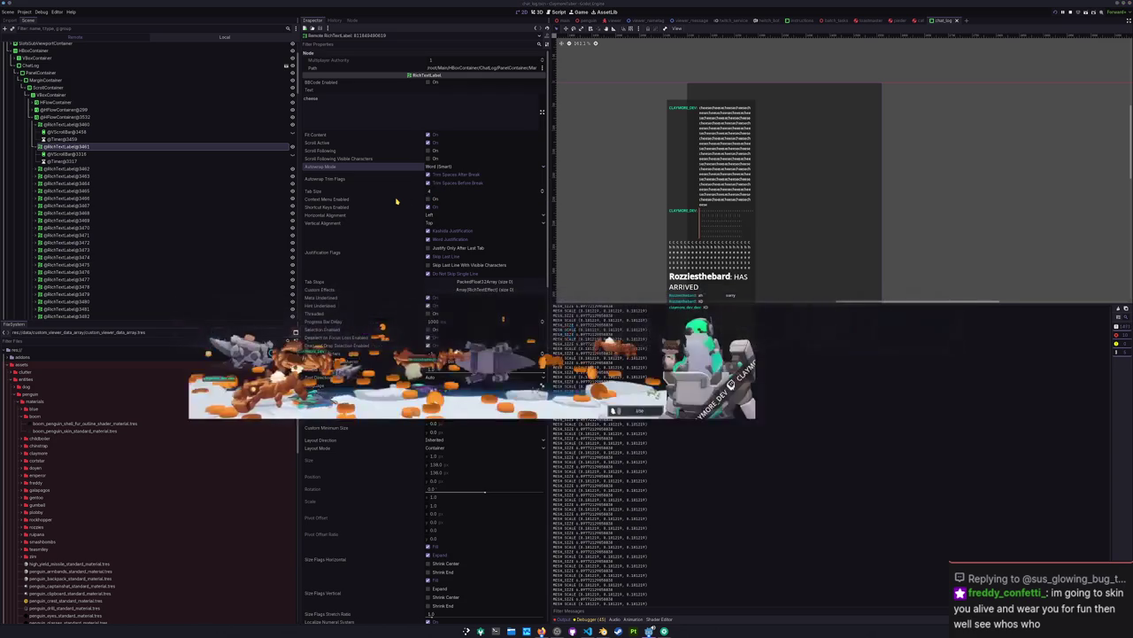
{"action": "left_click", "coordinate": [433, 166]}
{"action": "left_click", "coordinate": [434, 186]}
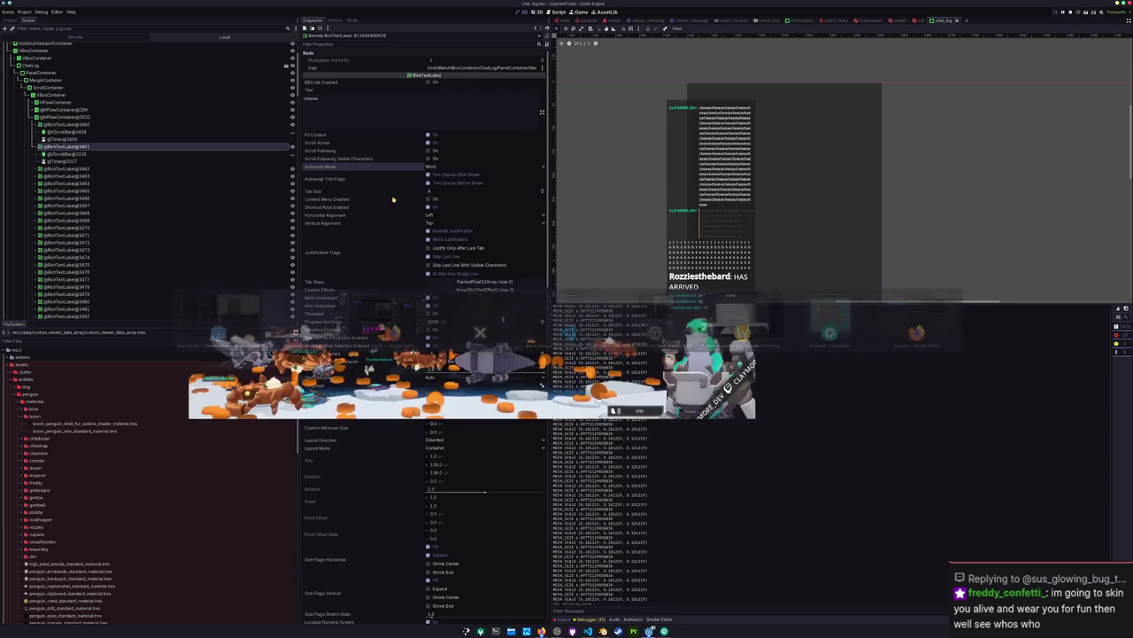
{"action": "left_click", "coordinate": [432, 166]}
{"action": "left_click", "coordinate": [432, 171]}
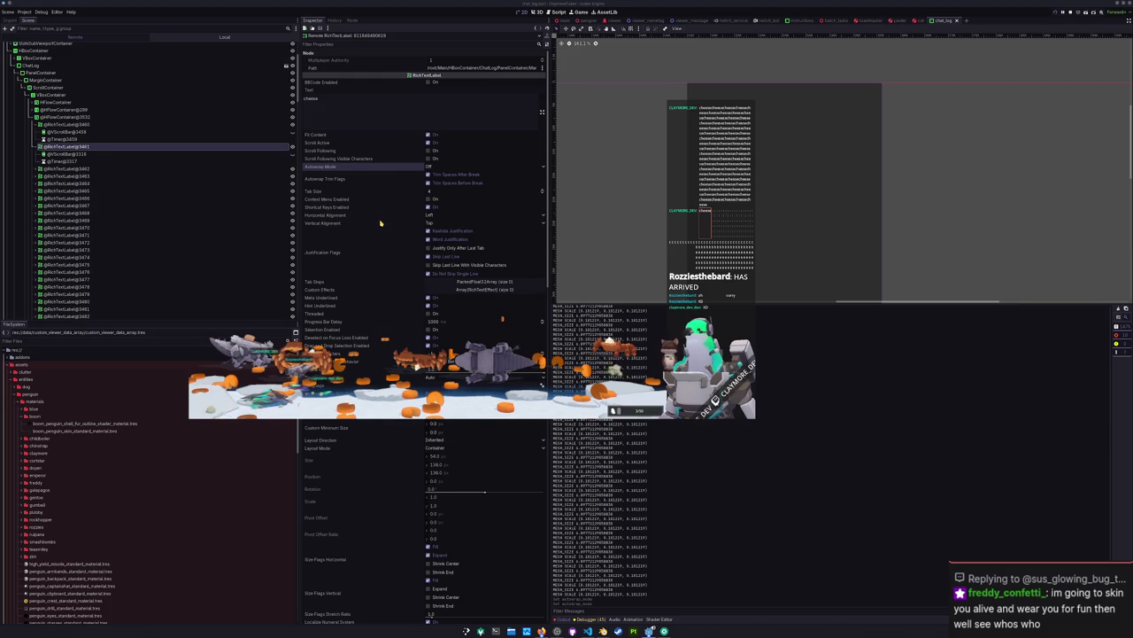
Step: Compare Word (Smart) and Word again, finally settling the label's autowrap on Word
{"action": "left_click", "coordinate": [432, 167]}
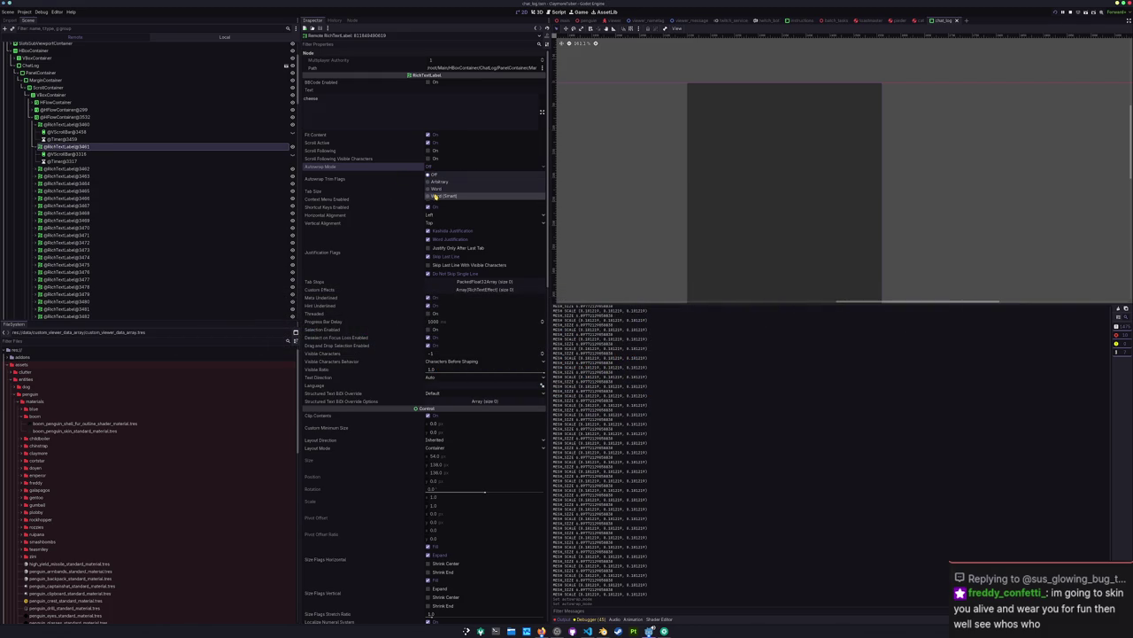
{"action": "left_click", "coordinate": [436, 196]}
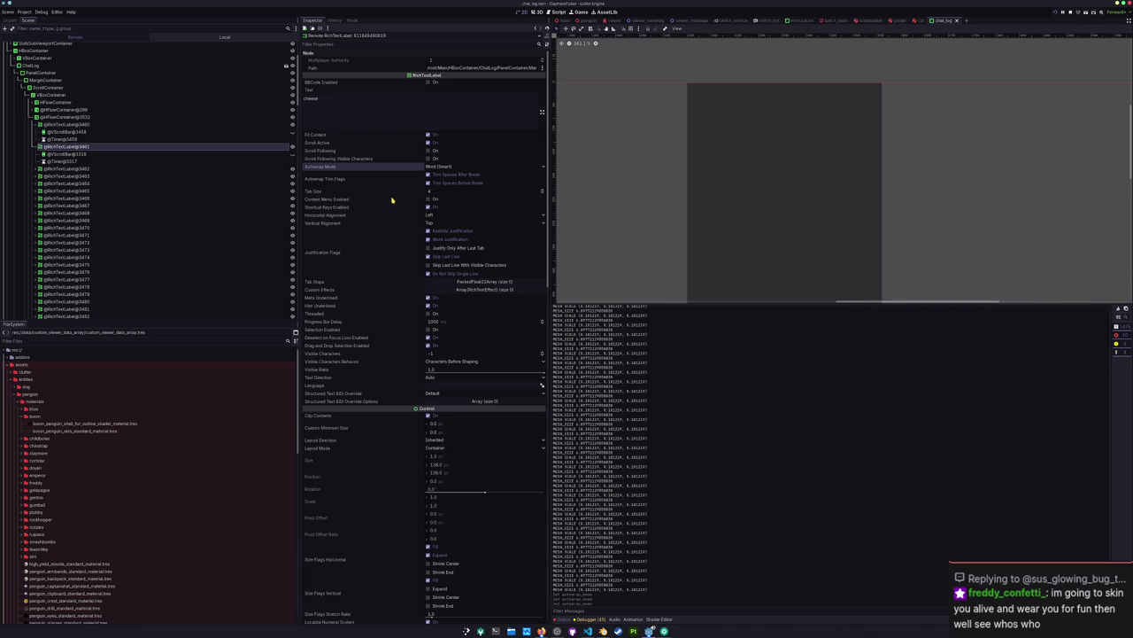
{"action": "left_click", "coordinate": [432, 166]}
{"action": "left_click", "coordinate": [436, 188]}
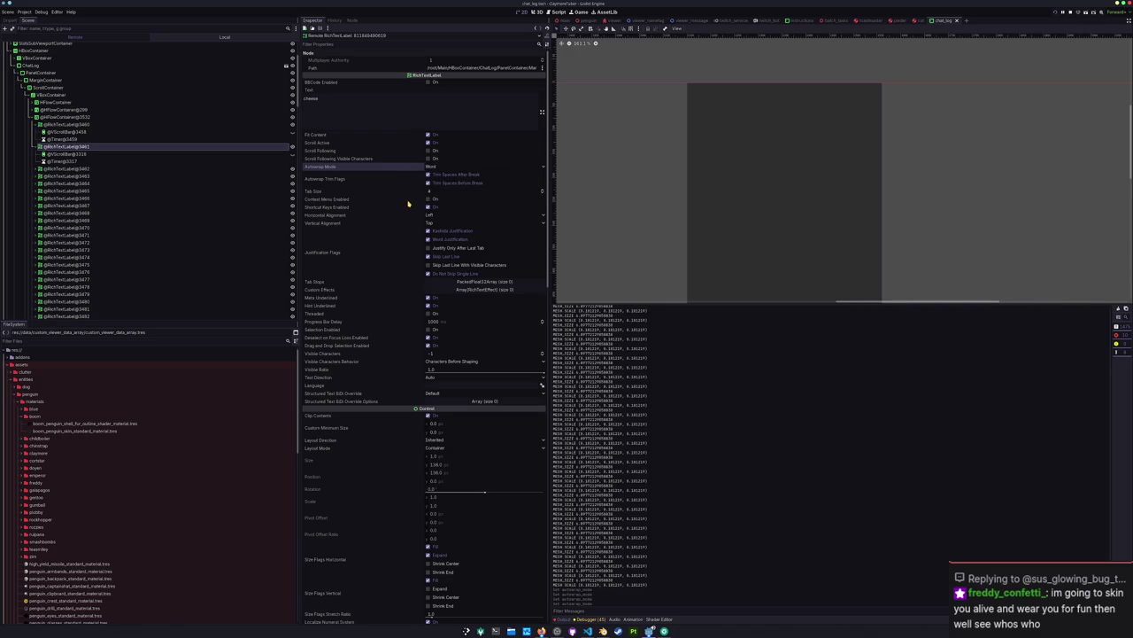
{"action": "scroll", "coordinate": [406, 206], "scroll_direction": "down", "scroll_amount": 3}
{"action": "scroll", "coordinate": [401, 281], "scroll_direction": "up", "scroll_amount": 3}
{"action": "left_click", "coordinate": [443, 168]}
{"action": "left_click", "coordinate": [441, 191]}
Step: Toggle Scroll Active on the live label, then bring up game_data.gd in VS Code
{"action": "left_click", "coordinate": [429, 143]}
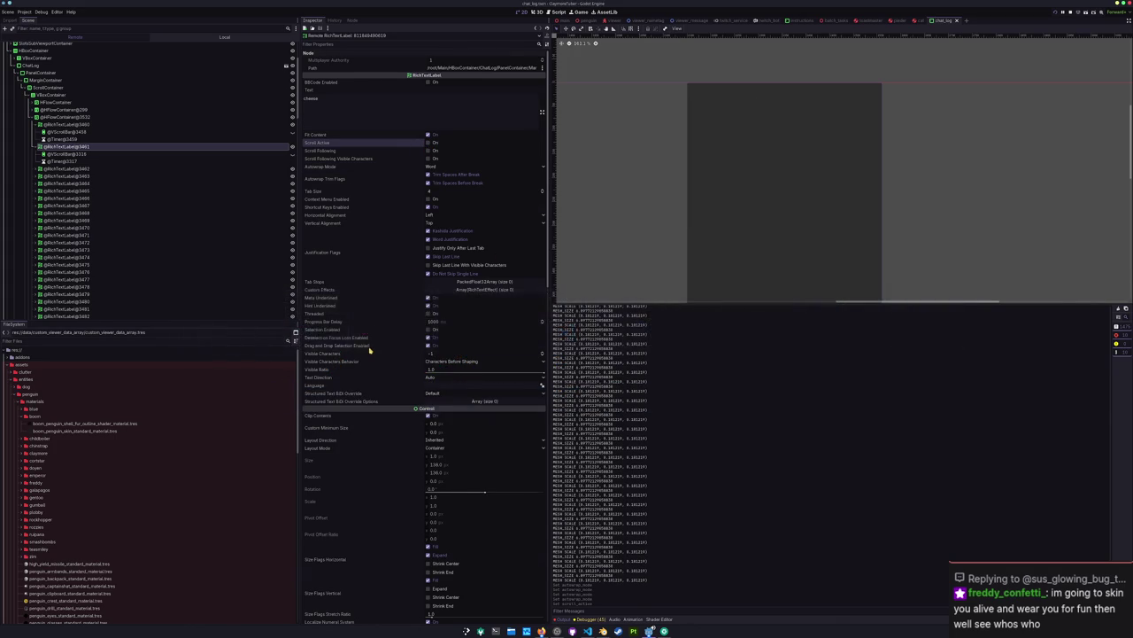
{"action": "scroll", "coordinate": [382, 341], "scroll_direction": "down", "scroll_amount": 3}
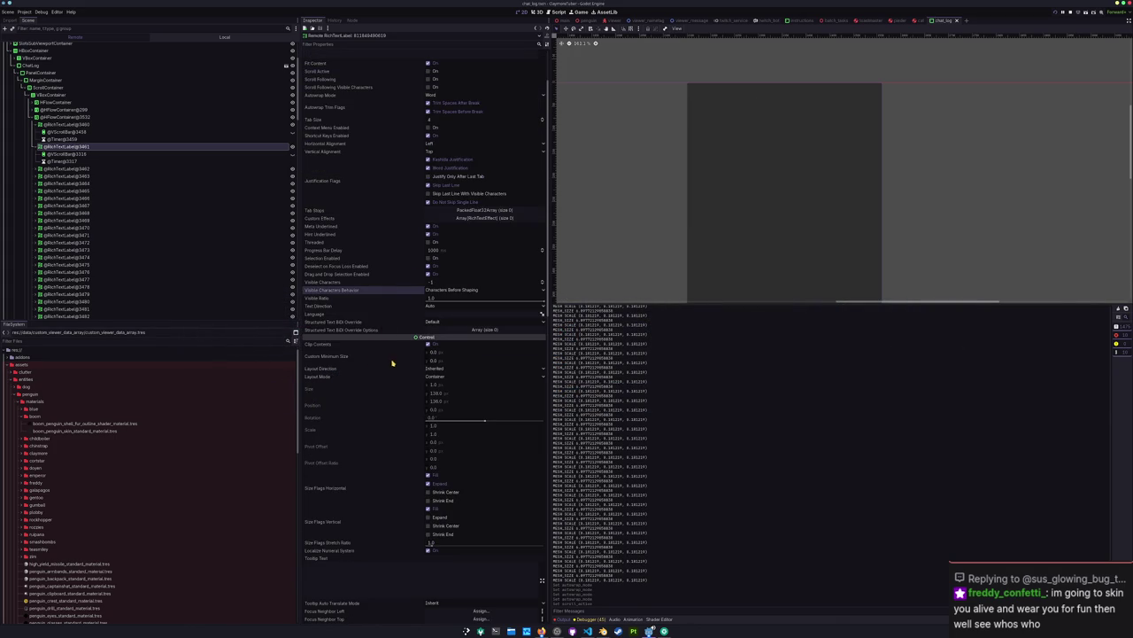
{"action": "scroll", "coordinate": [393, 362], "scroll_direction": "down", "scroll_amount": 3}
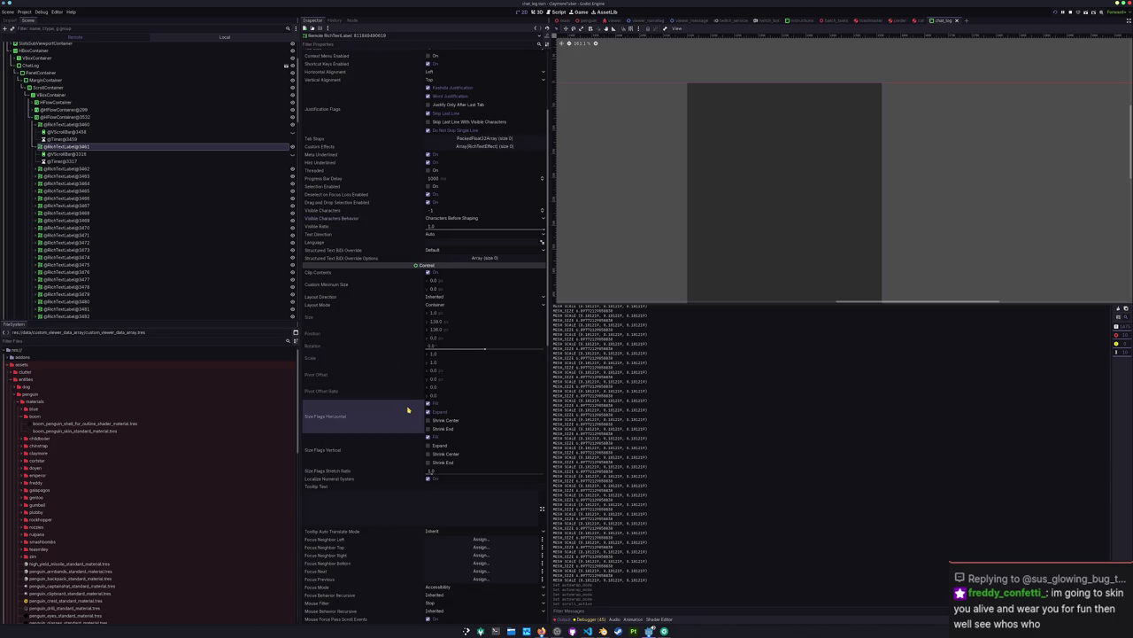
{"action": "scroll", "coordinate": [408, 409], "scroll_direction": "up", "scroll_amount": 5}
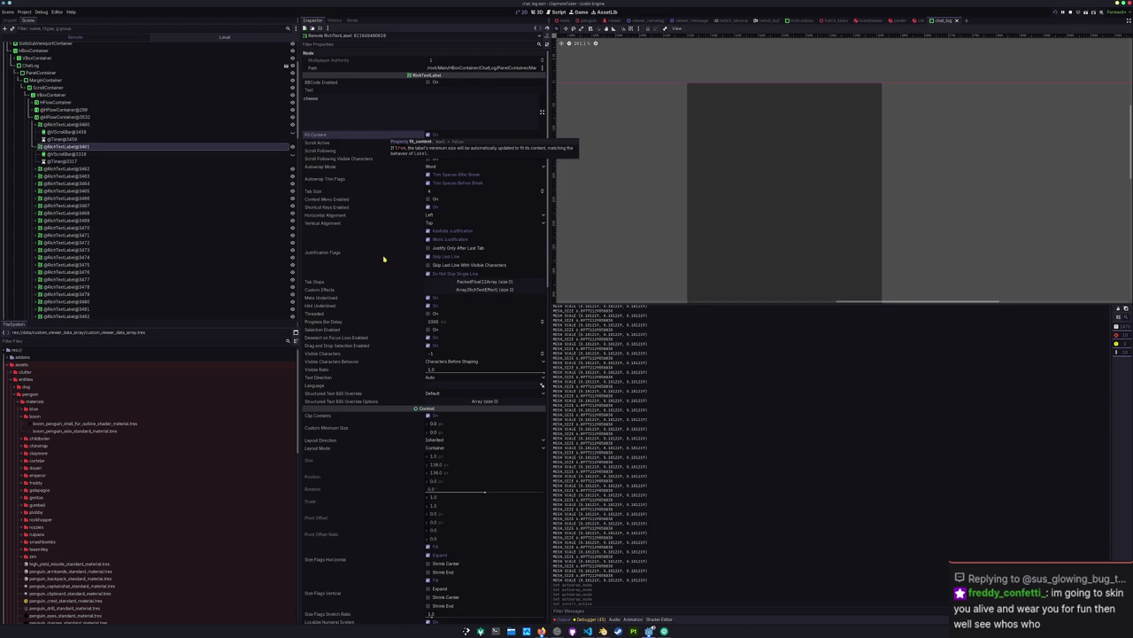
{"action": "left_click", "coordinate": [587, 631]}
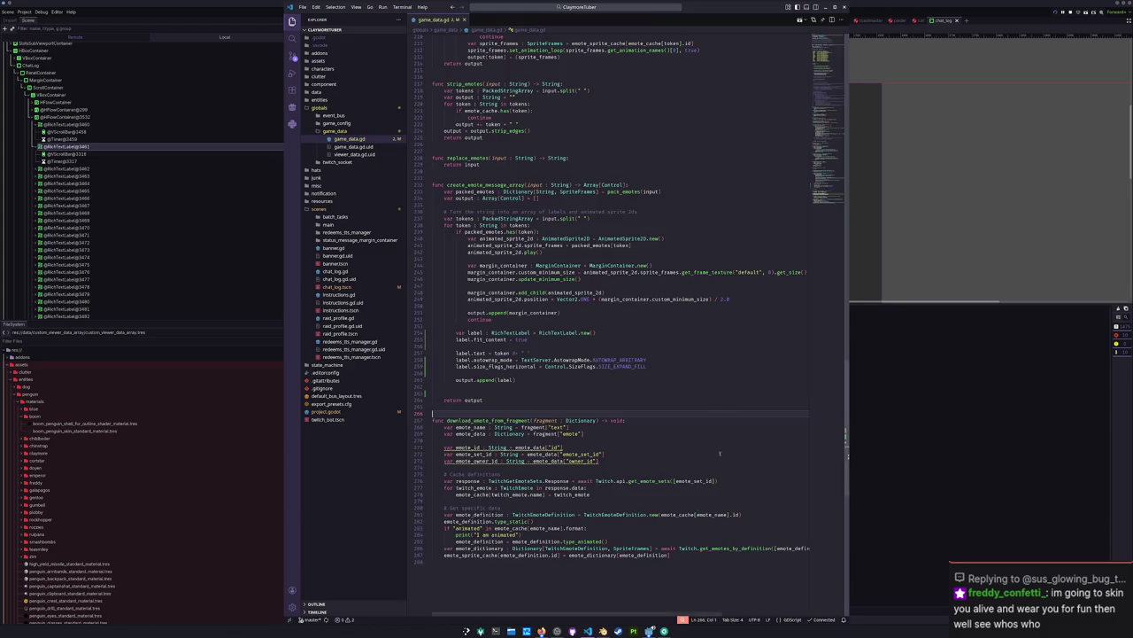
Step: Review the emote label's fit_content, token and AUTOWRAP_ARBITRARY lines in game_data.gd
{"action": "scroll", "coordinate": [512, 392], "scroll_direction": "up", "scroll_amount": 1}
{"action": "left_click", "coordinate": [502, 375]}
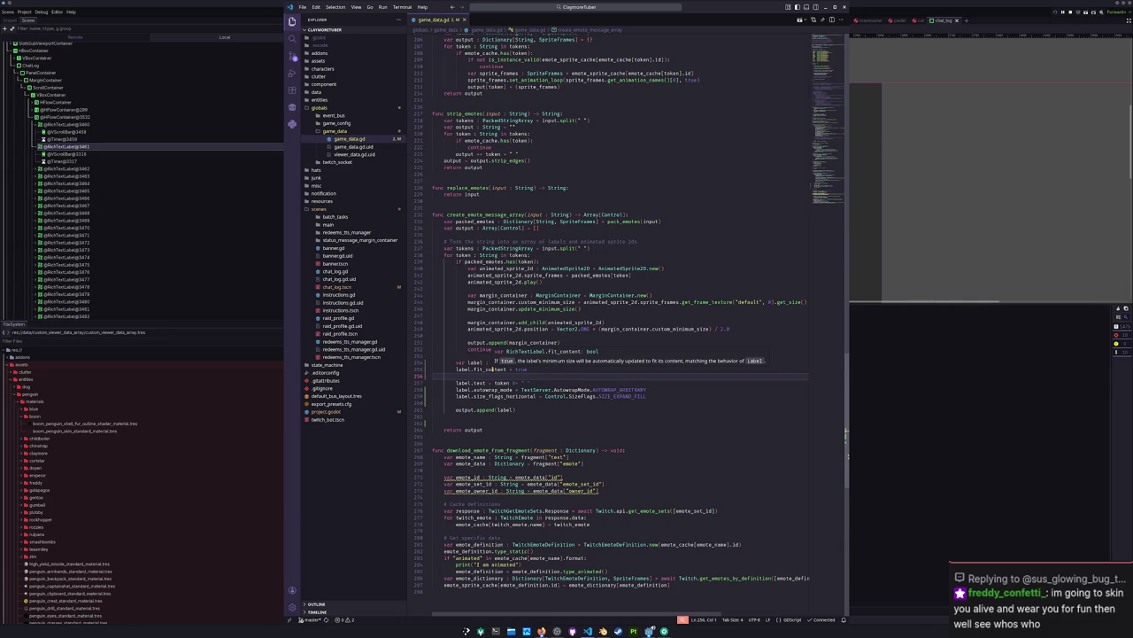
{"action": "left_click", "coordinate": [490, 369]}
{"action": "mouse_move", "coordinate": [501, 382]}
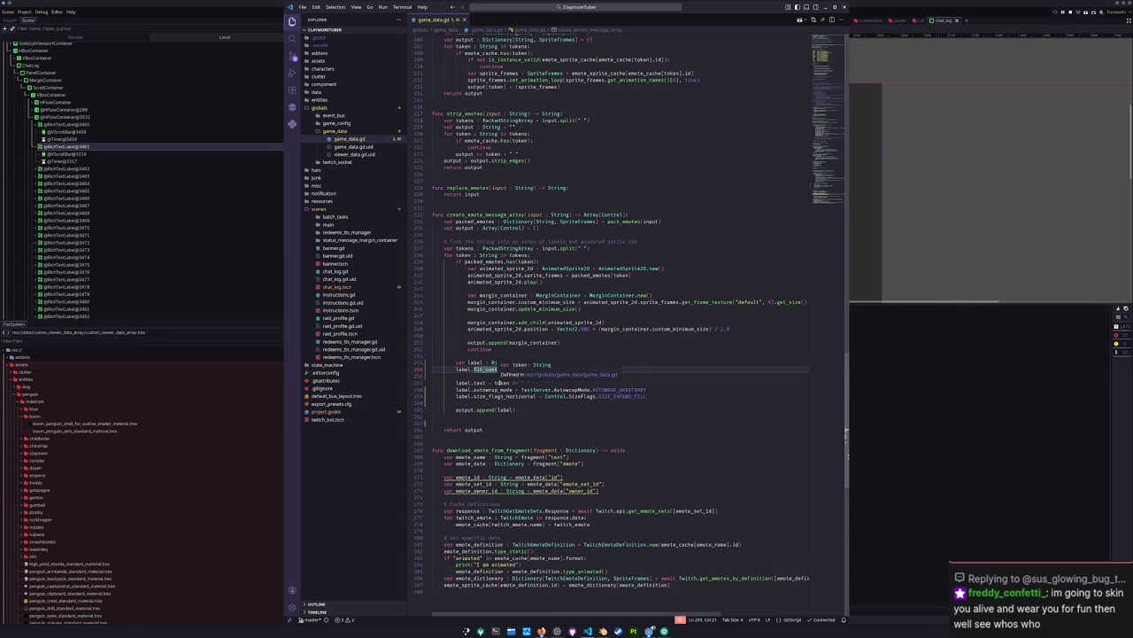
{"action": "left_click", "coordinate": [499, 383]}
{"action": "double_click", "coordinate": [628, 389]}
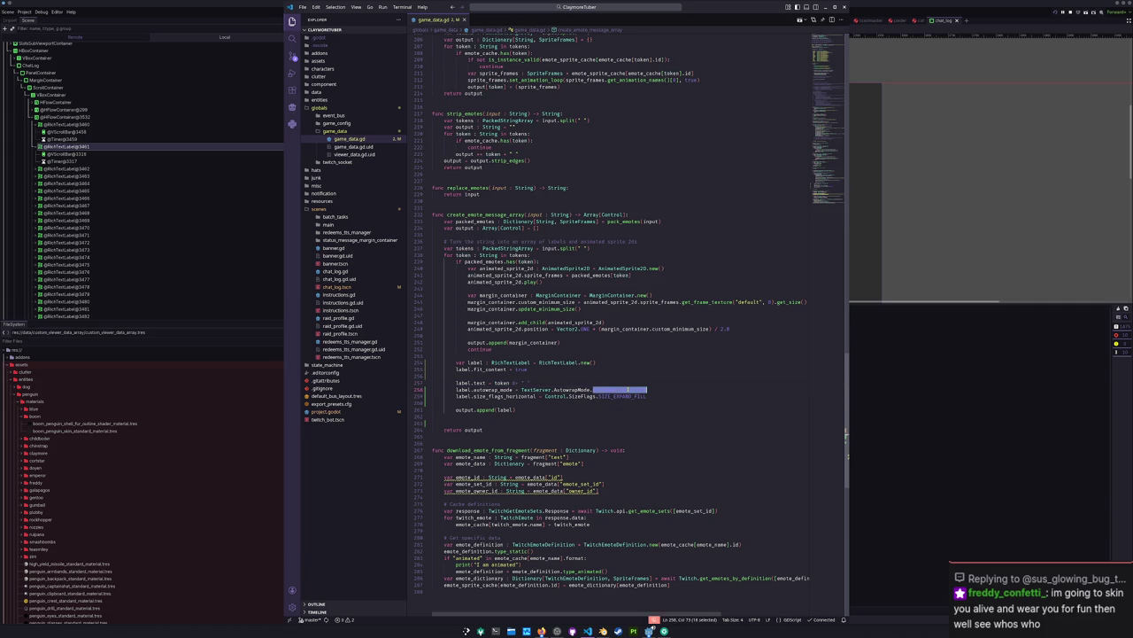
{"action": "mouse_move", "coordinate": [623, 396]}
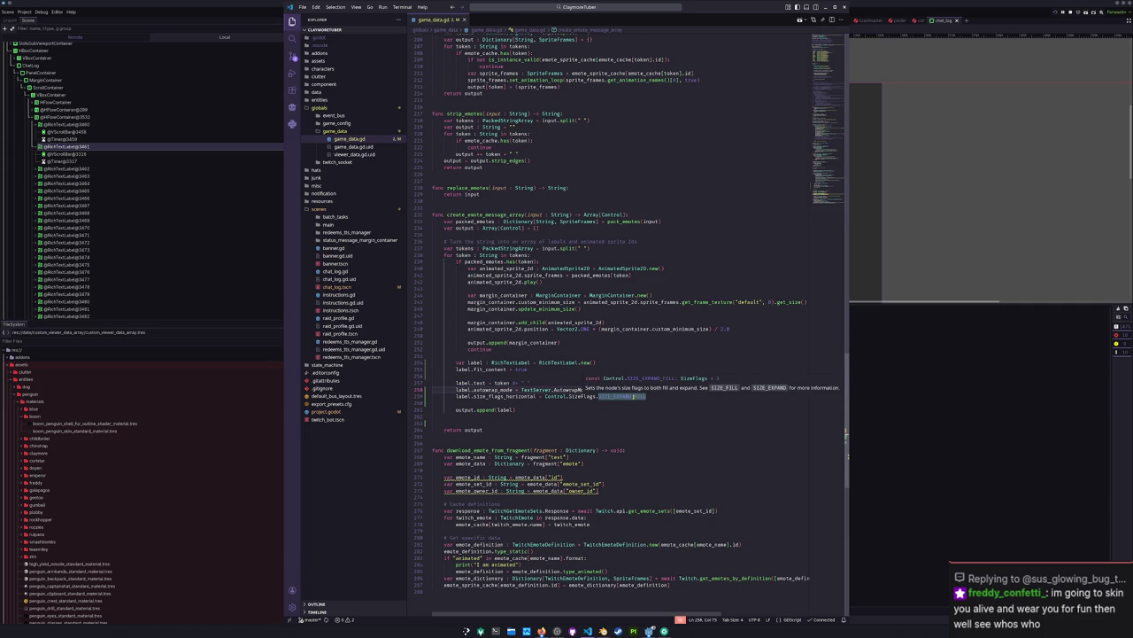
Step: Add label.update_minimum_size() on a new line after the size_flags_horizontal setting
{"action": "left_click", "coordinate": [634, 396]}
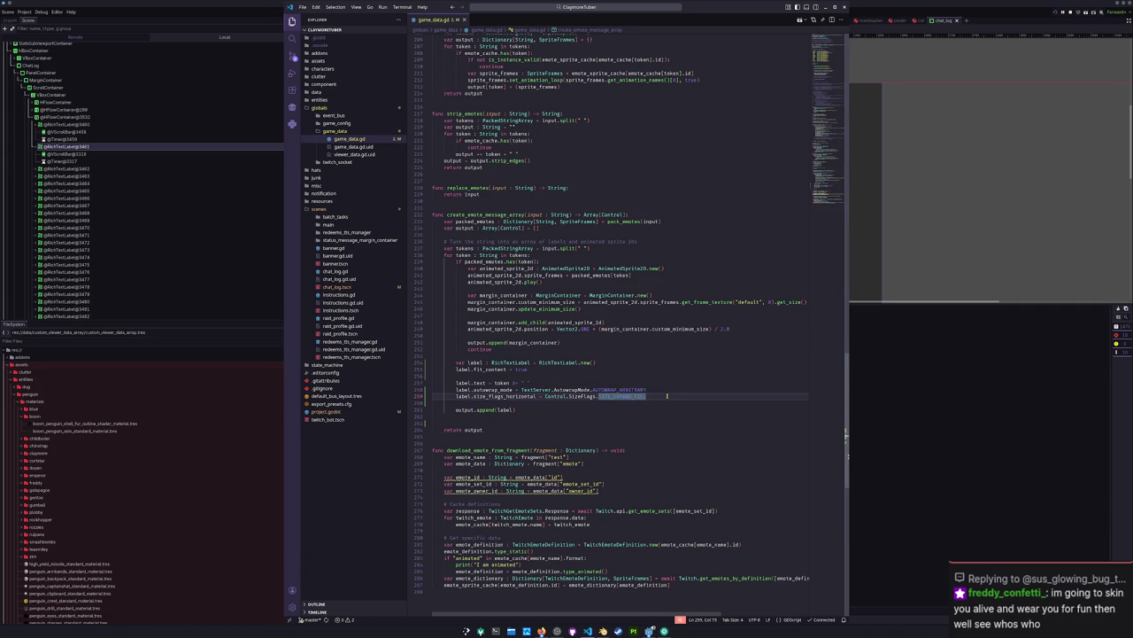
{"action": "key", "text": "Return"}
{"action": "key", "text": "Return"}
{"action": "type", "text": "label."}
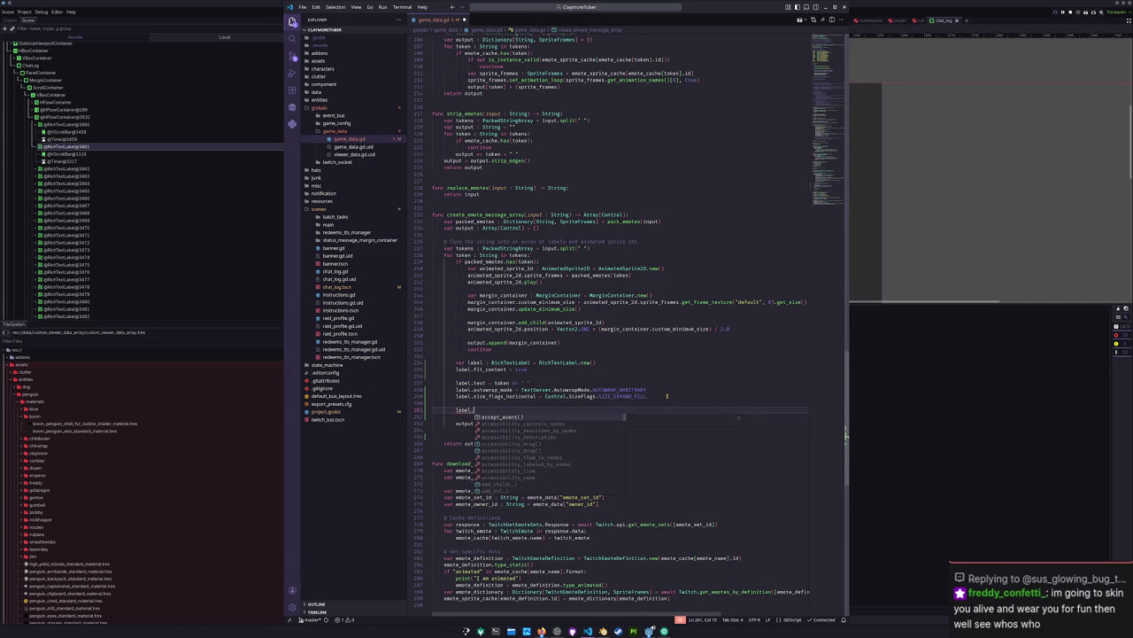
{"action": "type", "text": "update"}
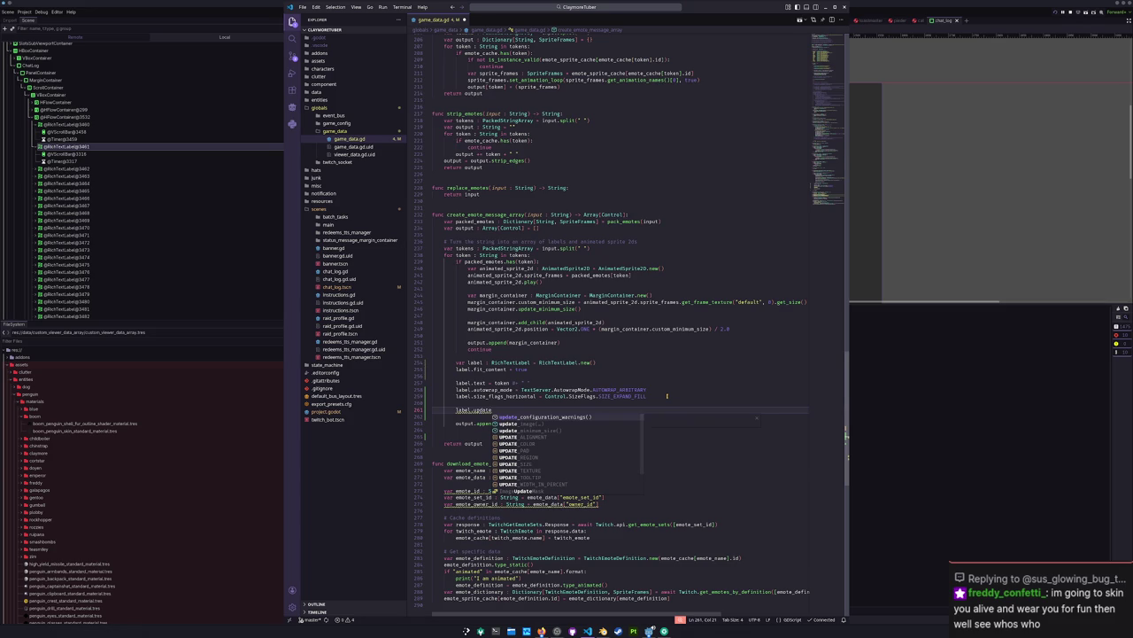
{"action": "type", "text": "_min"}
{"action": "key", "text": "Return"}
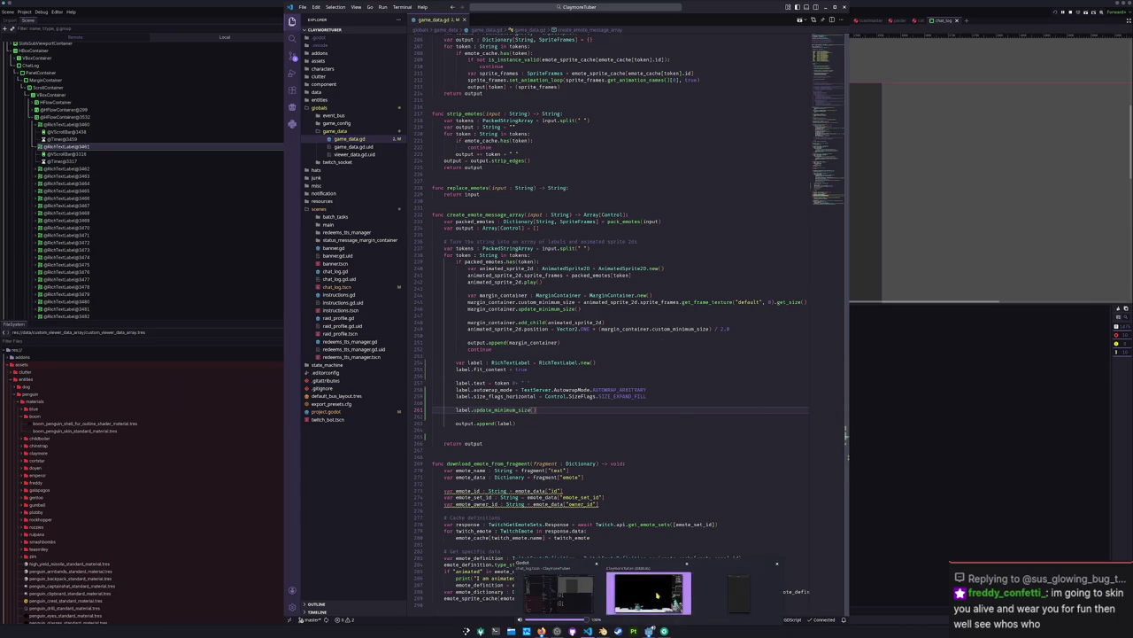
{"action": "left_click", "coordinate": [649, 630]}
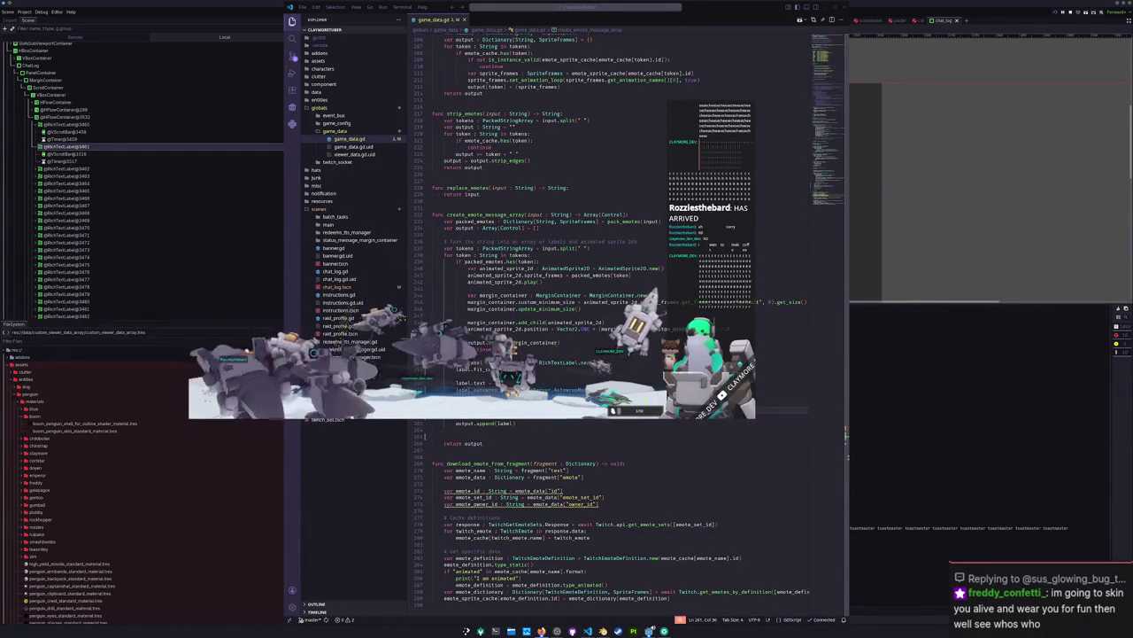
{"action": "left_click", "coordinate": [496, 437]}
{"action": "left_click", "coordinate": [478, 376]}
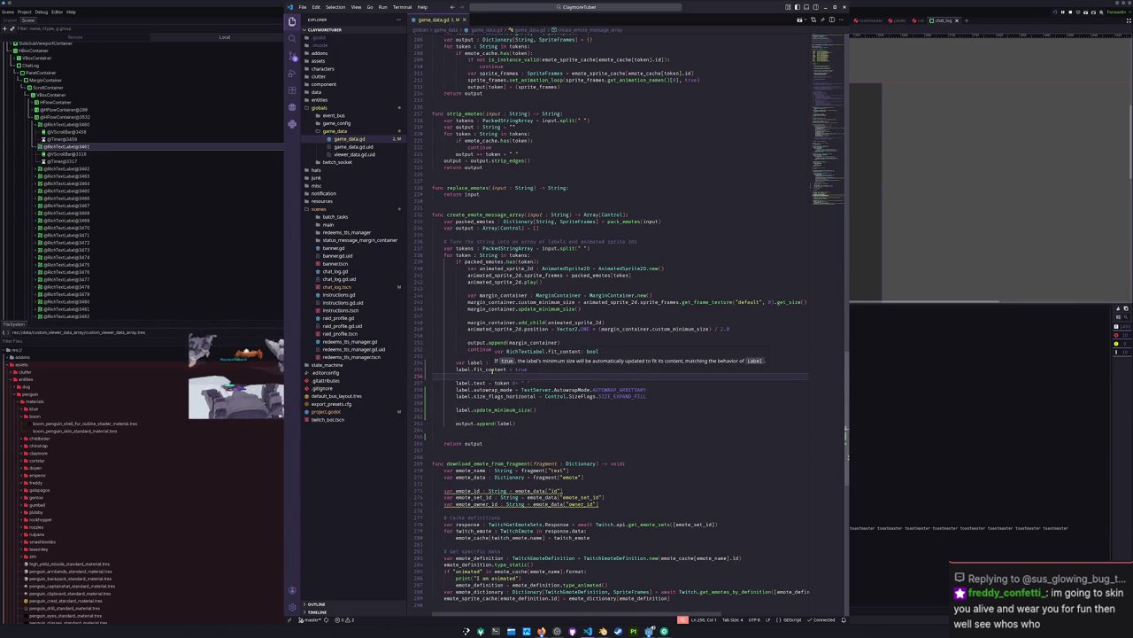
{"action": "double_click", "coordinate": [488, 370]}
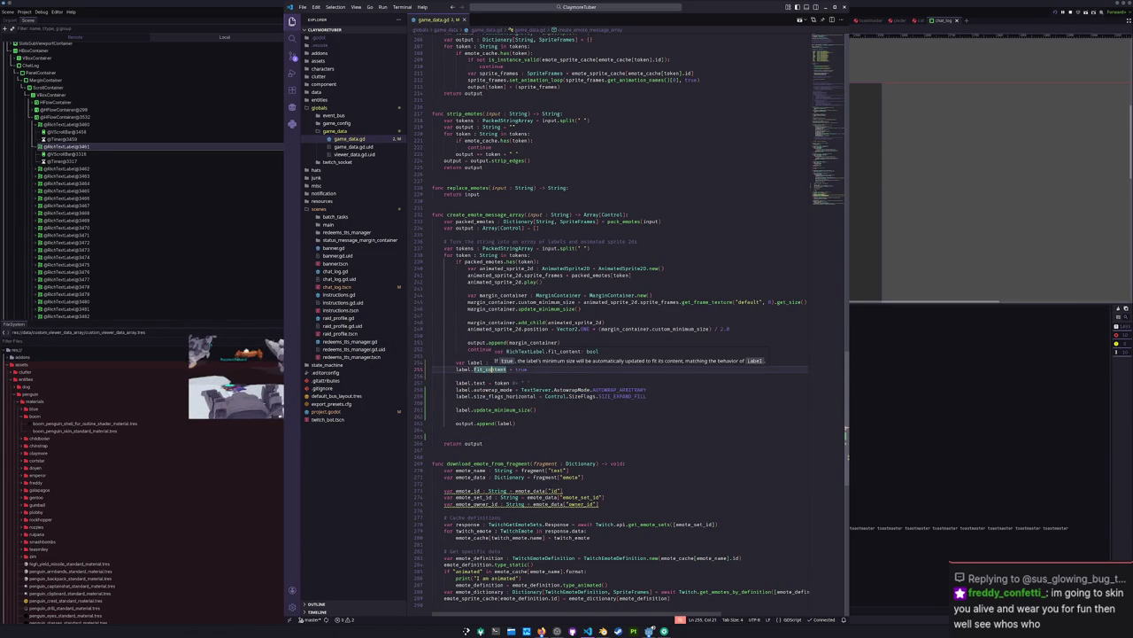
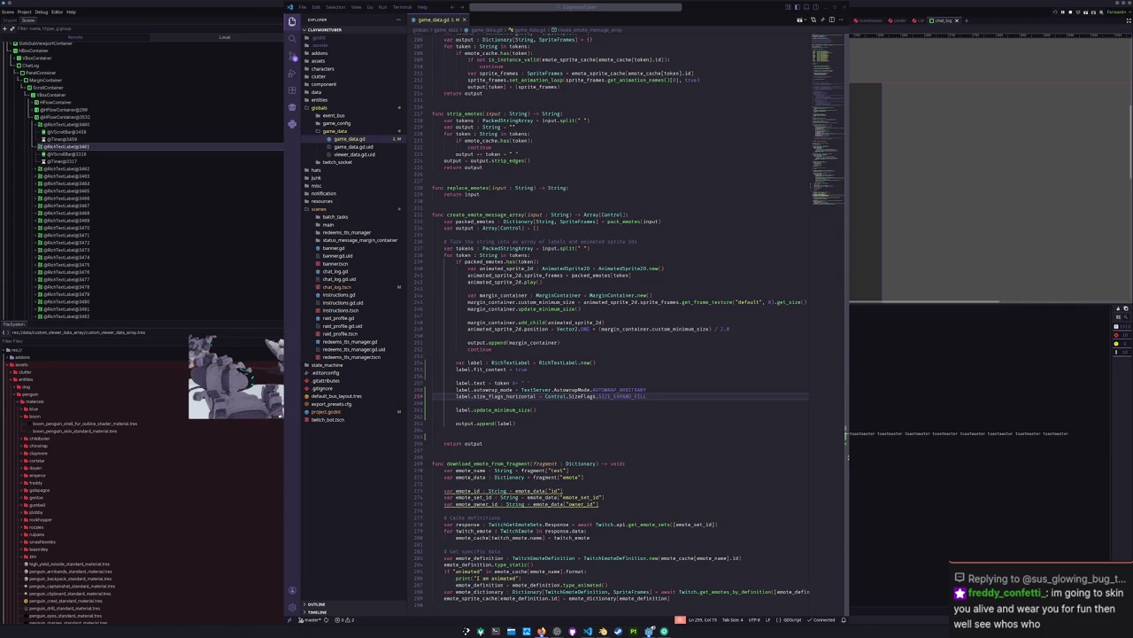
Step: Add a new line after label.fit_content and type label.update, dismissing the autocomplete list
{"action": "left_click", "coordinate": [505, 377]}
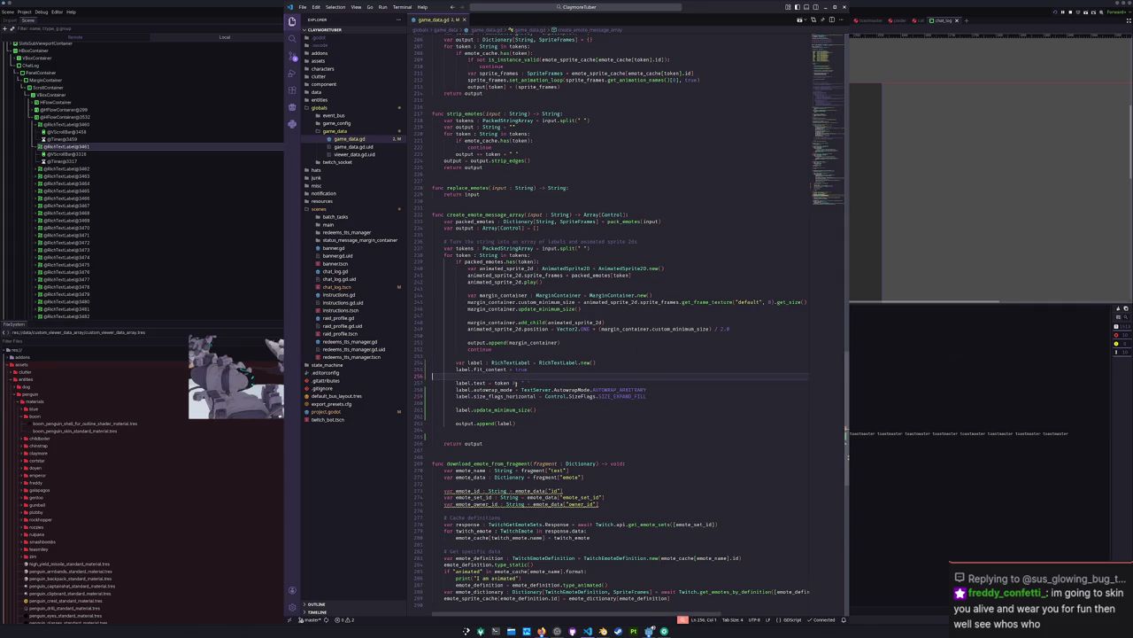
{"action": "key", "text": "Return"}
{"action": "type", "text": "label.update"}
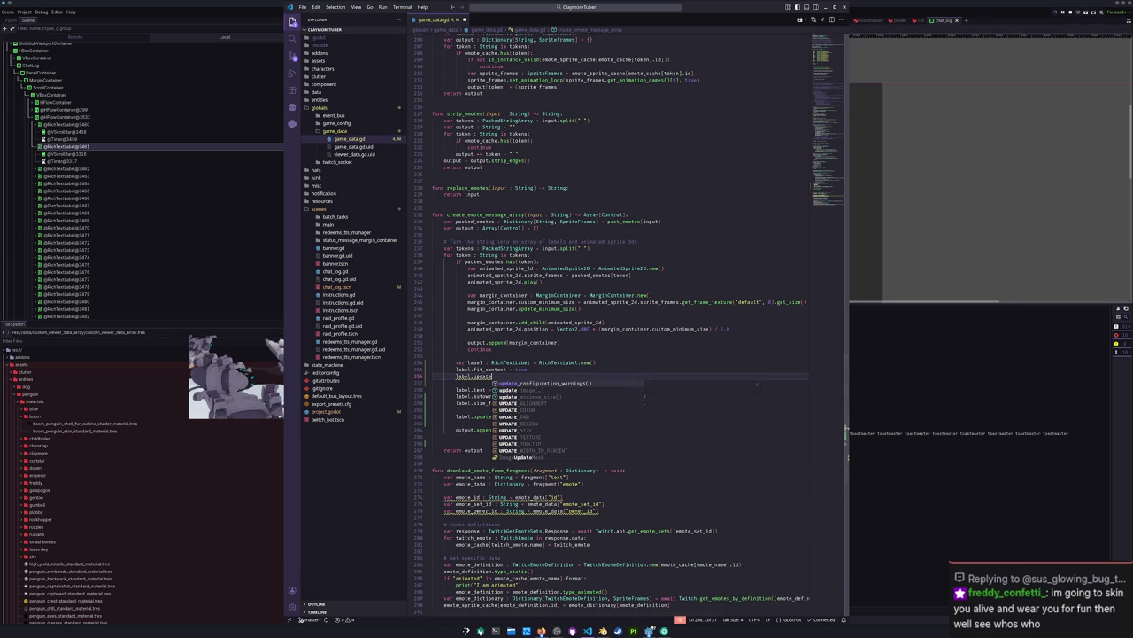
{"action": "left_click", "coordinate": [847, 431]}
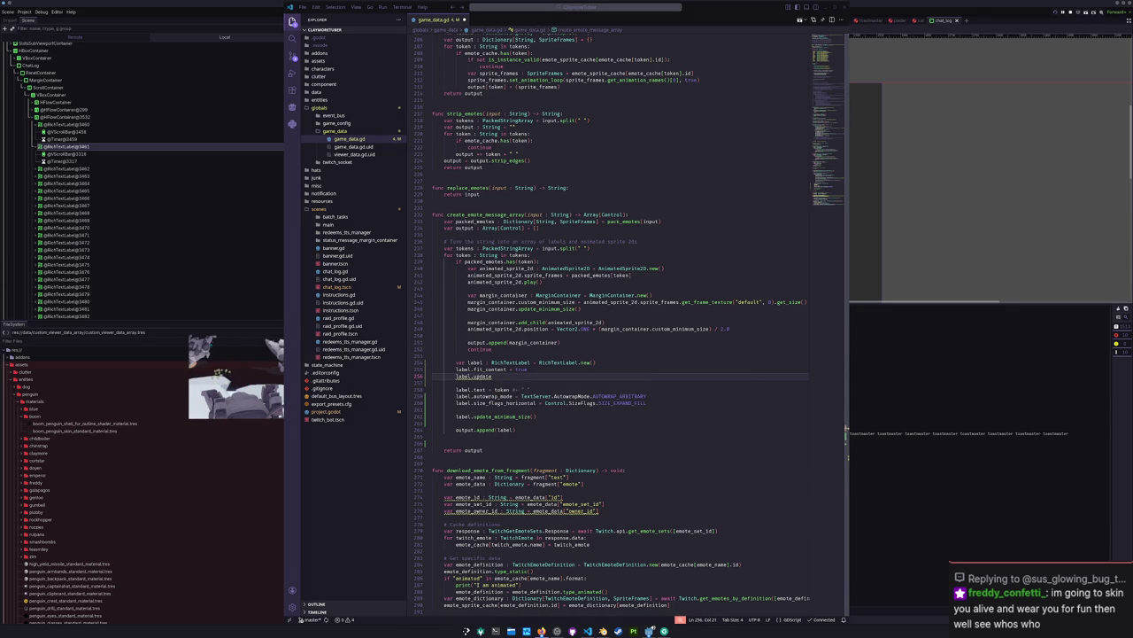
Step: Scroll the RichTextLabel docs page and jump to the fit_content property description
{"action": "scroll", "coordinate": [713, 253], "scroll_direction": "down", "scroll_amount": 2}
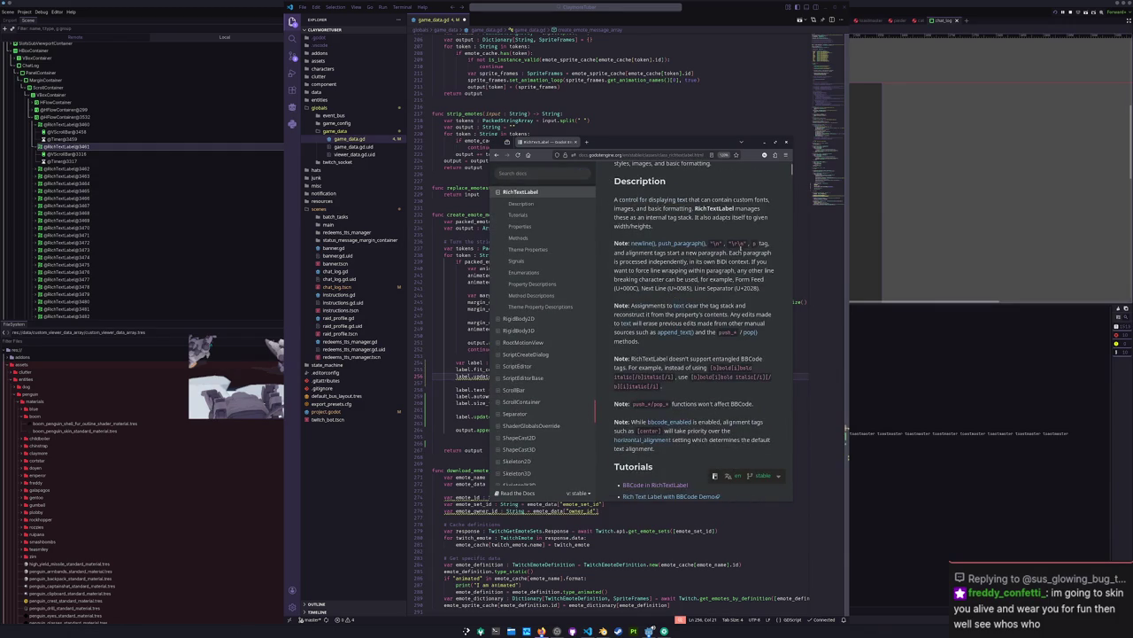
{"action": "left_click_drag", "start_coordinate": [789, 210], "coordinate": [964, 221]}
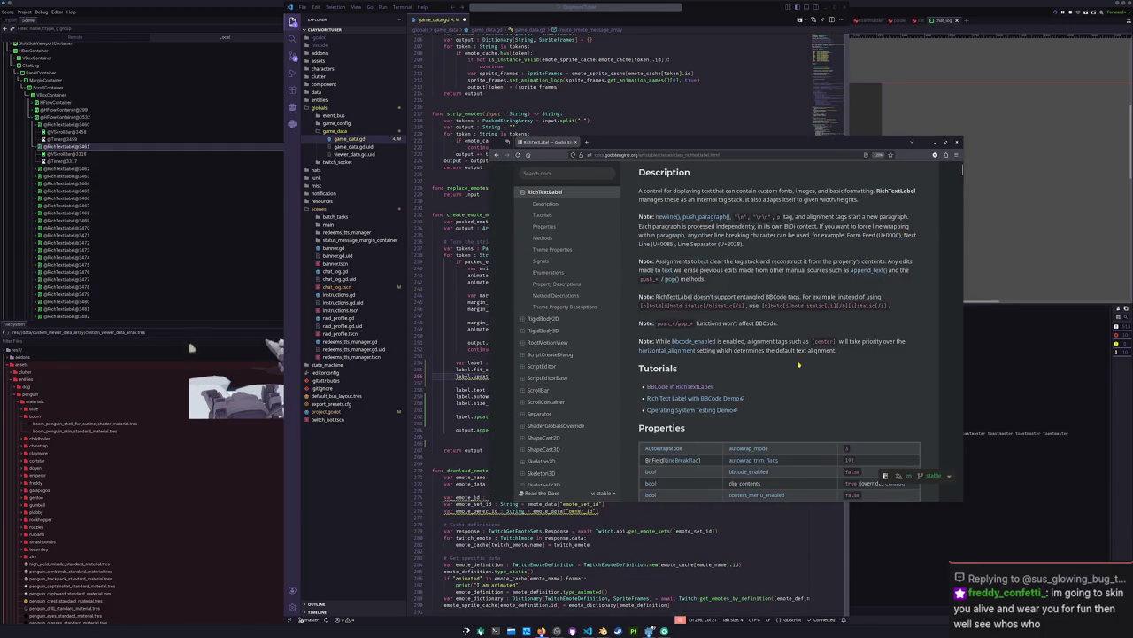
{"action": "scroll", "coordinate": [803, 360], "scroll_direction": "down", "scroll_amount": 2}
{"action": "scroll", "coordinate": [803, 361], "scroll_direction": "down", "scroll_amount": 1}
{"action": "scroll", "coordinate": [761, 370], "scroll_direction": "down", "scroll_amount": 1}
{"action": "scroll", "coordinate": [724, 377], "scroll_direction": "down", "scroll_amount": 1}
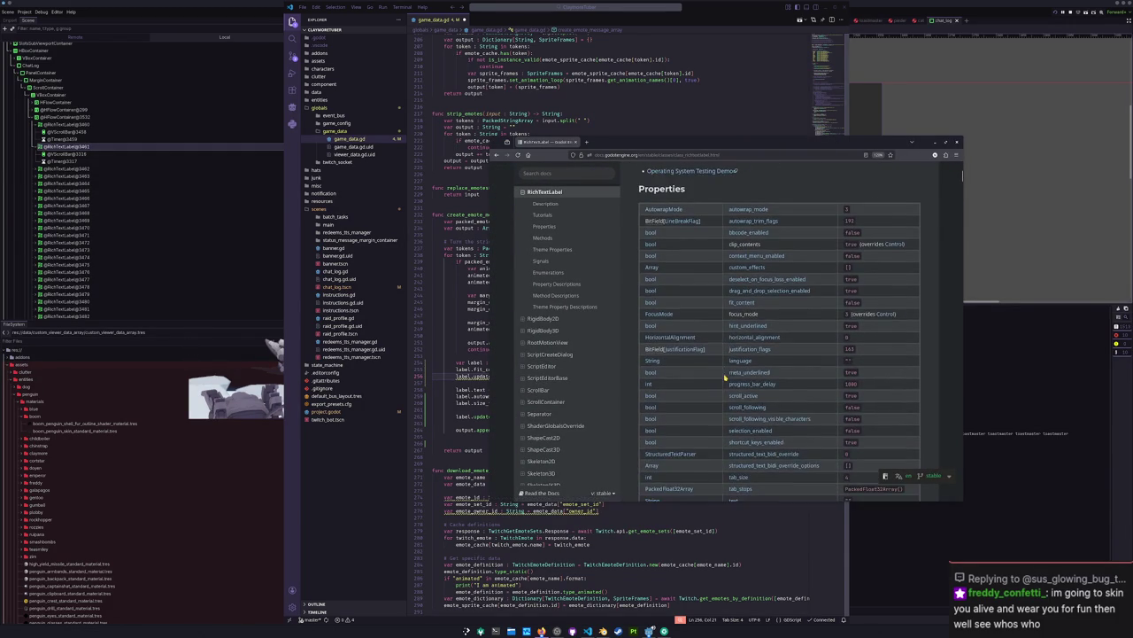
{"action": "scroll", "coordinate": [725, 377], "scroll_direction": "down", "scroll_amount": 1}
{"action": "scroll", "coordinate": [723, 376], "scroll_direction": "down", "scroll_amount": 3}
{"action": "scroll", "coordinate": [723, 389], "scroll_direction": "up", "scroll_amount": 1}
{"action": "scroll", "coordinate": [724, 398], "scroll_direction": "up", "scroll_amount": 1}
{"action": "scroll", "coordinate": [724, 397], "scroll_direction": "up", "scroll_amount": 1}
{"action": "scroll", "coordinate": [723, 389], "scroll_direction": "up", "scroll_amount": 1}
{"action": "scroll", "coordinate": [723, 384], "scroll_direction": "up", "scroll_amount": 1}
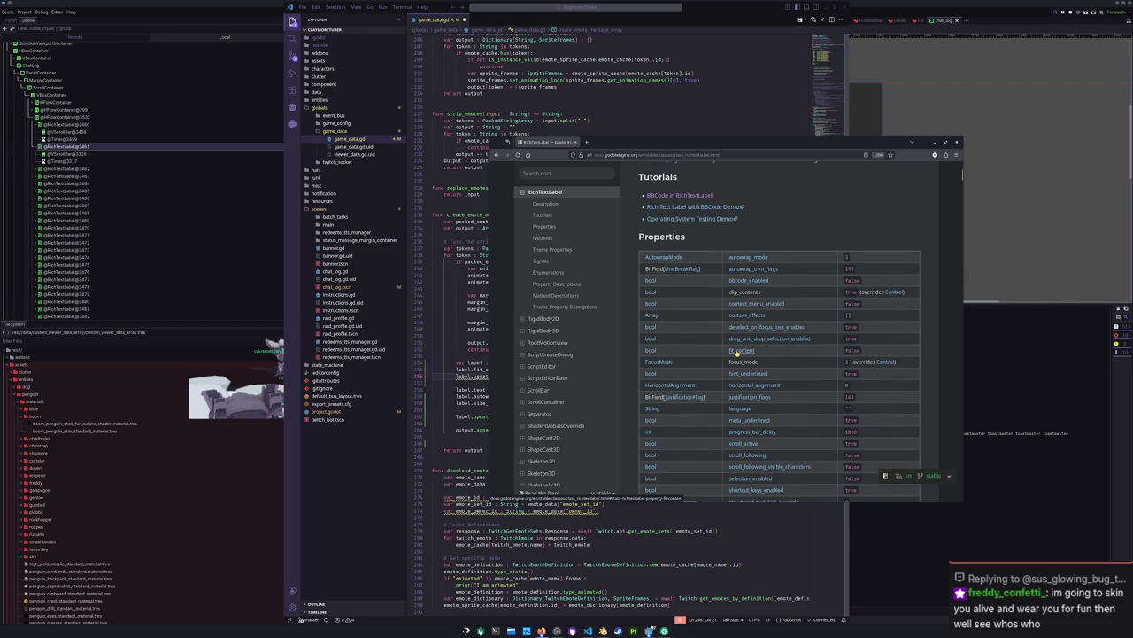
{"action": "left_click", "coordinate": [736, 351]}
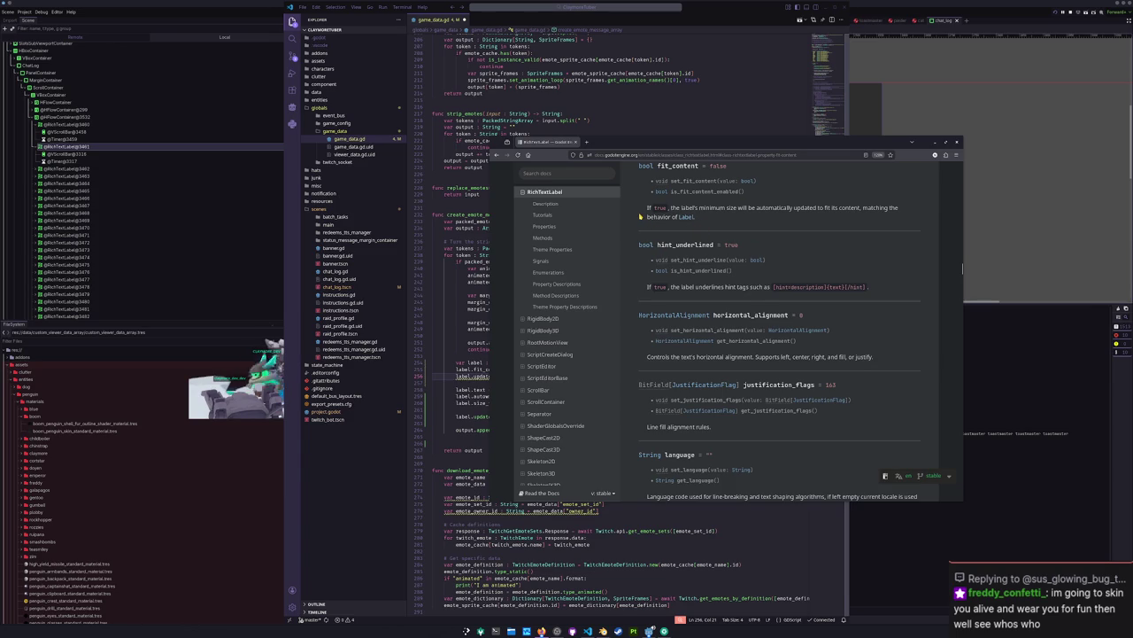
Step: Read through the content-size method descriptions, then select the running chat label in Godot
{"action": "scroll", "coordinate": [636, 251], "scroll_direction": "down", "scroll_amount": 1}
{"action": "scroll", "coordinate": [636, 251], "scroll_direction": "down", "scroll_amount": 1}
{"action": "scroll", "coordinate": [636, 251], "scroll_direction": "down", "scroll_amount": 2}
{"action": "scroll", "coordinate": [635, 252], "scroll_direction": "down", "scroll_amount": 1}
{"action": "scroll", "coordinate": [636, 252], "scroll_direction": "down", "scroll_amount": 1}
{"action": "scroll", "coordinate": [636, 252], "scroll_direction": "down", "scroll_amount": 1}
{"action": "scroll", "coordinate": [635, 252], "scroll_direction": "down", "scroll_amount": 2}
{"action": "scroll", "coordinate": [636, 253], "scroll_direction": "down", "scroll_amount": 2}
{"action": "scroll", "coordinate": [638, 253], "scroll_direction": "down", "scroll_amount": 1}
{"action": "scroll", "coordinate": [637, 254], "scroll_direction": "down", "scroll_amount": 1}
{"action": "scroll", "coordinate": [637, 254], "scroll_direction": "down", "scroll_amount": 1}
{"action": "scroll", "coordinate": [638, 255], "scroll_direction": "down", "scroll_amount": 1}
{"action": "scroll", "coordinate": [637, 256], "scroll_direction": "down", "scroll_amount": 1}
{"action": "scroll", "coordinate": [637, 256], "scroll_direction": "down", "scroll_amount": 2}
{"action": "scroll", "coordinate": [637, 256], "scroll_direction": "down", "scroll_amount": 2}
{"action": "scroll", "coordinate": [638, 255], "scroll_direction": "down", "scroll_amount": 3}
{"action": "scroll", "coordinate": [636, 265], "scroll_direction": "up", "scroll_amount": 1}
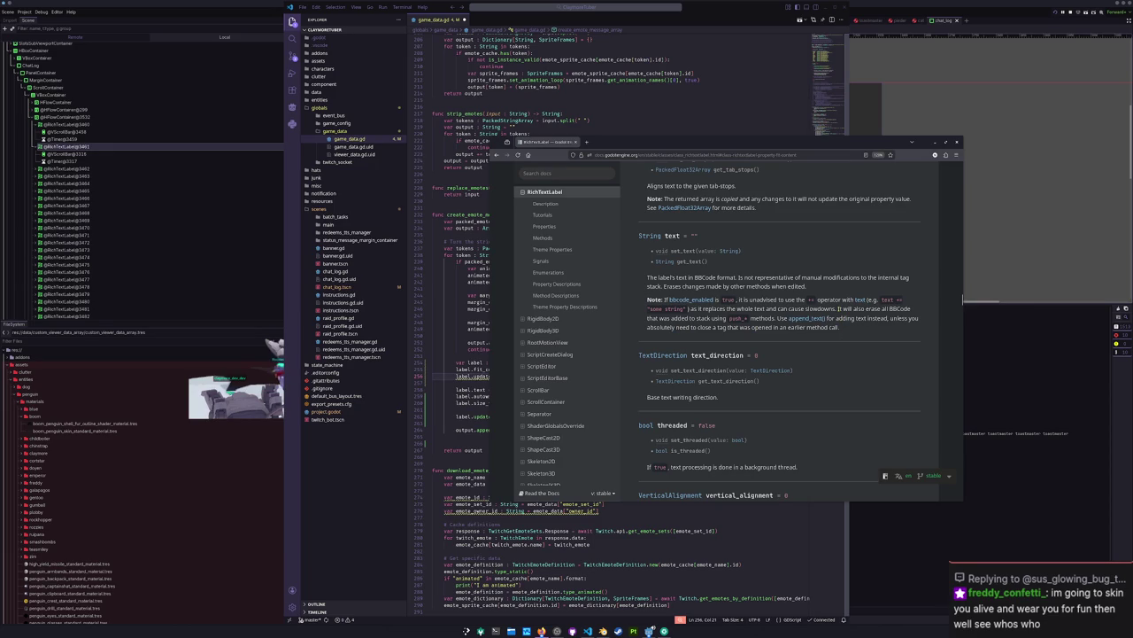
{"action": "scroll", "coordinate": [840, 319], "scroll_direction": "down", "scroll_amount": 2}
{"action": "scroll", "coordinate": [834, 321], "scroll_direction": "down", "scroll_amount": 2}
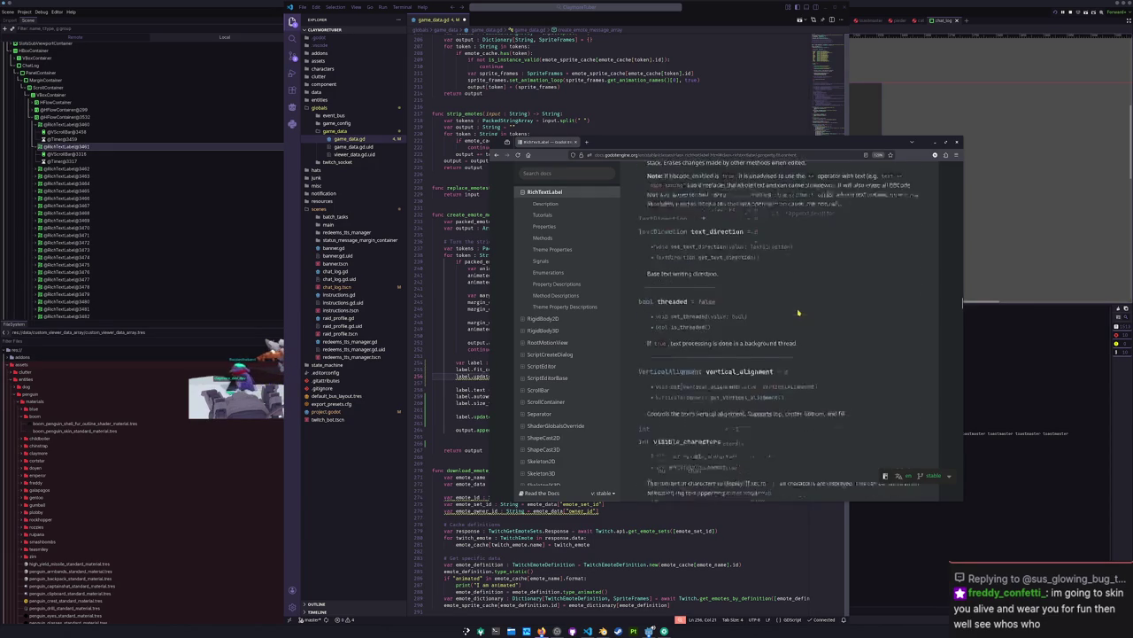
{"action": "scroll", "coordinate": [823, 312], "scroll_direction": "down", "scroll_amount": 2}
{"action": "scroll", "coordinate": [819, 307], "scroll_direction": "down", "scroll_amount": 2}
{"action": "scroll", "coordinate": [819, 307], "scroll_direction": "down", "scroll_amount": 2}
{"action": "scroll", "coordinate": [819, 308], "scroll_direction": "down", "scroll_amount": 2}
{"action": "scroll", "coordinate": [819, 307], "scroll_direction": "down", "scroll_amount": 2}
{"action": "scroll", "coordinate": [819, 307], "scroll_direction": "down", "scroll_amount": 2}
{"action": "scroll", "coordinate": [635, 286], "scroll_direction": "down", "scroll_amount": 2}
{"action": "scroll", "coordinate": [635, 286], "scroll_direction": "down", "scroll_amount": 2}
{"action": "scroll", "coordinate": [635, 286], "scroll_direction": "down", "scroll_amount": 1}
{"action": "scroll", "coordinate": [635, 286], "scroll_direction": "down", "scroll_amount": 2}
{"action": "scroll", "coordinate": [636, 286], "scroll_direction": "down", "scroll_amount": 1}
{"action": "scroll", "coordinate": [636, 286], "scroll_direction": "down", "scroll_amount": 1}
{"action": "scroll", "coordinate": [636, 286], "scroll_direction": "down", "scroll_amount": 1}
{"action": "scroll", "coordinate": [635, 286], "scroll_direction": "down", "scroll_amount": 2}
{"action": "scroll", "coordinate": [635, 286], "scroll_direction": "down", "scroll_amount": 1}
{"action": "scroll", "coordinate": [636, 286], "scroll_direction": "up", "scroll_amount": 1}
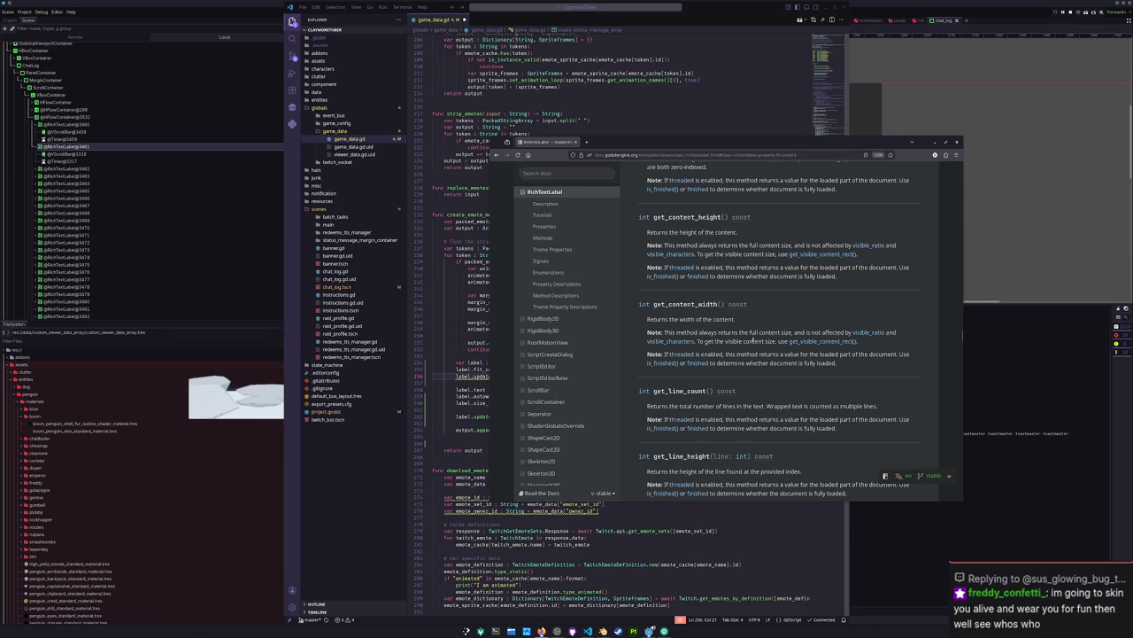
{"action": "scroll", "coordinate": [748, 355], "scroll_direction": "down", "scroll_amount": 1}
{"action": "scroll", "coordinate": [749, 354], "scroll_direction": "down", "scroll_amount": 1}
{"action": "scroll", "coordinate": [748, 356], "scroll_direction": "down", "scroll_amount": 1}
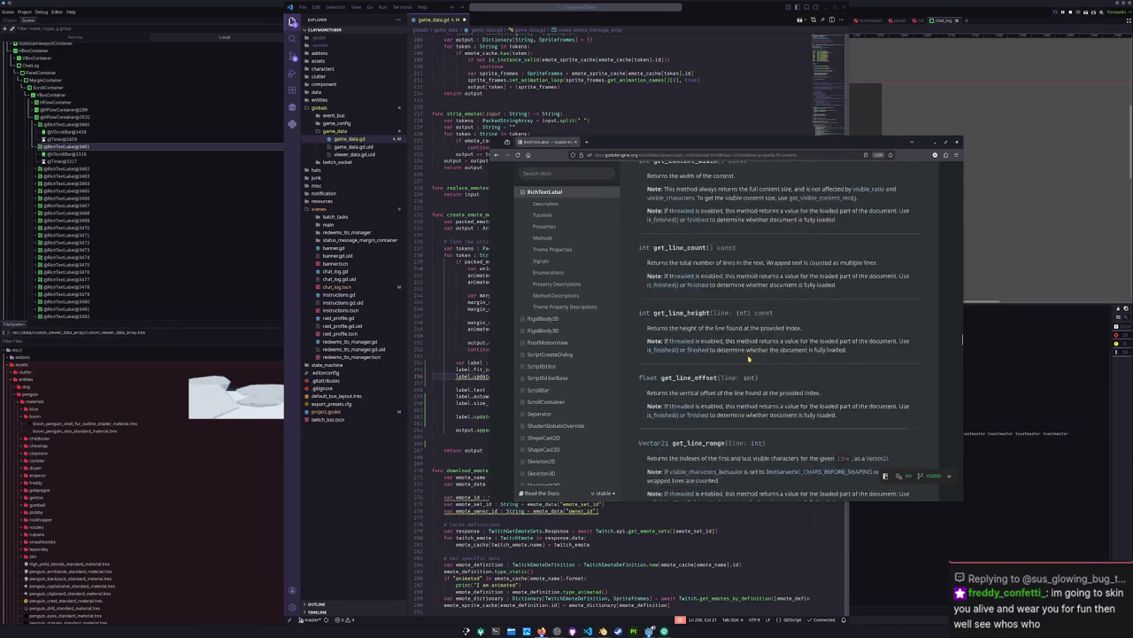
{"action": "scroll", "coordinate": [749, 358], "scroll_direction": "down", "scroll_amount": 1}
{"action": "scroll", "coordinate": [748, 358], "scroll_direction": "down", "scroll_amount": 2}
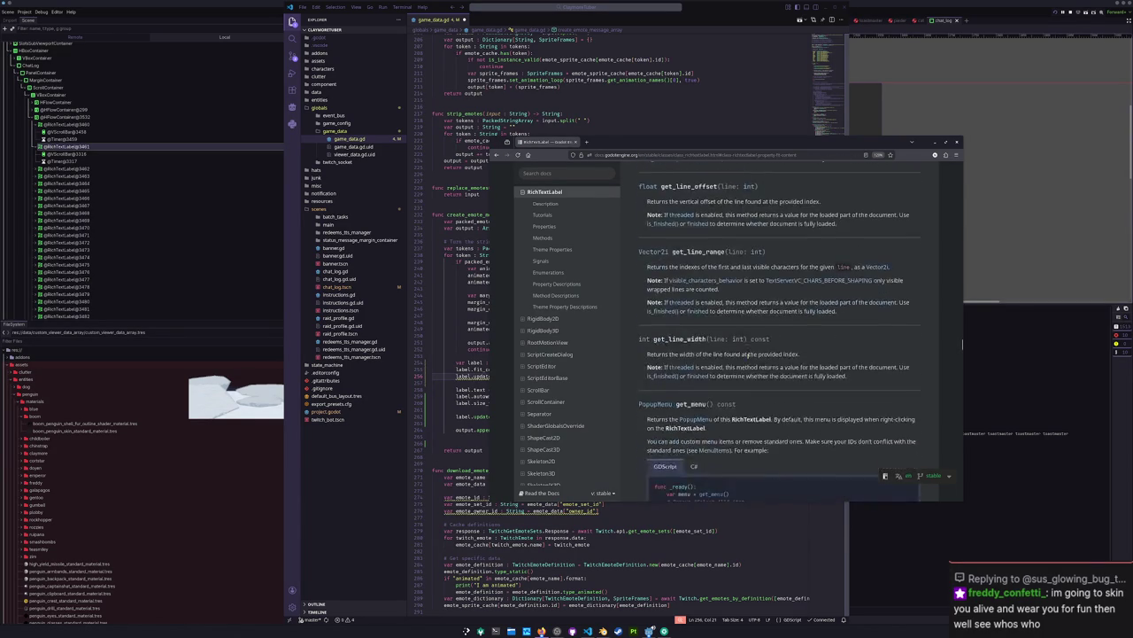
{"action": "scroll", "coordinate": [750, 356], "scroll_direction": "down", "scroll_amount": 1}
{"action": "scroll", "coordinate": [749, 356], "scroll_direction": "down", "scroll_amount": 1}
{"action": "scroll", "coordinate": [748, 356], "scroll_direction": "down", "scroll_amount": 2}
{"action": "scroll", "coordinate": [748, 356], "scroll_direction": "down", "scroll_amount": 2}
{"action": "scroll", "coordinate": [748, 356], "scroll_direction": "down", "scroll_amount": 1}
{"action": "scroll", "coordinate": [748, 356], "scroll_direction": "down", "scroll_amount": 1}
{"action": "scroll", "coordinate": [748, 356], "scroll_direction": "down", "scroll_amount": 1}
{"action": "scroll", "coordinate": [749, 357], "scroll_direction": "down", "scroll_amount": 1}
{"action": "scroll", "coordinate": [748, 358], "scroll_direction": "down", "scroll_amount": 1}
{"action": "scroll", "coordinate": [748, 359], "scroll_direction": "down", "scroll_amount": 2}
{"action": "scroll", "coordinate": [748, 358], "scroll_direction": "down", "scroll_amount": 2}
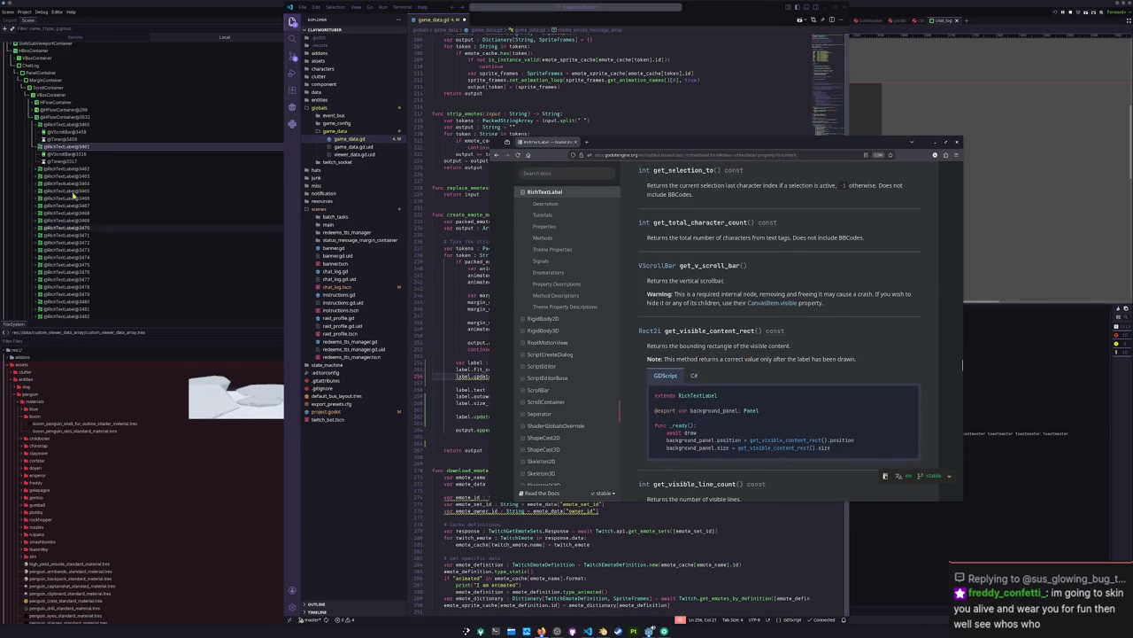
{"action": "left_click", "coordinate": [61, 148]}
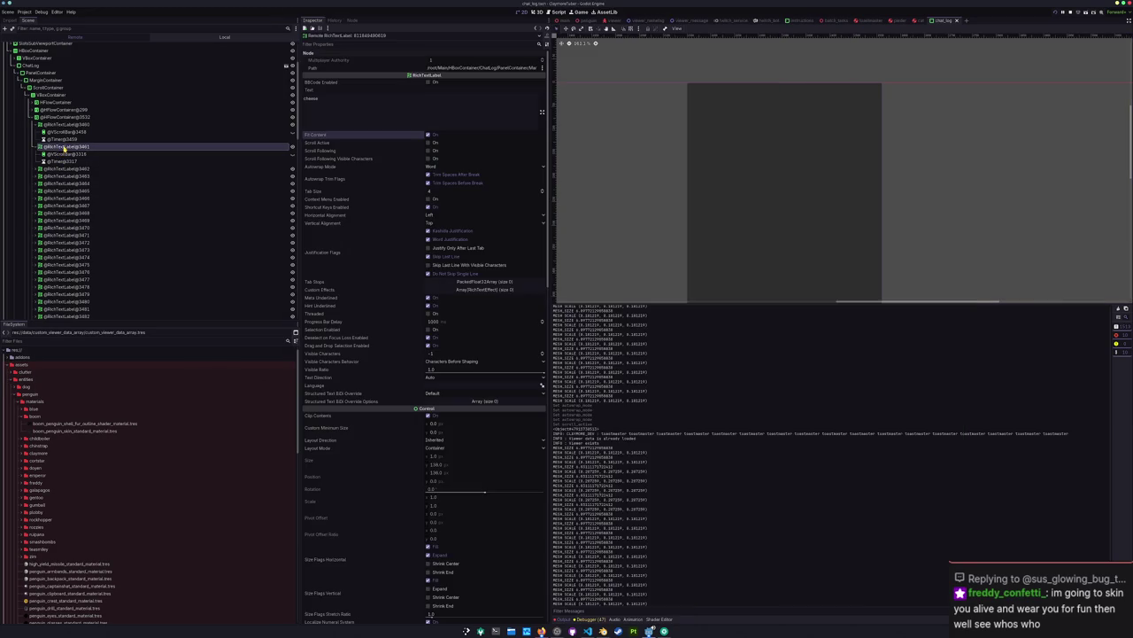
Step: Inspect the HFlowContainer, leaving its Last Wrap Alignment at Inherit
{"action": "left_click", "coordinate": [52, 116]}
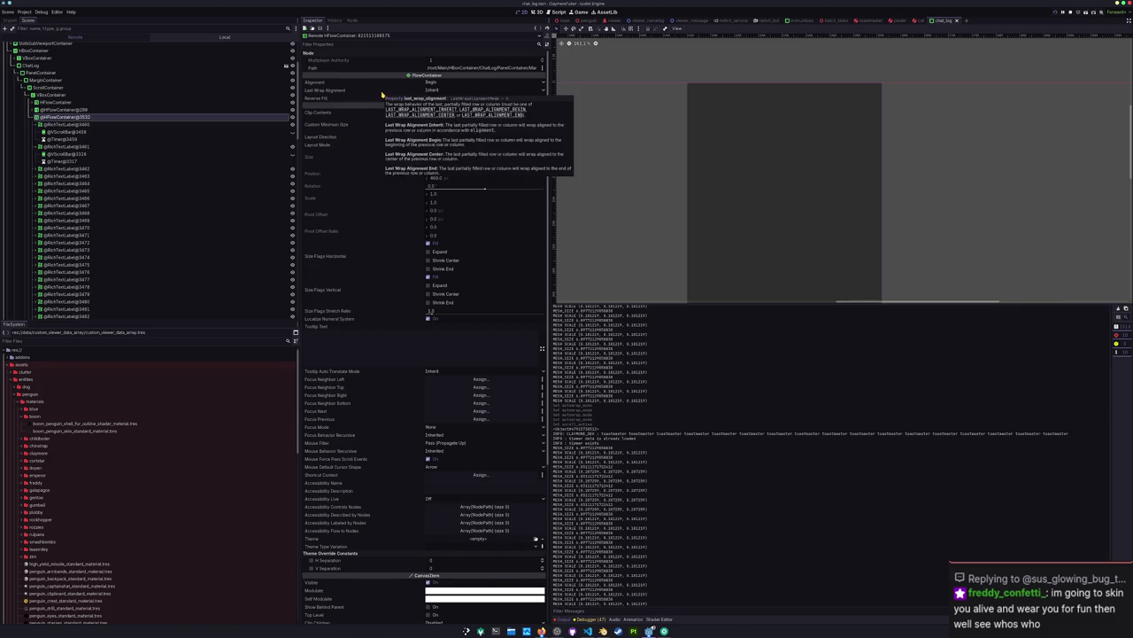
{"action": "left_click", "coordinate": [435, 90]}
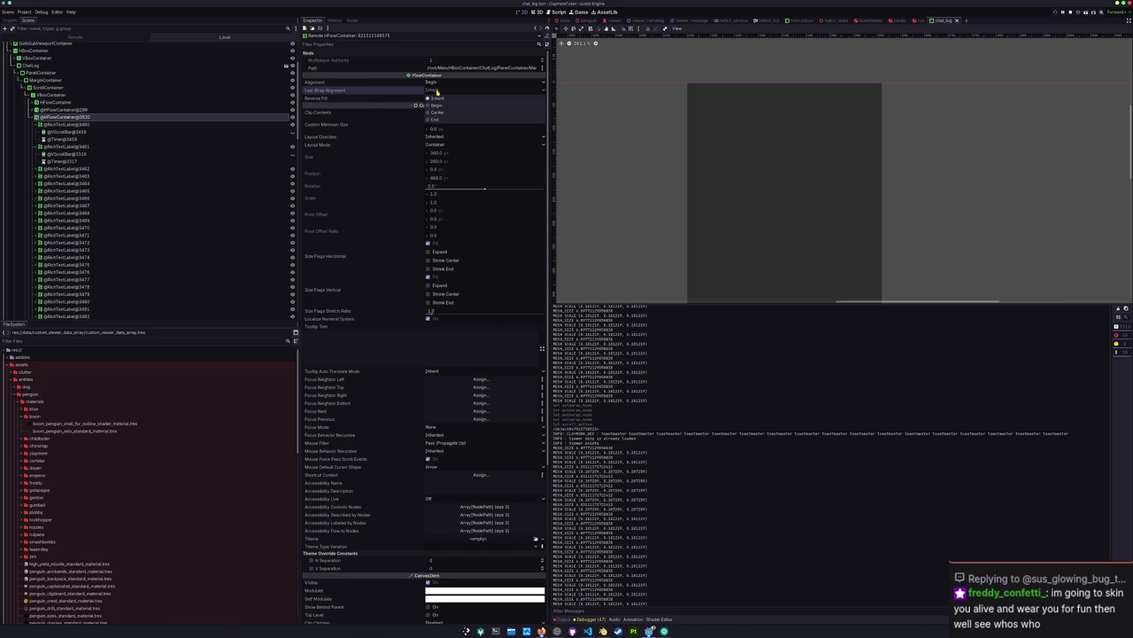
{"action": "left_click", "coordinate": [437, 91]}
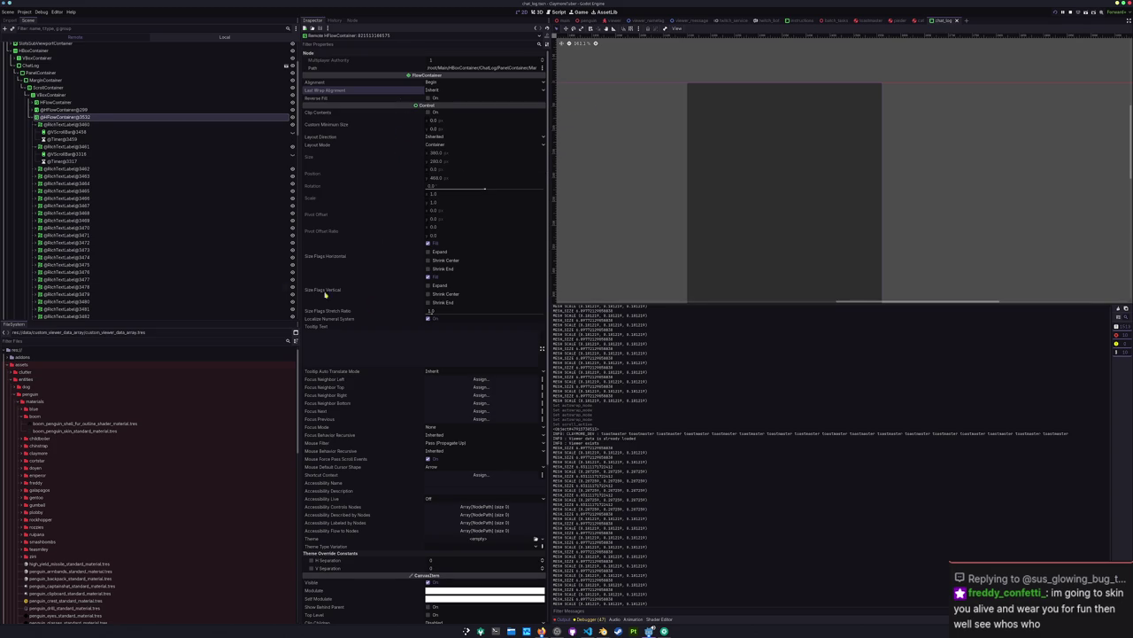
Step: Compare the message label RichTextLabel@3461 with the username label, then return to Visual Studio Code
{"action": "left_click", "coordinate": [68, 147]}
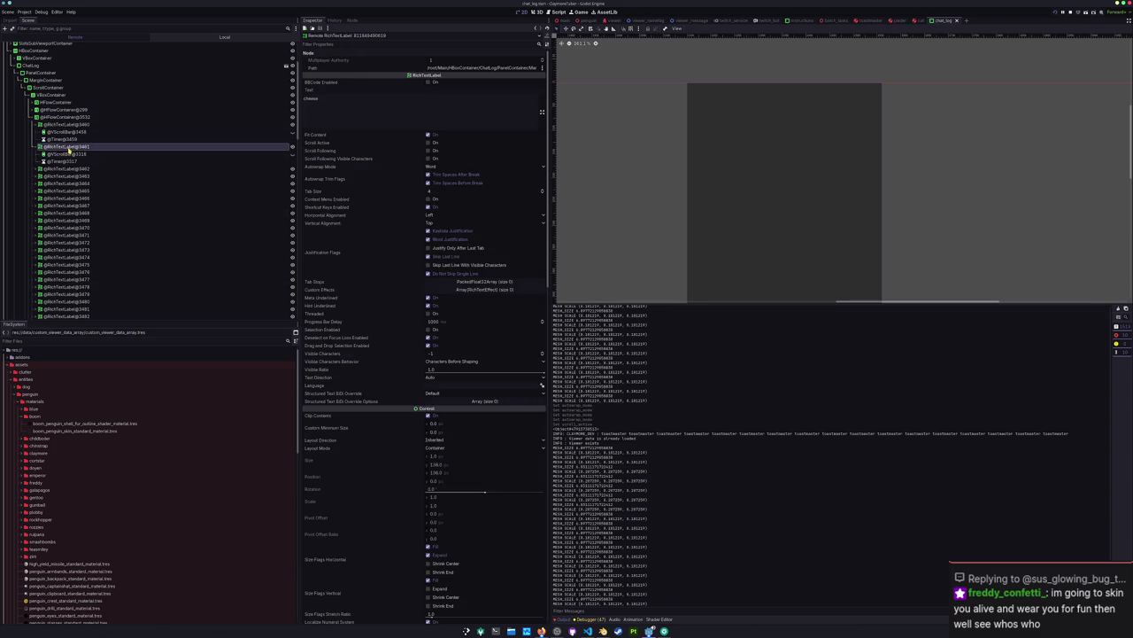
{"action": "left_click", "coordinate": [148, 125]}
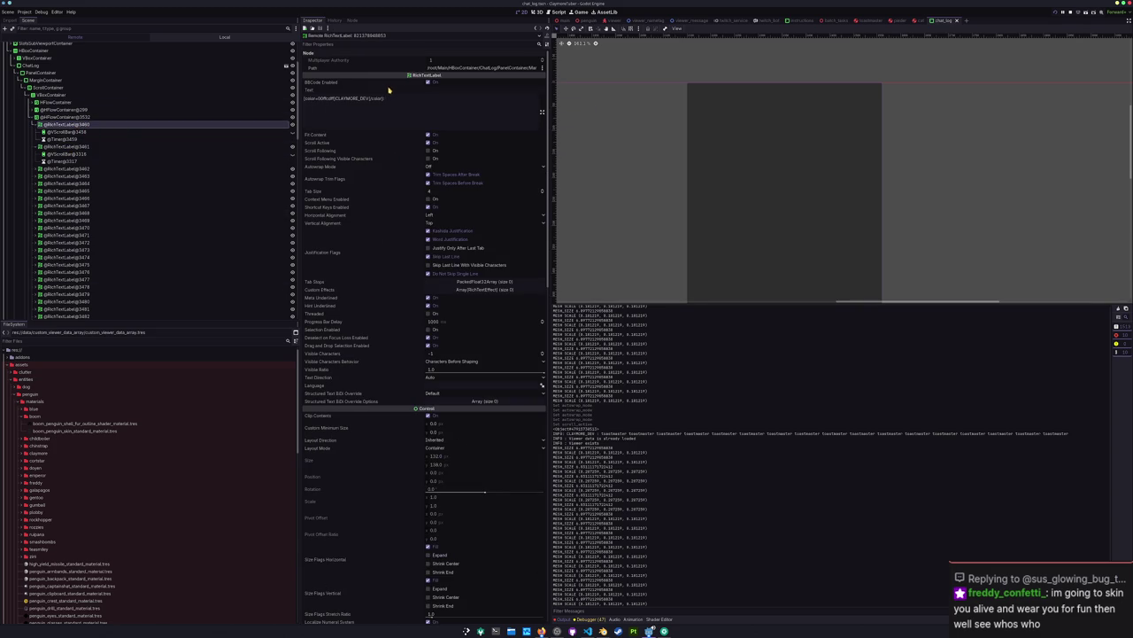
{"action": "left_click", "coordinate": [76, 147]}
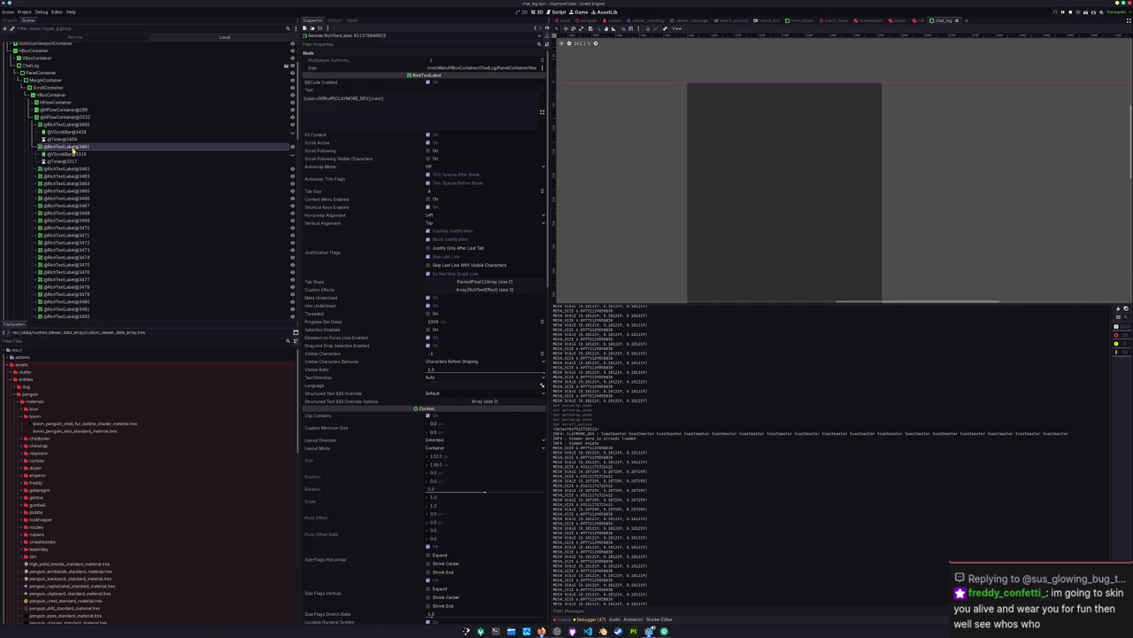
{"action": "left_click", "coordinate": [428, 84]}
{"action": "mouse_move", "coordinate": [587, 630]}
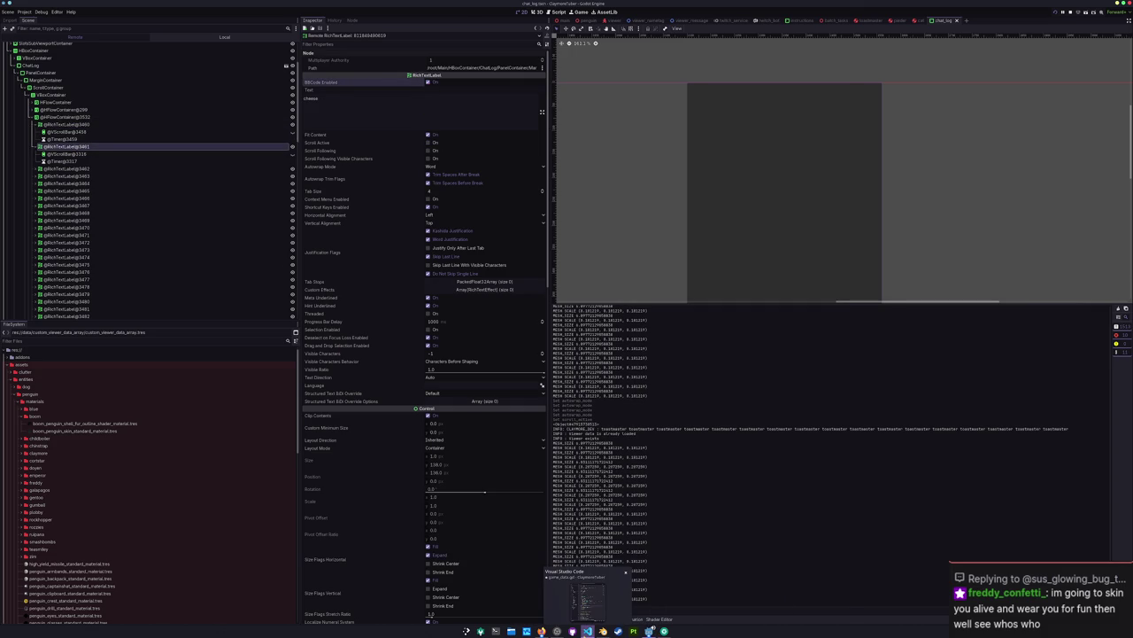
{"action": "left_click", "coordinate": [586, 631]}
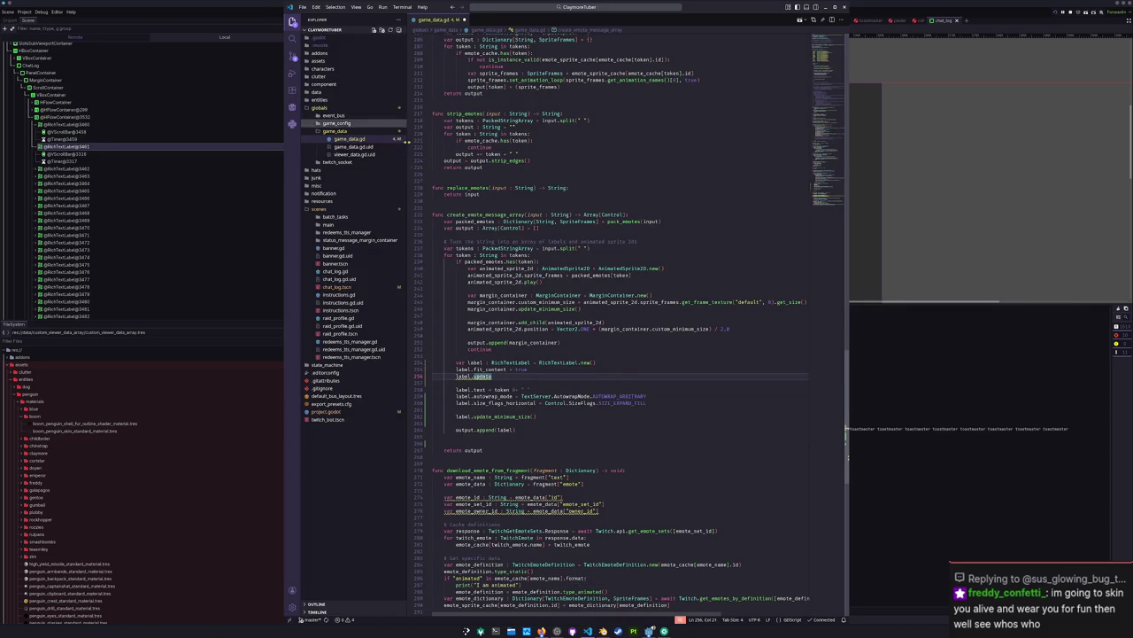
Step: Delete the unfinished label.update call and open chat_log.gd
{"action": "left_click_drag", "start_coordinate": [493, 376], "coordinate": [433, 376]}
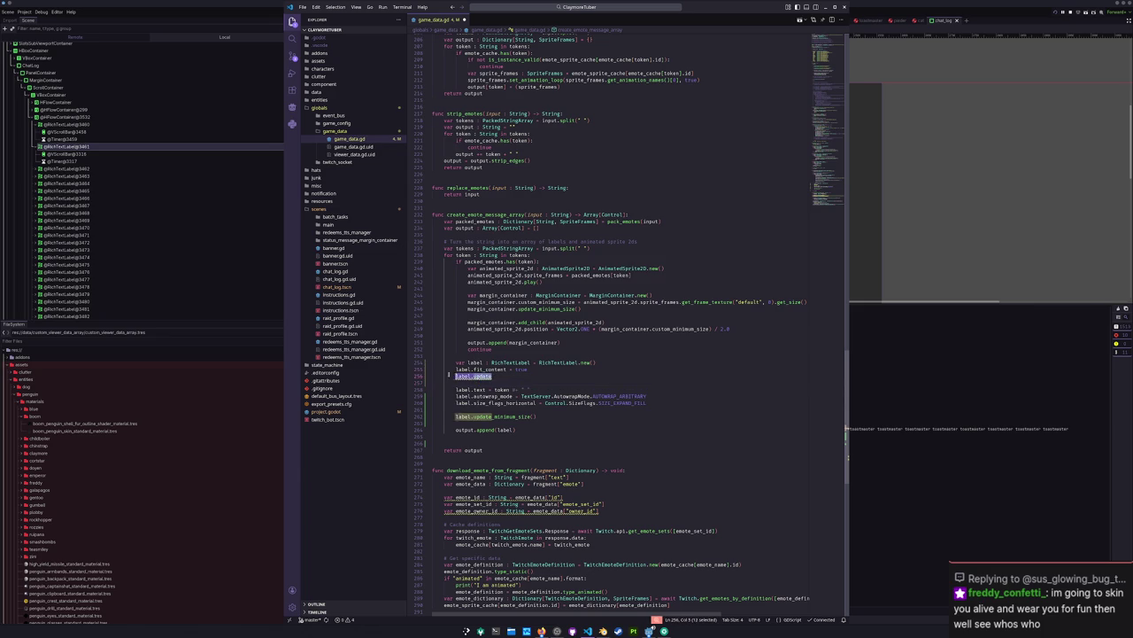
{"action": "key", "text": "BackSpace"}
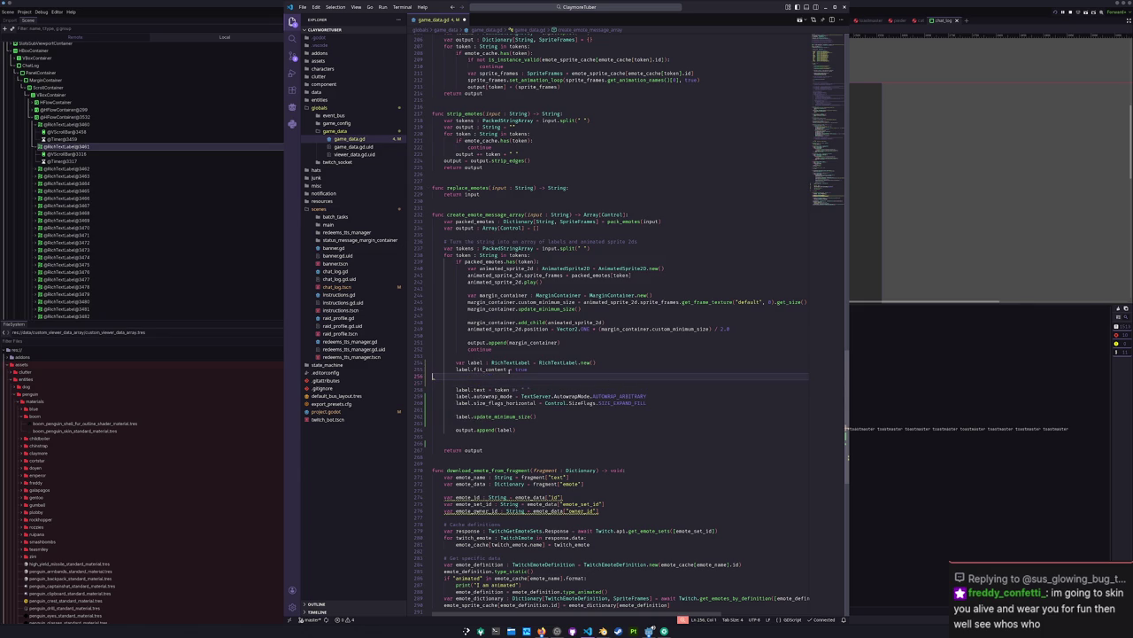
{"action": "left_click", "coordinate": [554, 8]}
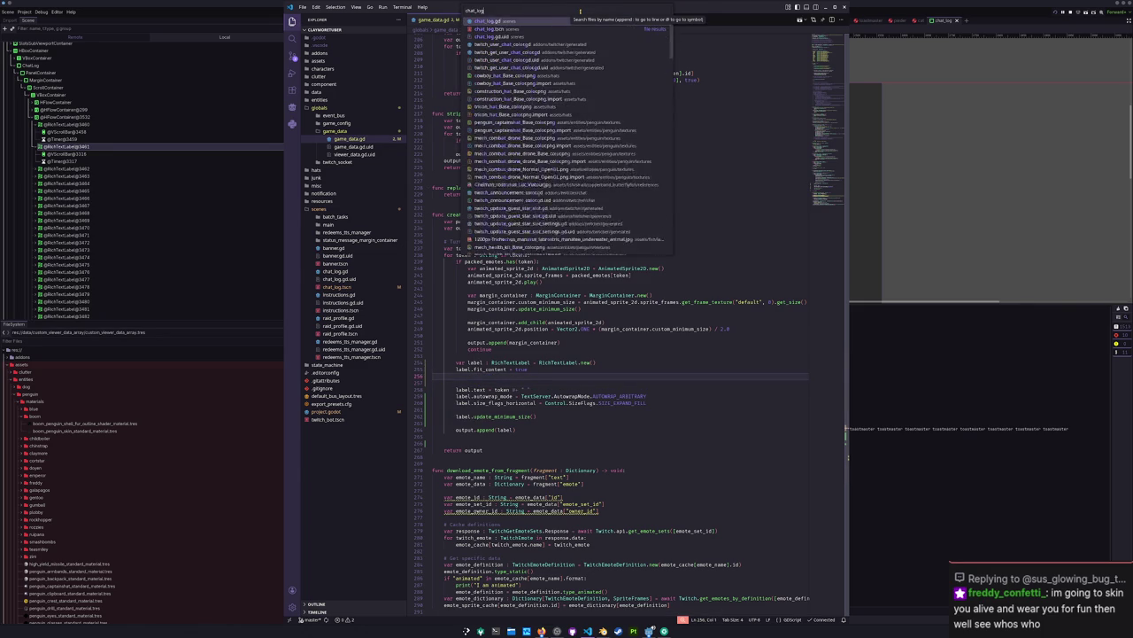
{"action": "left_click", "coordinate": [528, 212]}
Step: Review the fit_content and autowrap_mode lines in push_message, then go back to Godot
{"action": "left_click", "coordinate": [508, 150]}
{"action": "key", "text": "shift+Up"}
{"action": "key", "text": "shift+Up"}
{"action": "key", "text": "shift+Down"}
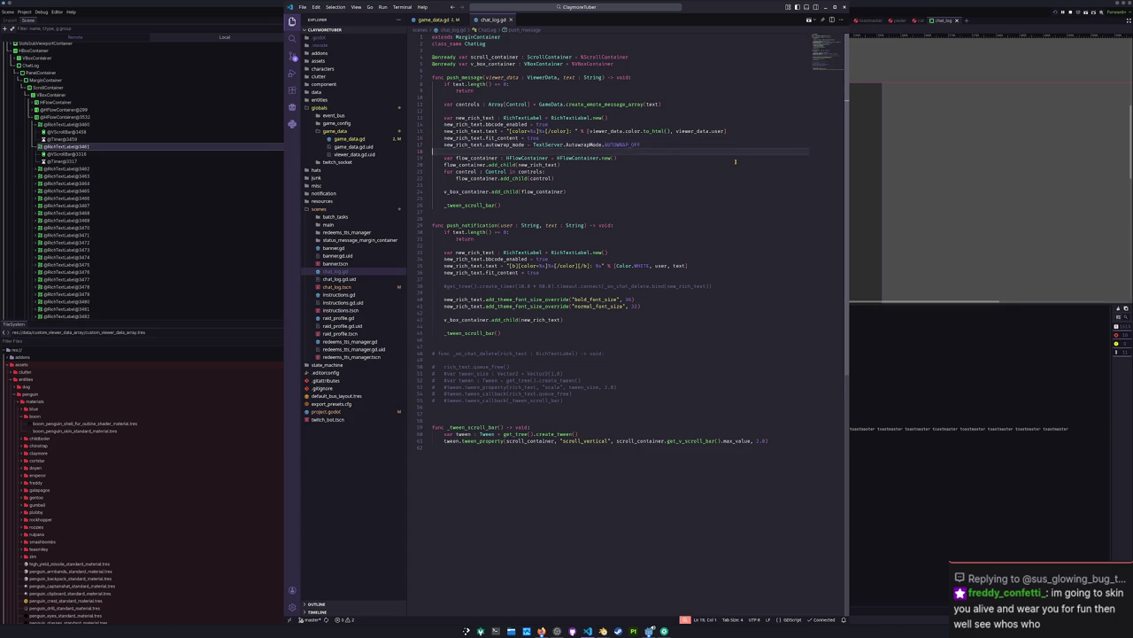
{"action": "key", "text": "Up"}
{"action": "key", "text": "shift+End"}
{"action": "key", "text": "Down"}
{"action": "key", "text": "shift+Up"}
{"action": "key", "text": "shift+Up"}
{"action": "key", "text": "shift+Down"}
{"action": "key", "text": "shift+Down"}
{"action": "left_click", "coordinate": [950, 213]}
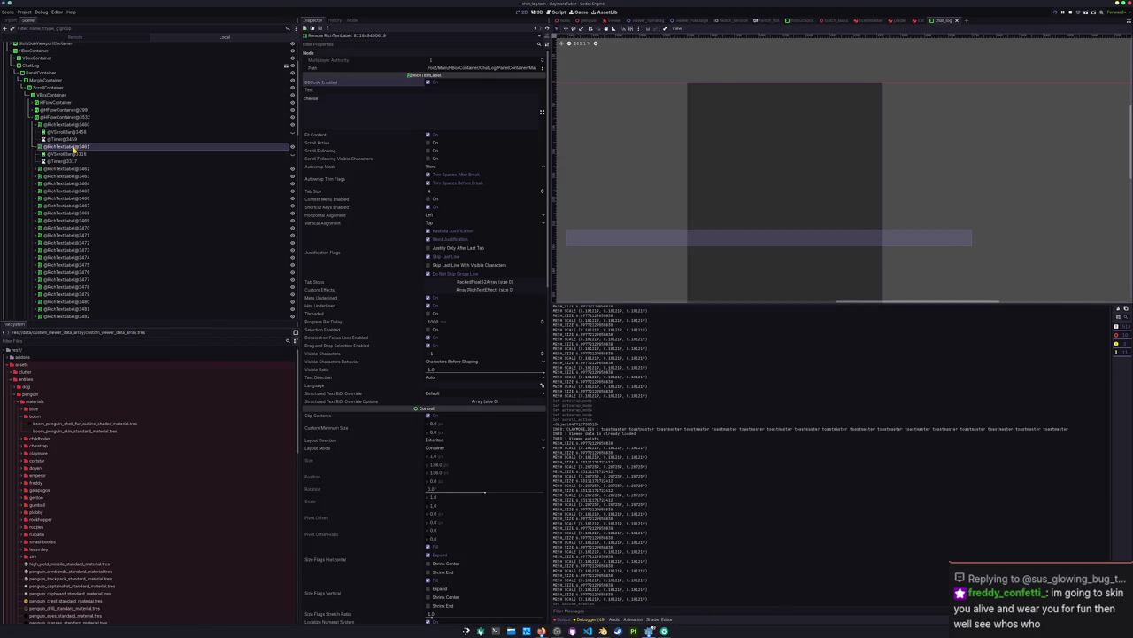
Step: Turn off autowrap on chat label RichTextLabel@3461 and view the running game
{"action": "left_click", "coordinate": [70, 184]}
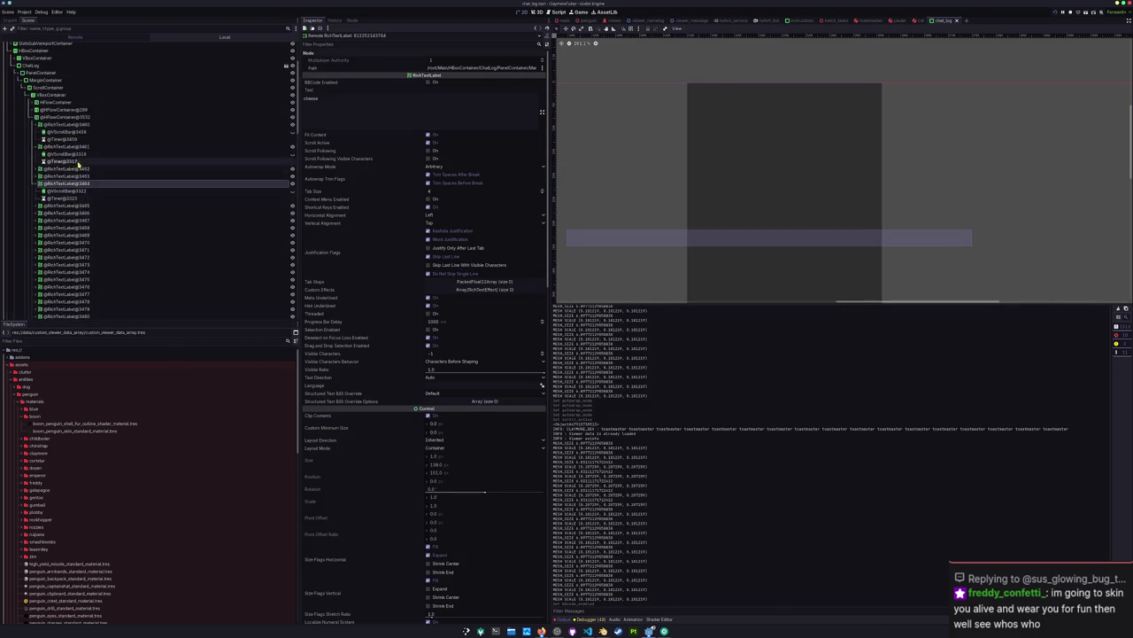
{"action": "left_click", "coordinate": [76, 147]}
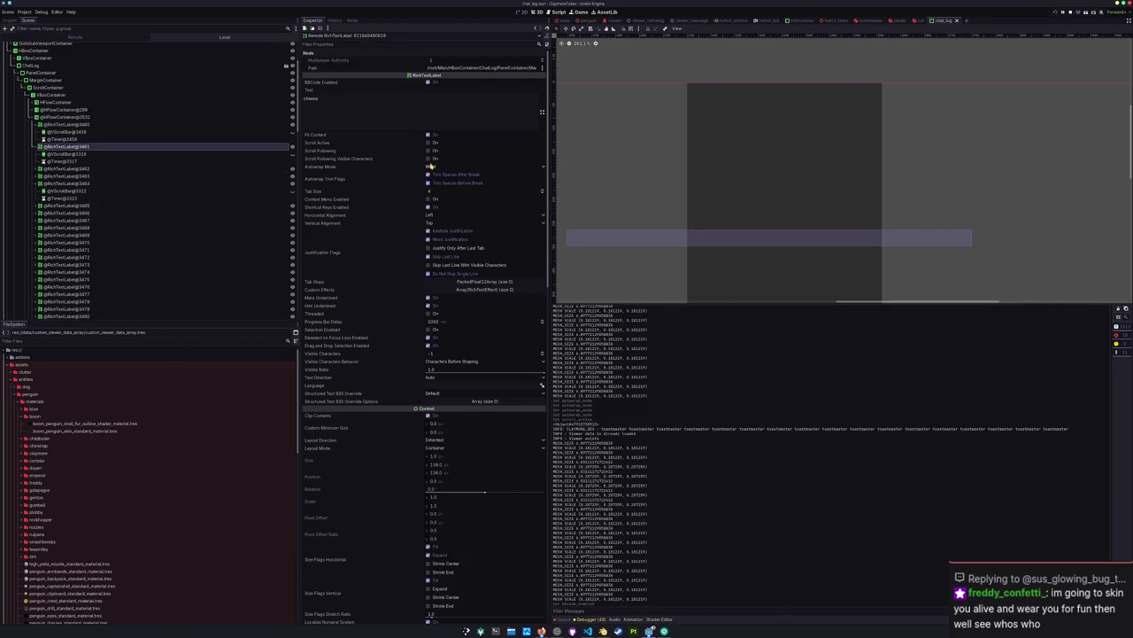
{"action": "left_click", "coordinate": [431, 166]}
{"action": "left_click", "coordinate": [435, 174]}
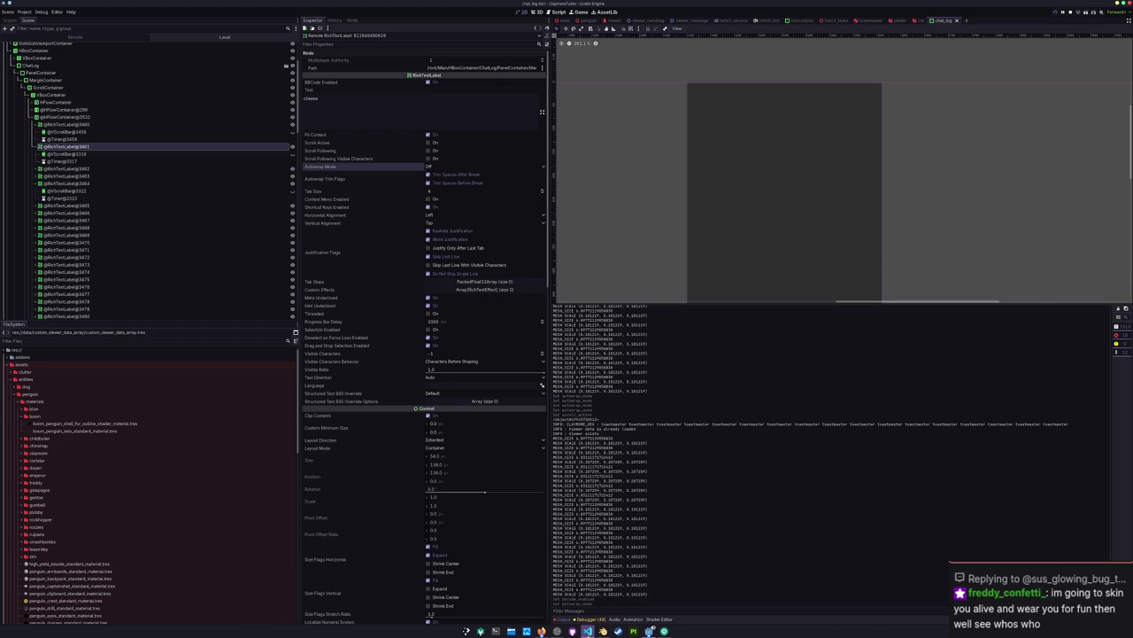
{"action": "mouse_move", "coordinate": [649, 631]}
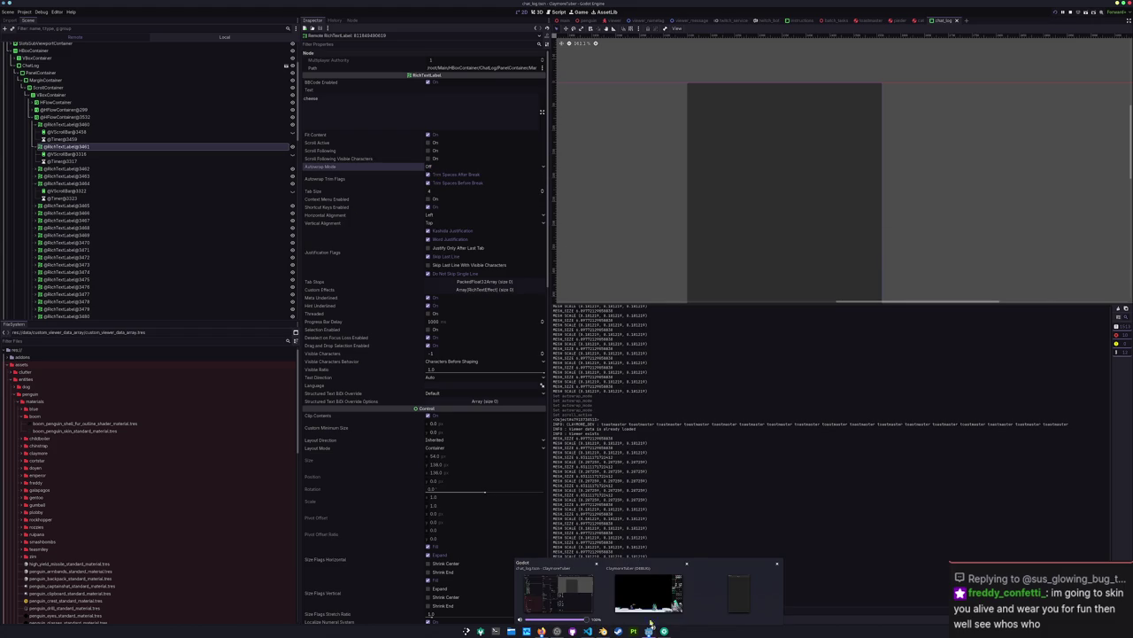
{"action": "left_click", "coordinate": [649, 591]}
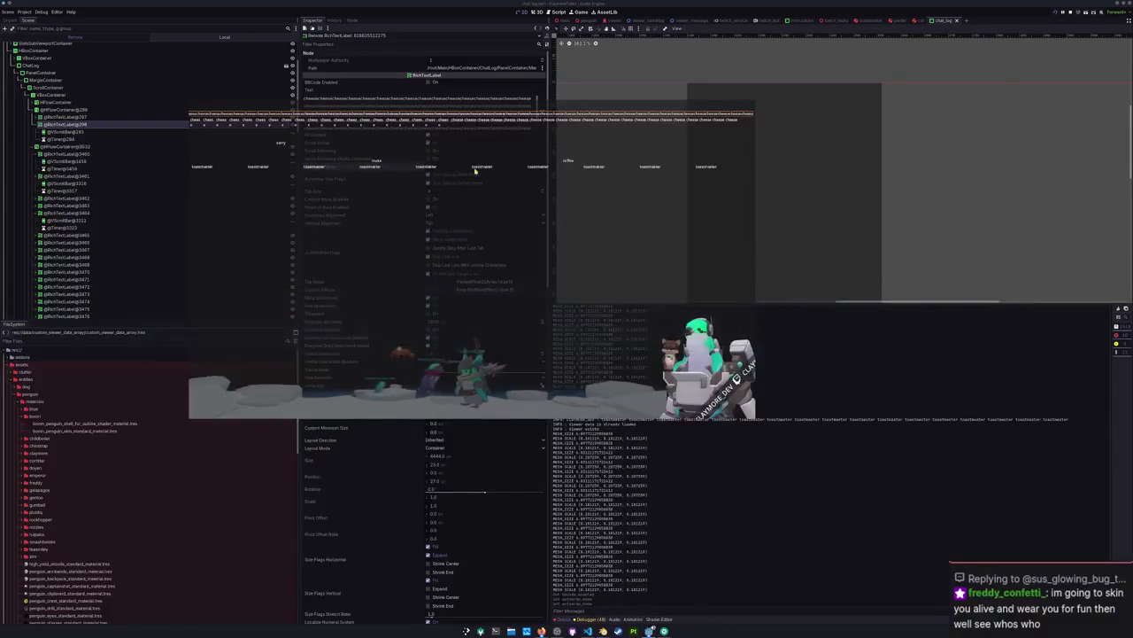
Step: Set the label's Autowrap Mode to Word, then to Arbitrary
{"action": "left_click", "coordinate": [436, 167]}
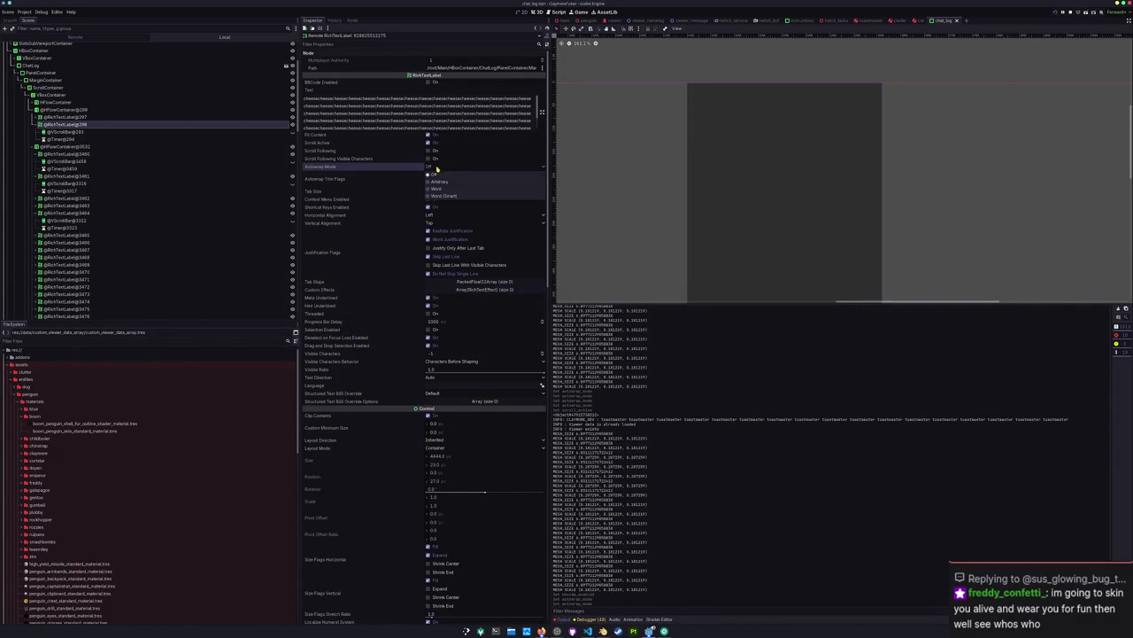
{"action": "left_click", "coordinate": [439, 189]}
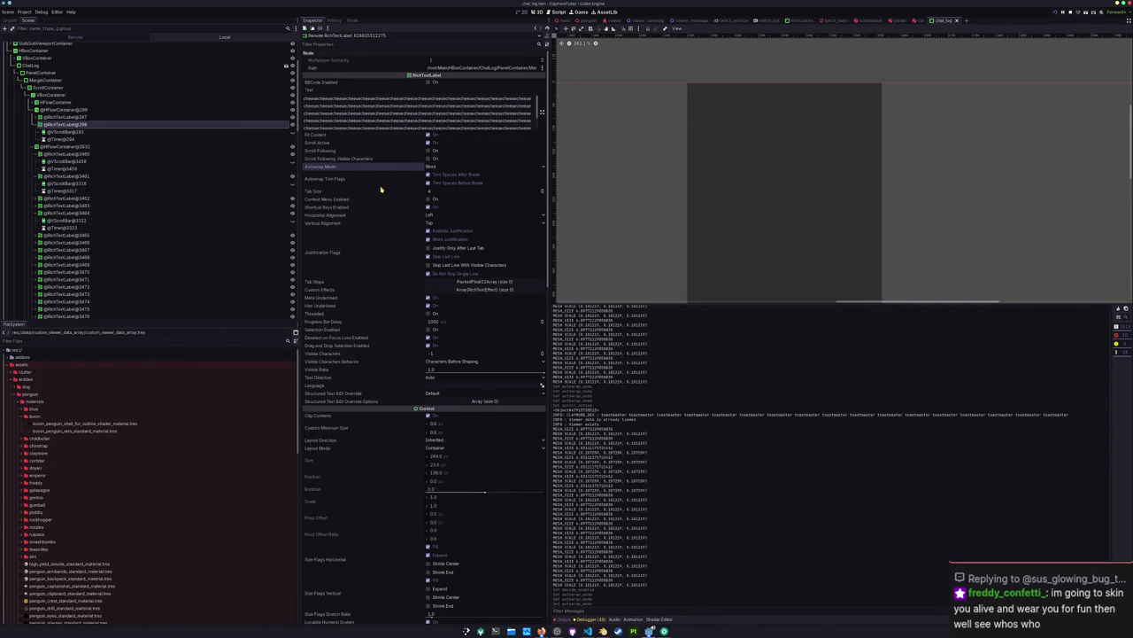
{"action": "left_click", "coordinate": [434, 166]}
{"action": "left_click", "coordinate": [437, 182]}
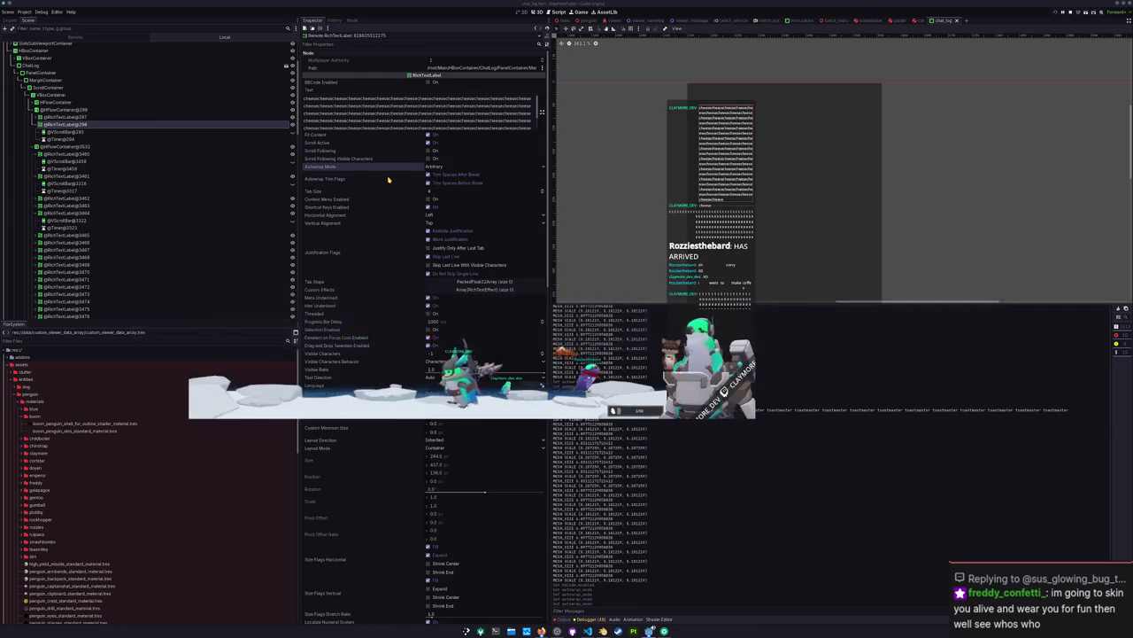
{"action": "key", "text": "alt+Tab"}
Step: Toggle the label's horizontal Size Flags Fill and Expand
{"action": "scroll", "coordinate": [396, 262], "scroll_direction": "down", "scroll_amount": 5}
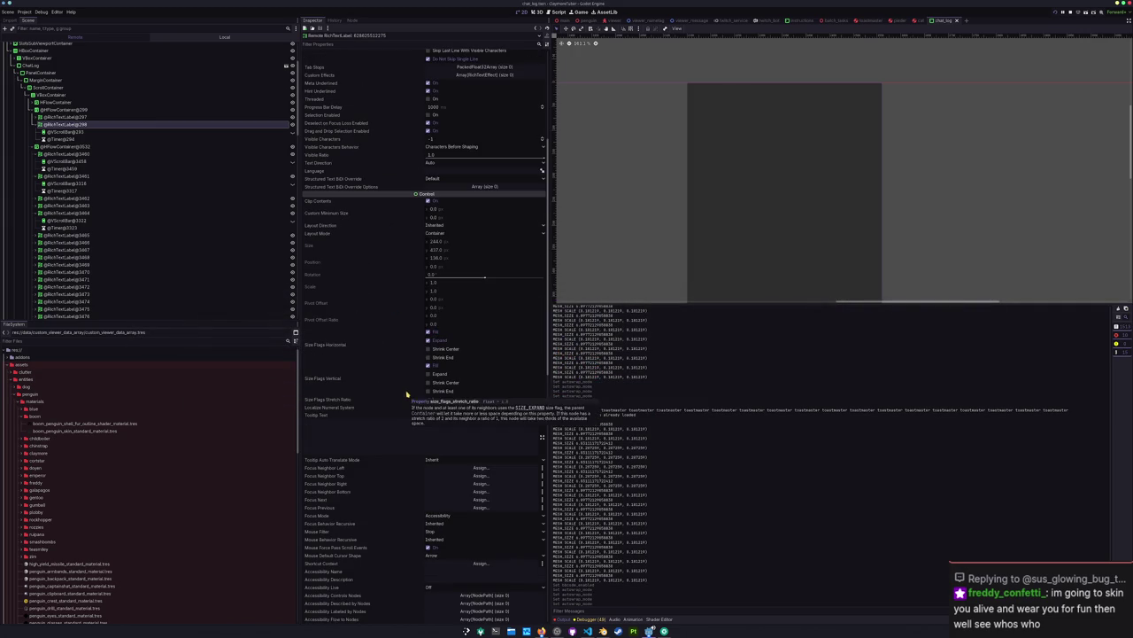
{"action": "left_click", "coordinate": [429, 331]}
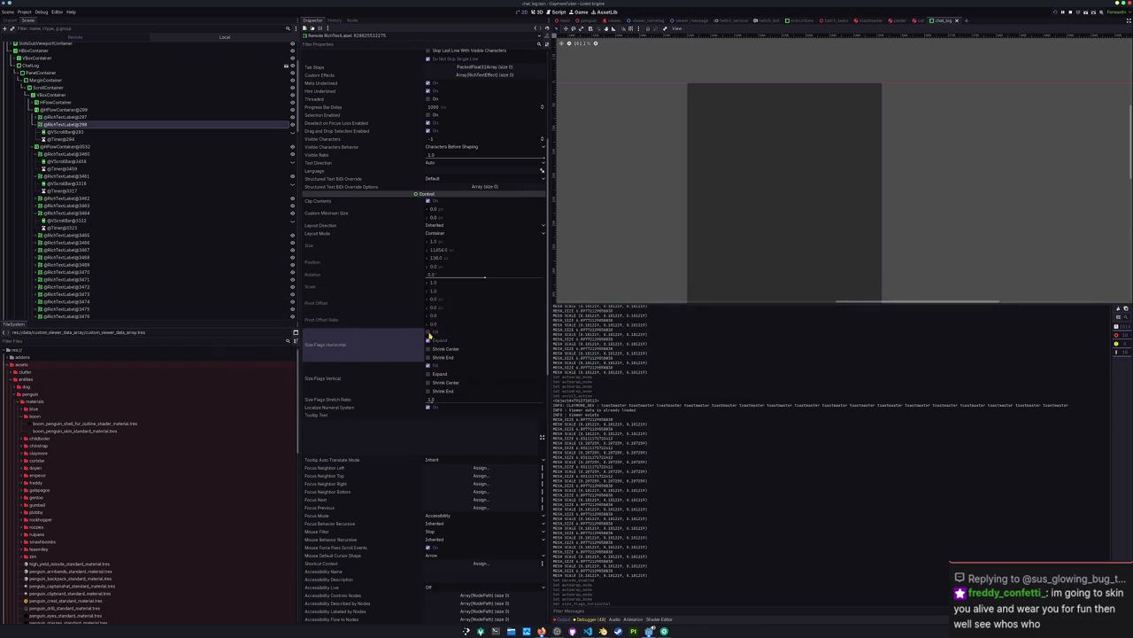
{"action": "left_click", "coordinate": [429, 340]}
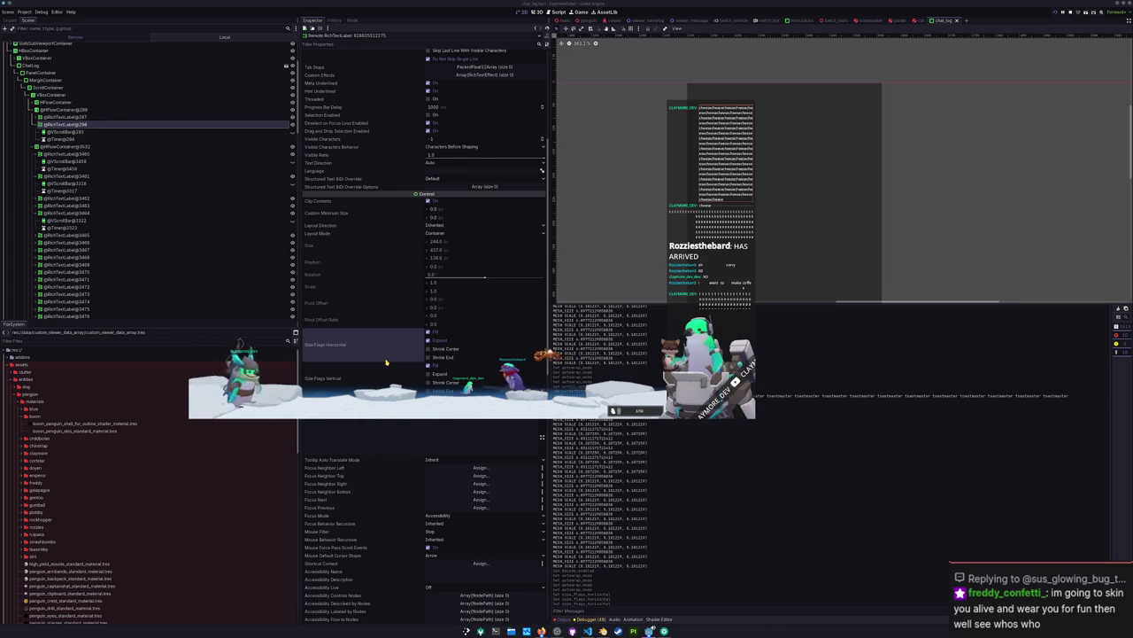
Step: In game_data.gd, delete the label.update_minimum_size() line
{"action": "left_click", "coordinate": [588, 630]}
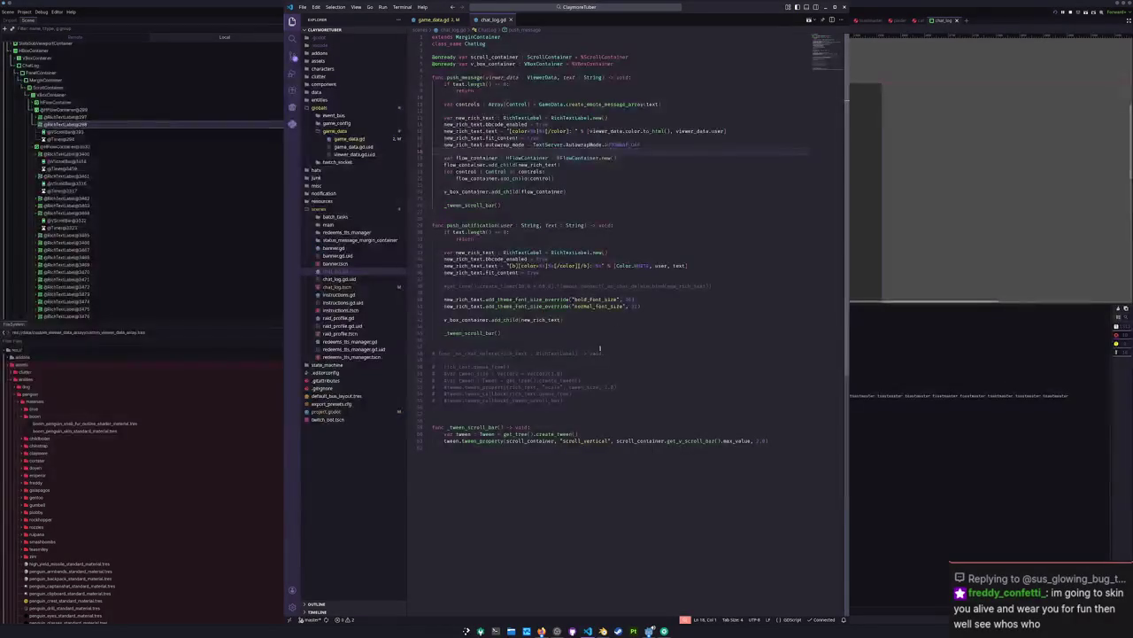
{"action": "left_click", "coordinate": [434, 18]}
{"action": "scroll", "coordinate": [497, 374], "scroll_direction": "down", "scroll_amount": 5}
{"action": "scroll", "coordinate": [498, 374], "scroll_direction": "down", "scroll_amount": 2}
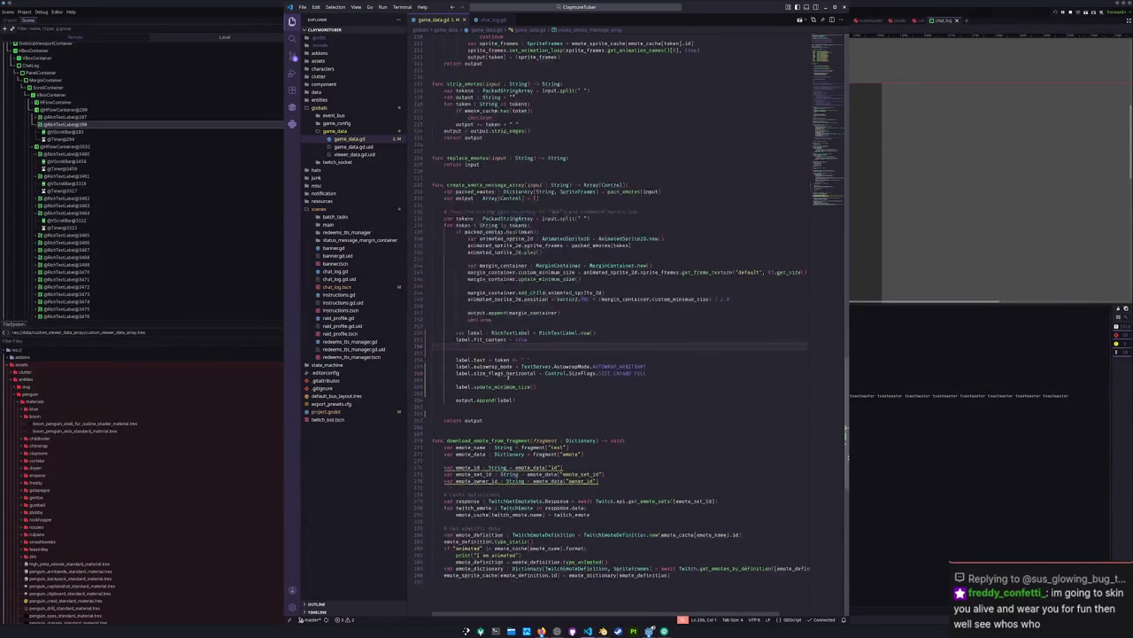
{"action": "left_click", "coordinate": [593, 378]}
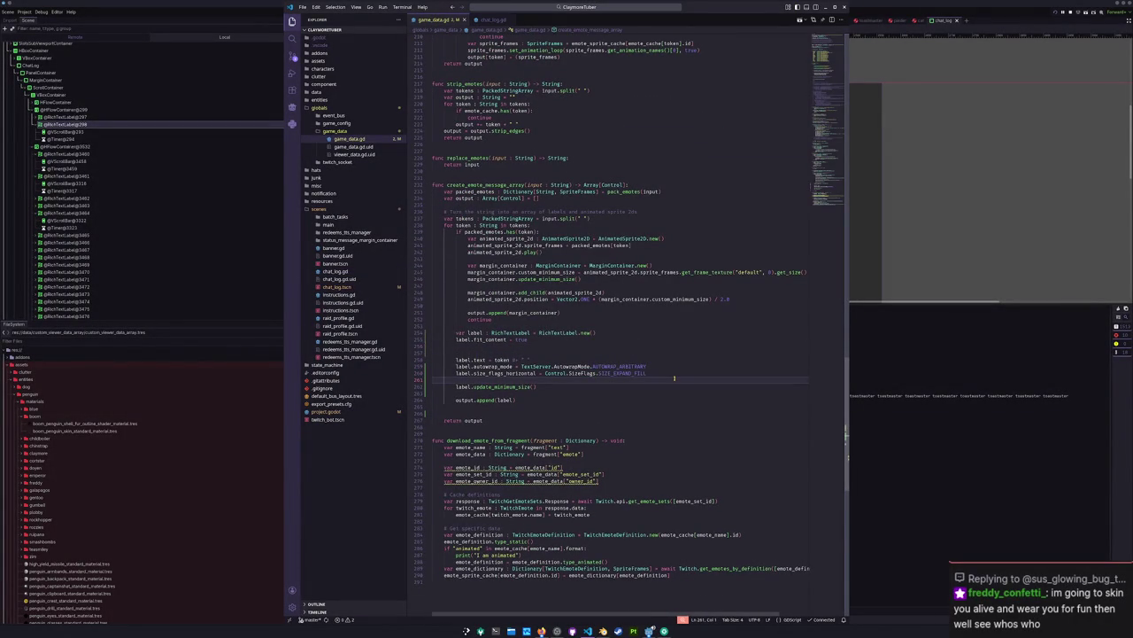
{"action": "key", "text": "Up"}
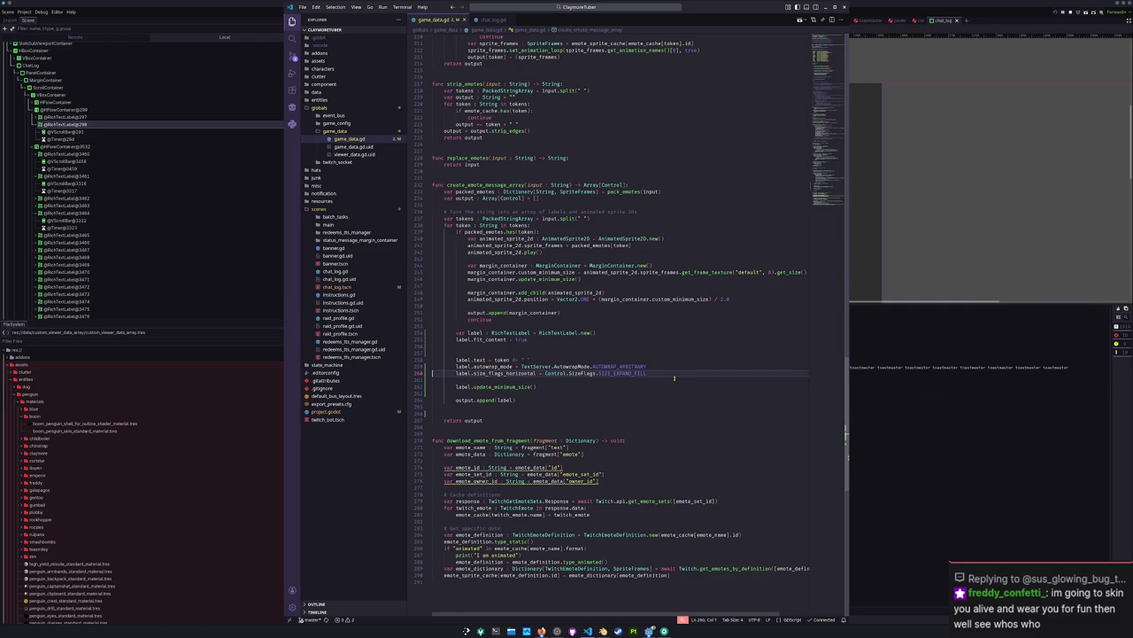
{"action": "key", "text": "Down"}
{"action": "key", "text": "Down"}
{"action": "key", "text": "shift+Down"}
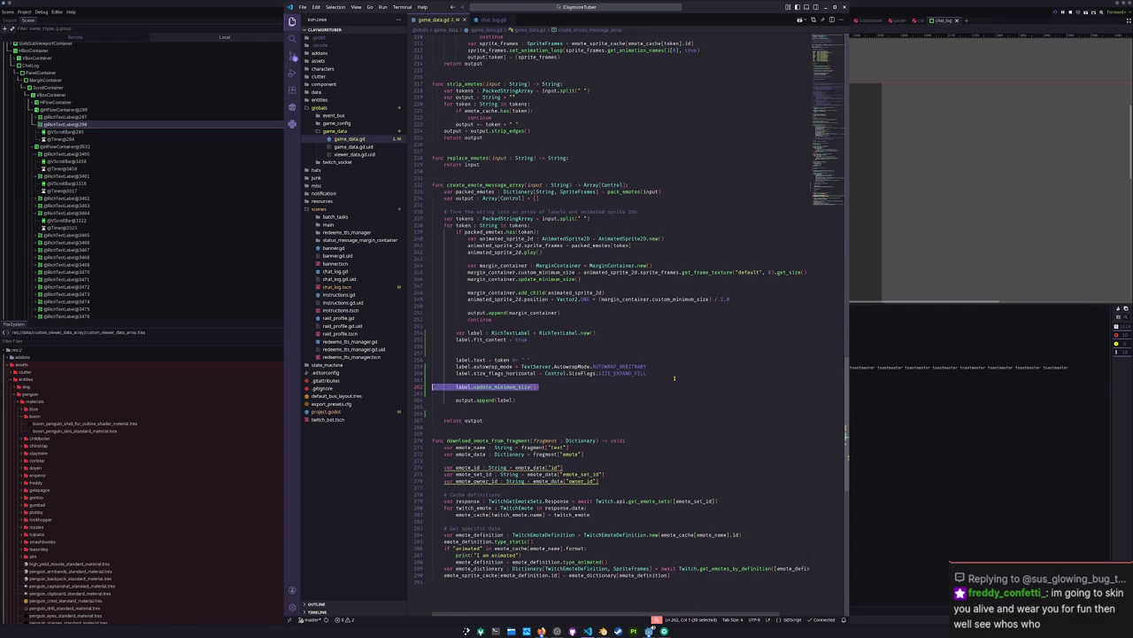
{"action": "key", "text": "BackSpace"}
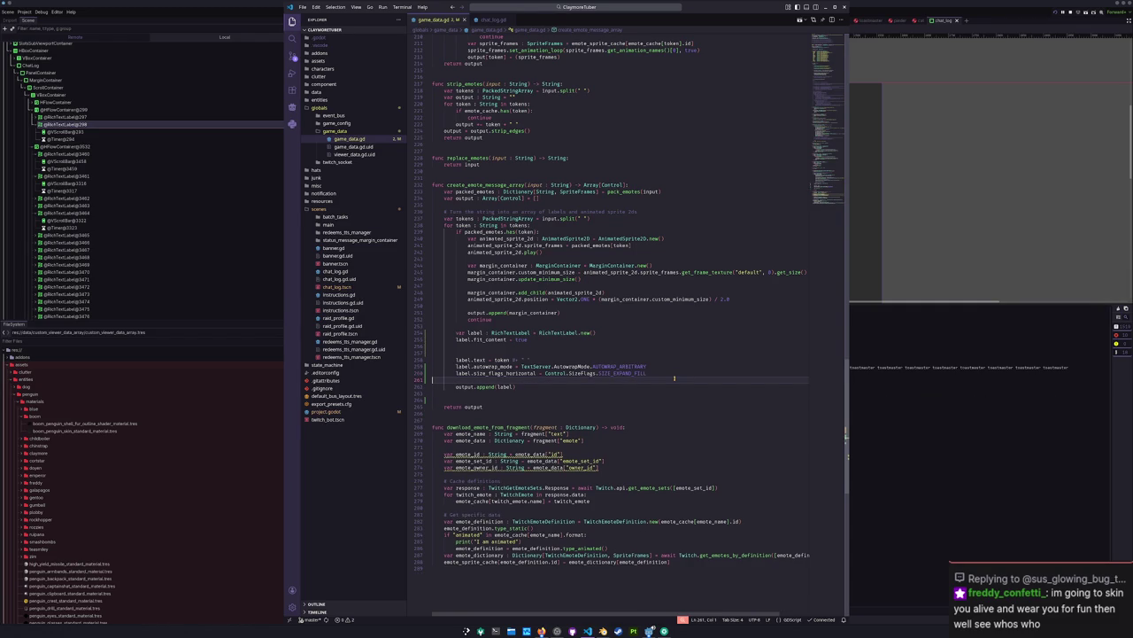
Step: Insert an if check on label.text.length() above the autowrap assignment
{"action": "key", "text": "Up"}
{"action": "key", "text": "Up"}
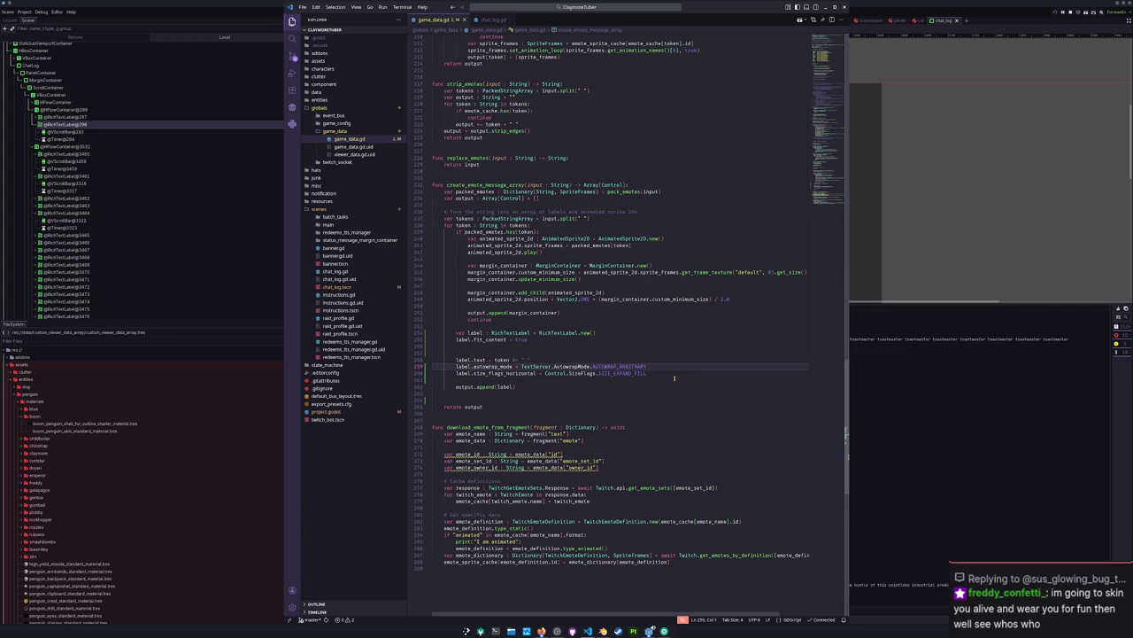
{"action": "key", "text": "ctrl+shift+Return"}
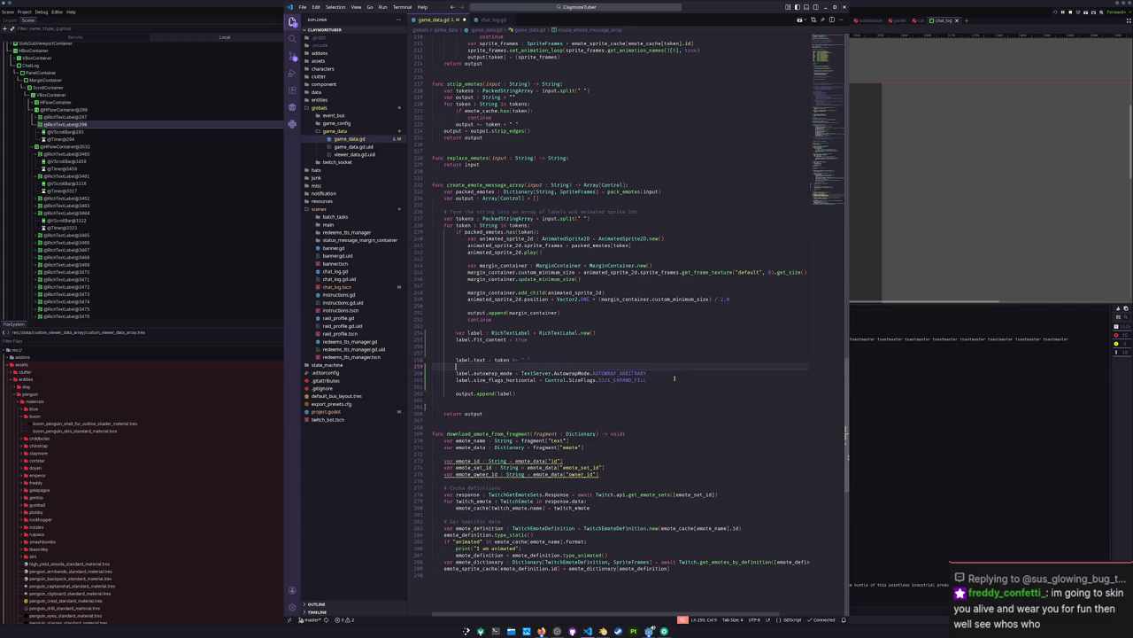
{"action": "type", "text": "iflabel.t"}
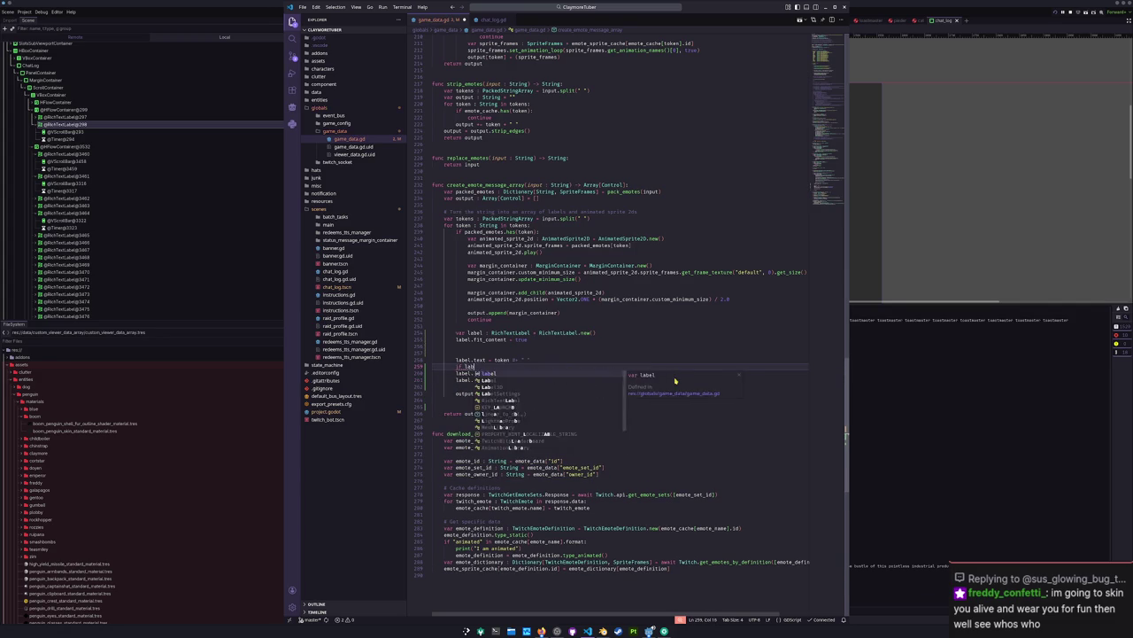
{"action": "type", "text": "ext.length("}
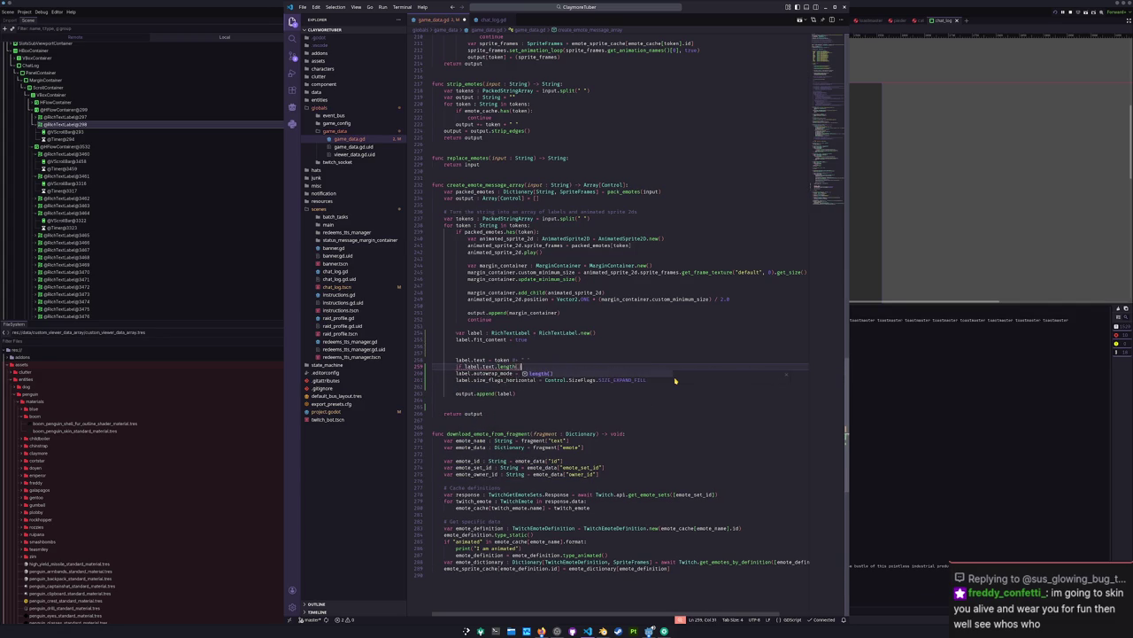
{"action": "key", "text": "Return"}
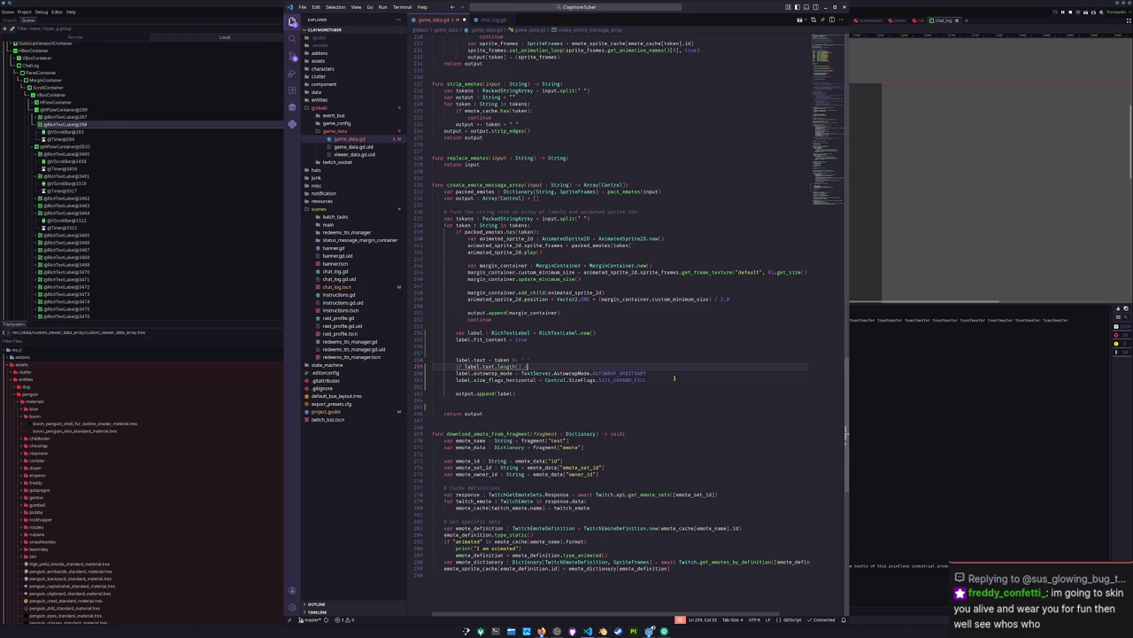
Step: Indent the autowrap and size-flags lines under the new if, with blank lines around it
{"action": "triple_click", "coordinate": [674, 375]}
{"action": "key", "text": "shift+Down"}
{"action": "key", "text": "Tab"}
{"action": "key", "text": "Left"}
{"action": "key", "text": "Down"}
{"action": "key", "text": "Down"}
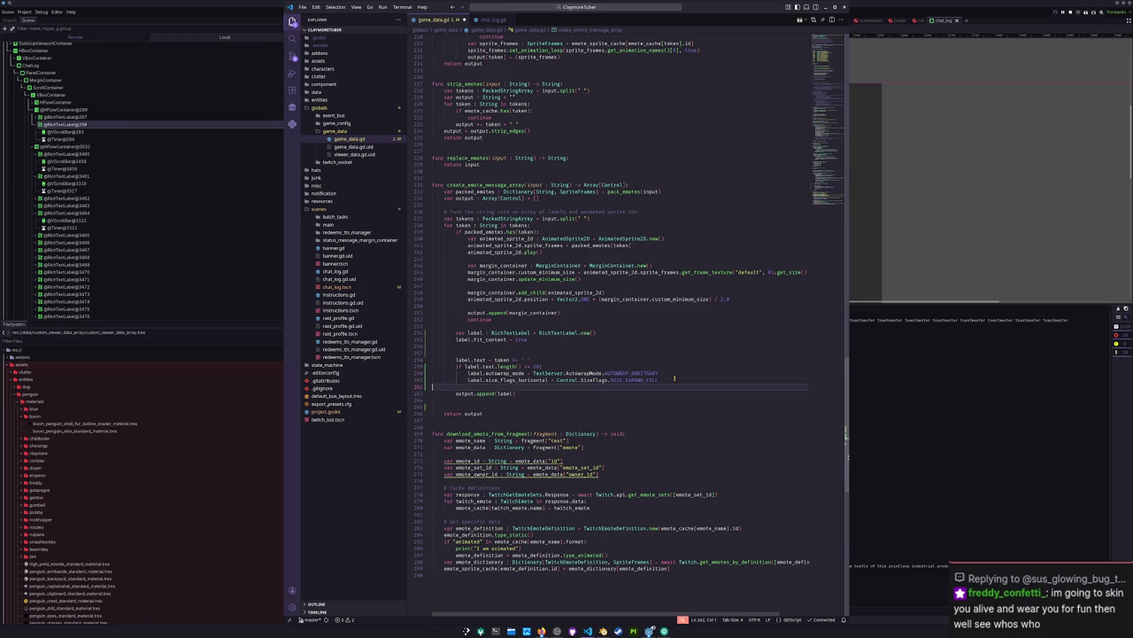
{"action": "key", "text": "Return"}
{"action": "key", "text": "Up"}
{"action": "key", "text": "Up"}
{"action": "key", "text": "Up"}
{"action": "key", "text": "Return"}
{"action": "key", "text": "Up"}
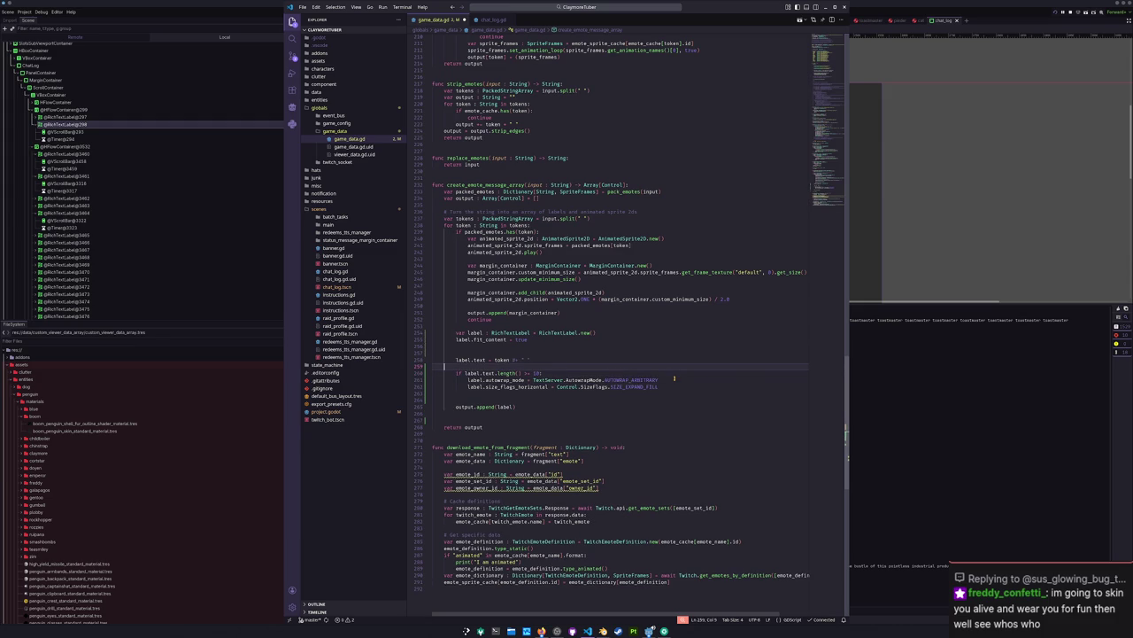
Step: Move the fit_content line below label.text and match its indentation
{"action": "key", "text": "Up"}
{"action": "key", "text": "Up"}
{"action": "key", "text": "Up"}
{"action": "key", "text": "shift+End"}
{"action": "key", "text": "ctrl+x"}
{"action": "key", "text": "Down"}
{"action": "key", "text": "Down"}
{"action": "key", "text": "Down"}
{"action": "key", "text": "ctrl+v"}
{"action": "key", "text": "Up"}
{"action": "key", "text": "Tab"}
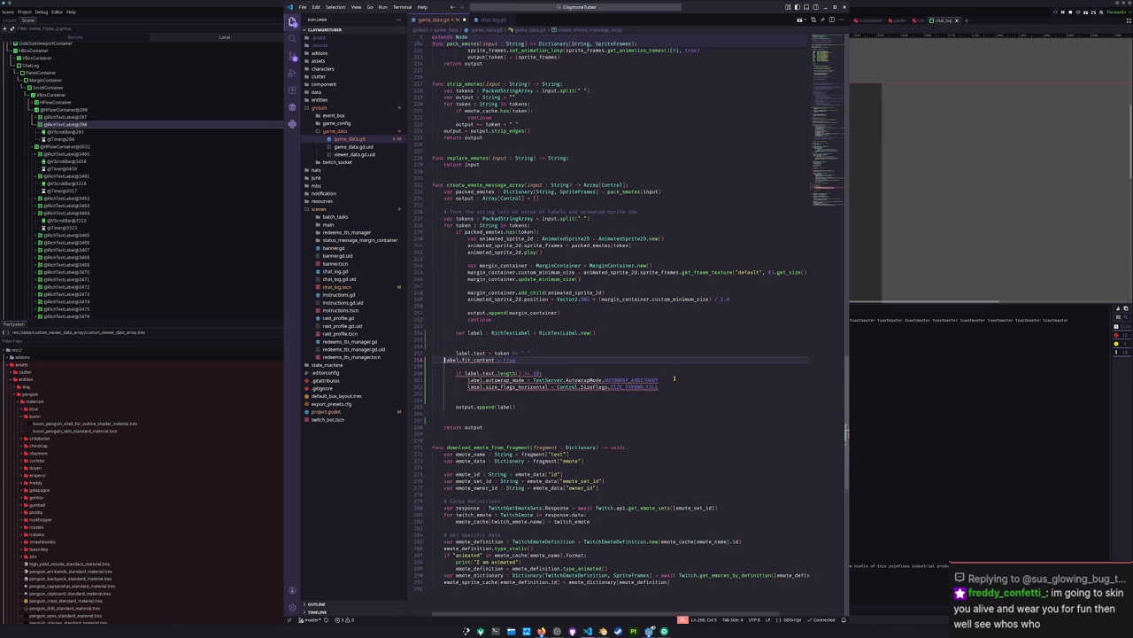
{"action": "key", "text": "Tab"}
{"action": "key", "text": "End"}
{"action": "key", "text": "Delete"}
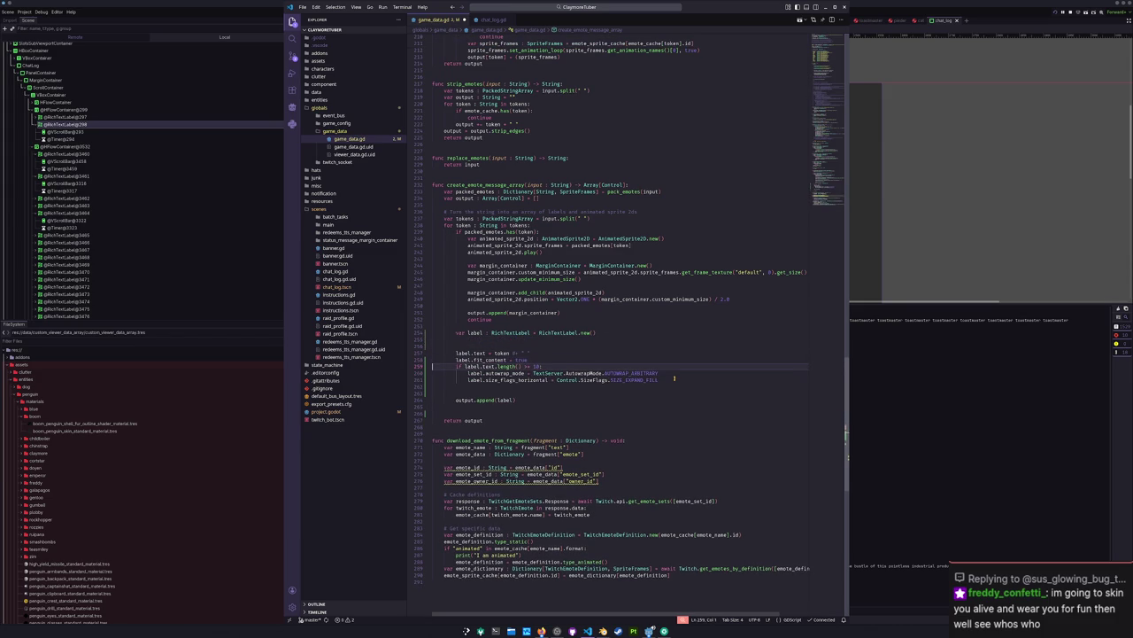
Step: Add a default label.autowrap_mode = TextServer.AutowrapMode.AUTOWRAP_OFF line after fit_content
{"action": "key", "text": "Return"}
{"action": "type", "text": "label."}
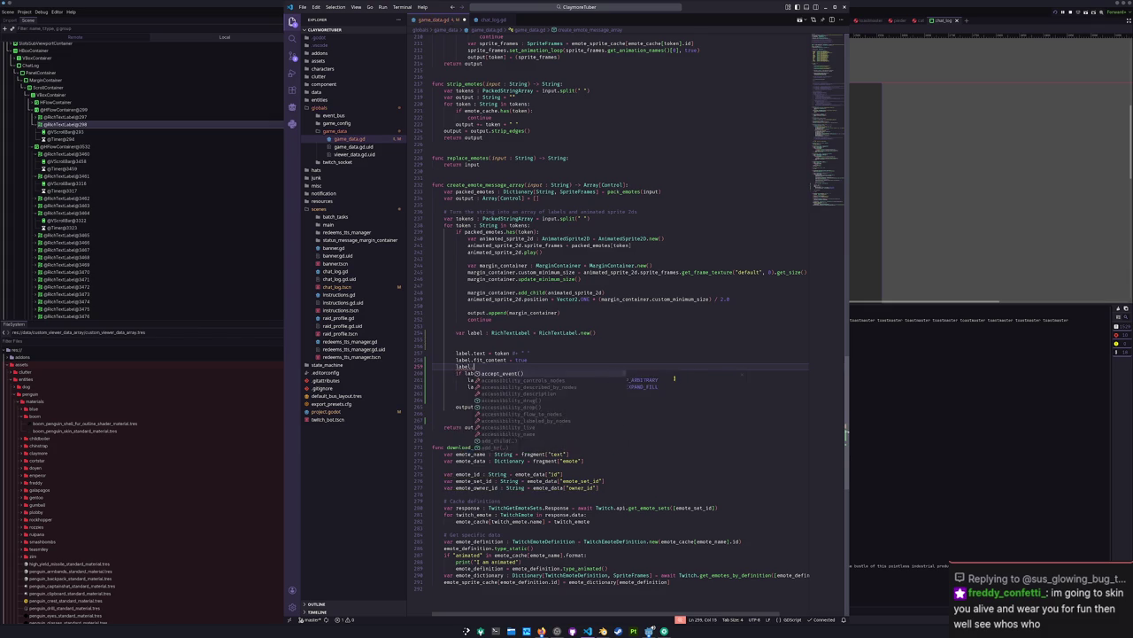
{"action": "type", "text": "autowrap_mode ="}
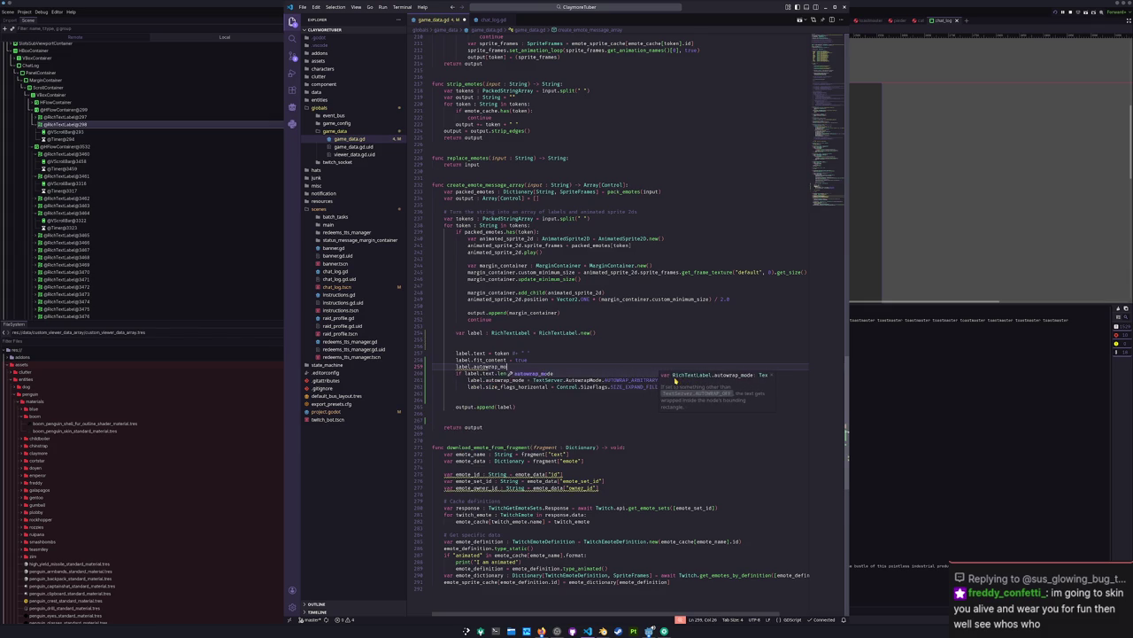
{"action": "type", "text": " Text"}
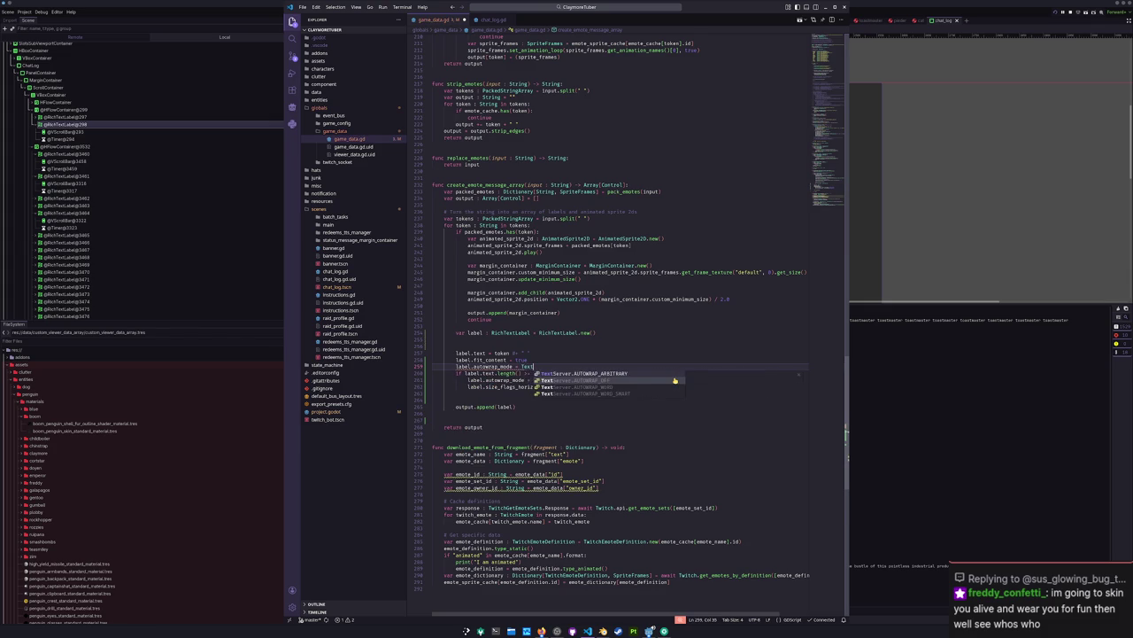
{"action": "type", "text": "Server.AutowrapMode."}
{"action": "left_click", "coordinate": [675, 379]}
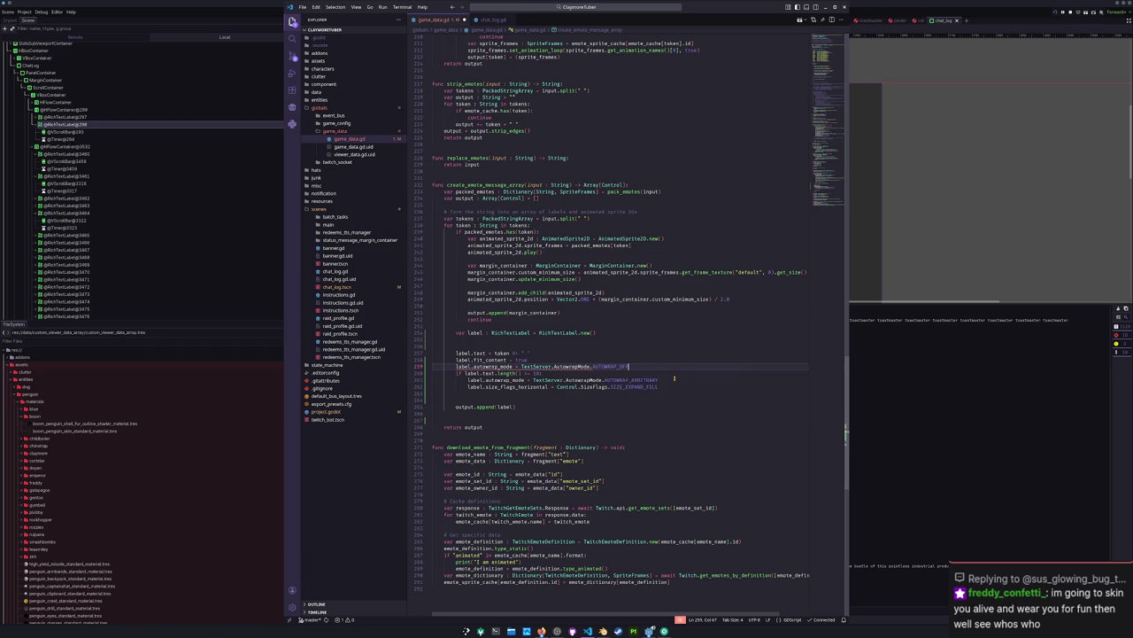
Step: Tidy the size-flags line and the extra blank lines around the if block
{"action": "left_click", "coordinate": [675, 379]}
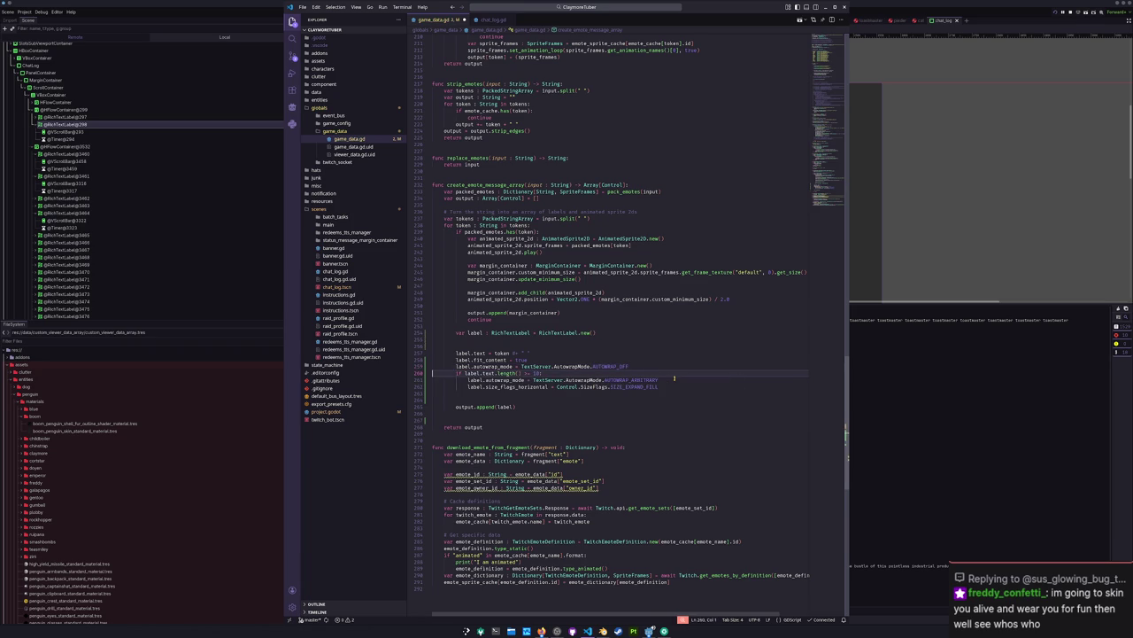
{"action": "triple_click", "coordinate": [675, 379]}
{"action": "key", "text": "Left"}
{"action": "key", "text": "Up"}
{"action": "key", "text": "ctrl+v"}
{"action": "key", "text": "Return"}
{"action": "key", "text": "BackSpace"}
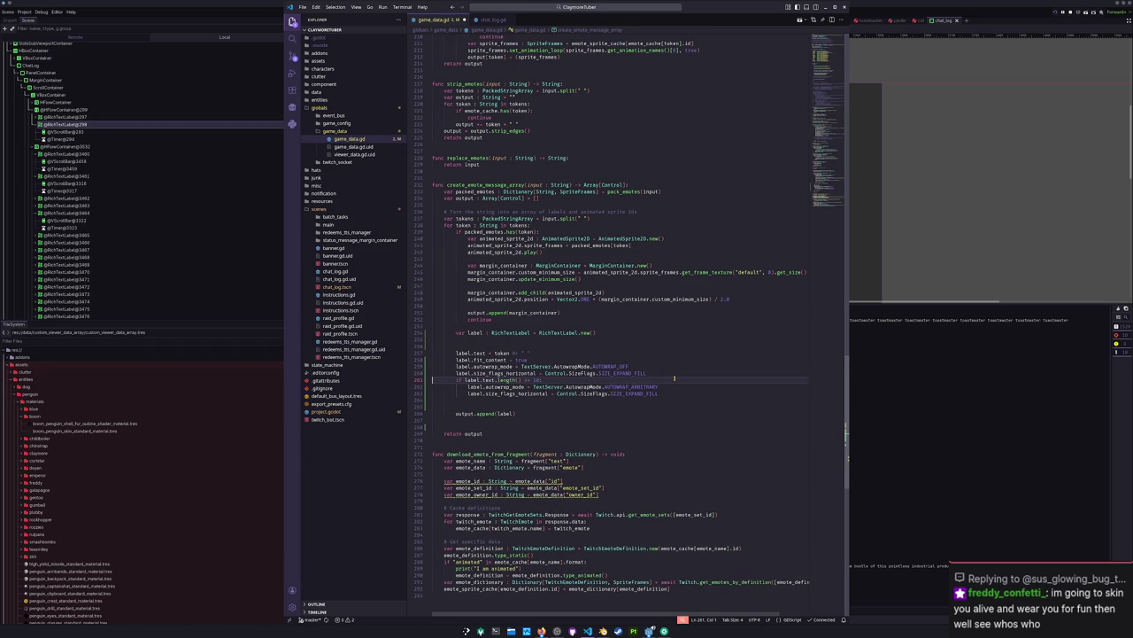
{"action": "key", "text": "shift+Down"}
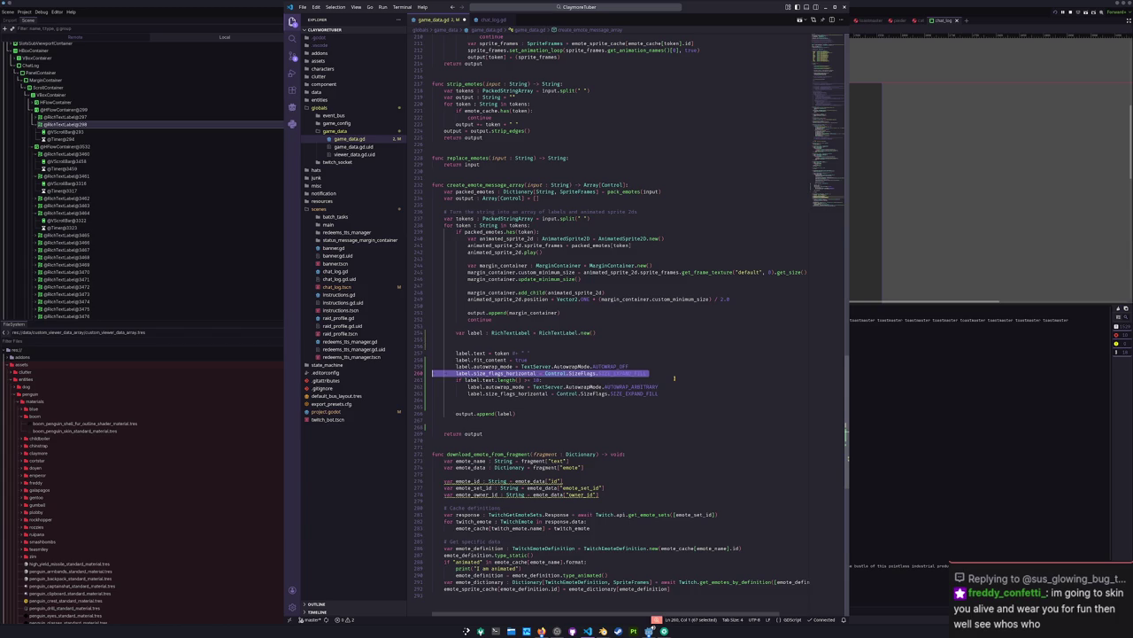
{"action": "key", "text": "Delete"}
{"action": "key", "text": "Down"}
{"action": "key", "text": "Down"}
{"action": "key", "text": "Down"}
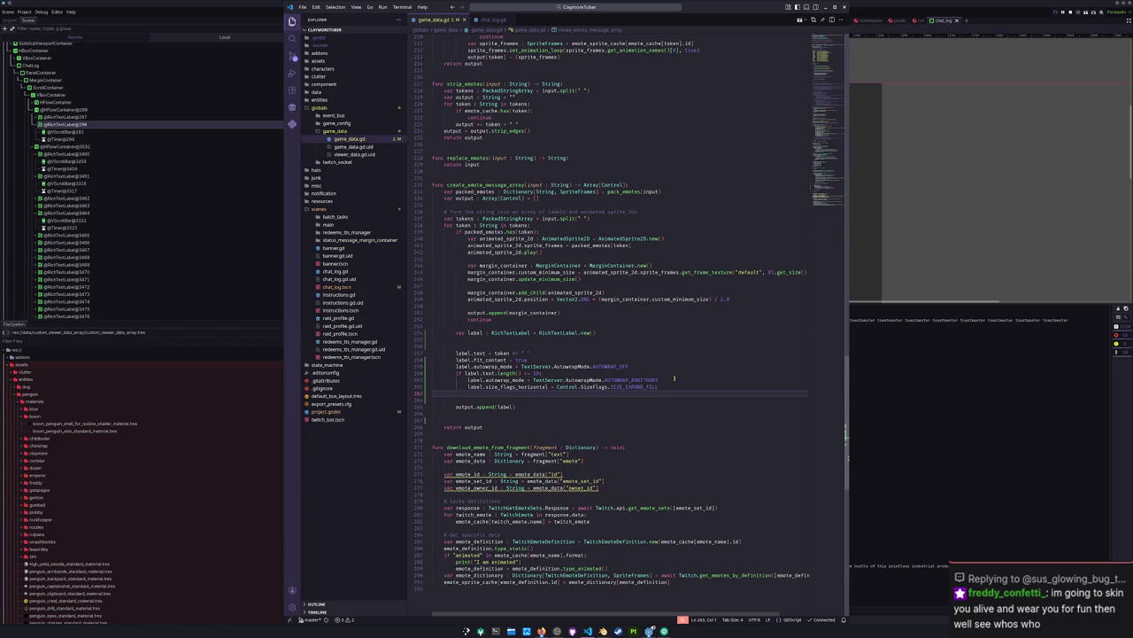
{"action": "key", "text": "Delete"}
Step: Remove the blank lines after the label creation and above label.text, then stop the game in Godot
{"action": "left_click", "coordinate": [650, 347]}
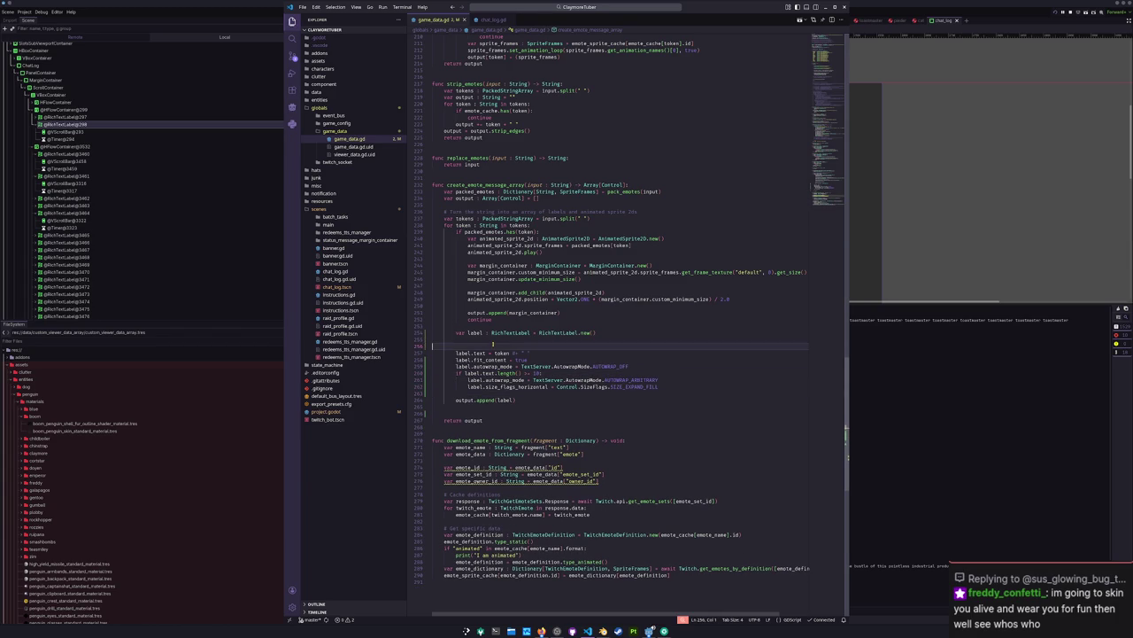
{"action": "key", "text": "Delete"}
{"action": "key", "text": "BackSpace"}
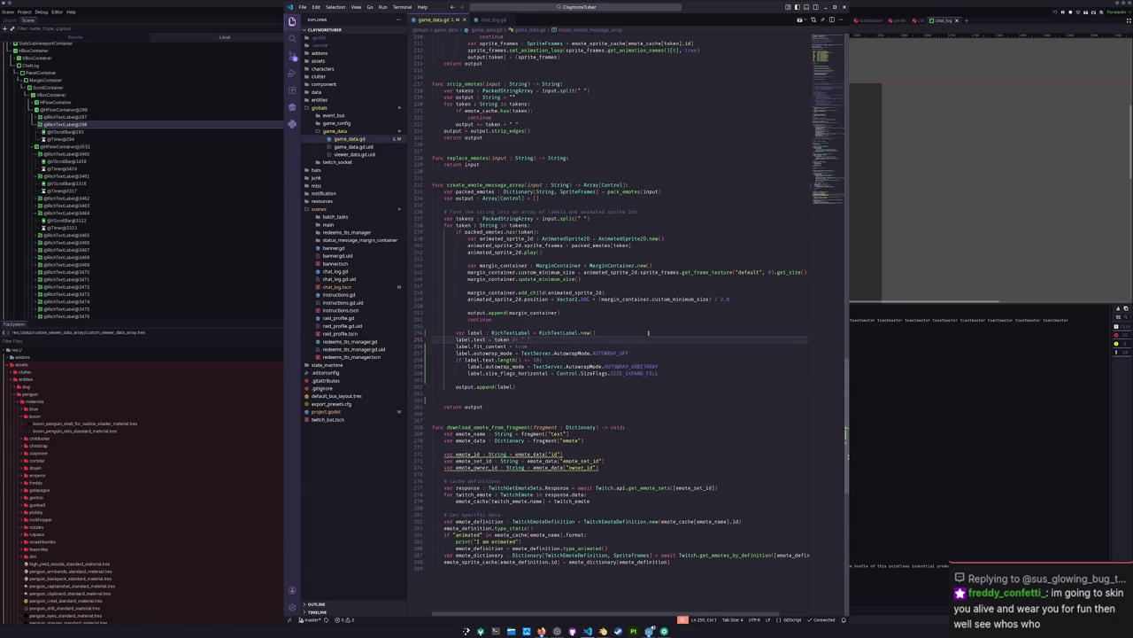
{"action": "left_click", "coordinate": [948, 265]}
{"action": "key", "text": "F8"}
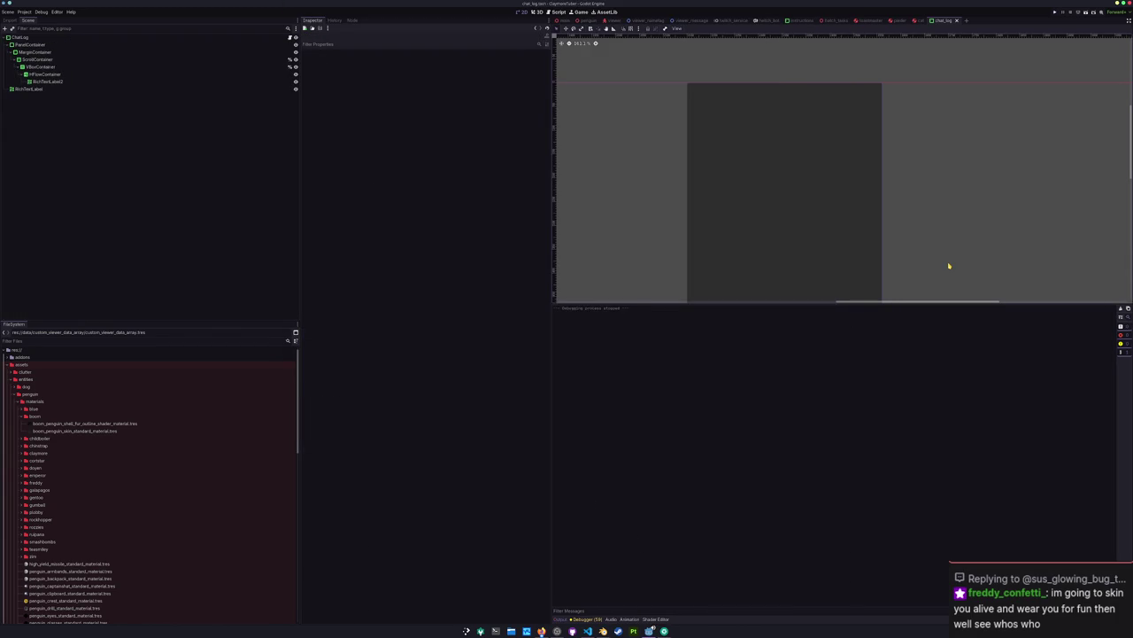
Step: Rerun the project to confirm long 'cheese' messages wrap, then stop it and go back to chat_log.gd
{"action": "key", "text": "F5"}
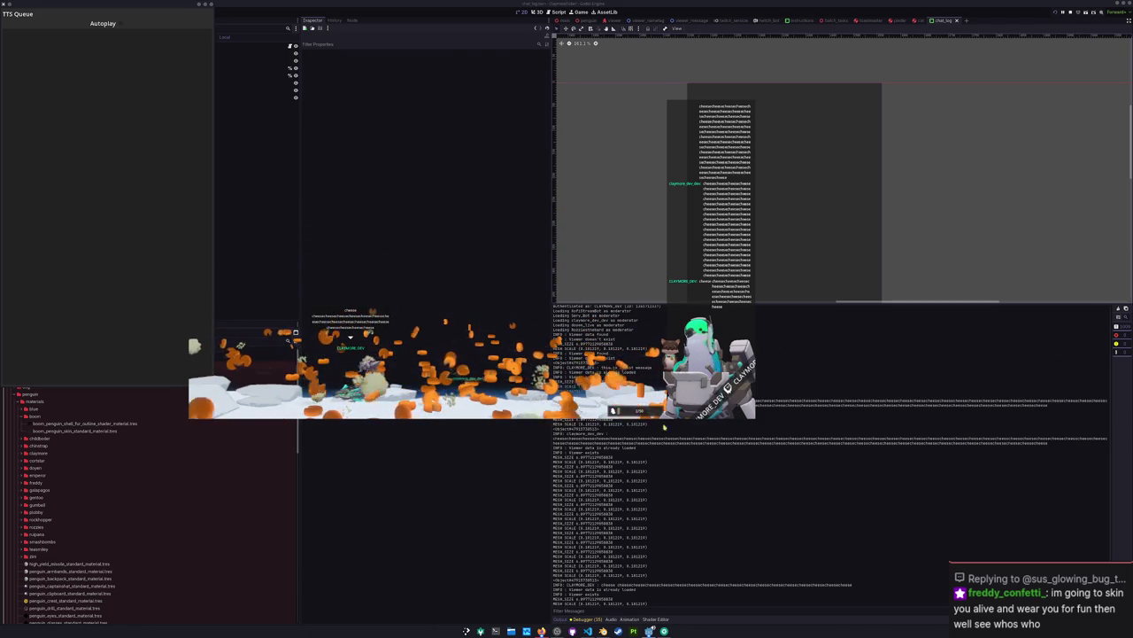
{"action": "key", "text": "F8"}
{"action": "key", "text": "alt+Tab"}
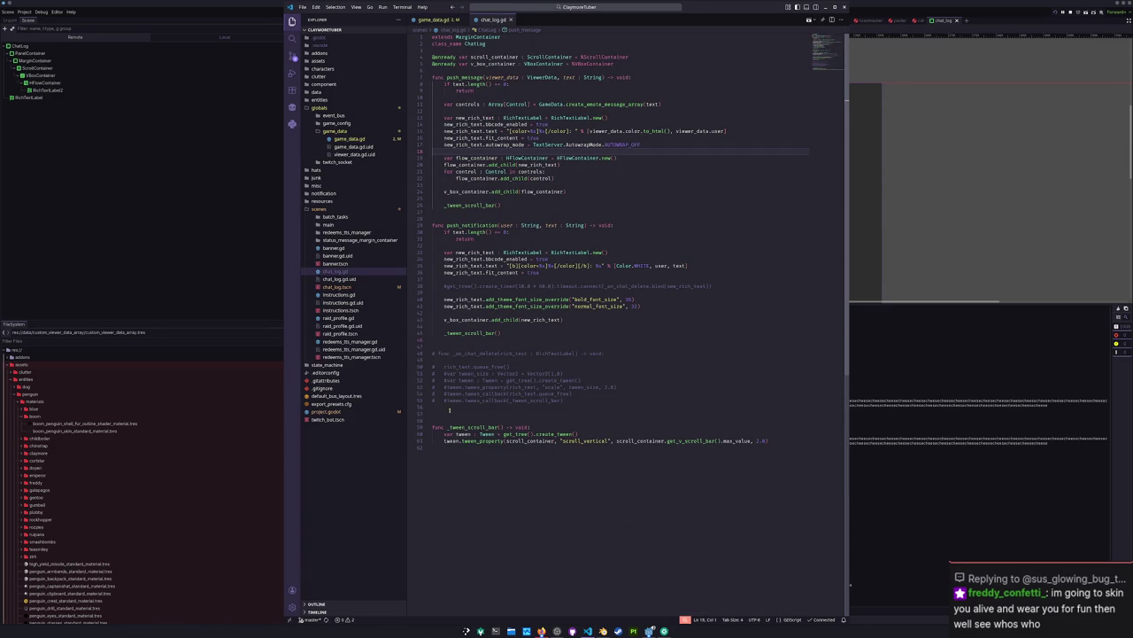
Step: Uncomment the _on_chat_delete function and the create_timer line in chat_log.gd
{"action": "left_click_drag", "start_coordinate": [449, 410], "coordinate": [420, 356]}
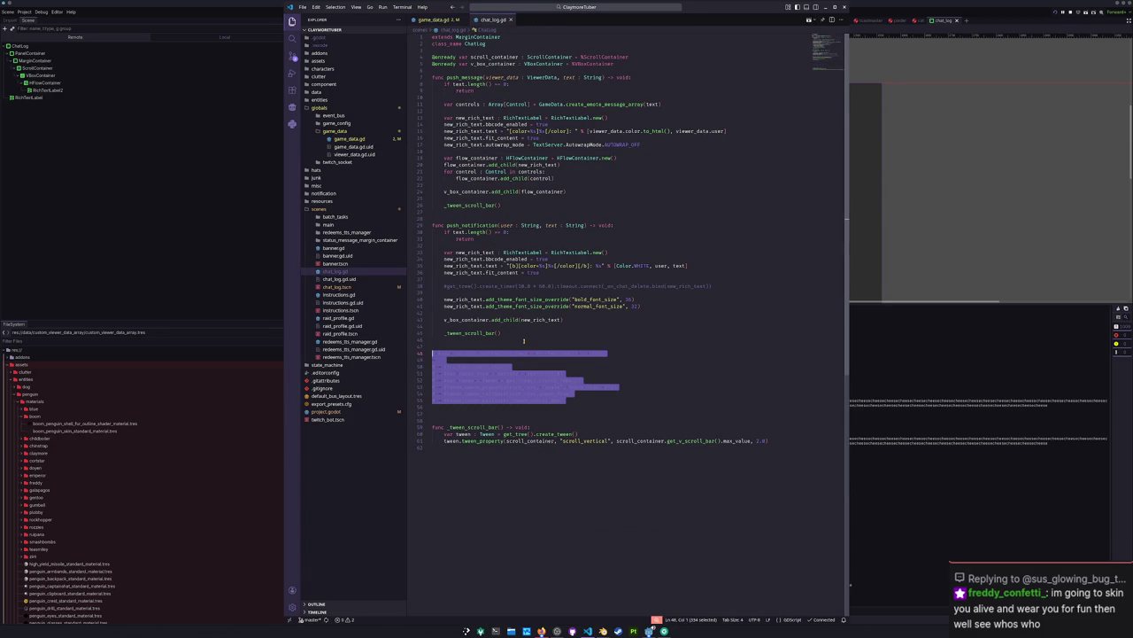
{"action": "key", "text": "ctrl+slash"}
{"action": "key", "text": "Up"}
{"action": "key", "text": "Up"}
{"action": "key", "text": "Up"}
{"action": "key", "text": "Up"}
{"action": "key", "text": "Up"}
{"action": "key", "text": "Up"}
{"action": "key", "text": "Up"}
{"action": "key", "text": "Up"}
{"action": "key", "text": "ctrl+slash"}
{"action": "key", "text": "Down"}
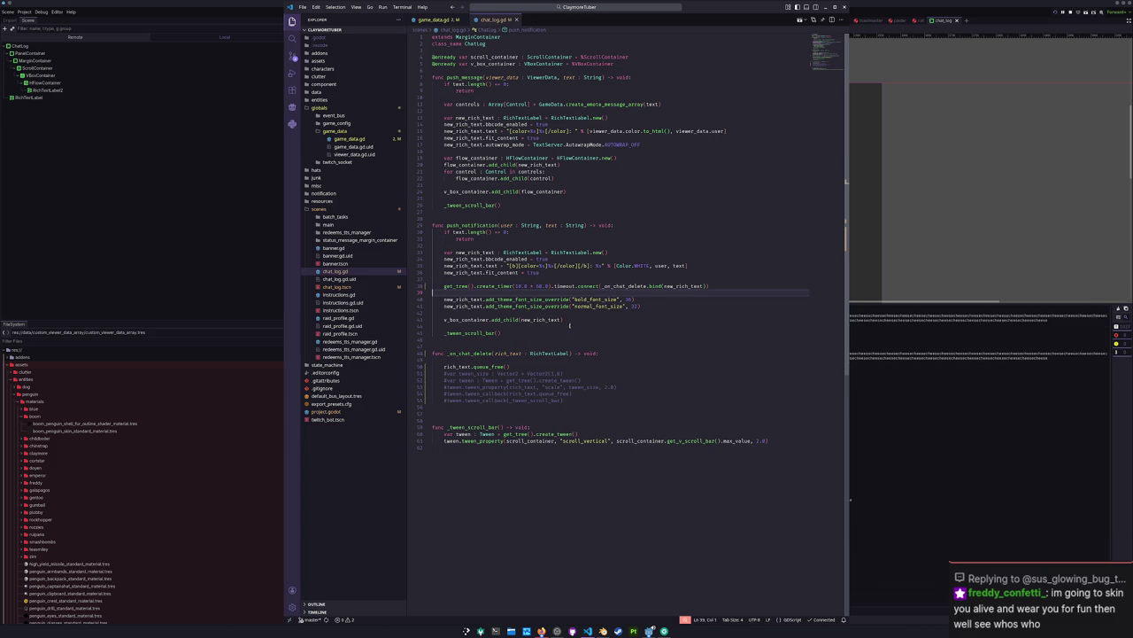
Step: Stop the game in Godot and choose HADALYTH in the Project Manager
{"action": "left_click", "coordinate": [987, 259]}
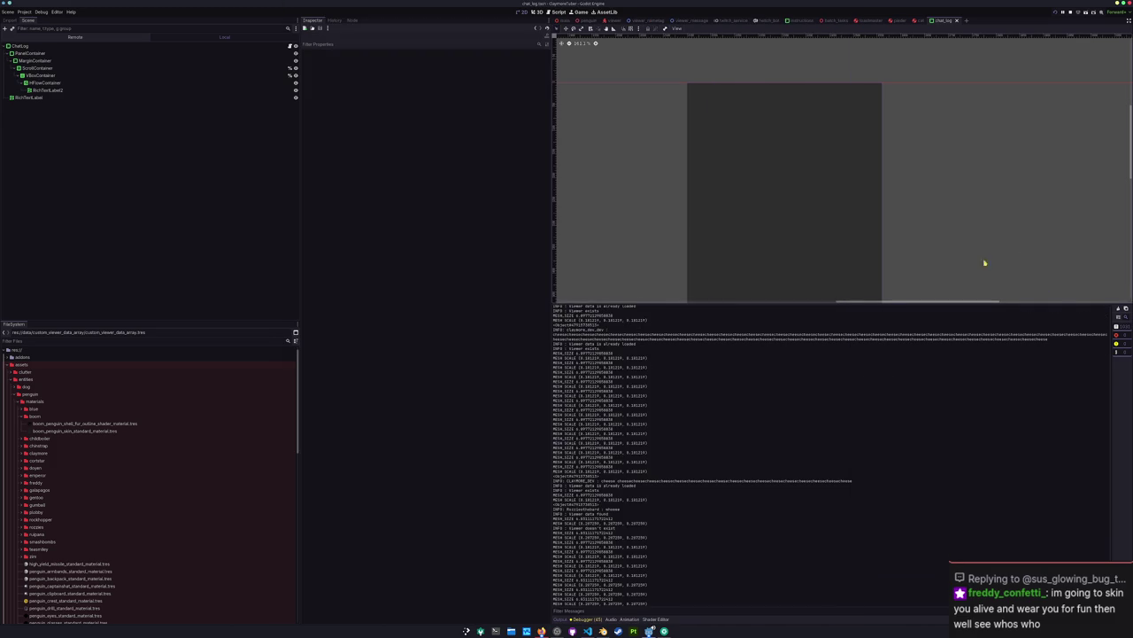
{"action": "left_click", "coordinate": [1070, 13]}
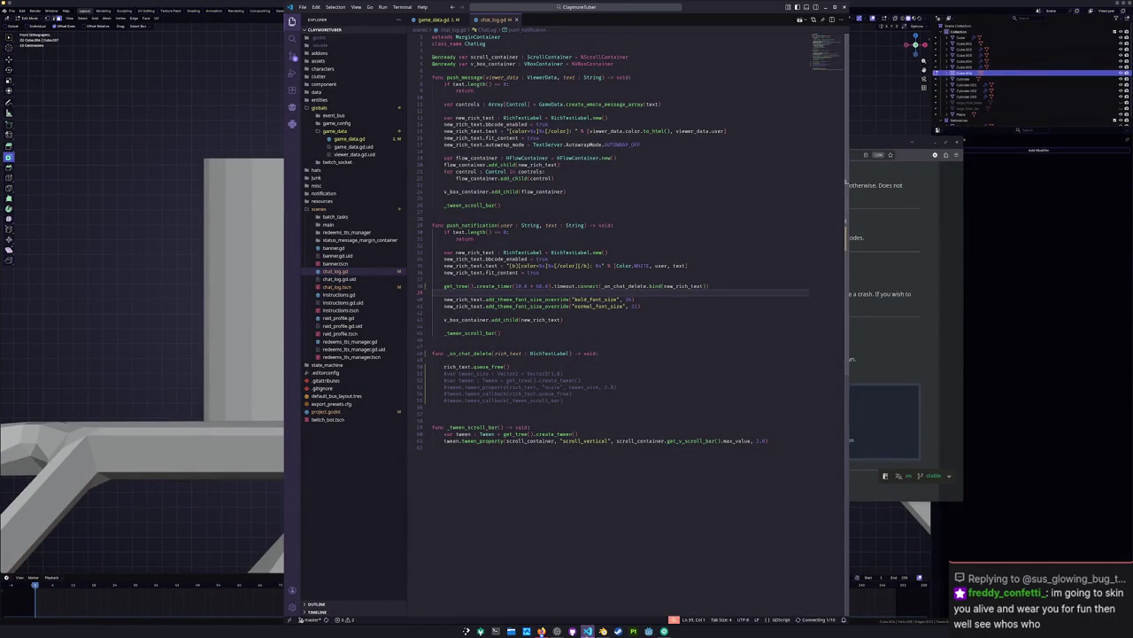
{"action": "left_click", "coordinate": [648, 630]}
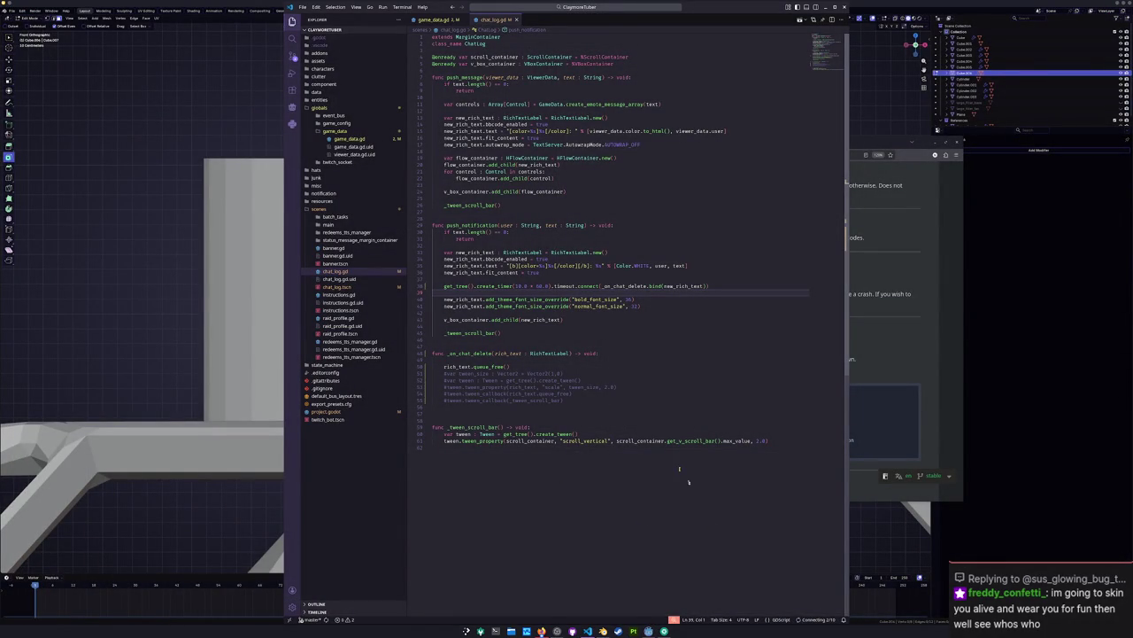
{"action": "left_click", "coordinate": [529, 225]}
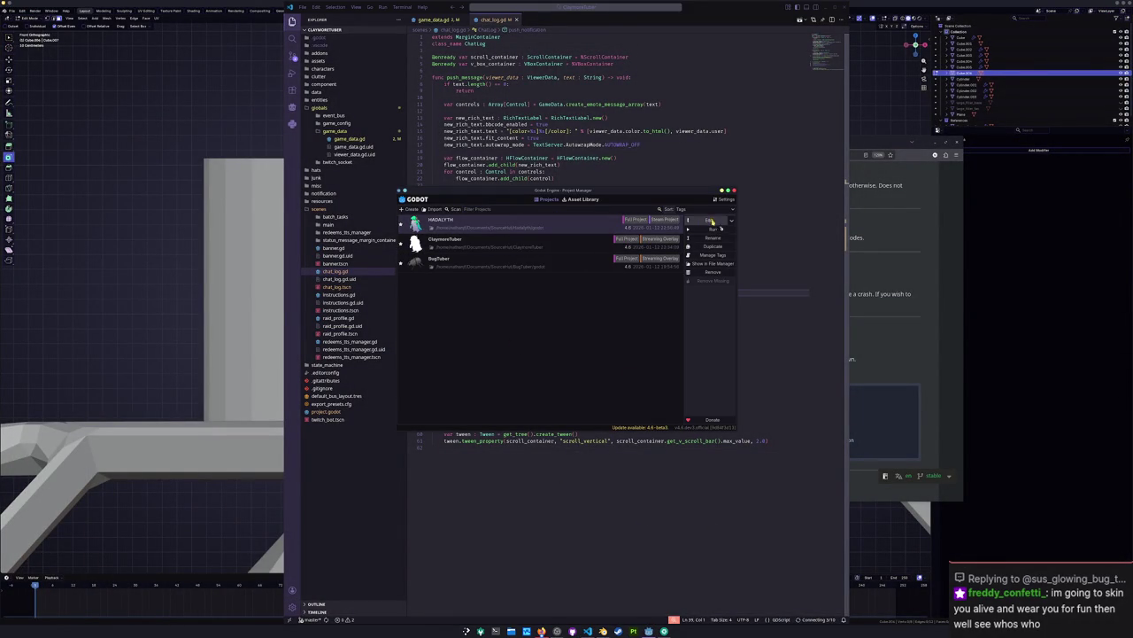
Step: Open HADALYTH for editing, then re-pick the captured window for OBS's Penguins source
{"action": "left_click", "coordinate": [710, 220]}
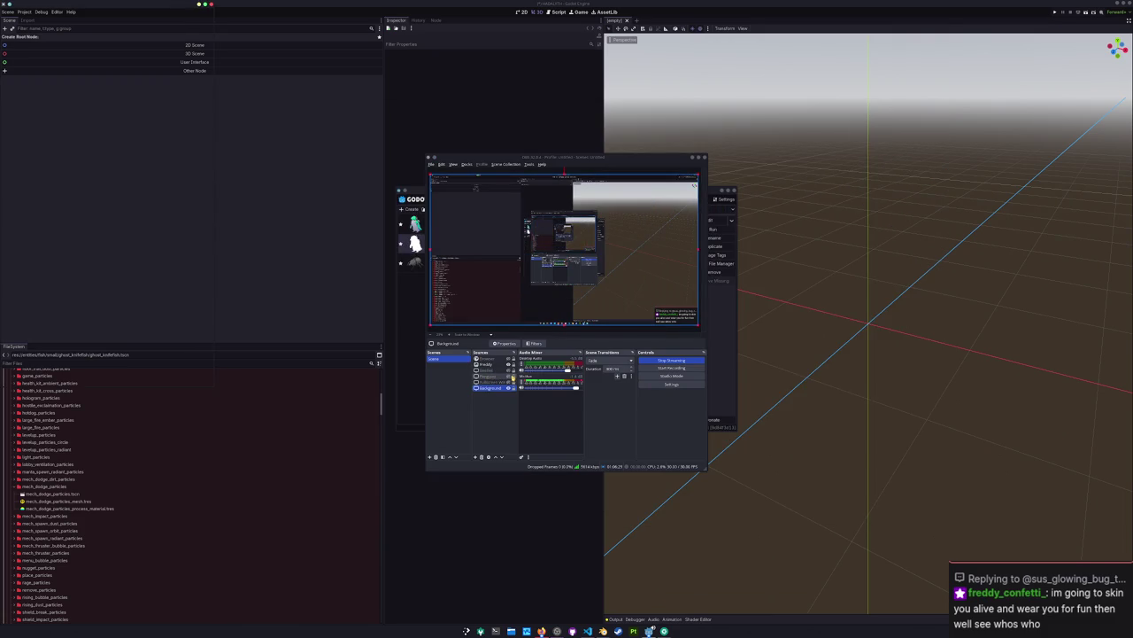
{"action": "double_click", "coordinate": [510, 378]}
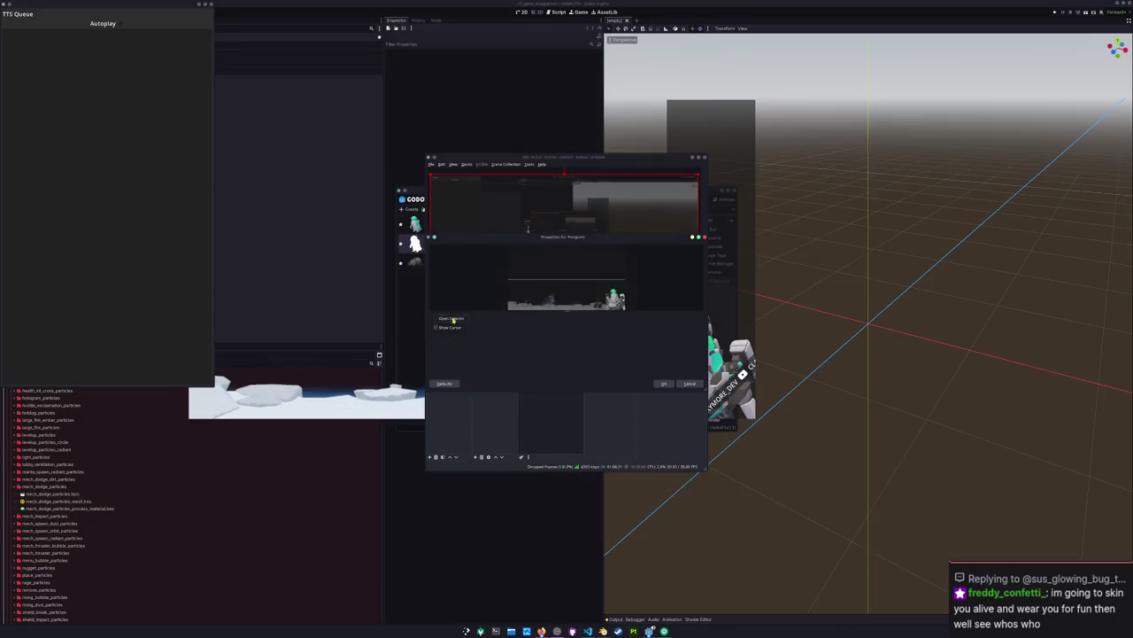
{"action": "left_click", "coordinate": [452, 318]}
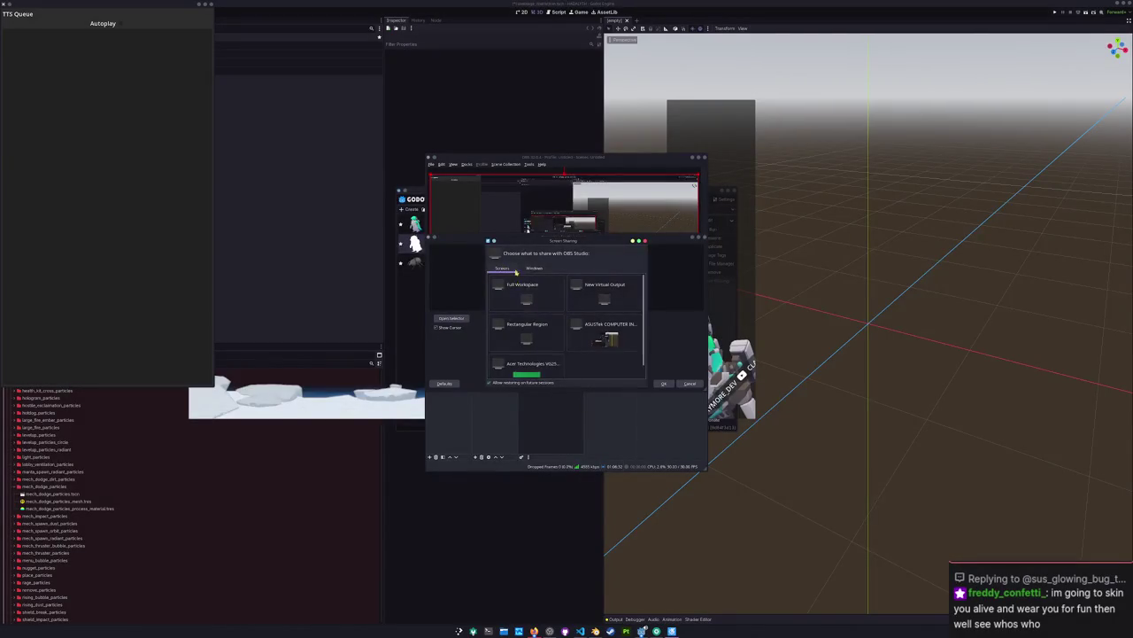
{"action": "double_click", "coordinate": [526, 361]}
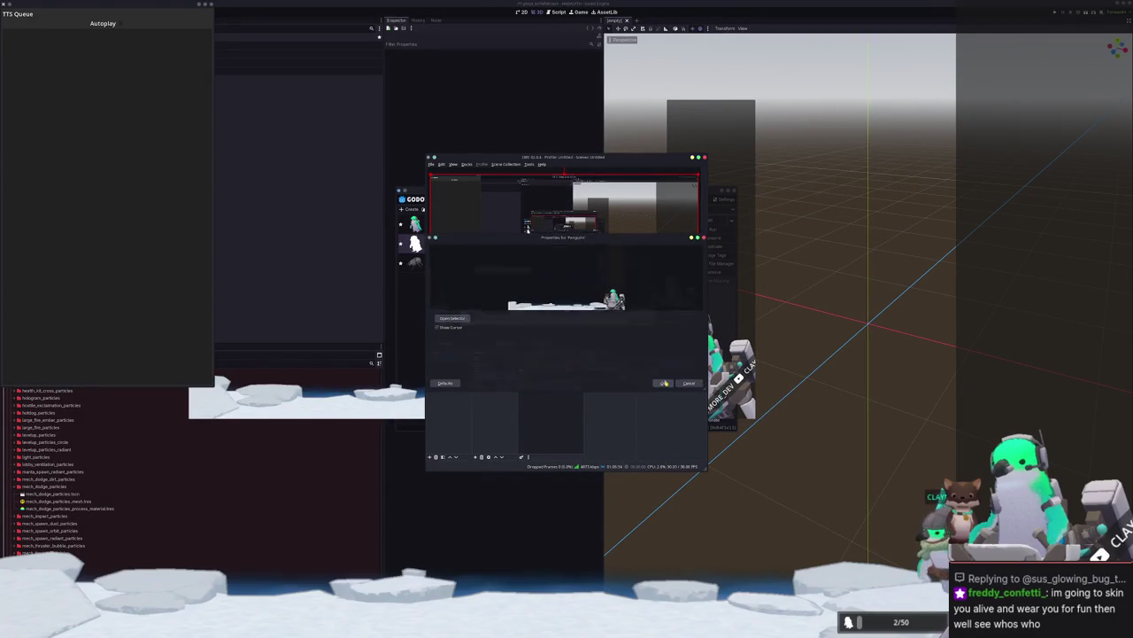
{"action": "left_click", "coordinate": [664, 382]}
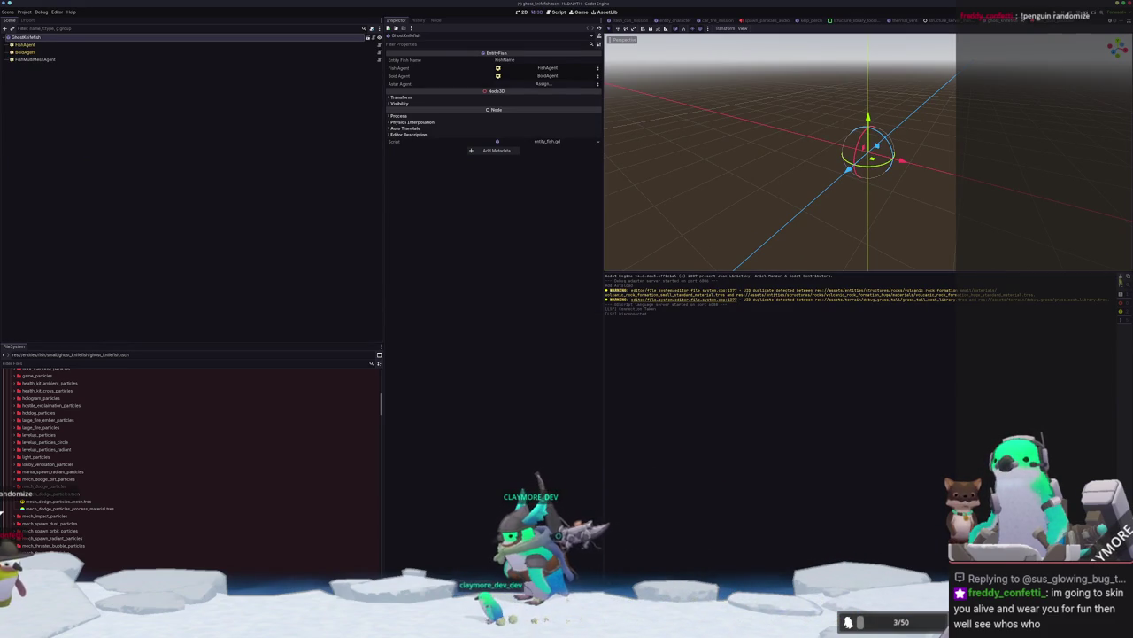
Step: Clear Godot's output log, save the ghost_knifefish scene, and close the VS Code window
{"action": "left_click", "coordinate": [1113, 285]}
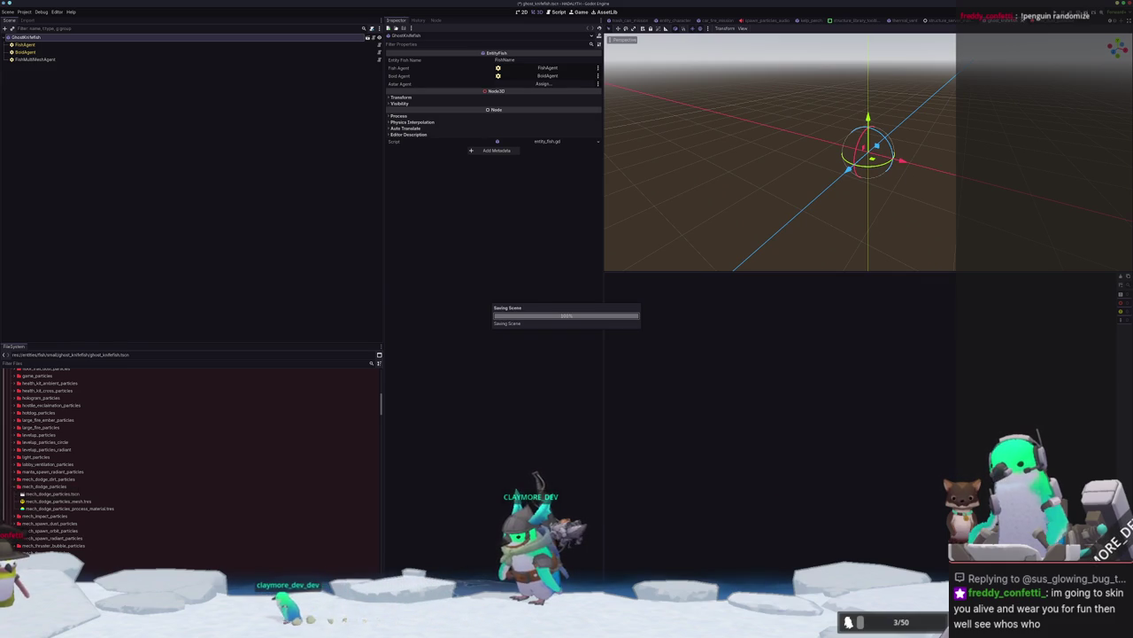
{"action": "key", "text": "alt+Tab"}
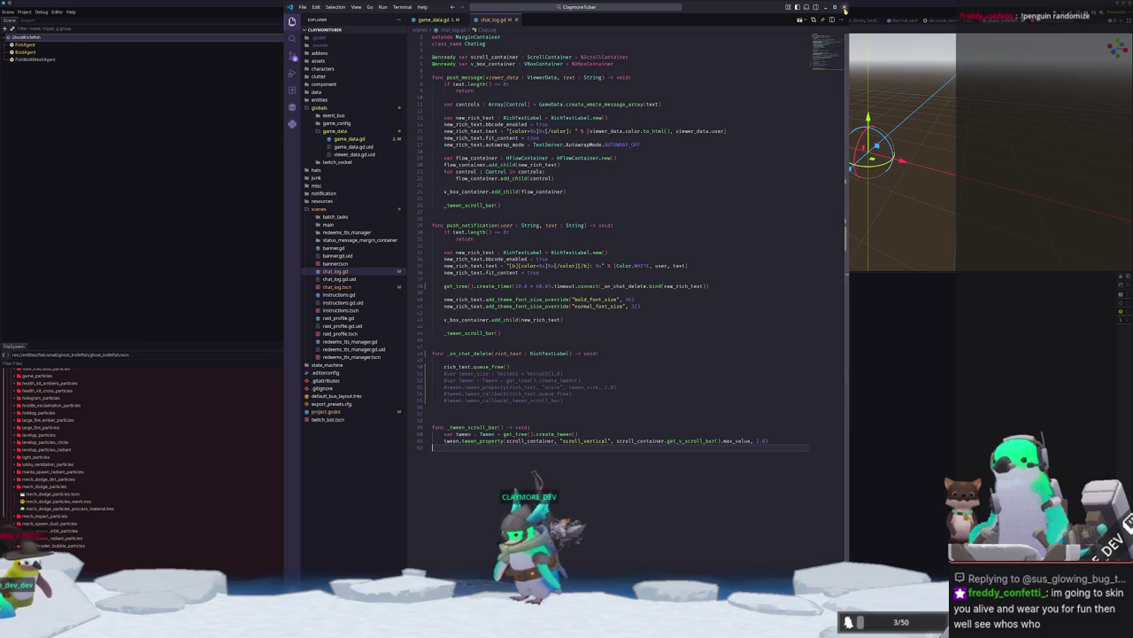
{"action": "left_click", "coordinate": [845, 8]}
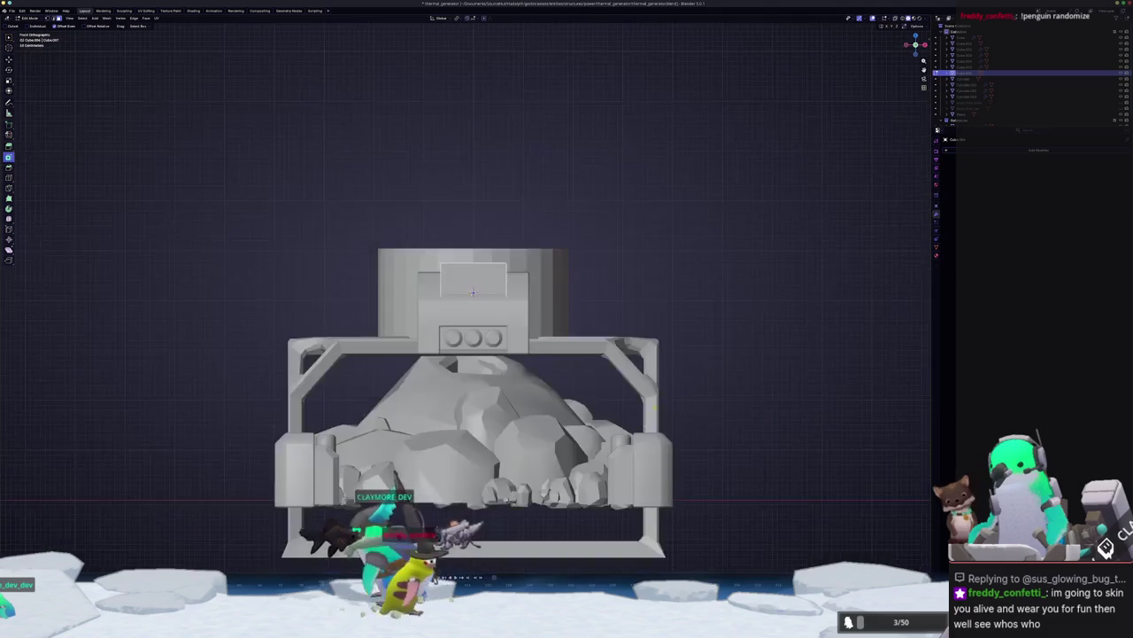
Step: Bevel the box's top front edge and apply its transforms
{"action": "scroll", "coordinate": [576, 354], "scroll_direction": "up", "scroll_amount": 3}
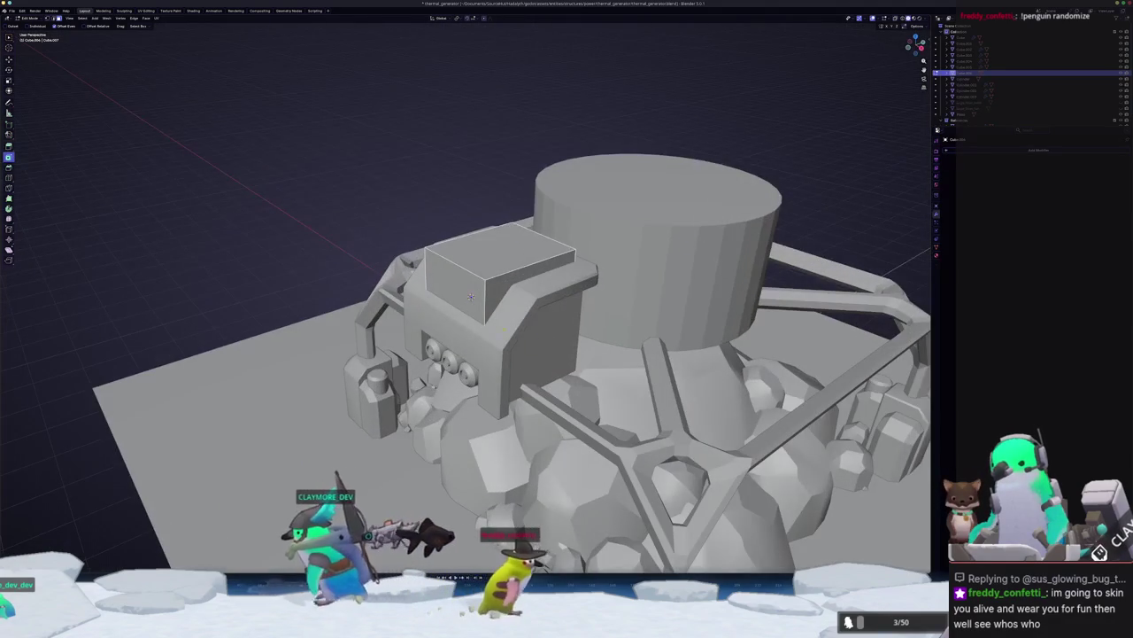
{"action": "scroll", "coordinate": [575, 354], "scroll_direction": "up", "scroll_amount": 2}
{"action": "middle_click_drag", "start_coordinate": [471, 295], "coordinate": [474, 294]}
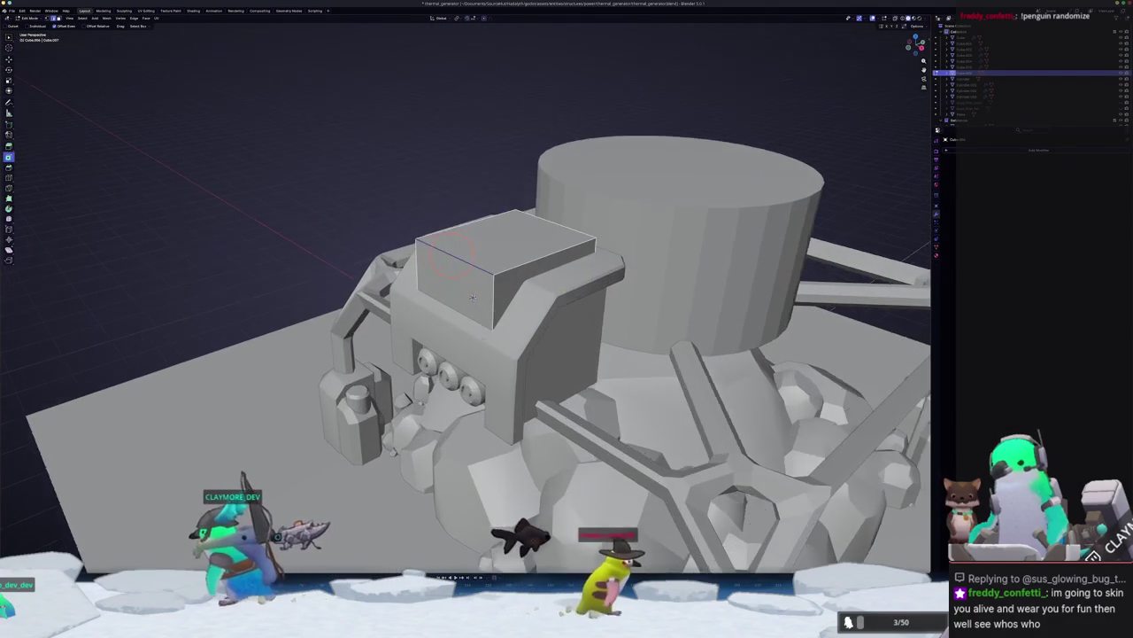
{"action": "key", "text": "ctrl+b"}
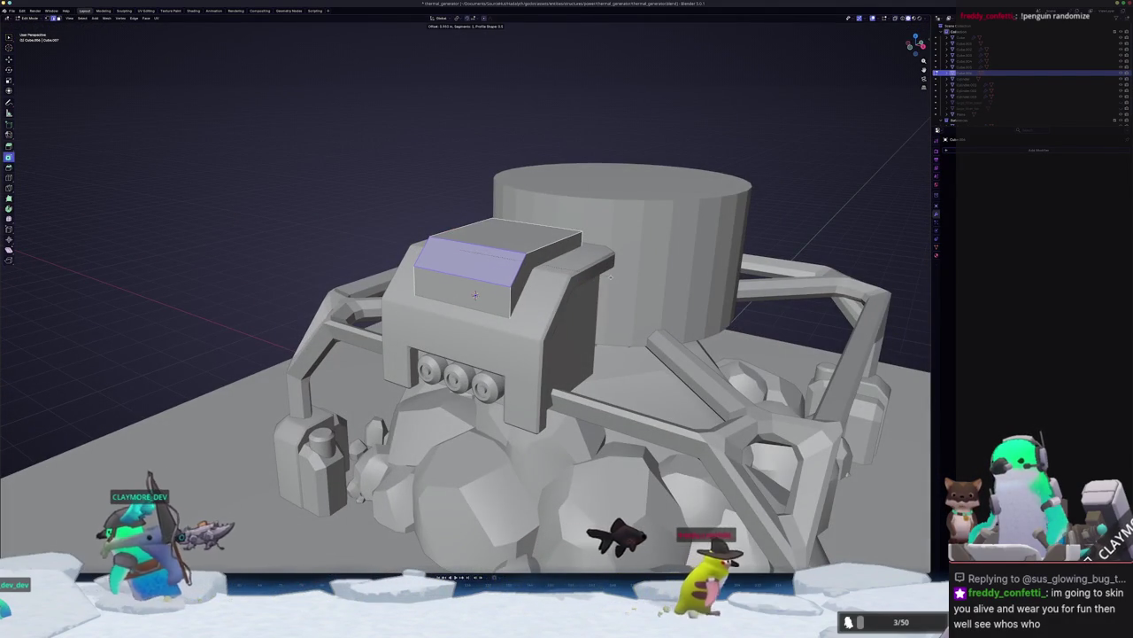
{"action": "left_click", "coordinate": [474, 294]}
{"action": "key", "text": "Tab"}
{"action": "scroll", "coordinate": [475, 294], "scroll_direction": "down", "scroll_amount": 4}
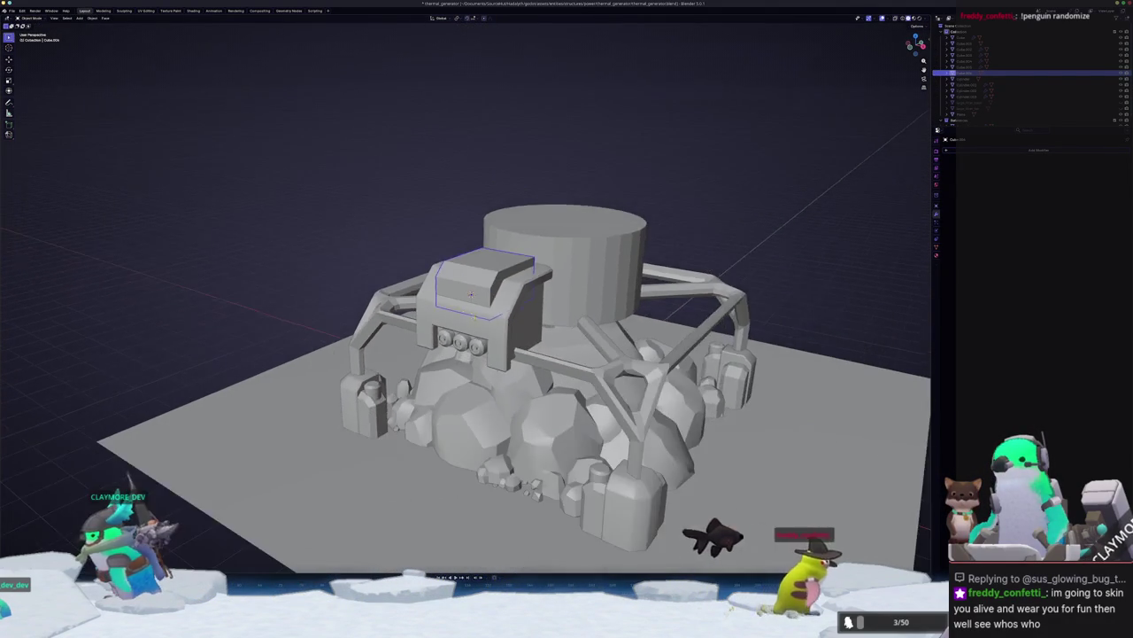
{"action": "key", "text": "ctrl+a"}
{"action": "left_click", "coordinate": [472, 294]}
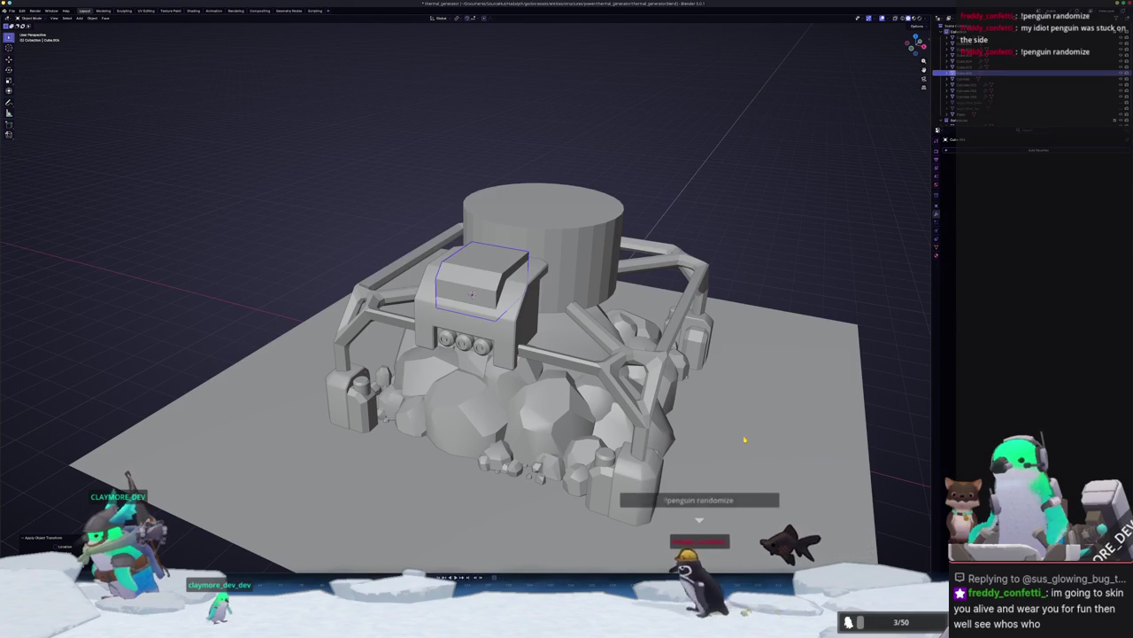
Step: Give the box a Bevel modifier for rounded edges and apply it
{"action": "key", "text": "Tab"}
{"action": "scroll", "coordinate": [744, 439], "scroll_direction": "up", "scroll_amount": 2}
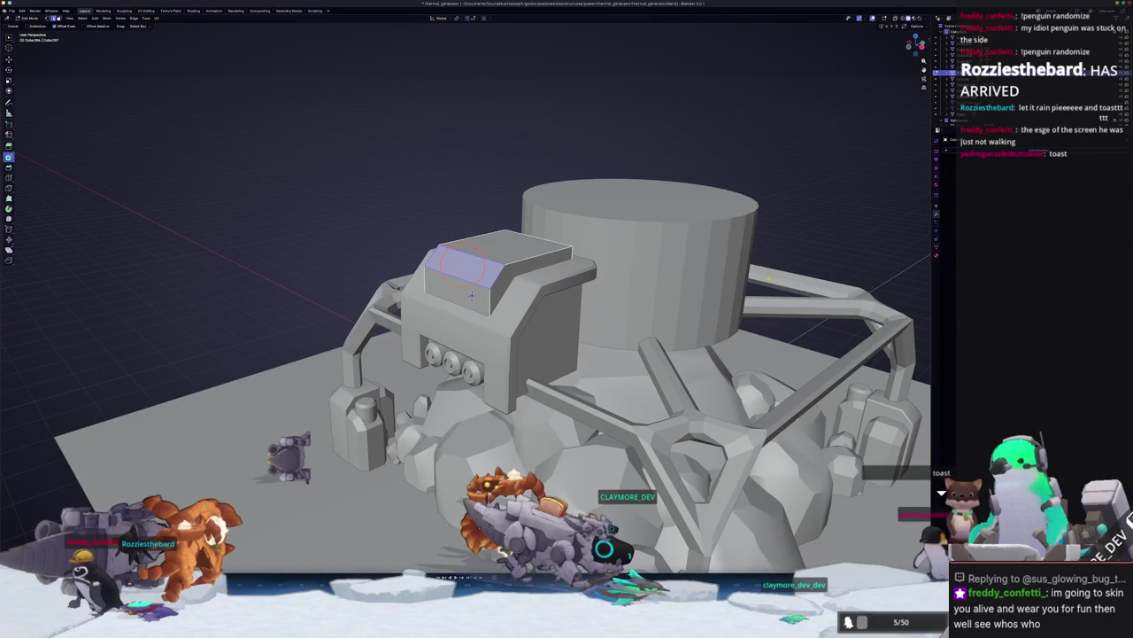
{"action": "scroll", "coordinate": [472, 295], "scroll_direction": "down", "scroll_amount": 2}
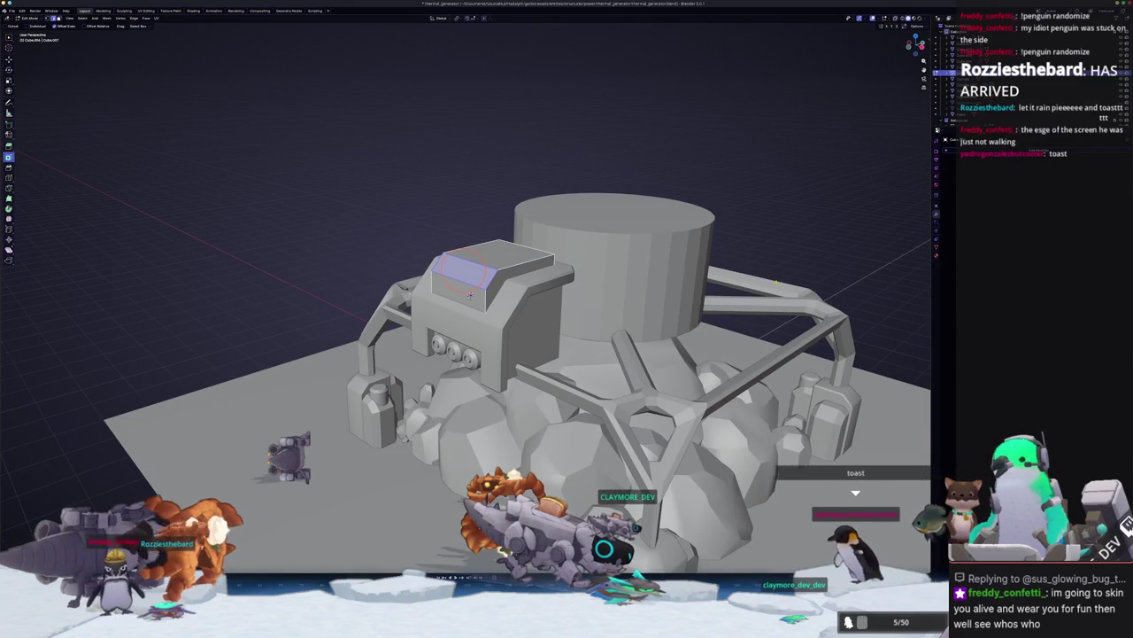
{"action": "middle_click_drag", "start_coordinate": [472, 295], "coordinate": [472, 294]}
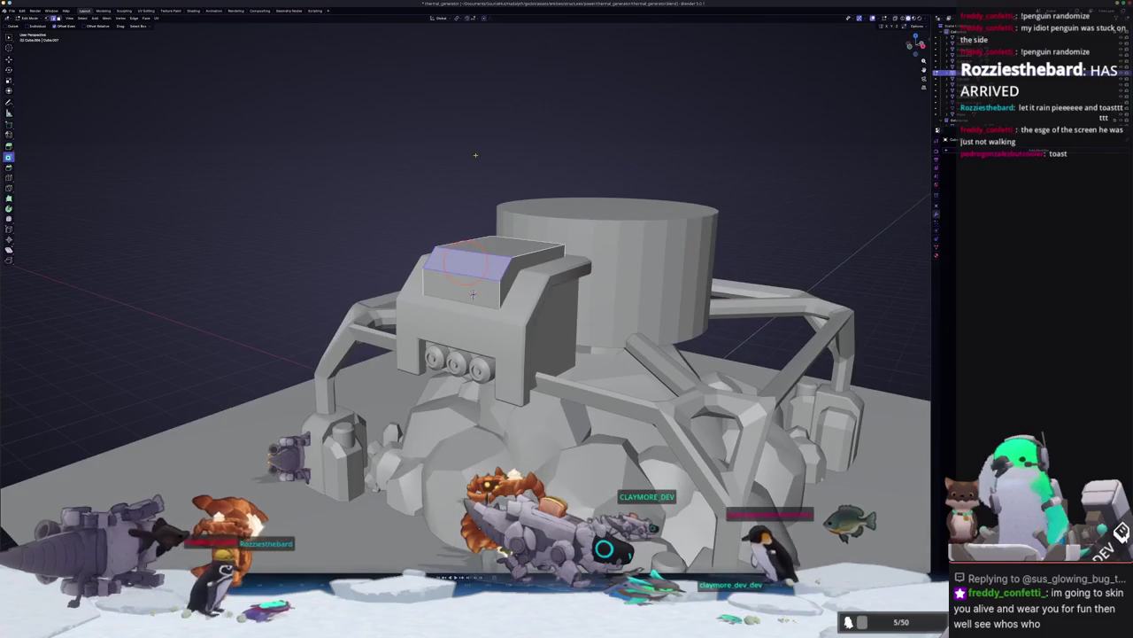
{"action": "key", "text": "Tab"}
{"action": "scroll", "coordinate": [472, 295], "scroll_direction": "up", "scroll_amount": 1}
{"action": "mouse_move", "coordinate": [646, 276]}
{"action": "middle_mouse_down"}
{"action": "mouse_move", "coordinate": [685, 282]}
{"action": "mouse_move", "coordinate": [660, 284]}
{"action": "middle_mouse_up"}
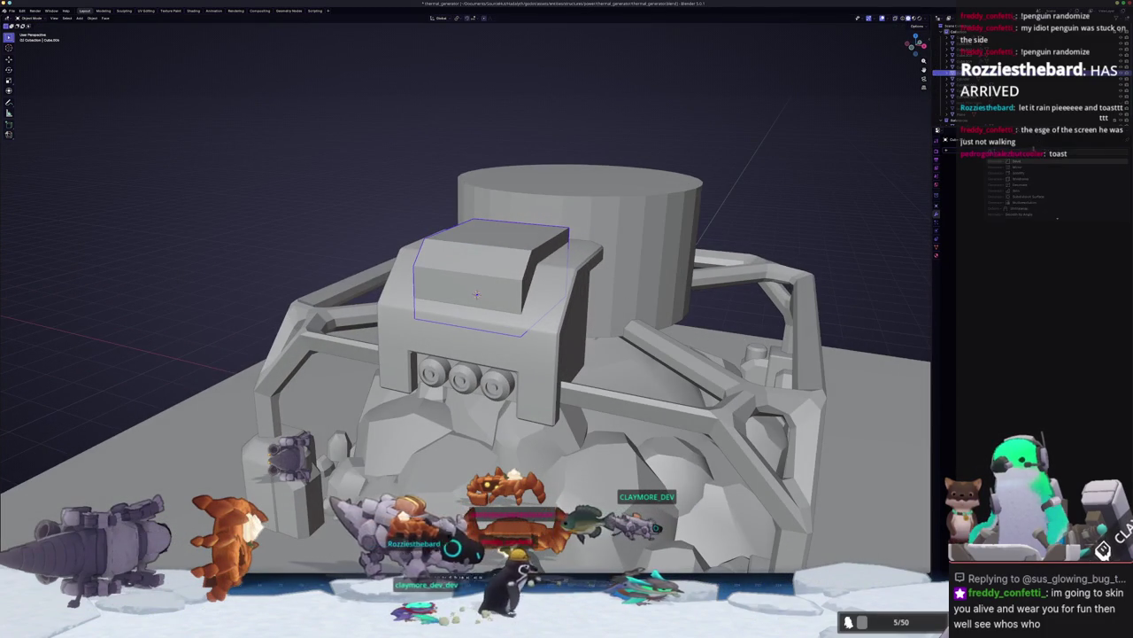
{"action": "key", "text": "ctrl+b"}
{"action": "key", "text": "ctrl+a"}
{"action": "left_click", "coordinate": [842, 220]}
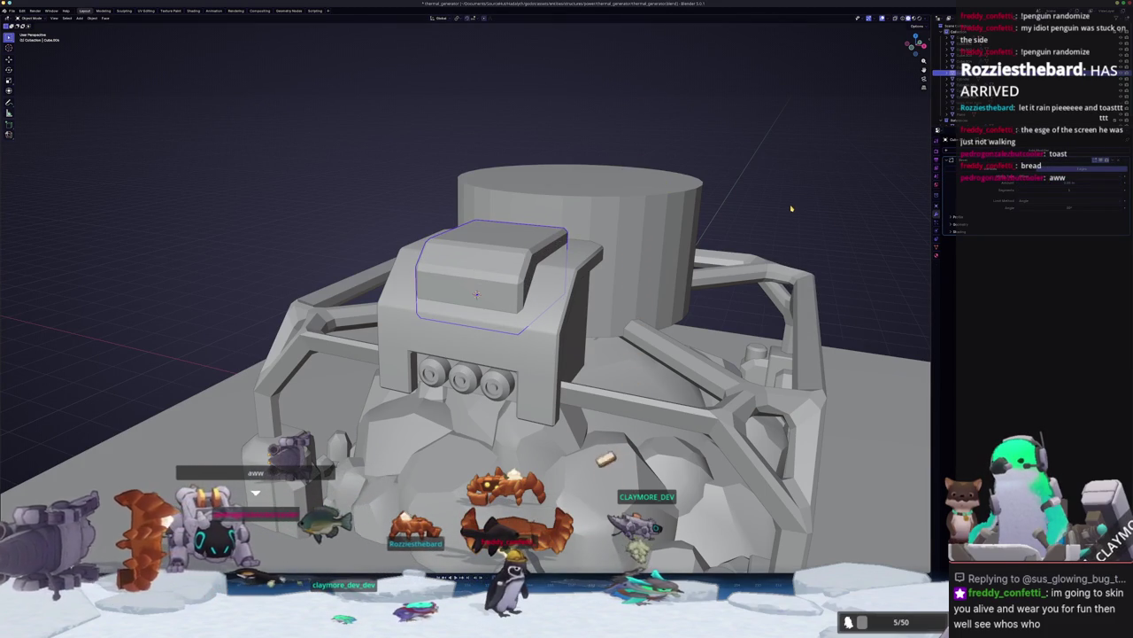
{"action": "middle_click_drag", "start_coordinate": [476, 294], "coordinate": [472, 294]}
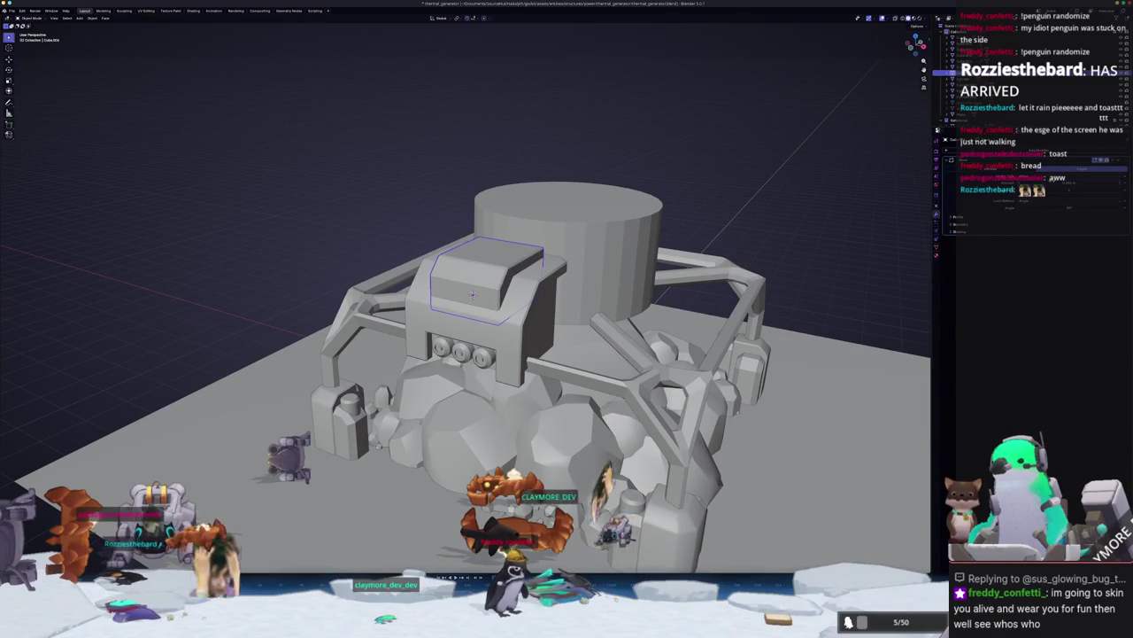
{"action": "mouse_move", "coordinate": [814, 288]}
{"action": "middle_mouse_down"}
{"action": "mouse_move", "coordinate": [585, 331]}
{"action": "mouse_move", "coordinate": [635, 354]}
{"action": "mouse_move", "coordinate": [673, 350]}
{"action": "middle_mouse_up"}
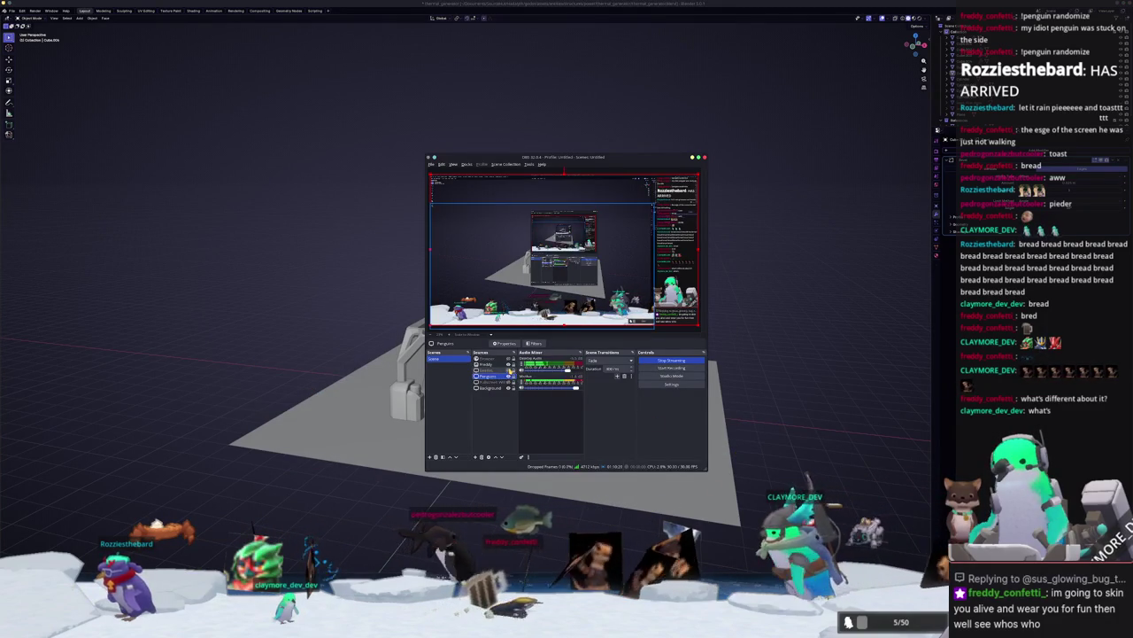
Step: Set the capture source to the BugTuber window via the Screen Sharing window list
{"action": "double_click", "coordinate": [510, 372]}
{"action": "left_click", "coordinate": [534, 268]}
{"action": "scroll", "coordinate": [553, 325], "scroll_direction": "down", "scroll_amount": 3}
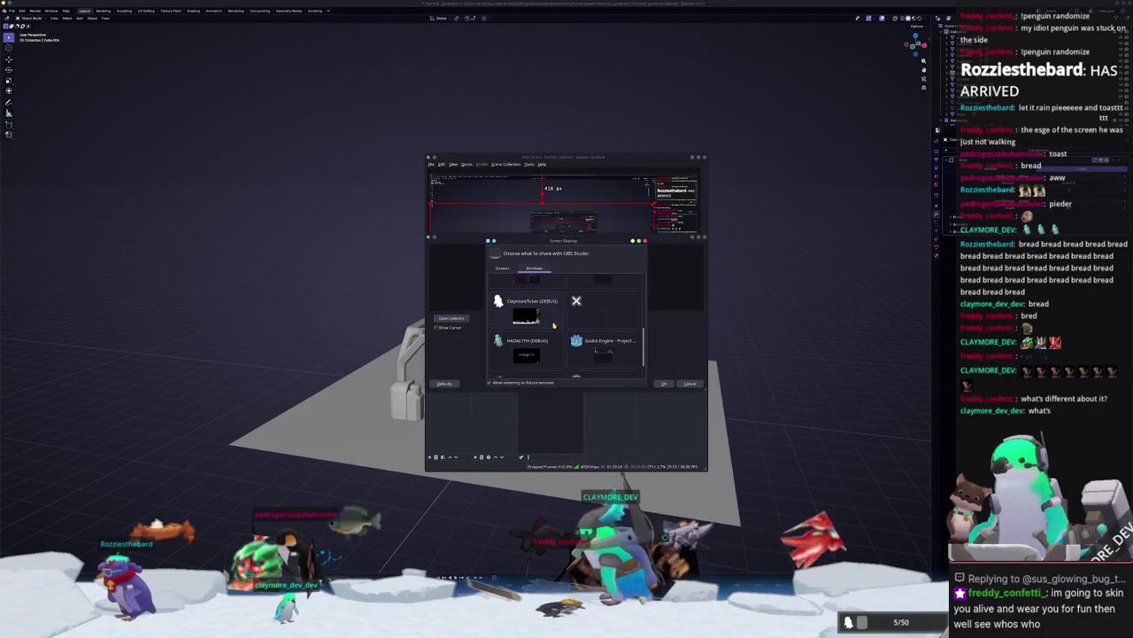
{"action": "double_click", "coordinate": [531, 354]}
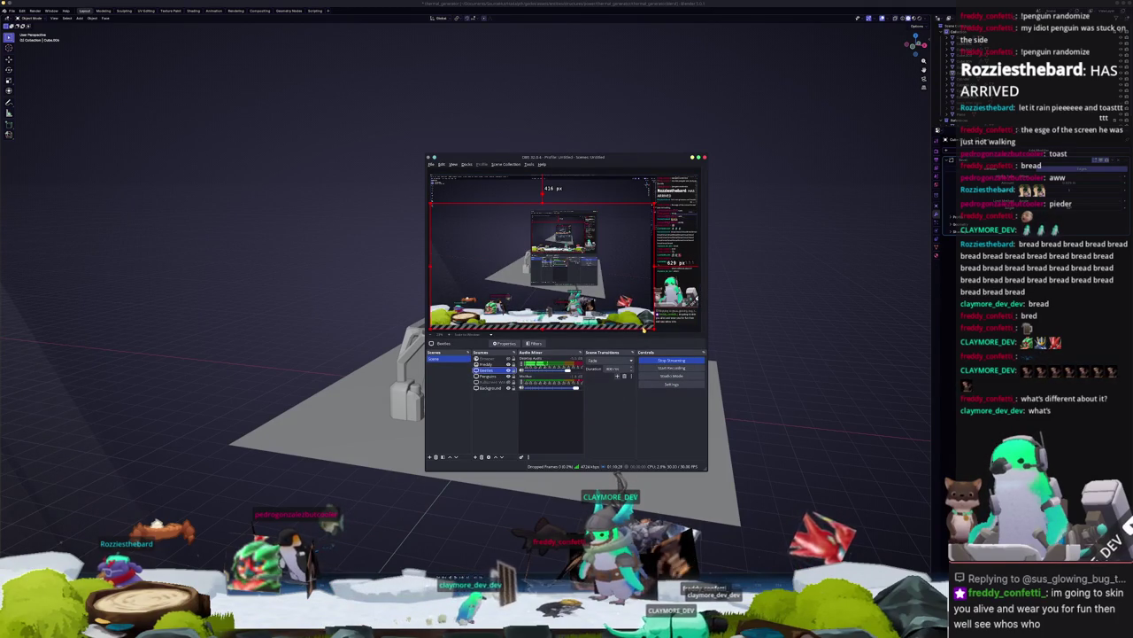
Step: Nudge the source slightly lower in the preview, then return to Blender facing the generator's front
{"action": "left_click_drag", "start_coordinate": [644, 328], "coordinate": [641, 327]}
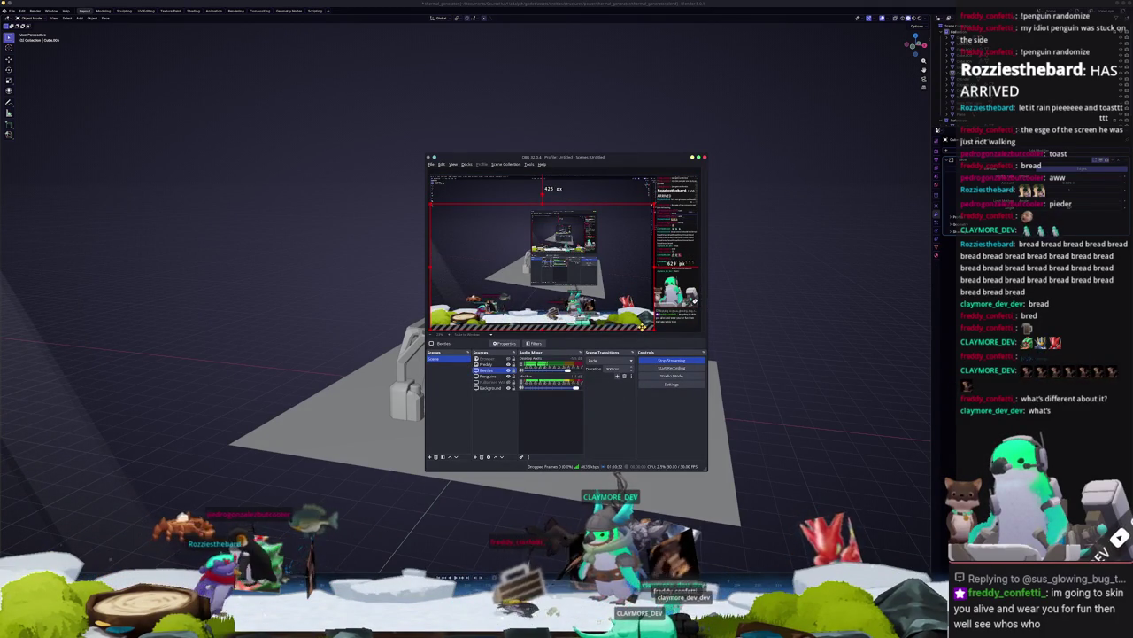
{"action": "left_click", "coordinate": [784, 345]}
{"action": "middle_click_drag", "start_coordinate": [774, 361], "coordinate": [715, 379]}
{"action": "scroll", "coordinate": [713, 381], "scroll_direction": "up", "scroll_amount": 2}
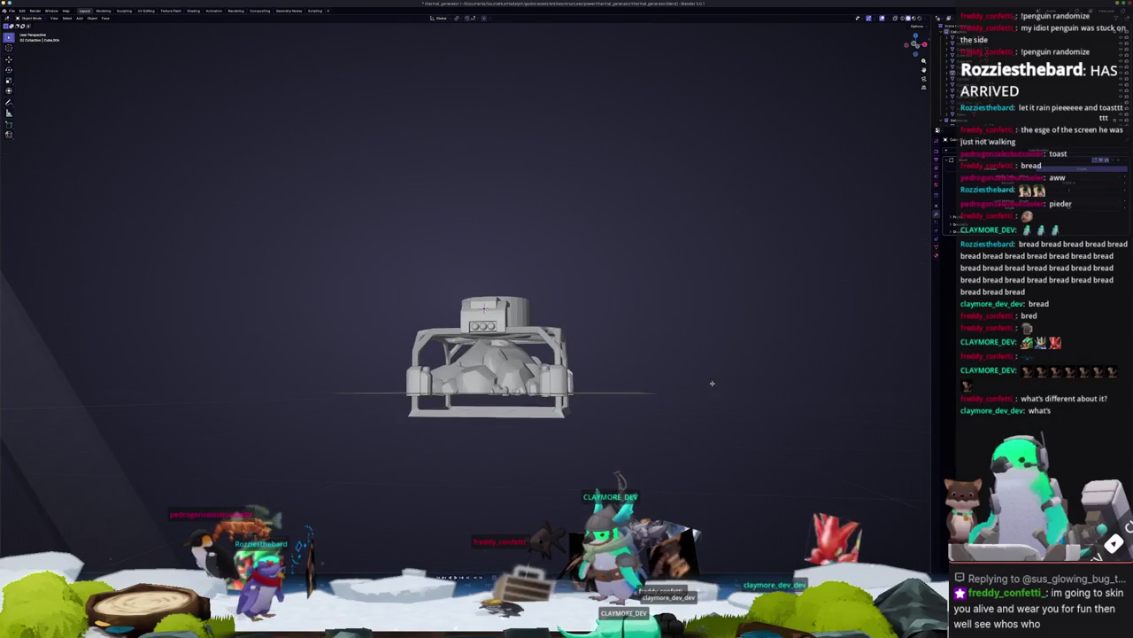
Step: Switch over to the OBS Studio window, then return to the Blender viewport
{"action": "key", "text": "alt+Tab"}
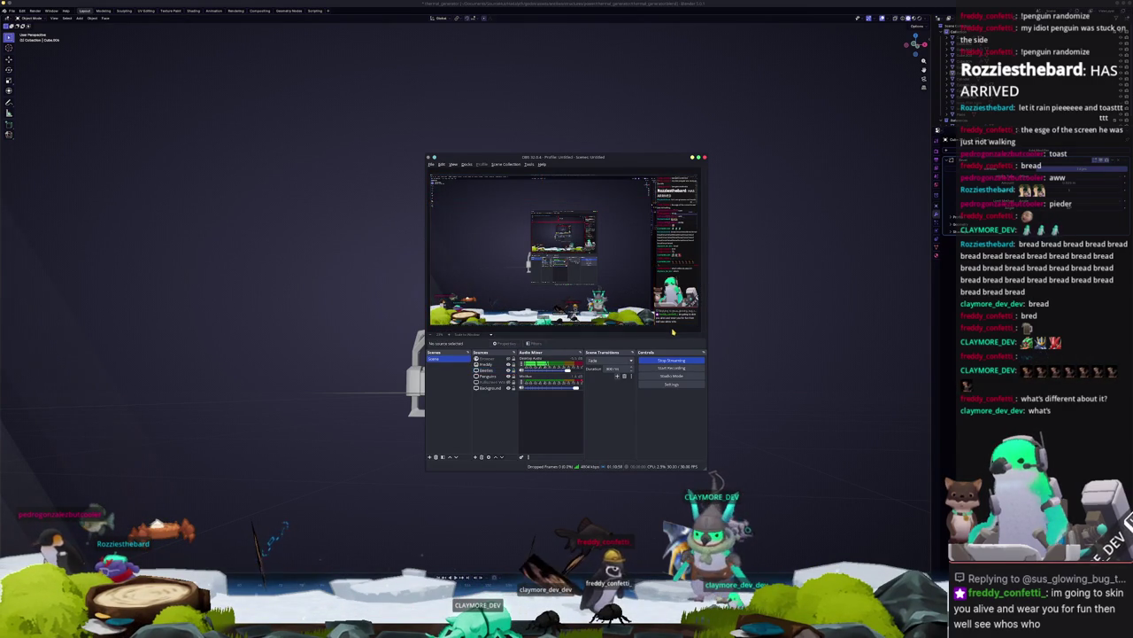
{"action": "left_click", "coordinate": [784, 342]}
Step: Select the front control box, toggle Edit Mode, and bring up the Shift+A Add menu
{"action": "middle_click_drag", "start_coordinate": [784, 342], "coordinate": [700, 363]}
{"action": "scroll", "coordinate": [695, 357], "scroll_direction": "up", "scroll_amount": 2}
{"action": "scroll", "coordinate": [694, 358], "scroll_direction": "up", "scroll_amount": 1}
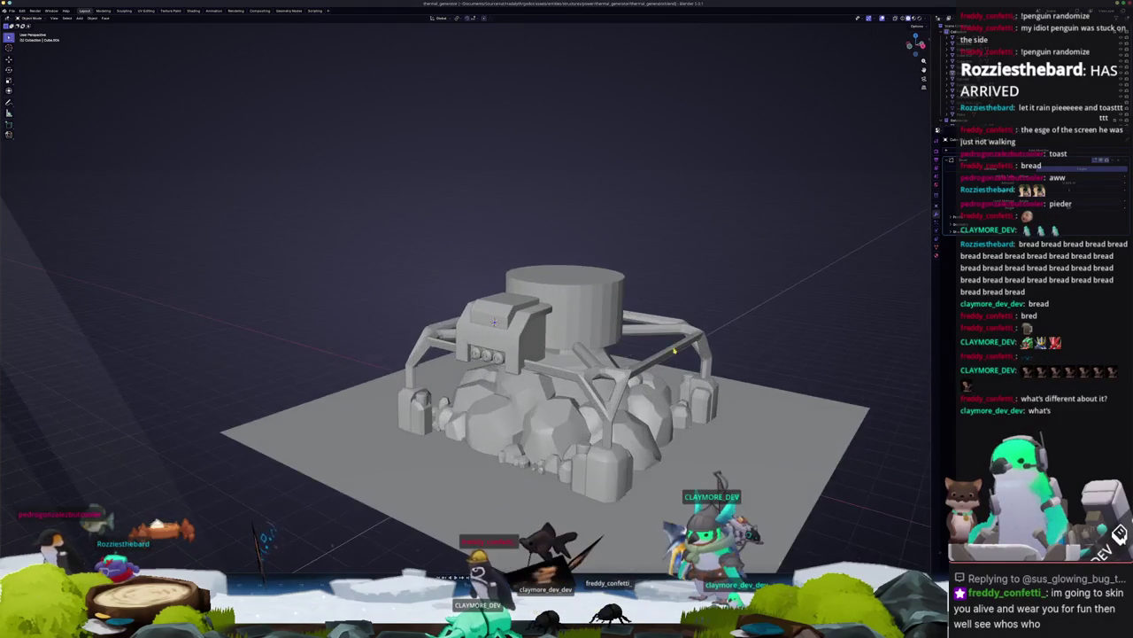
{"action": "scroll", "coordinate": [695, 358], "scroll_direction": "up", "scroll_amount": 2}
{"action": "scroll", "coordinate": [694, 358], "scroll_direction": "up", "scroll_amount": 1}
{"action": "key", "text": "a"}
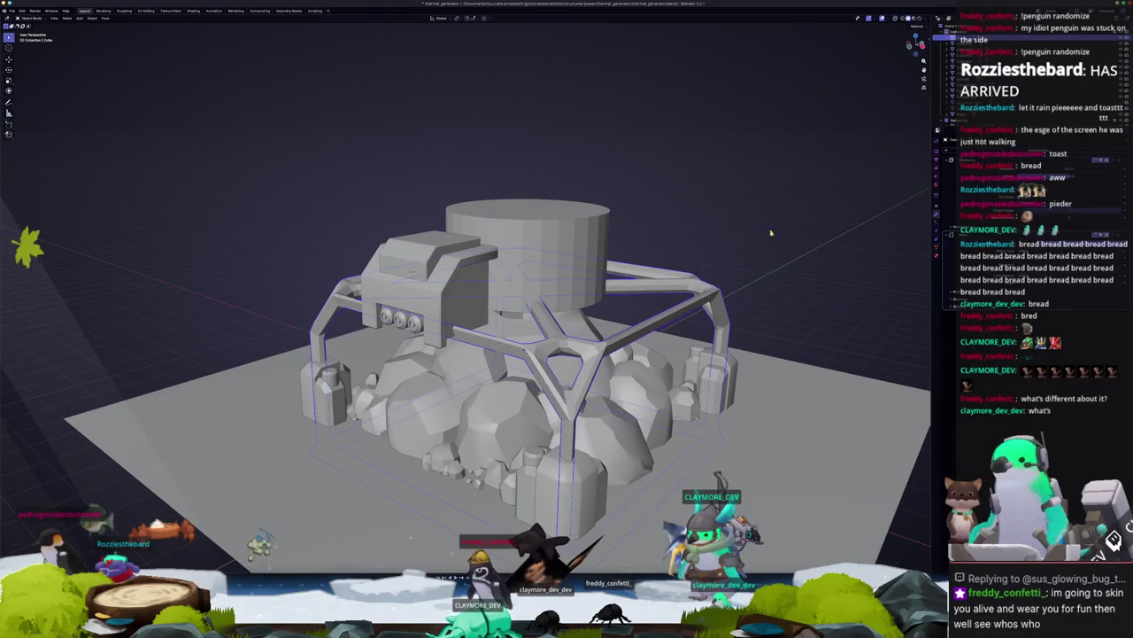
{"action": "mouse_move", "coordinate": [730, 264]}
{"action": "middle_mouse_down"}
{"action": "mouse_move", "coordinate": [639, 287]}
{"action": "mouse_move", "coordinate": [506, 146]}
{"action": "mouse_move", "coordinate": [479, 340]}
{"action": "middle_mouse_up"}
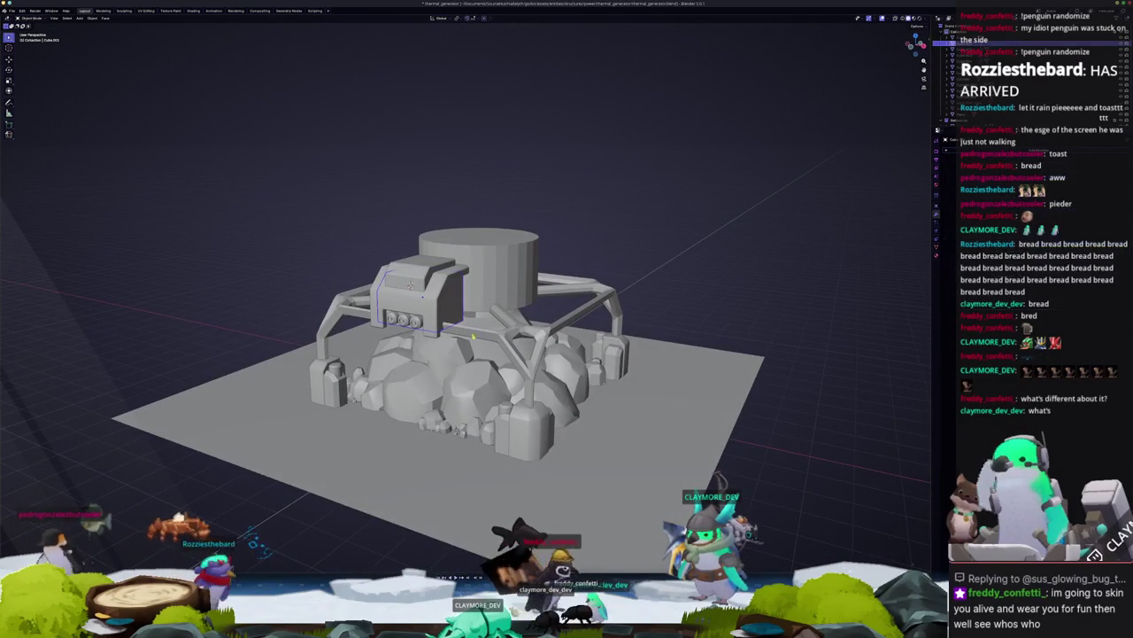
{"action": "left_click", "coordinate": [447, 302]}
{"action": "mouse_move", "coordinate": [447, 303]}
{"action": "middle_mouse_down"}
{"action": "mouse_move", "coordinate": [393, 274]}
{"action": "mouse_move", "coordinate": [445, 322]}
{"action": "middle_mouse_up"}
{"action": "key", "text": "Tab"}
{"action": "key", "text": "Tab"}
{"action": "key", "text": "shift+a"}
{"action": "mouse_move", "coordinate": [415, 320]}
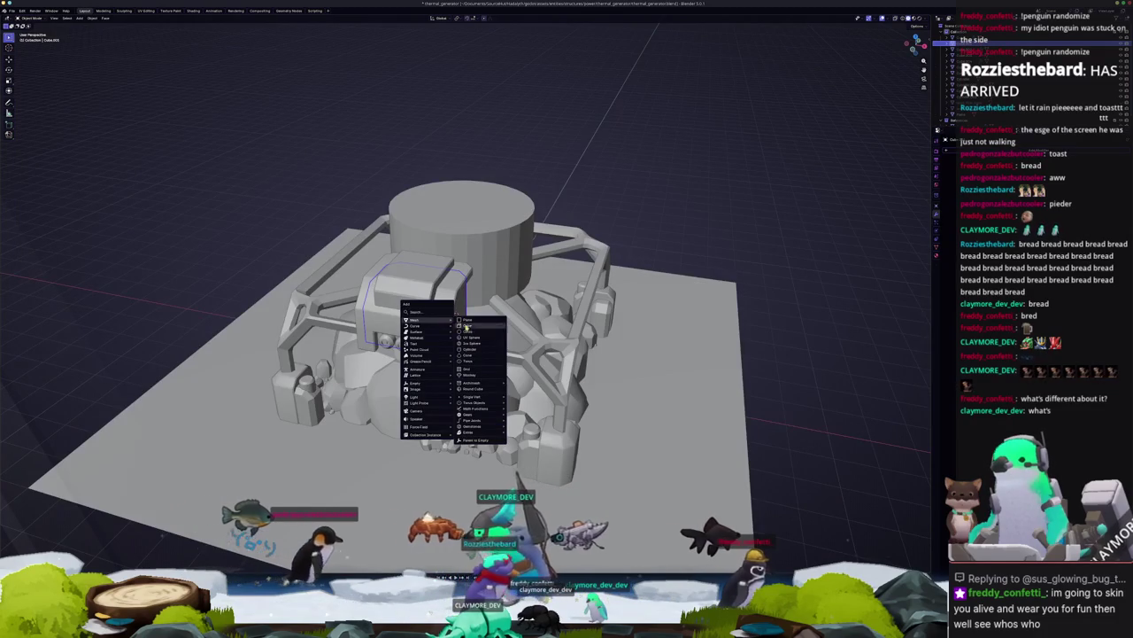
Step: Add a mesh cylinder at the control box and rotate it 90° onto its side
{"action": "left_click", "coordinate": [476, 350]}
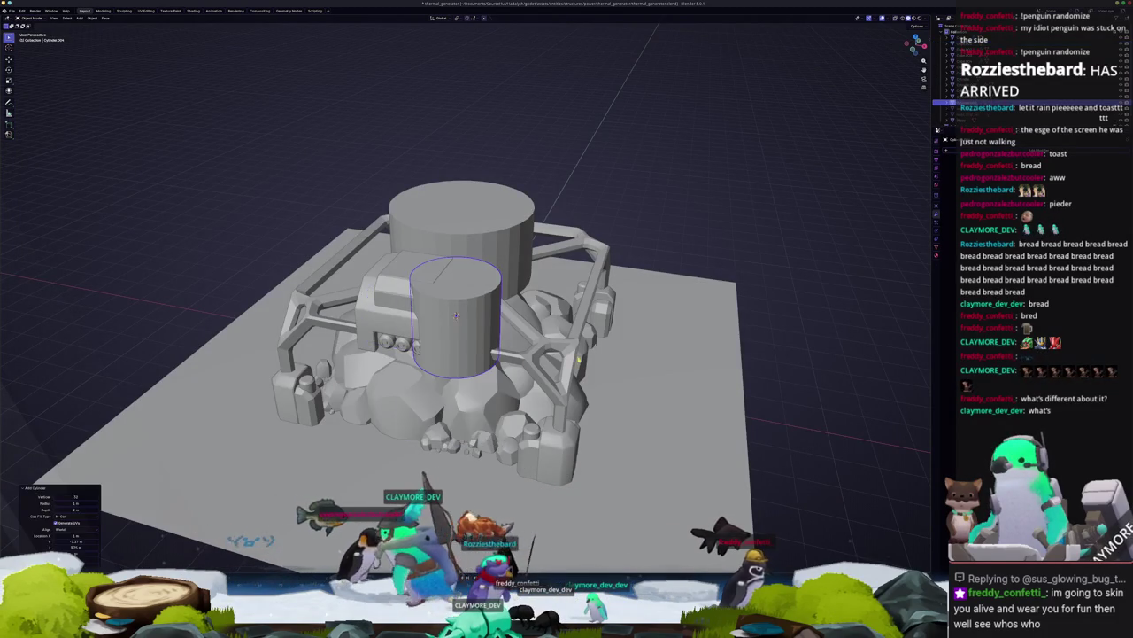
{"action": "middle_click_drag", "start_coordinate": [476, 349], "coordinate": [532, 337]}
{"action": "key", "text": "9"}
{"action": "key", "text": "0"}
{"action": "key", "text": "Return"}
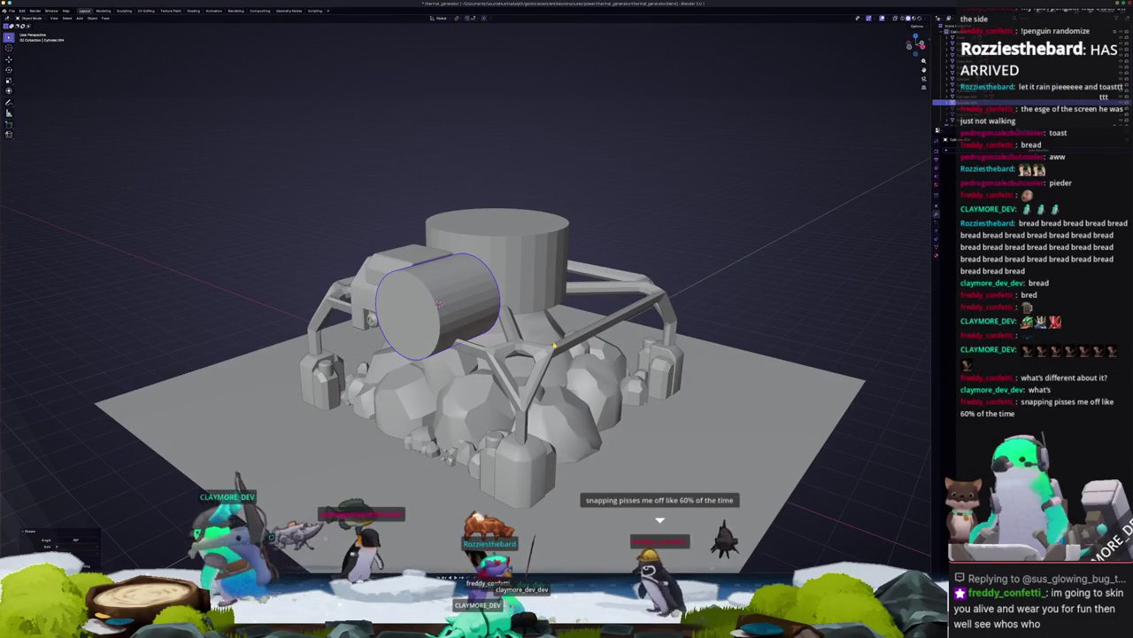
{"action": "key", "text": "KP_1"}
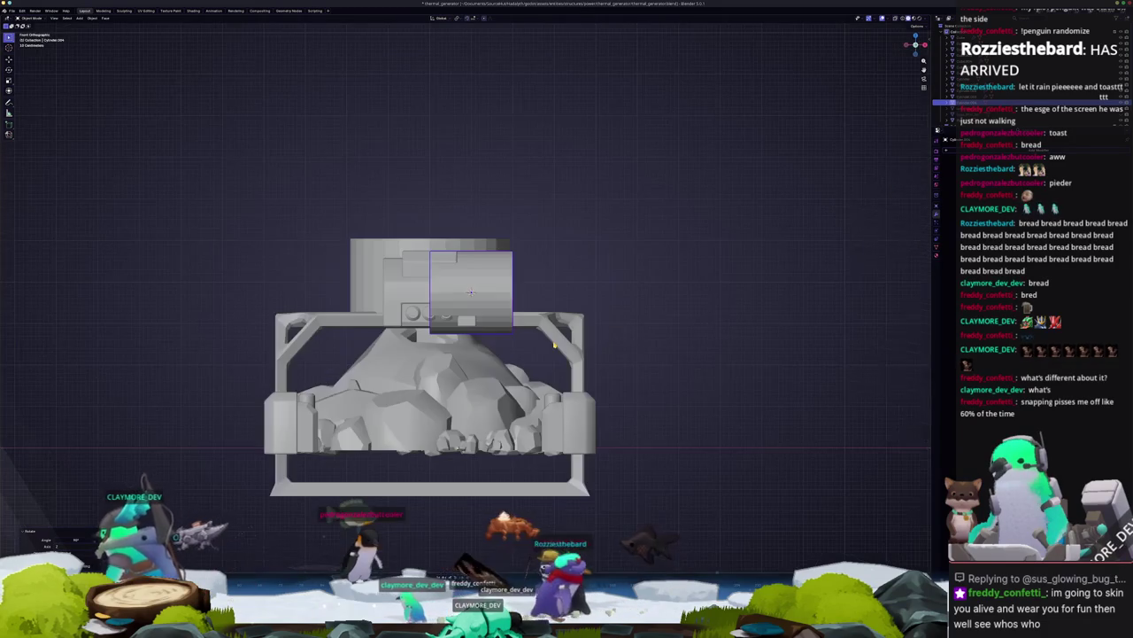
{"action": "mouse_move", "coordinate": [606, 270]}
{"action": "middle_mouse_down"}
{"action": "mouse_move", "coordinate": [602, 248]}
{"action": "mouse_move", "coordinate": [553, 297]}
{"action": "middle_mouse_up"}
Step: In the cylinder's Edit Mode, deselect everything, switch to Right view, and start circle-selecting vertices
{"action": "key", "text": "Tab"}
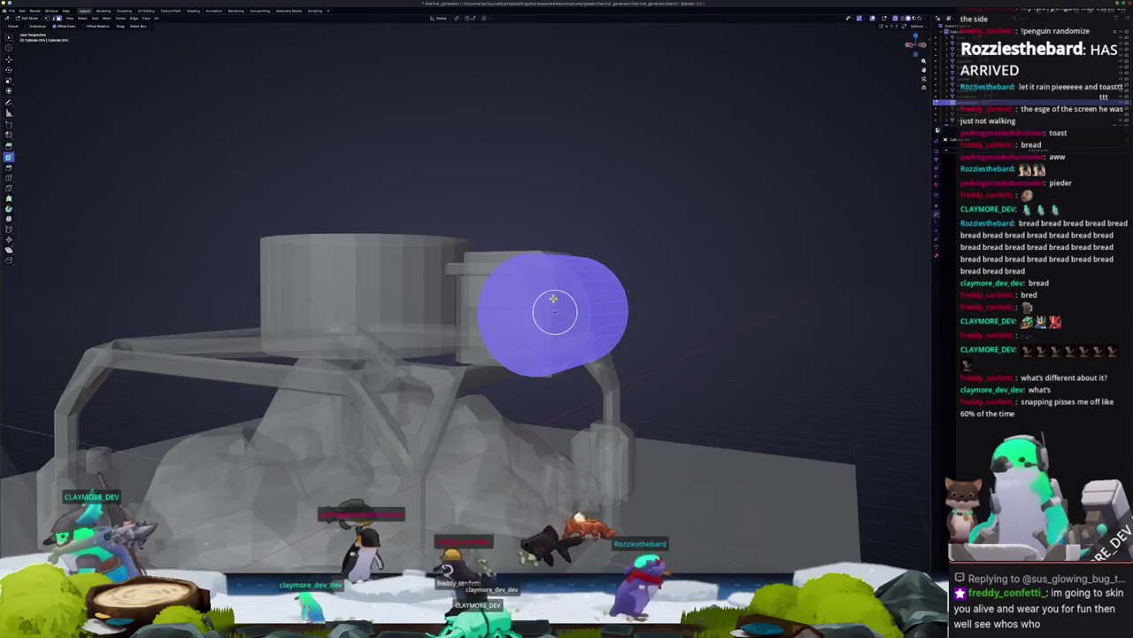
{"action": "key", "text": "alt+a"}
{"action": "right_click", "coordinate": [555, 311]}
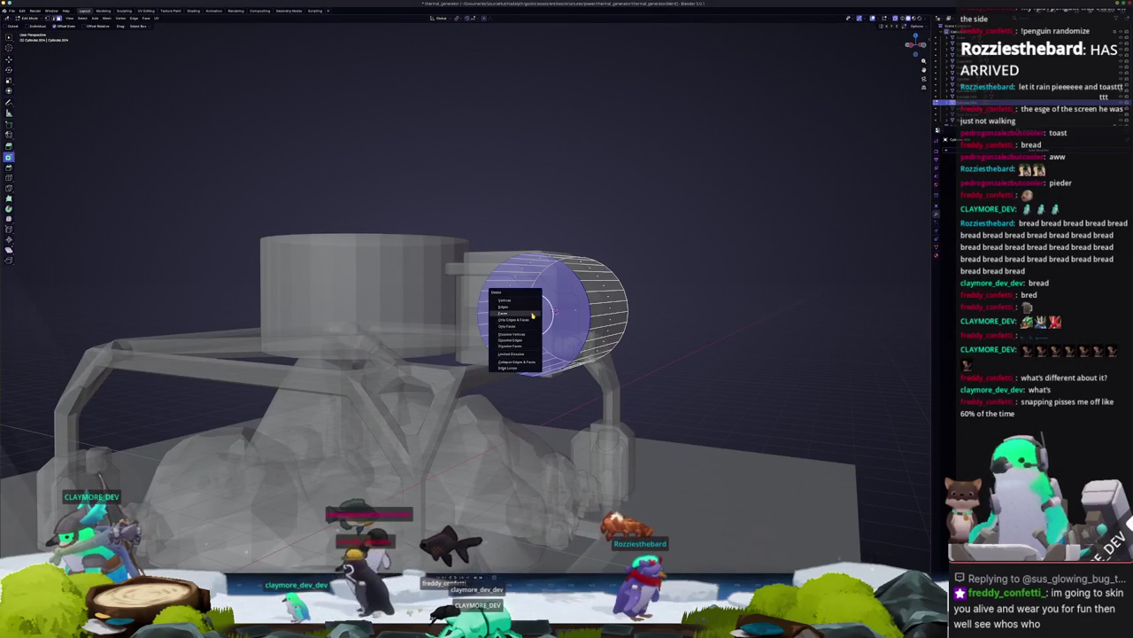
{"action": "key", "text": "KP_3"}
{"action": "key", "text": "c"}
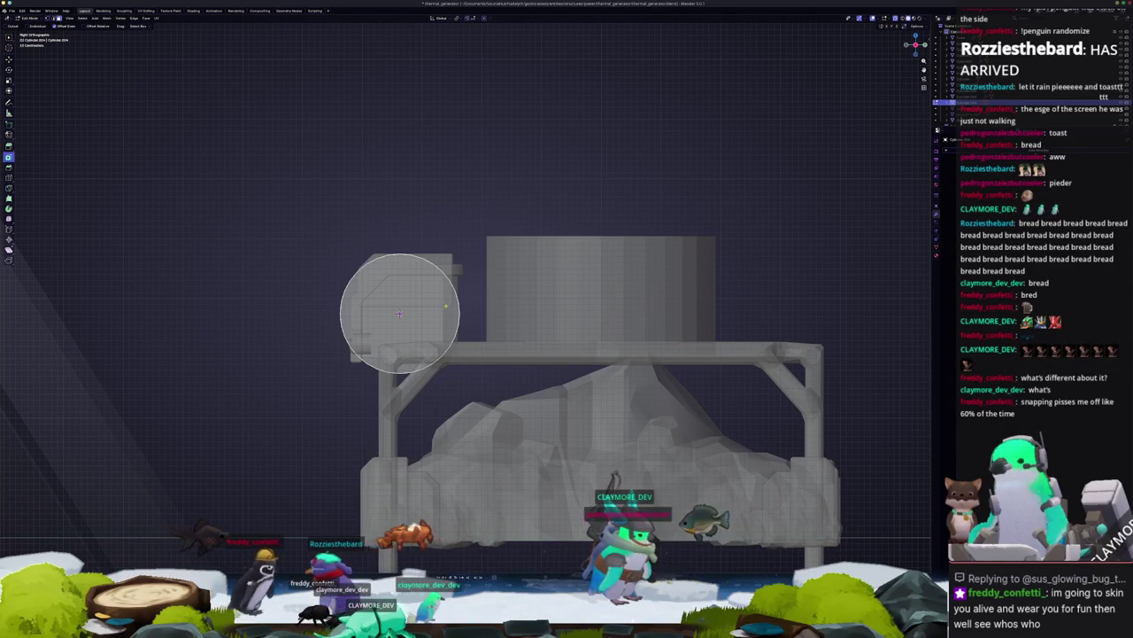
Step: From front view, slide the selected vertices along X, then shrink the sideways cylinder
{"action": "key", "text": "KP_1"}
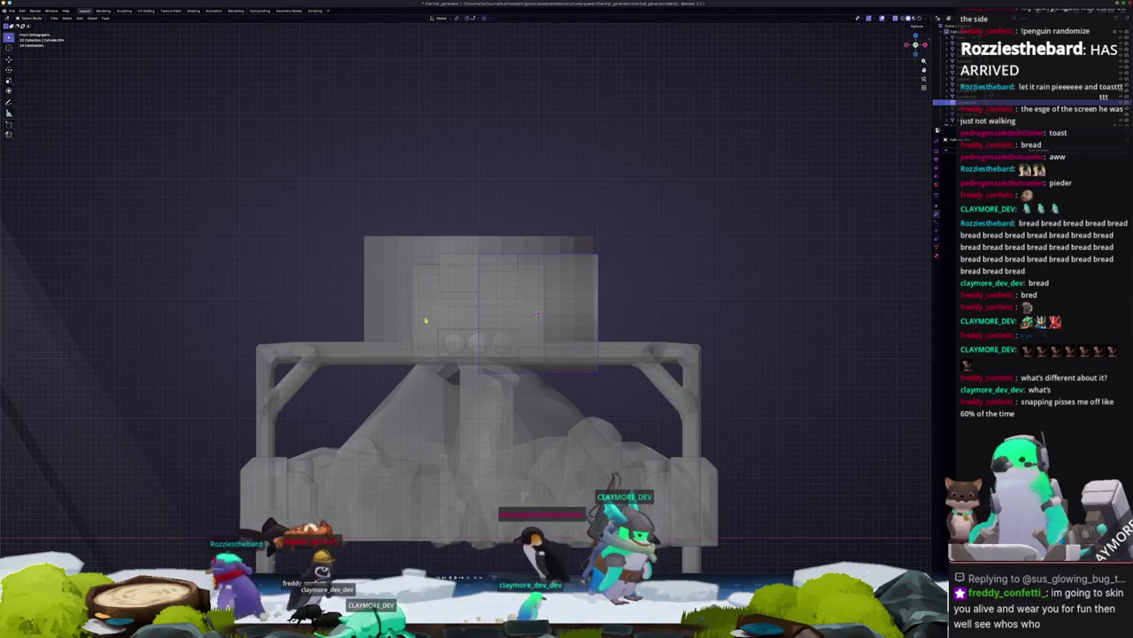
{"action": "key", "text": "g"}
{"action": "key", "text": "x"}
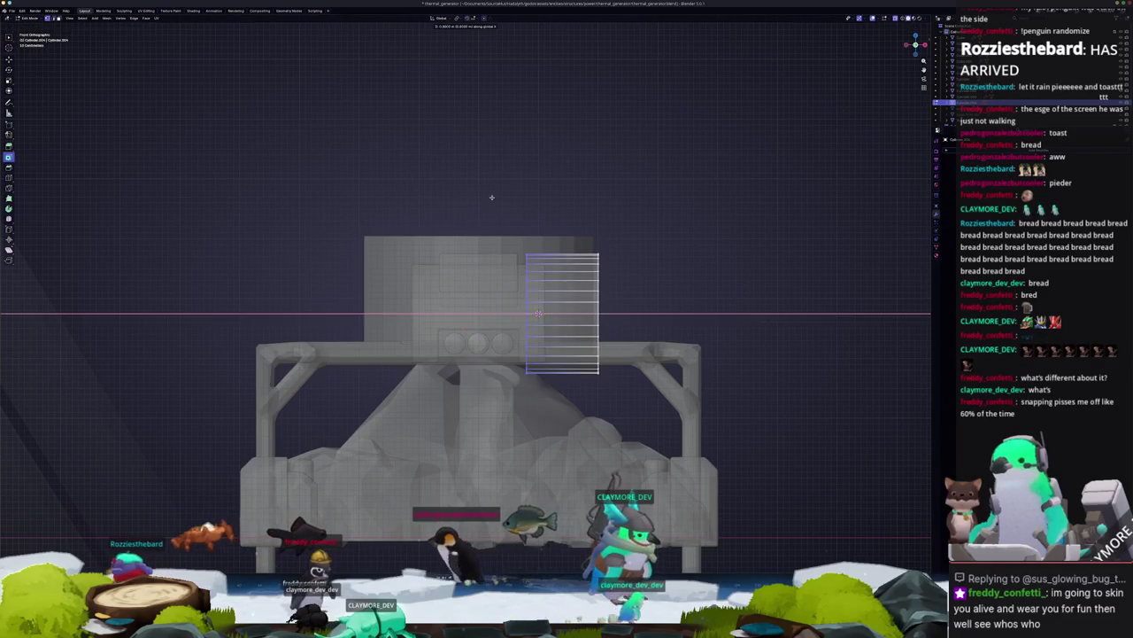
{"action": "left_click", "coordinate": [492, 197]}
{"action": "key", "text": "Tab"}
{"action": "key", "text": "s"}
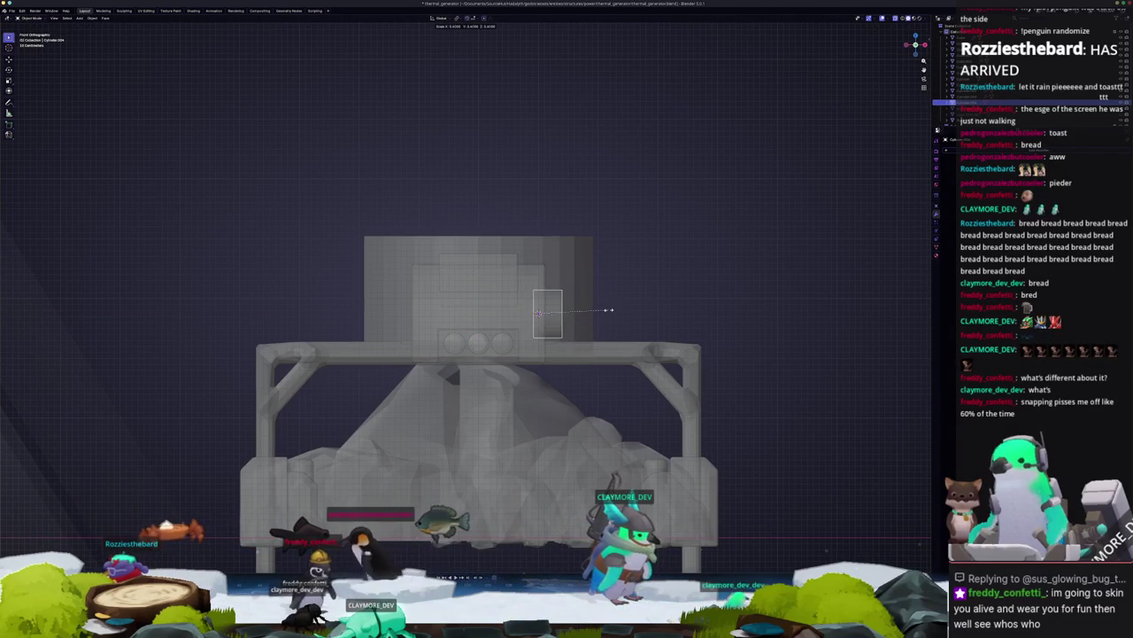
{"action": "mouse_move", "coordinate": [626, 316]}
{"action": "middle_mouse_down"}
{"action": "mouse_move", "coordinate": [516, 329]}
{"action": "mouse_move", "coordinate": [531, 310]}
{"action": "mouse_move", "coordinate": [546, 336]}
{"action": "mouse_move", "coordinate": [546, 383]}
{"action": "mouse_move", "coordinate": [528, 347]}
{"action": "middle_mouse_up"}
{"action": "scroll", "coordinate": [531, 310], "scroll_direction": "up", "scroll_amount": 3}
Step: Push the cylinder's end face along X into the control box and bevel its rim
{"action": "key", "text": "Escape"}
{"action": "key", "text": "Tab"}
{"action": "key", "text": "g"}
{"action": "key", "text": "x"}
{"action": "left_click", "coordinate": [546, 384]}
{"action": "scroll", "coordinate": [546, 384], "scroll_direction": "down", "scroll_amount": 5}
{"action": "key", "text": "Tab"}
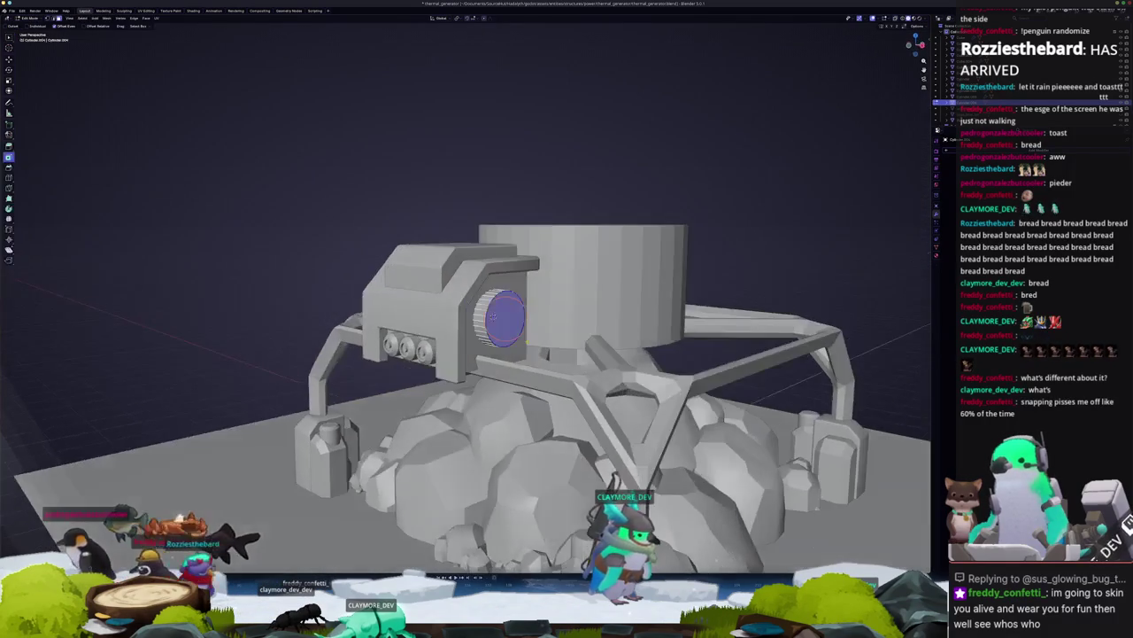
{"action": "right_click", "coordinate": [493, 316]}
{"action": "left_click", "coordinate": [493, 316]}
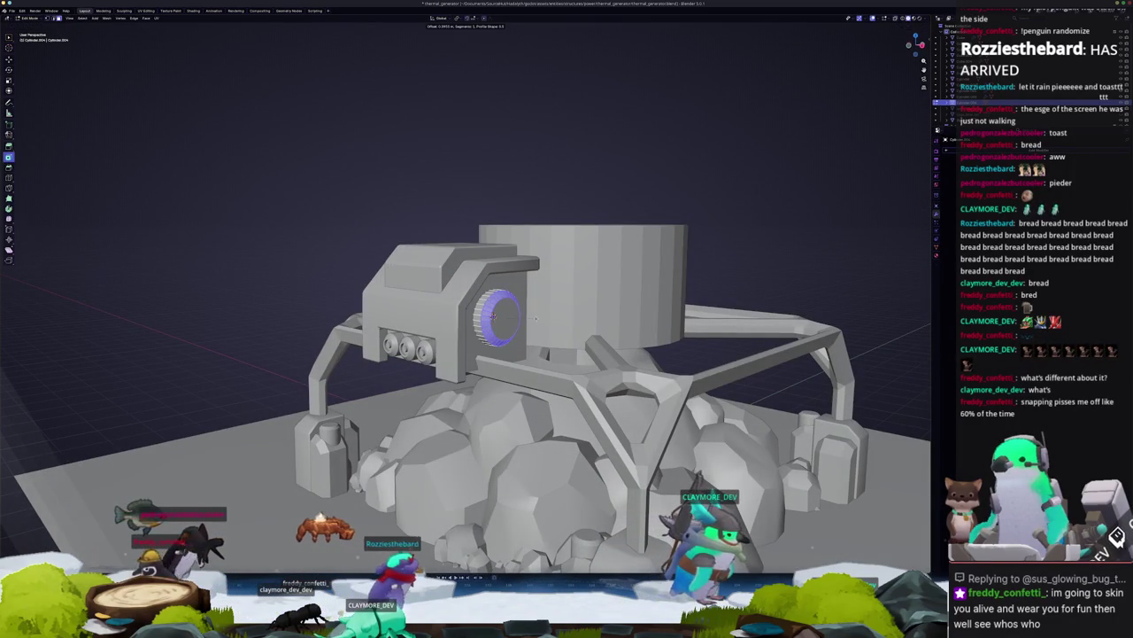
{"action": "key", "text": "Tab"}
Step: Select the upper box part and the round port cylinder on the box
{"action": "middle_click_drag", "start_coordinate": [493, 316], "coordinate": [620, 292]}
{"action": "scroll", "coordinate": [791, 267], "scroll_direction": "up", "scroll_amount": 3}
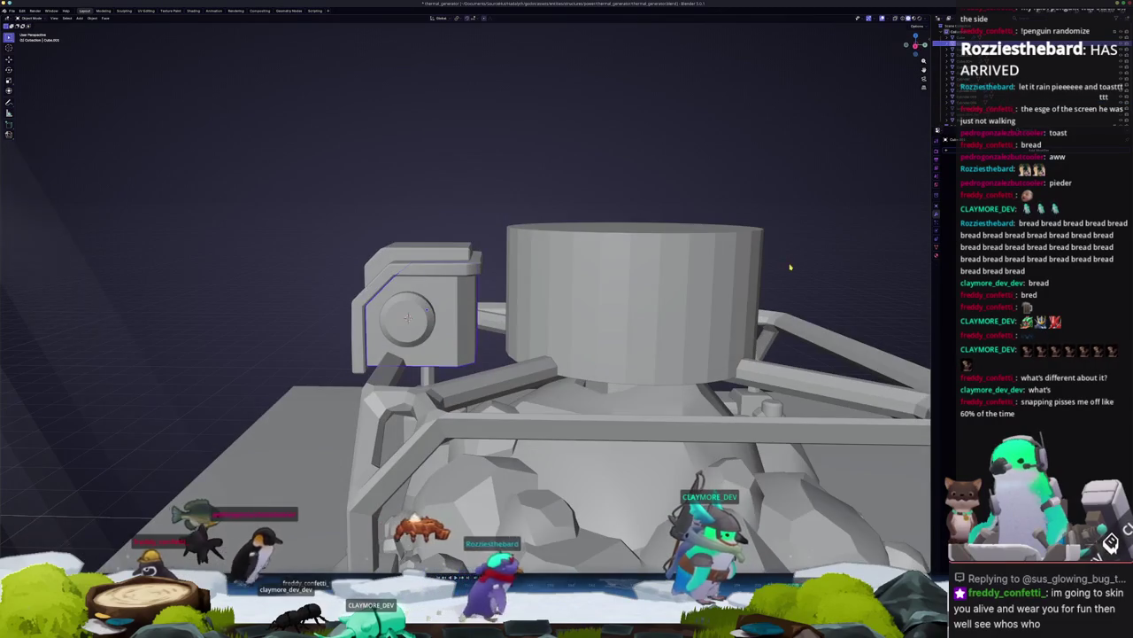
{"action": "left_click", "coordinate": [445, 270], "text": "shift"}
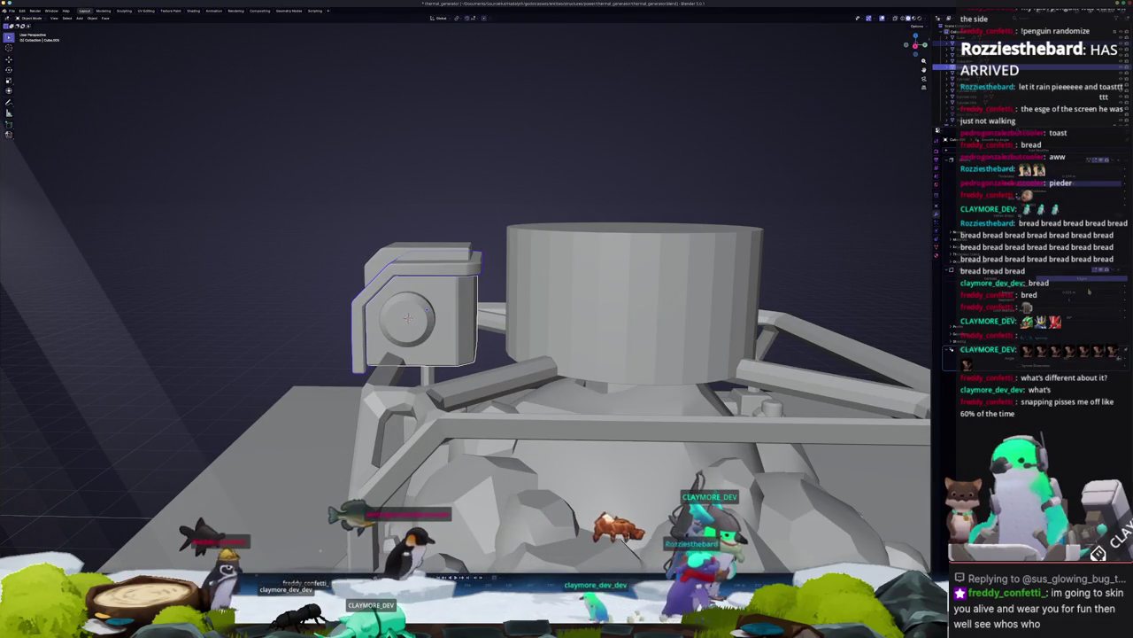
{"action": "scroll", "coordinate": [466, 354], "scroll_direction": "down", "scroll_amount": 4}
{"action": "left_click", "coordinate": [533, 283]}
{"action": "middle_click_drag", "start_coordinate": [552, 307], "coordinate": [514, 318]}
{"action": "left_click", "coordinate": [496, 316]}
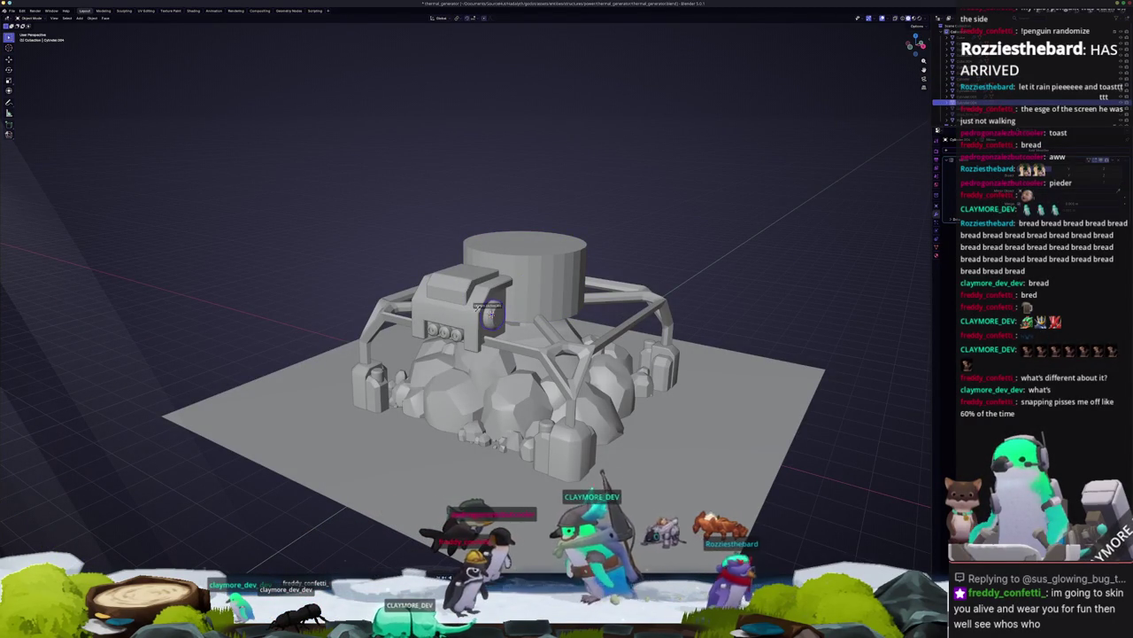
Step: Inset the tank cylinder's top face and delete the inner face to open a hole
{"action": "mouse_move", "coordinate": [650, 249]}
{"action": "middle_mouse_down"}
{"action": "mouse_move", "coordinate": [549, 389]}
{"action": "mouse_move", "coordinate": [489, 361]}
{"action": "mouse_move", "coordinate": [495, 407]}
{"action": "mouse_move", "coordinate": [493, 266]}
{"action": "mouse_move", "coordinate": [492, 281]}
{"action": "middle_mouse_up"}
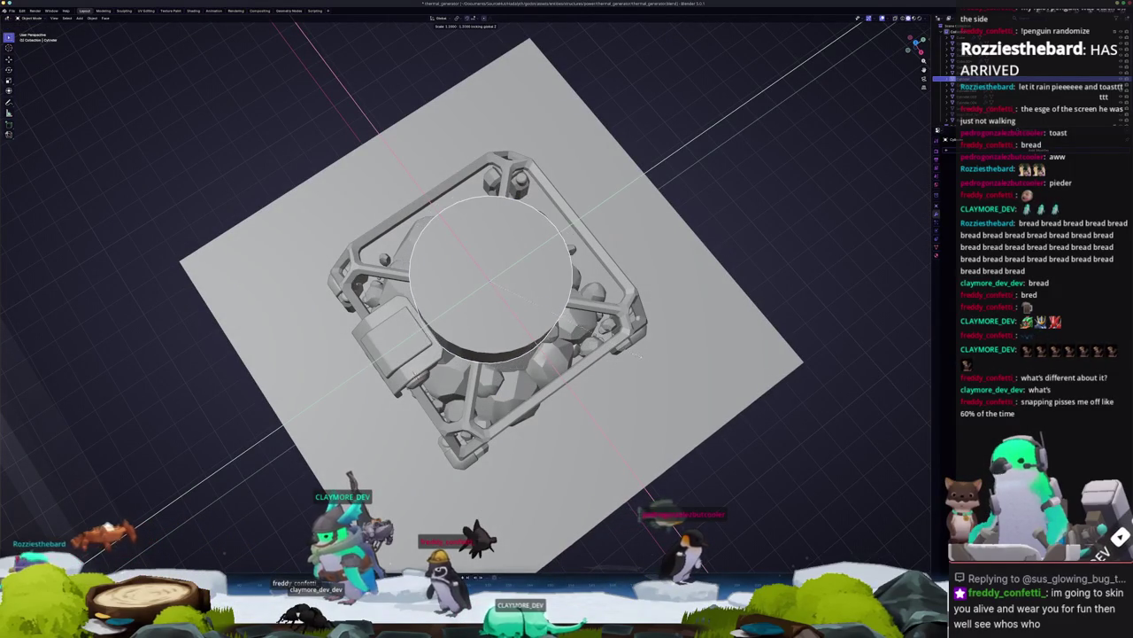
{"action": "mouse_move", "coordinate": [489, 280]}
{"action": "middle_mouse_down"}
{"action": "mouse_move", "coordinate": [491, 346]}
{"action": "mouse_move", "coordinate": [489, 292]}
{"action": "mouse_move", "coordinate": [517, 319]}
{"action": "mouse_move", "coordinate": [487, 285]}
{"action": "middle_mouse_up"}
{"action": "key", "text": "Tab"}
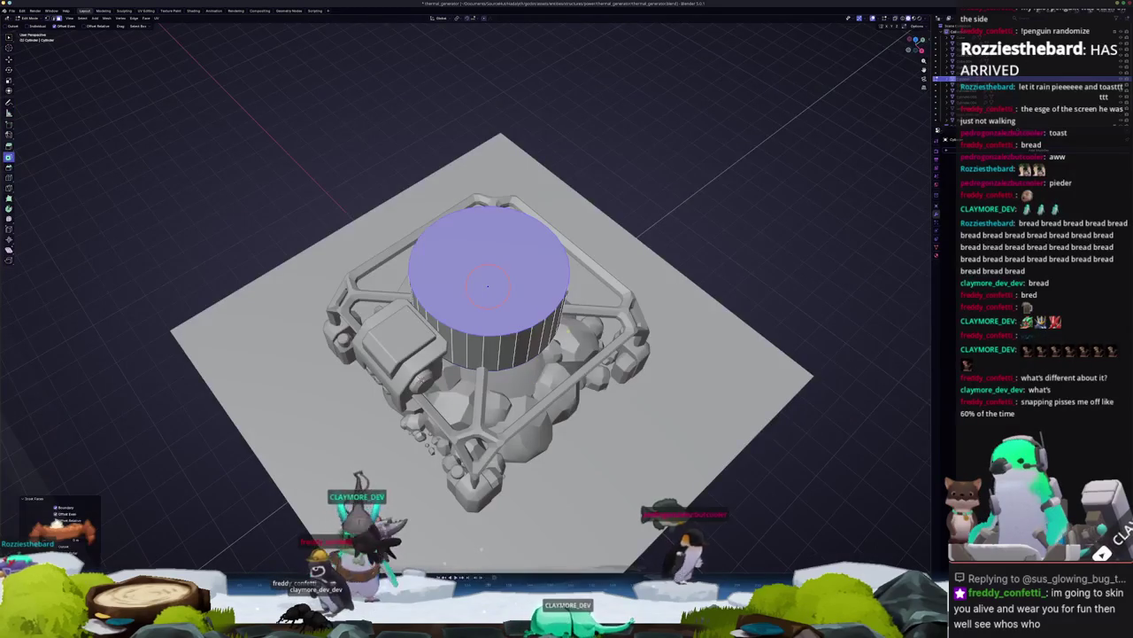
{"action": "key", "text": "i"}
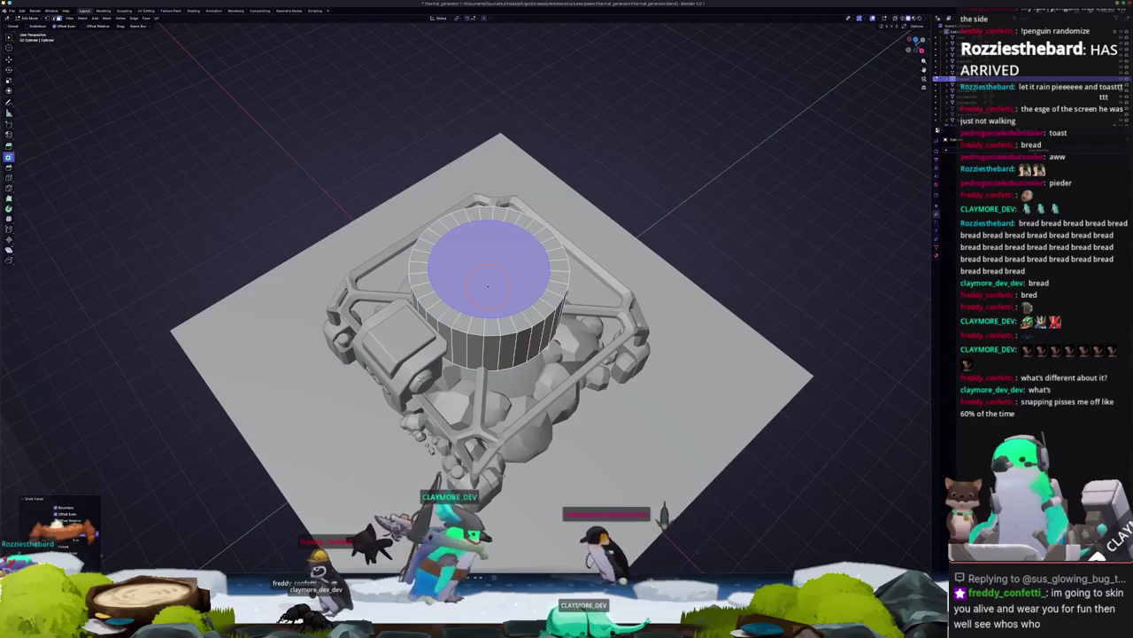
{"action": "key", "text": "x"}
{"action": "left_click", "coordinate": [302, 293]}
{"action": "middle_click_drag", "start_coordinate": [303, 292], "coordinate": [328, 305]}
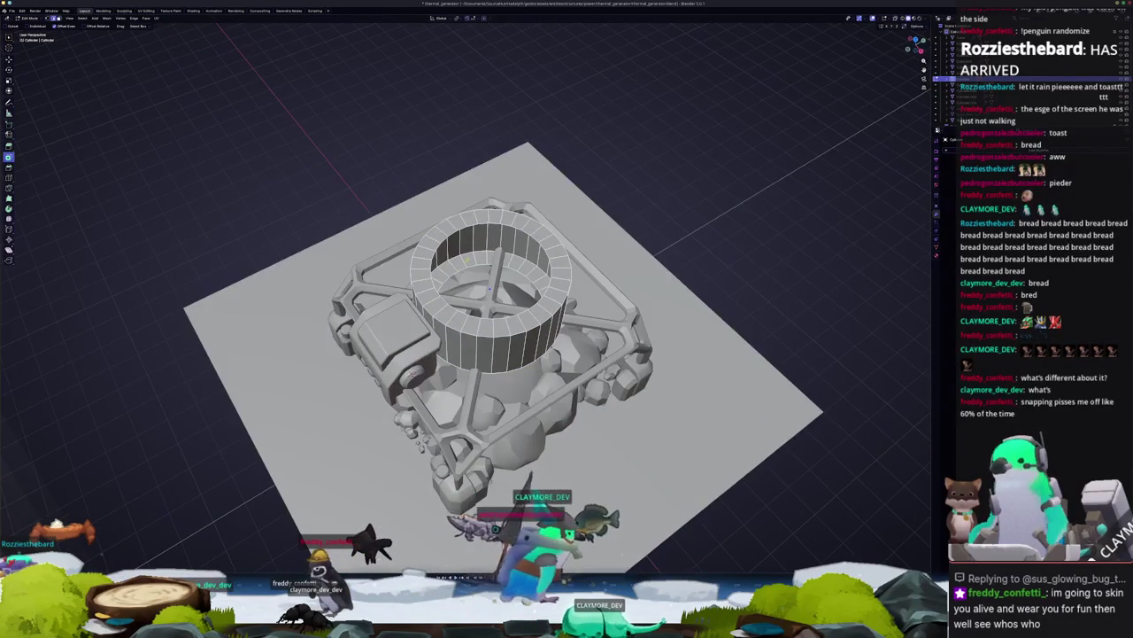
Step: Run Grid Fill, then Bridge Edge Loops to form the ring's inner wall
{"action": "key", "text": "F3"}
{"action": "type", "text": "grid"}
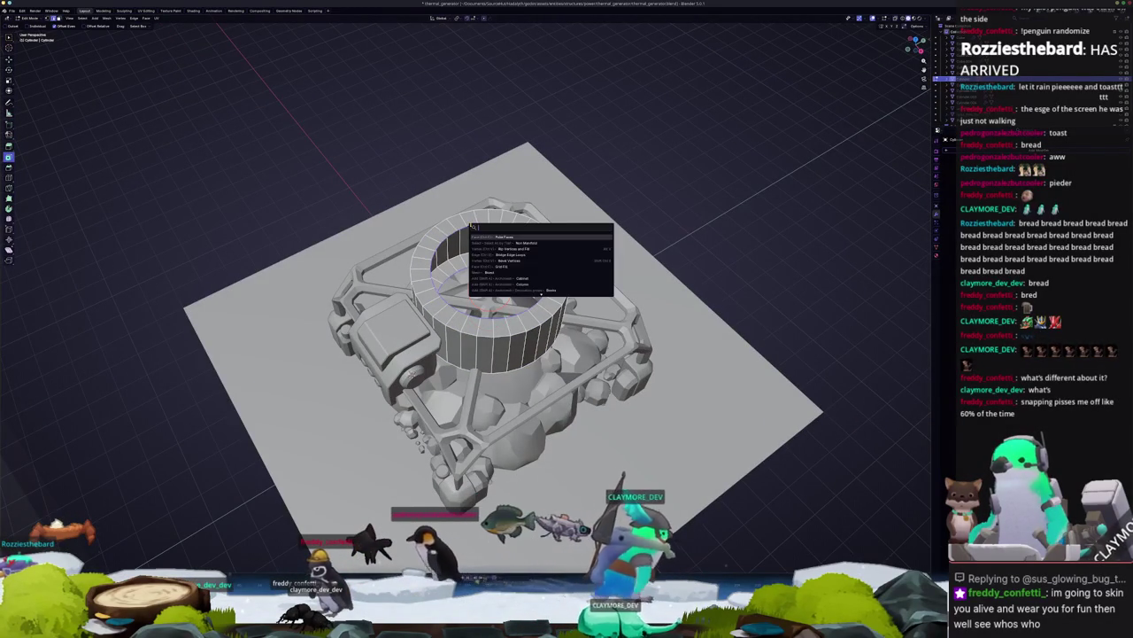
{"action": "key", "text": "Return"}
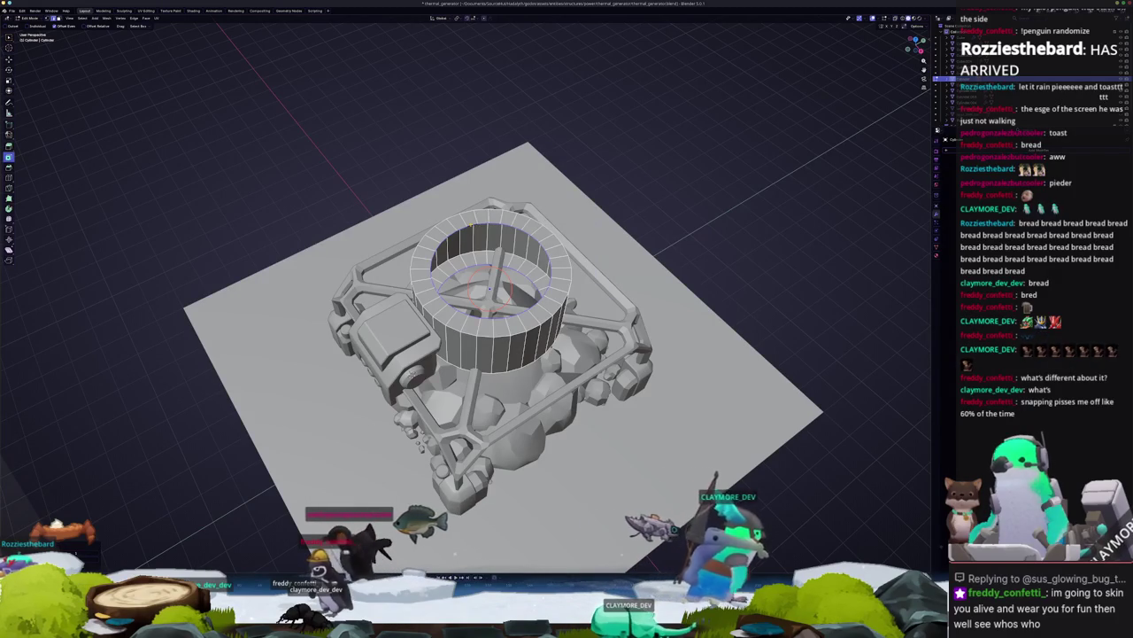
{"action": "key", "text": "F3"}
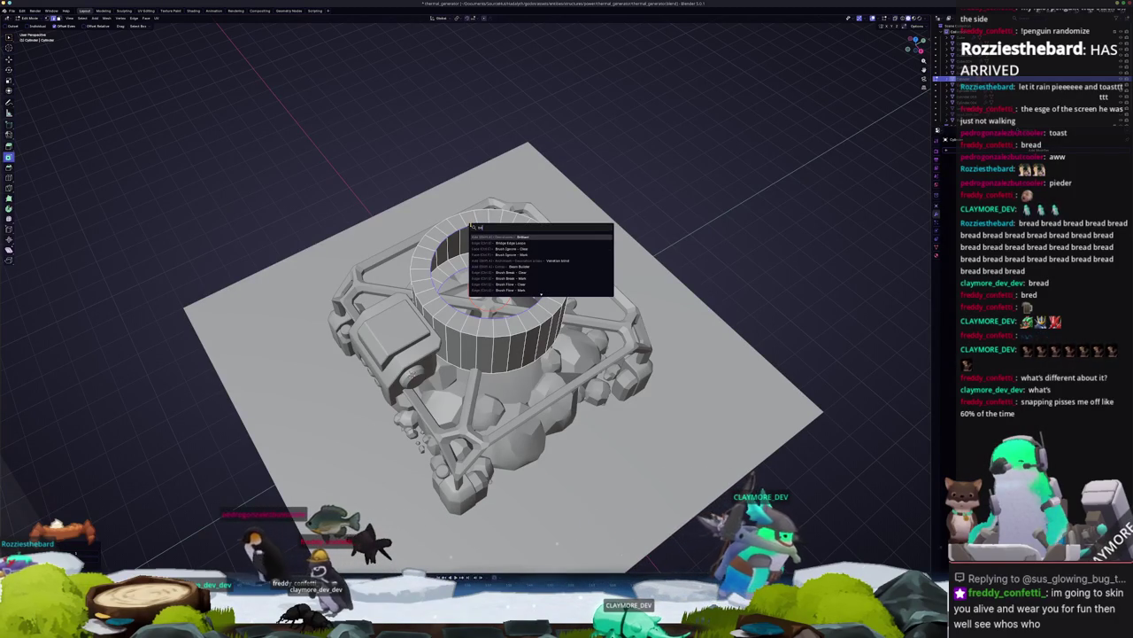
{"action": "key", "text": "Return"}
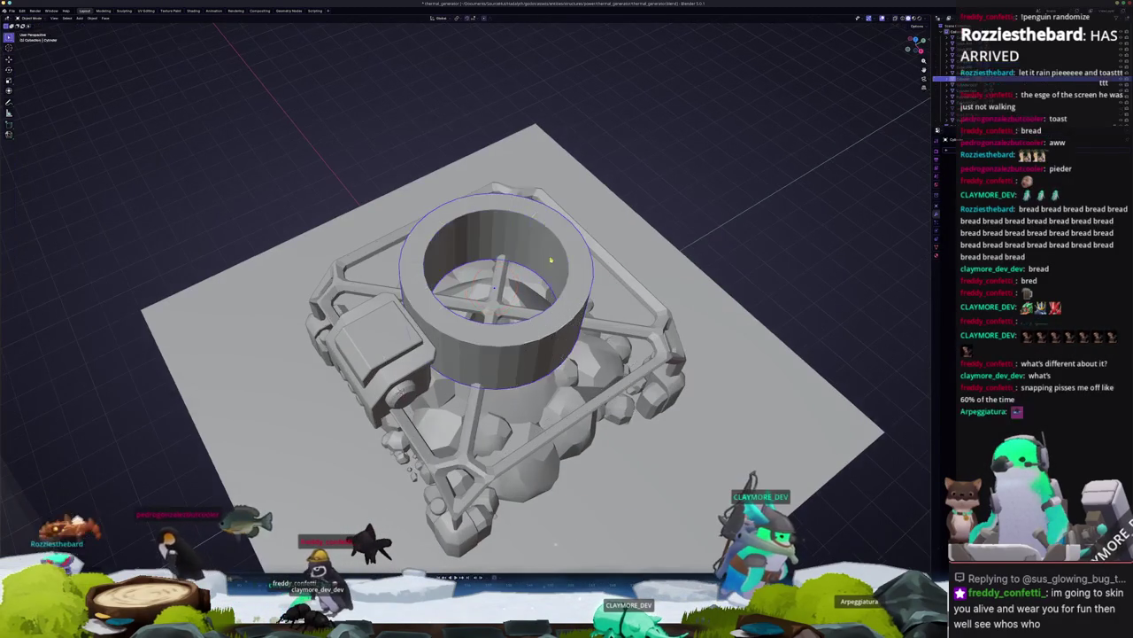
Step: Apply Scale to the open-topped ring cylinder with Ctrl+A
{"action": "key", "text": "Tab"}
{"action": "scroll", "coordinate": [532, 268], "scroll_direction": "up", "scroll_amount": 2}
{"action": "key", "text": "ctrl+a"}
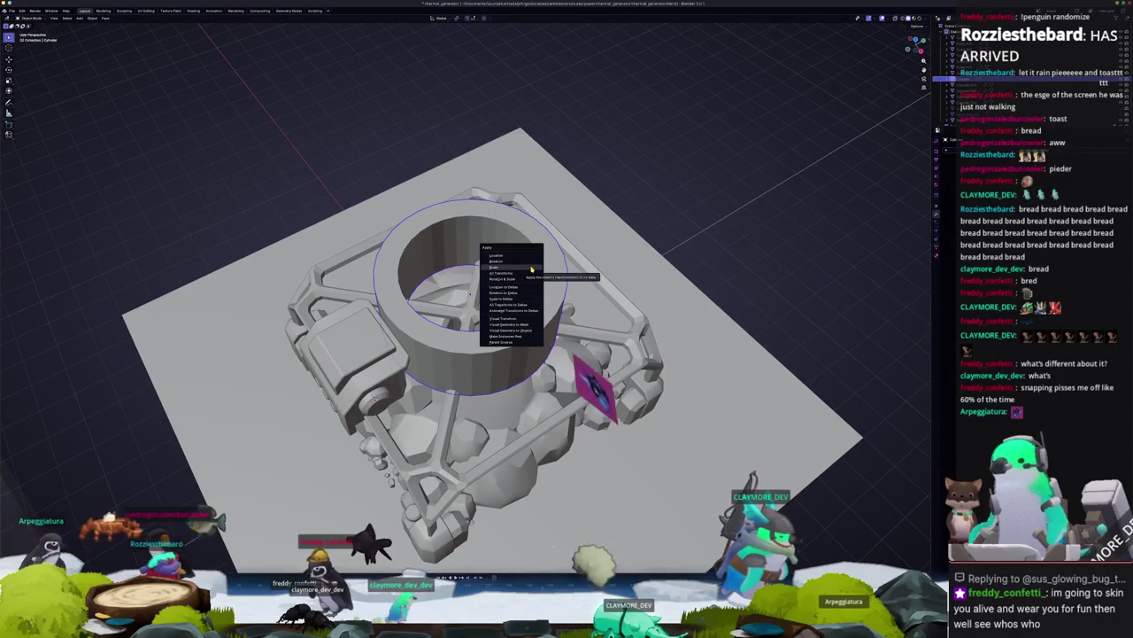
{"action": "left_click", "coordinate": [532, 268]}
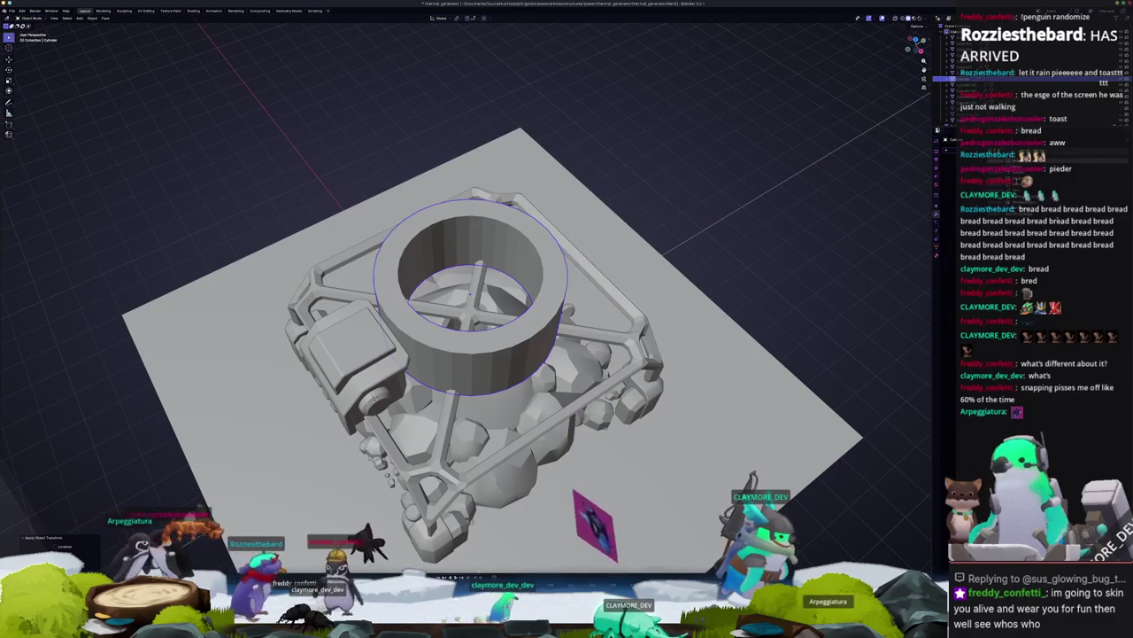
{"action": "scroll", "coordinate": [790, 223], "scroll_direction": "up", "scroll_amount": 1}
{"action": "key", "text": "ctrl+a"}
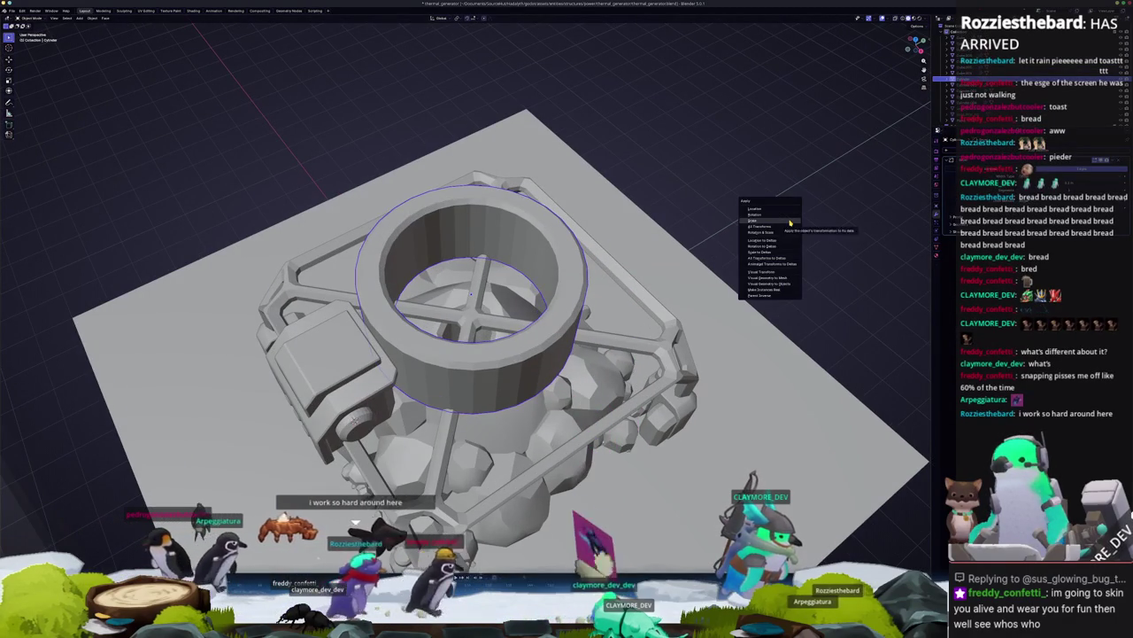
{"action": "left_click", "coordinate": [790, 221]}
{"action": "middle_click_drag", "start_coordinate": [788, 230], "coordinate": [762, 265]}
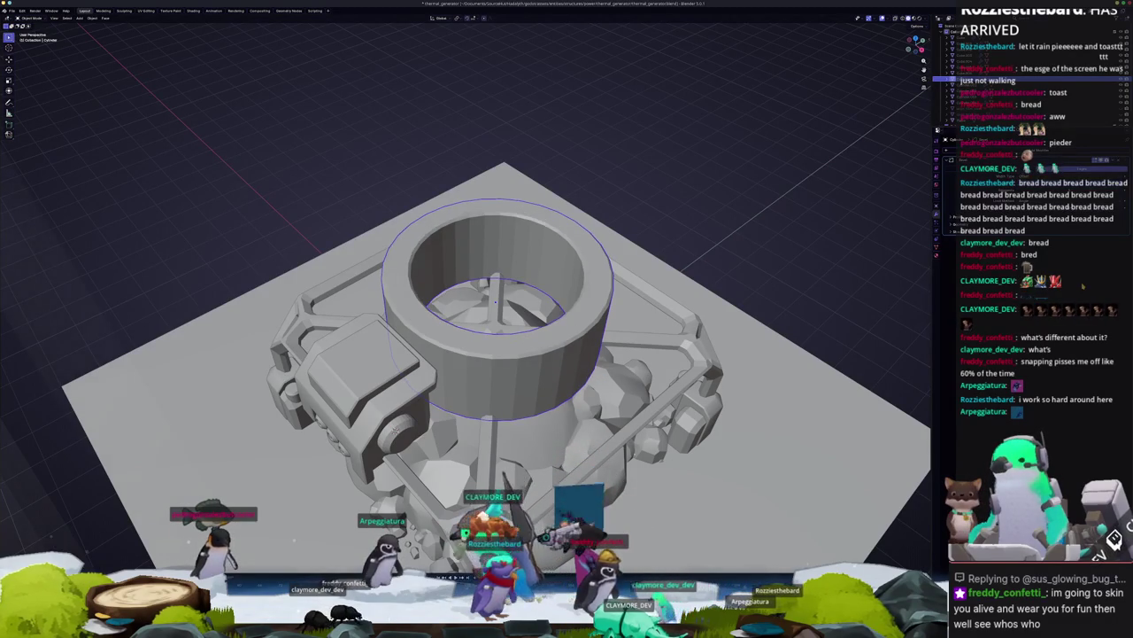
{"action": "mouse_move", "coordinate": [731, 293]}
{"action": "middle_mouse_down"}
{"action": "mouse_move", "coordinate": [579, 263]}
{"action": "mouse_move", "coordinate": [542, 347]}
{"action": "middle_mouse_up"}
Step: Separate the tank cylinder's lower ring of faces into a new object and select it
{"action": "key", "text": "Tab"}
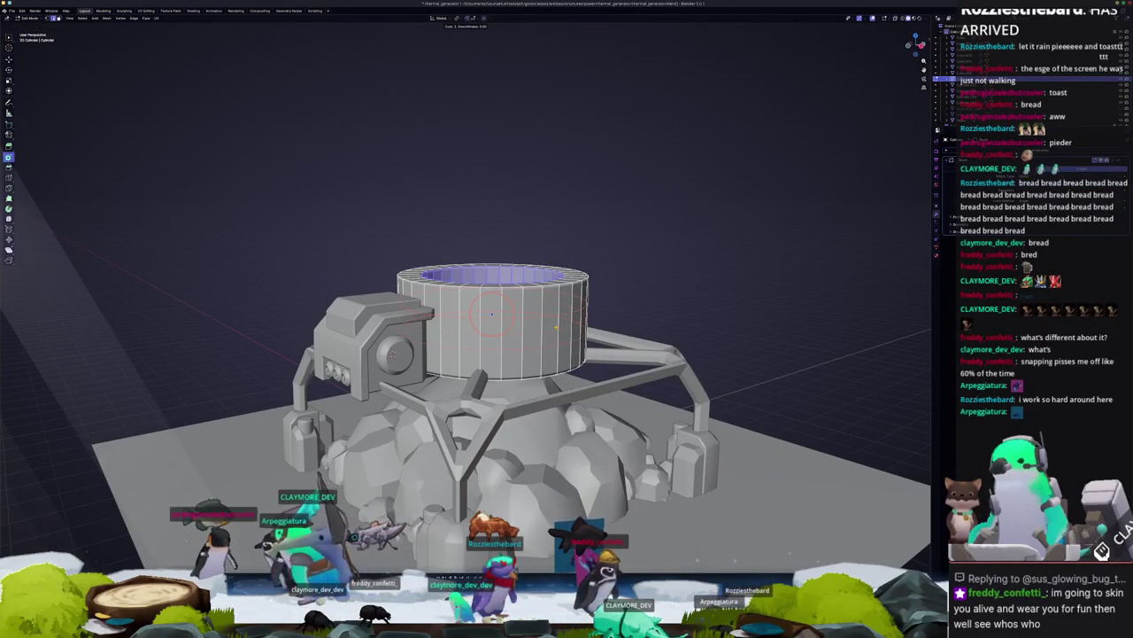
{"action": "middle_click_drag", "start_coordinate": [542, 347], "coordinate": [585, 347]}
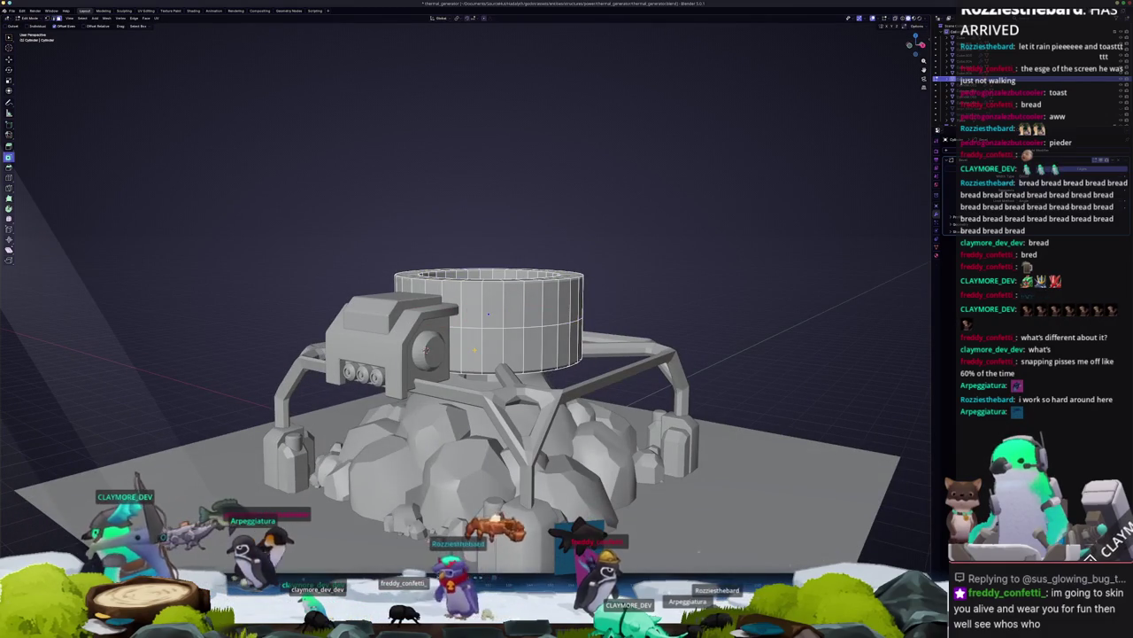
{"action": "mouse_move", "coordinate": [584, 347]}
{"action": "middle_mouse_down"}
{"action": "mouse_move", "coordinate": [390, 330]}
{"action": "mouse_move", "coordinate": [566, 399]}
{"action": "middle_mouse_up"}
{"action": "left_click", "coordinate": [387, 334], "text": "alt"}
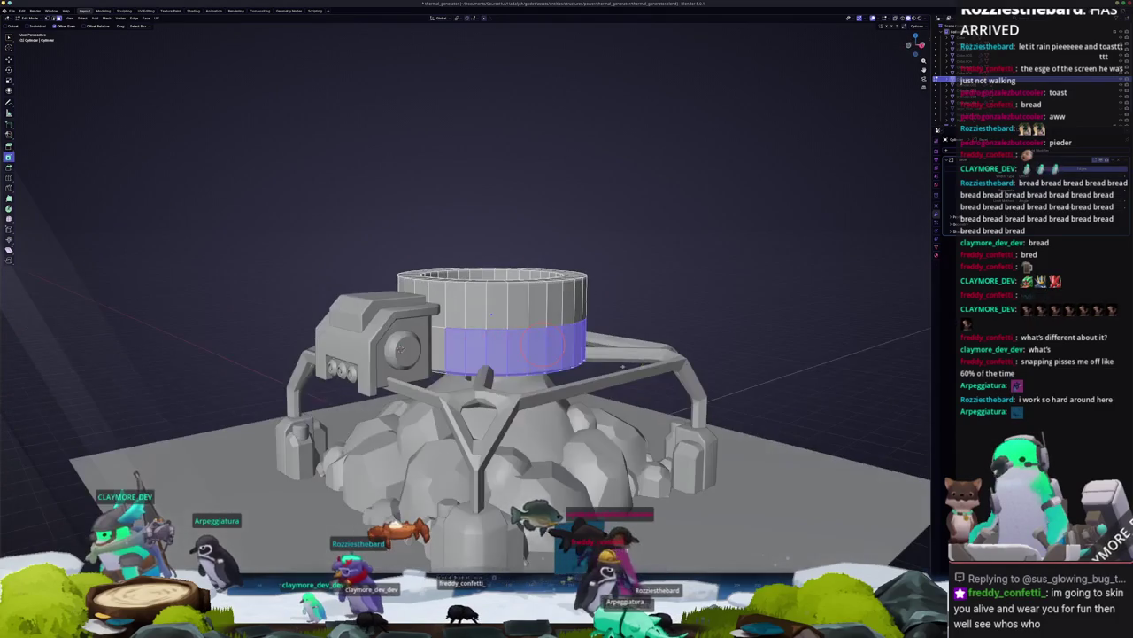
{"action": "right_click", "coordinate": [632, 476]}
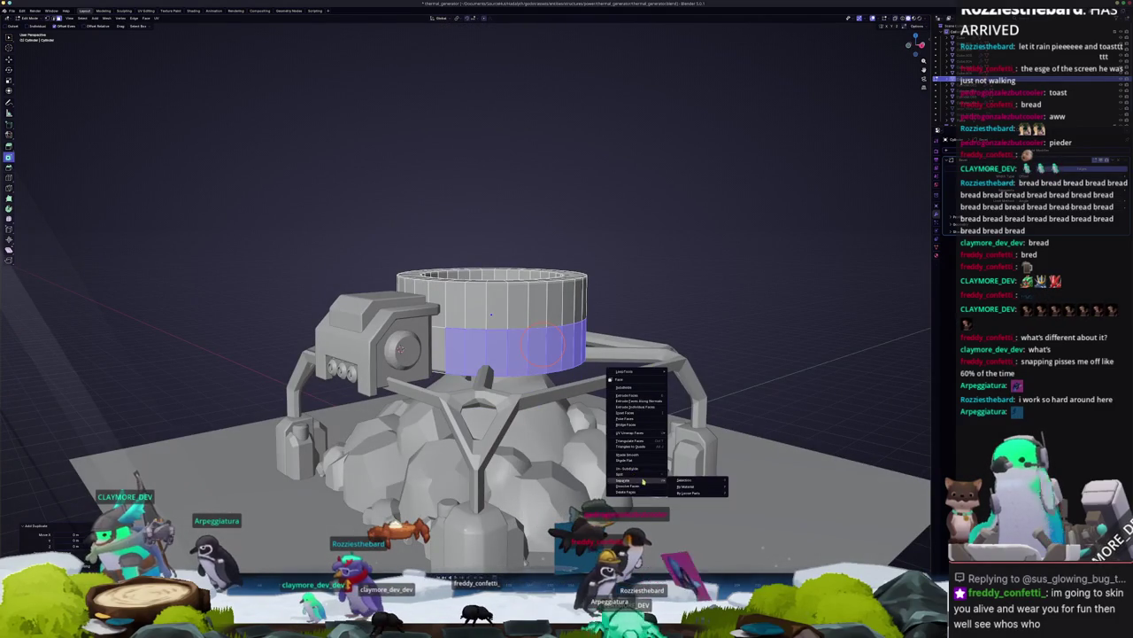
{"action": "left_click", "coordinate": [644, 480]}
{"action": "key", "text": "Tab"}
{"action": "left_click", "coordinate": [546, 358]}
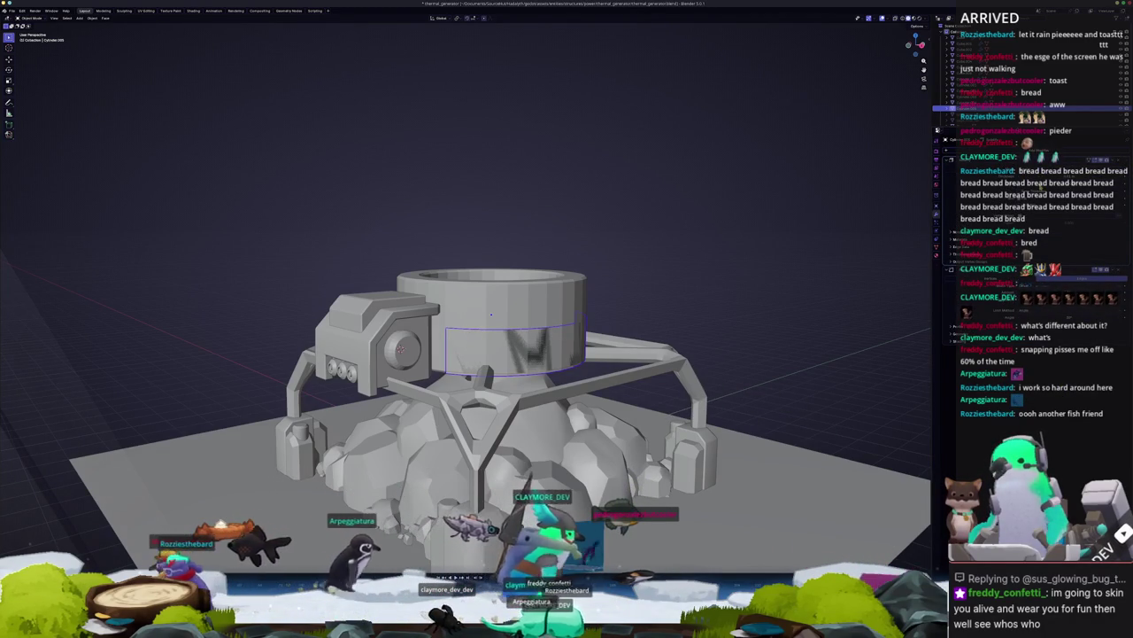
Step: Scale the band outward and raise its top edge loop along Z in right view
{"action": "key", "text": "ctrl+z"}
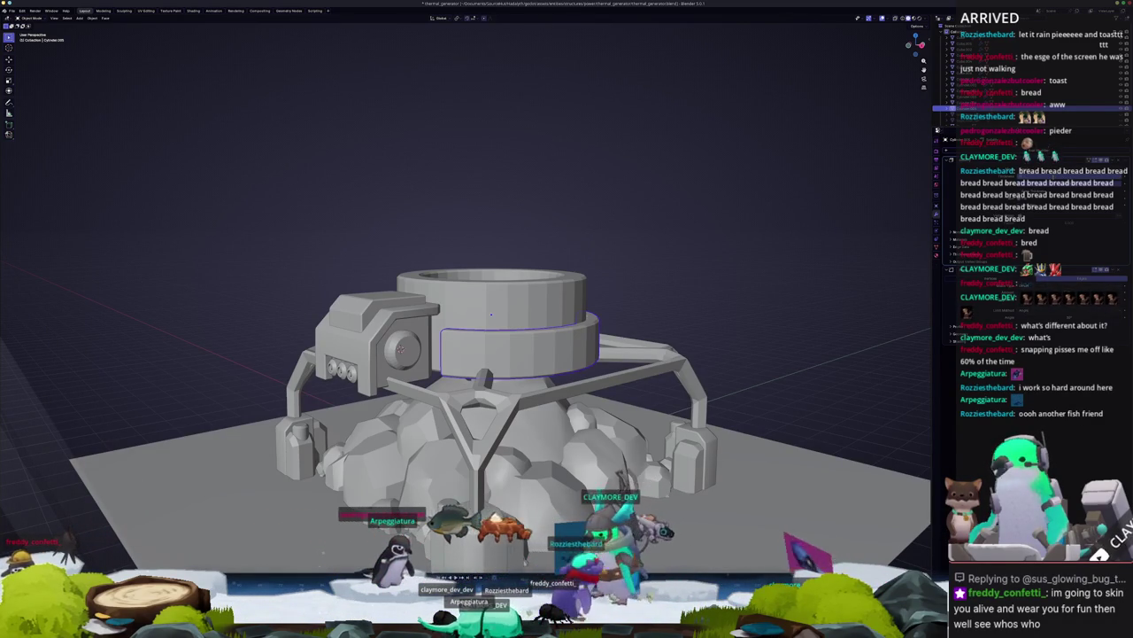
{"action": "scroll", "coordinate": [630, 330], "scroll_direction": "up", "scroll_amount": 2}
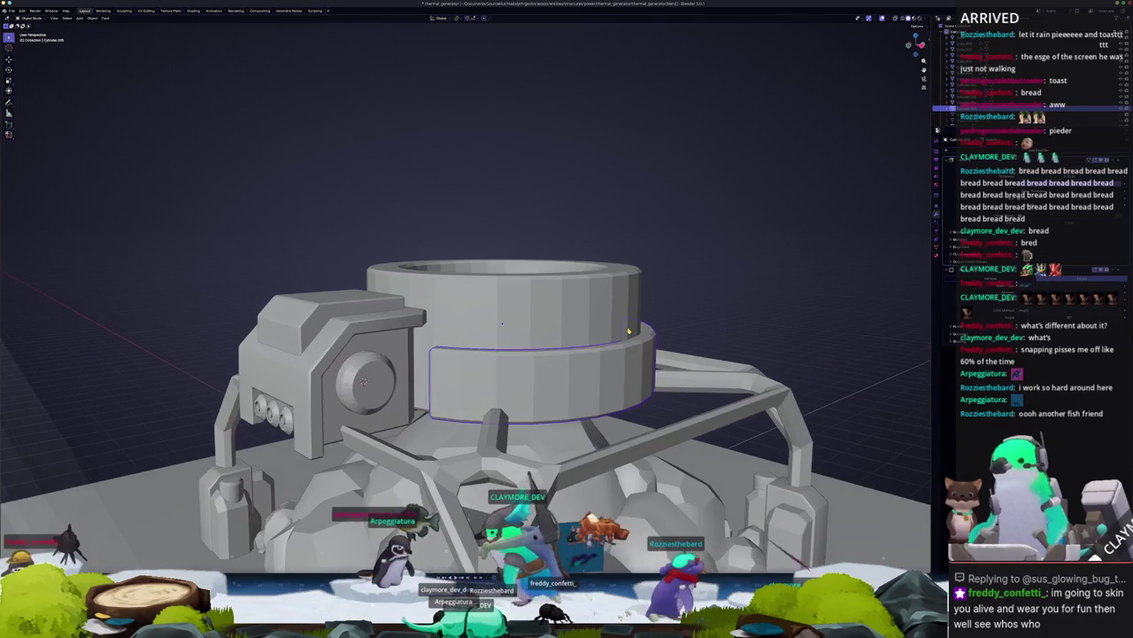
{"action": "key", "text": "KP_3"}
{"action": "key", "text": "Tab"}
{"action": "key", "text": "alt+z"}
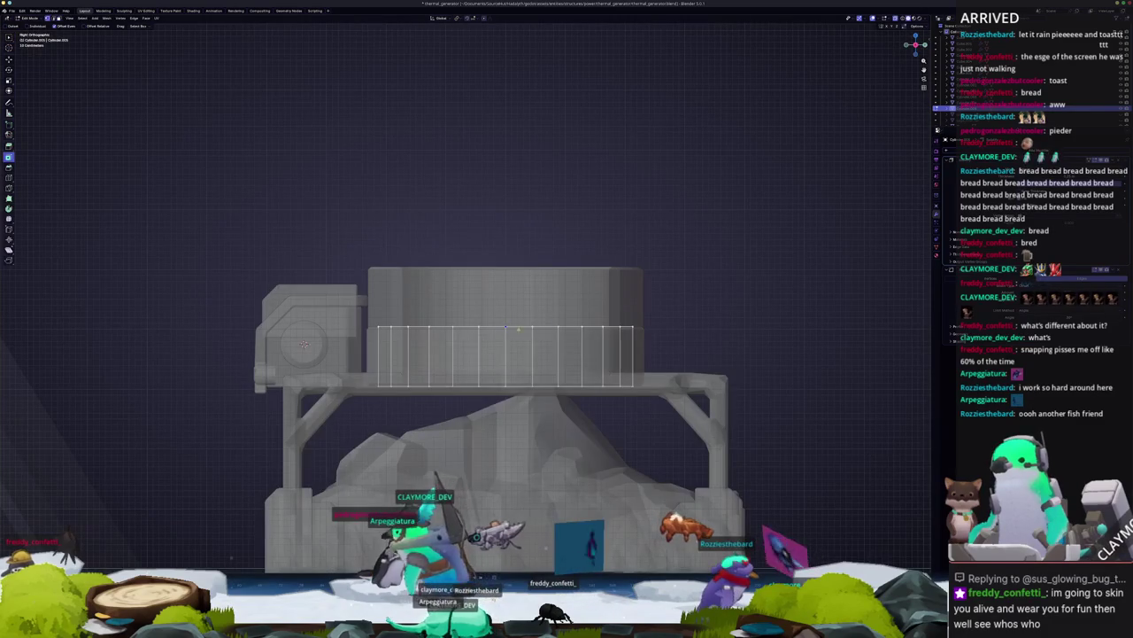
{"action": "key", "text": "g"}
{"action": "key", "text": "z"}
{"action": "left_click", "coordinate": [542, 284]}
{"action": "key", "text": "alt+z"}
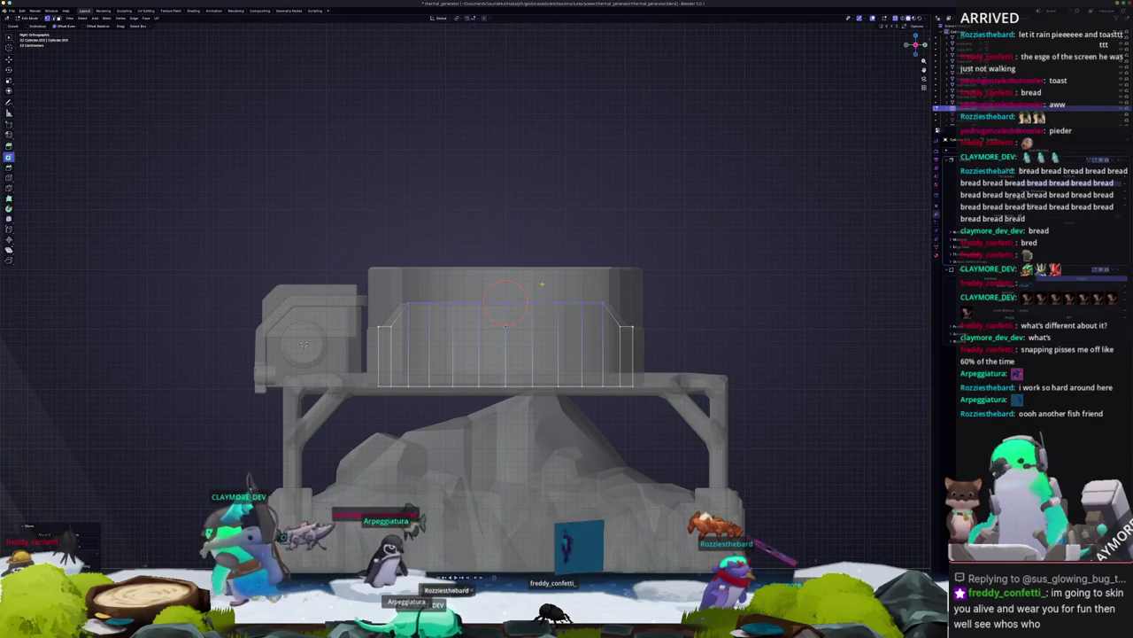
{"action": "mouse_move", "coordinate": [541, 284]}
{"action": "middle_mouse_down"}
{"action": "mouse_move", "coordinate": [521, 332]}
{"action": "mouse_move", "coordinate": [575, 341]}
{"action": "mouse_move", "coordinate": [531, 350]}
{"action": "middle_mouse_up"}
{"action": "key", "text": "Tab"}
{"action": "scroll", "coordinate": [522, 333], "scroll_direction": "down", "scroll_amount": 3}
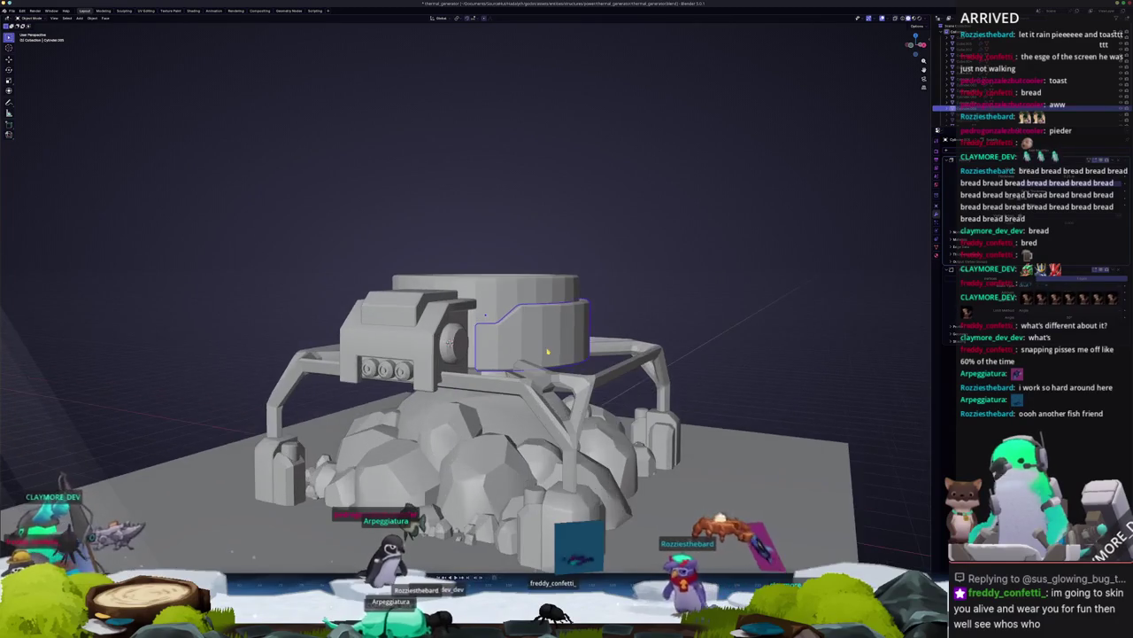
{"action": "scroll", "coordinate": [531, 350], "scroll_direction": "up", "scroll_amount": 2}
Step: Move the band's bottom edge loop along Z to taper the collar's lower edge
{"action": "key", "text": "KP_3"}
{"action": "key", "text": "Tab"}
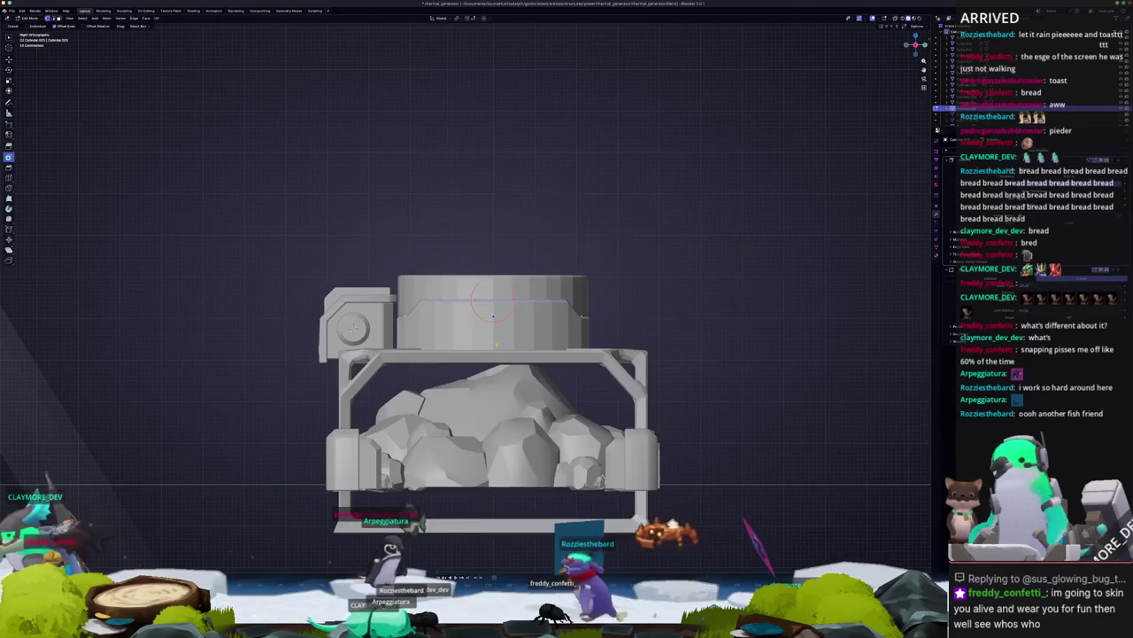
{"action": "key", "text": "alt+z"}
{"action": "scroll", "coordinate": [606, 383], "scroll_direction": "up", "scroll_amount": 2}
{"action": "left_click", "coordinate": [412, 386]}
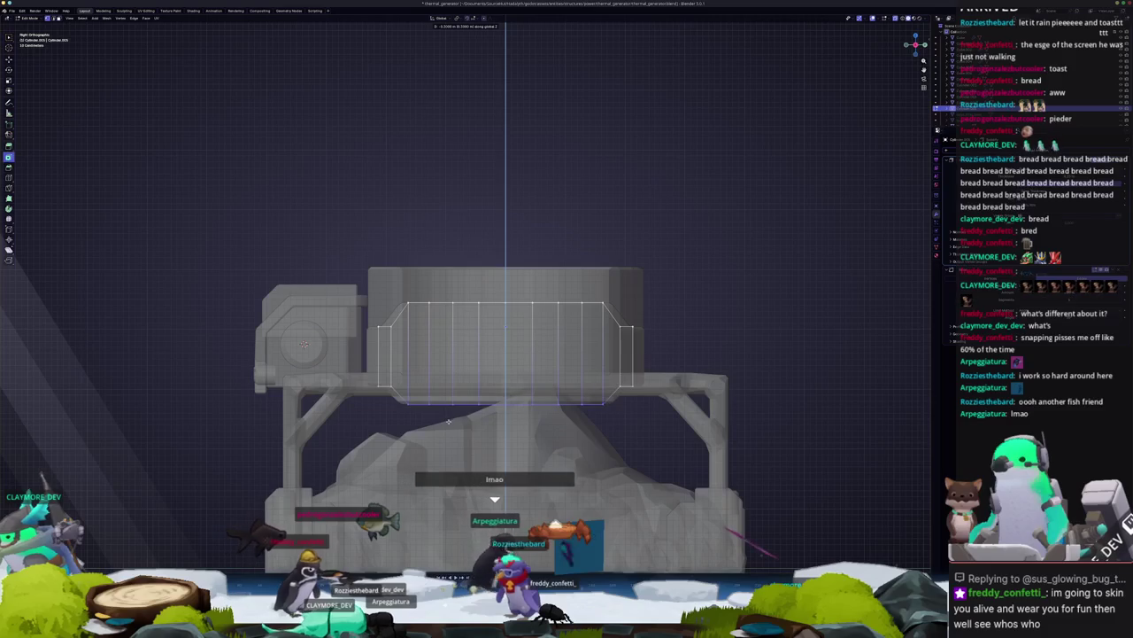
{"action": "key", "text": "Tab"}
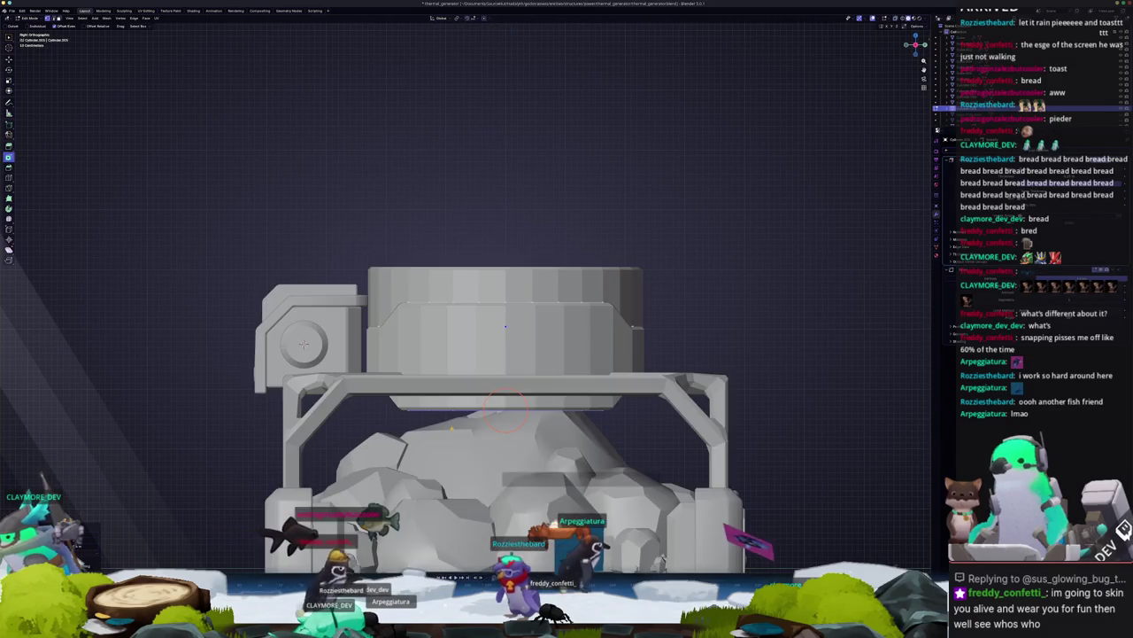
{"action": "scroll", "coordinate": [506, 409], "scroll_direction": "up", "scroll_amount": 2}
{"action": "scroll", "coordinate": [505, 413], "scroll_direction": "down", "scroll_amount": 2}
{"action": "key", "text": "Tab"}
{"action": "key", "text": "g"}
{"action": "key", "text": "z"}
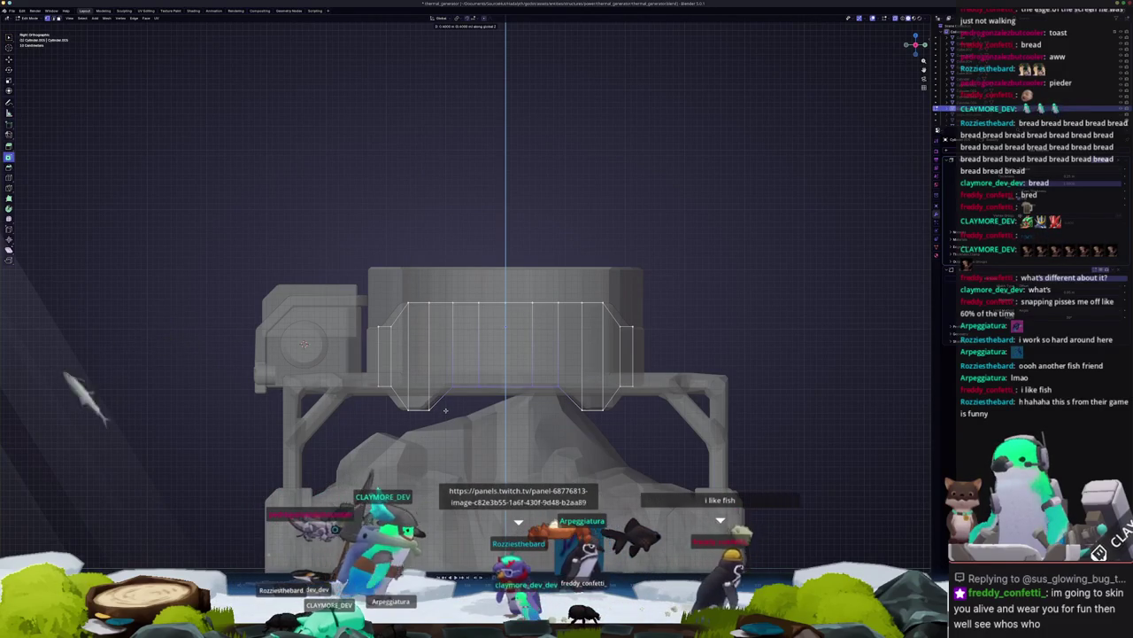
{"action": "left_click", "coordinate": [446, 410]}
{"action": "key", "text": "Tab"}
{"action": "scroll", "coordinate": [499, 354], "scroll_direction": "down", "scroll_amount": 1}
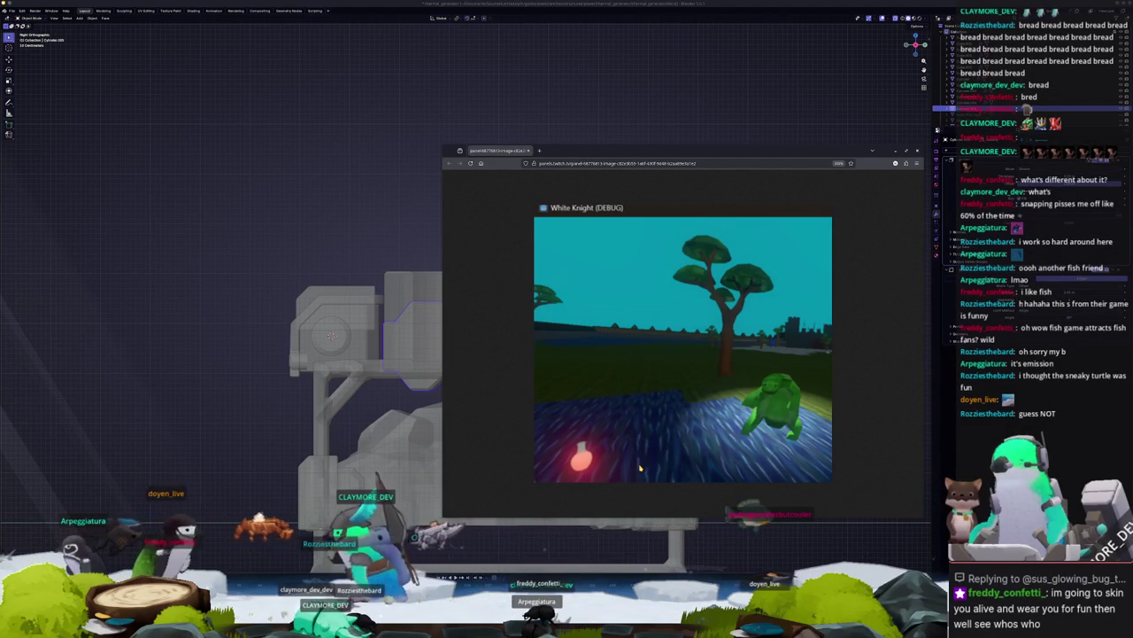
Step: Close the game image browser window and orbit the generator to a view from above
{"action": "key", "text": "ctrl+w"}
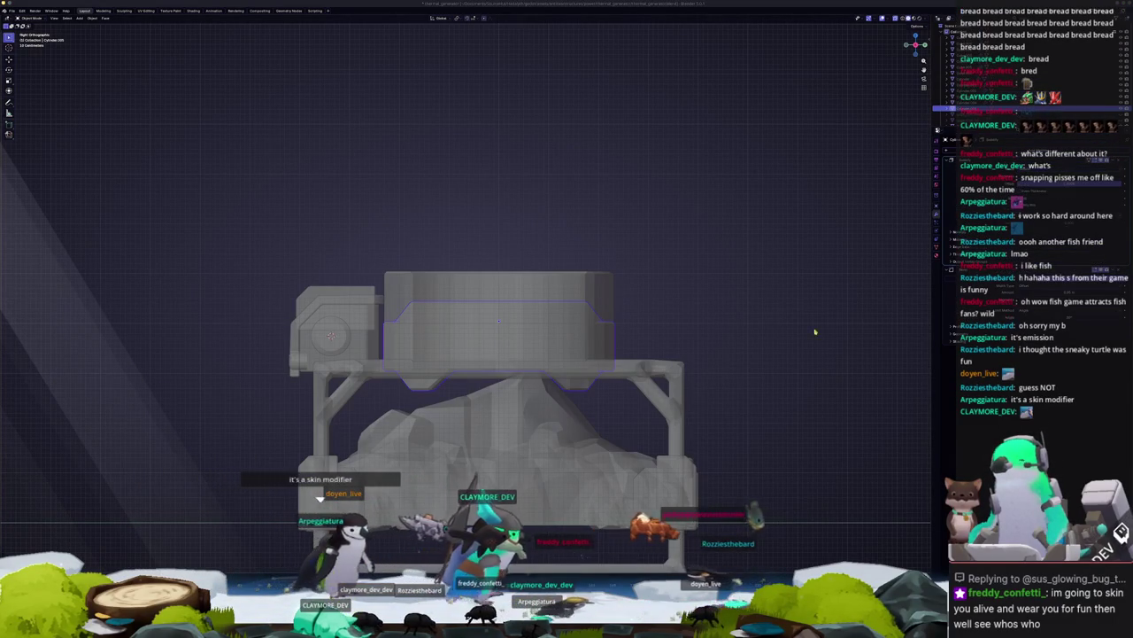
{"action": "mouse_move", "coordinate": [603, 336]}
{"action": "middle_mouse_down"}
{"action": "mouse_move", "coordinate": [606, 356]}
{"action": "mouse_move", "coordinate": [478, 242]}
{"action": "middle_mouse_up"}
Step: Select the collar ring piece and orbit to view it from another side
{"action": "left_click", "coordinate": [543, 307]}
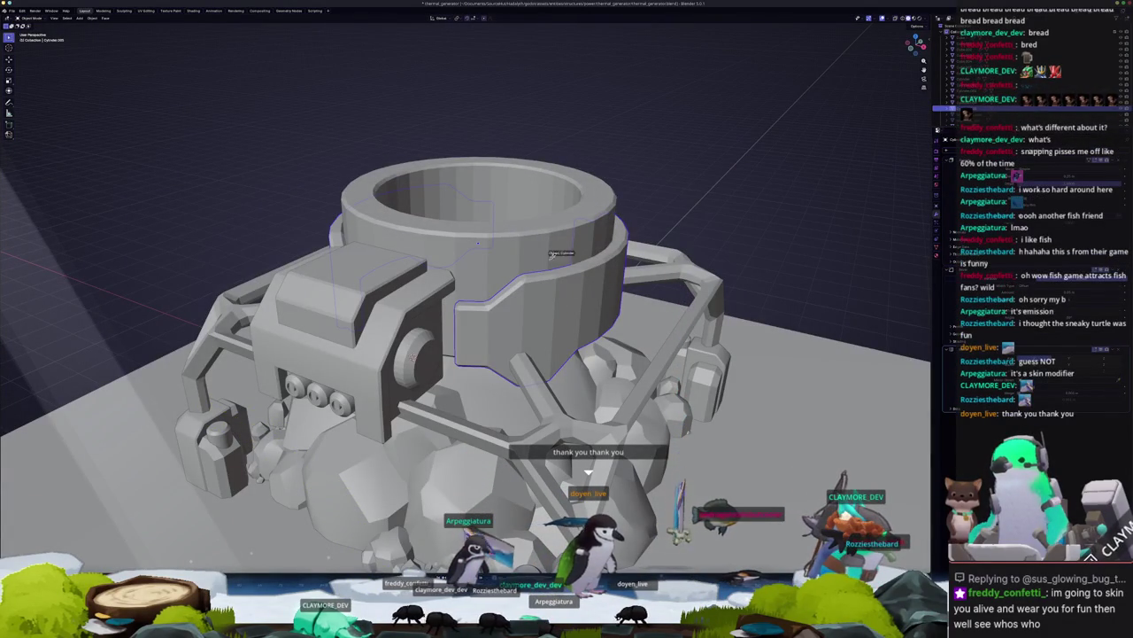
{"action": "mouse_move", "coordinate": [478, 242]}
{"action": "middle_mouse_down"}
{"action": "mouse_move", "coordinate": [725, 241]}
{"action": "mouse_move", "coordinate": [686, 258]}
{"action": "middle_mouse_up"}
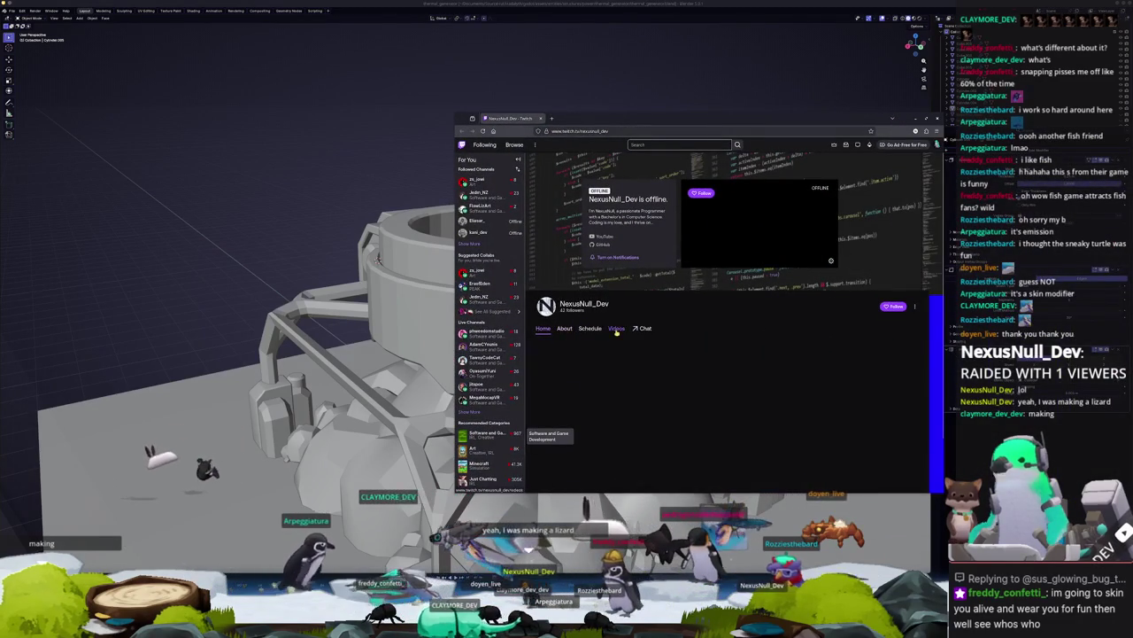
Step: Browse the raiding channel's Videos and About pages
{"action": "left_click", "coordinate": [615, 328]}
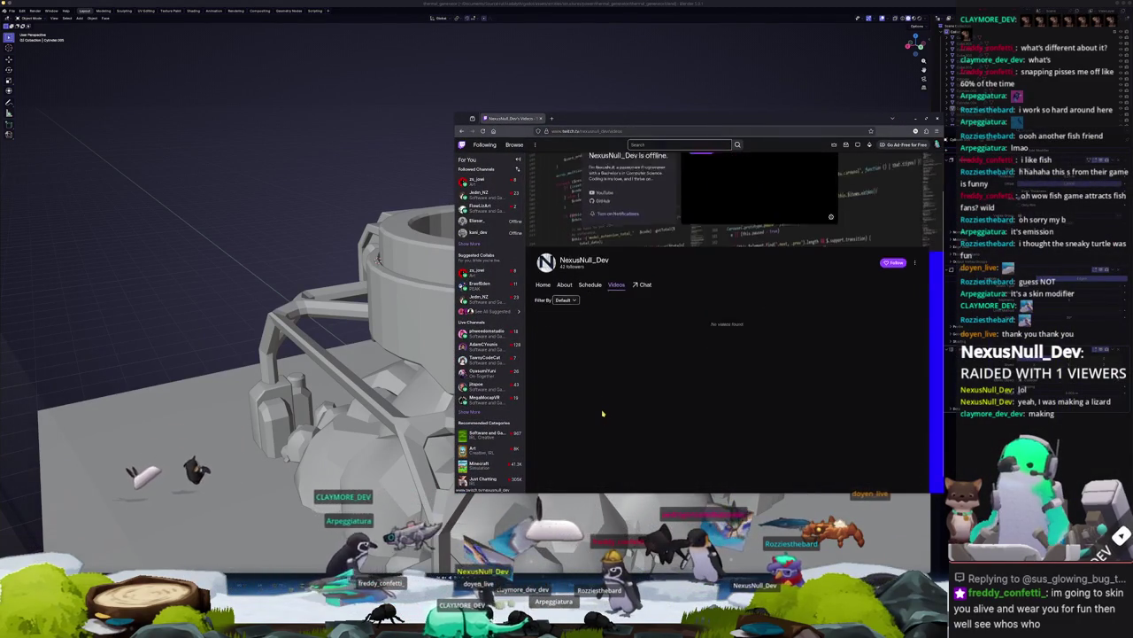
{"action": "left_click", "coordinate": [564, 327]}
{"action": "scroll", "coordinate": [552, 414], "scroll_direction": "down", "scroll_amount": 1}
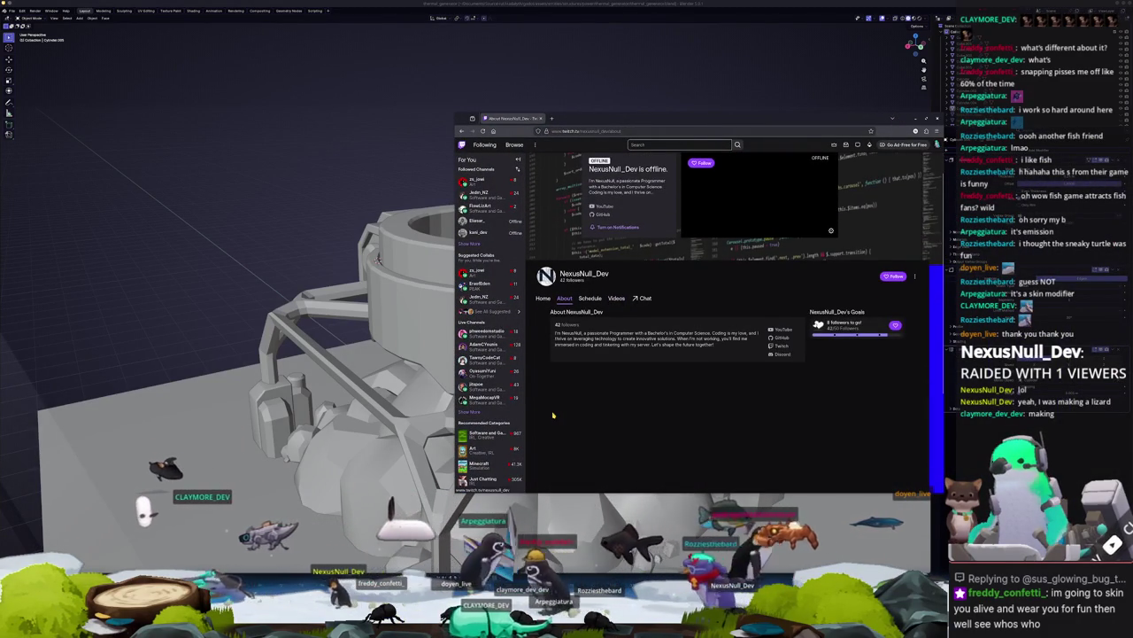
{"action": "scroll", "coordinate": [554, 415], "scroll_direction": "up", "scroll_amount": 1}
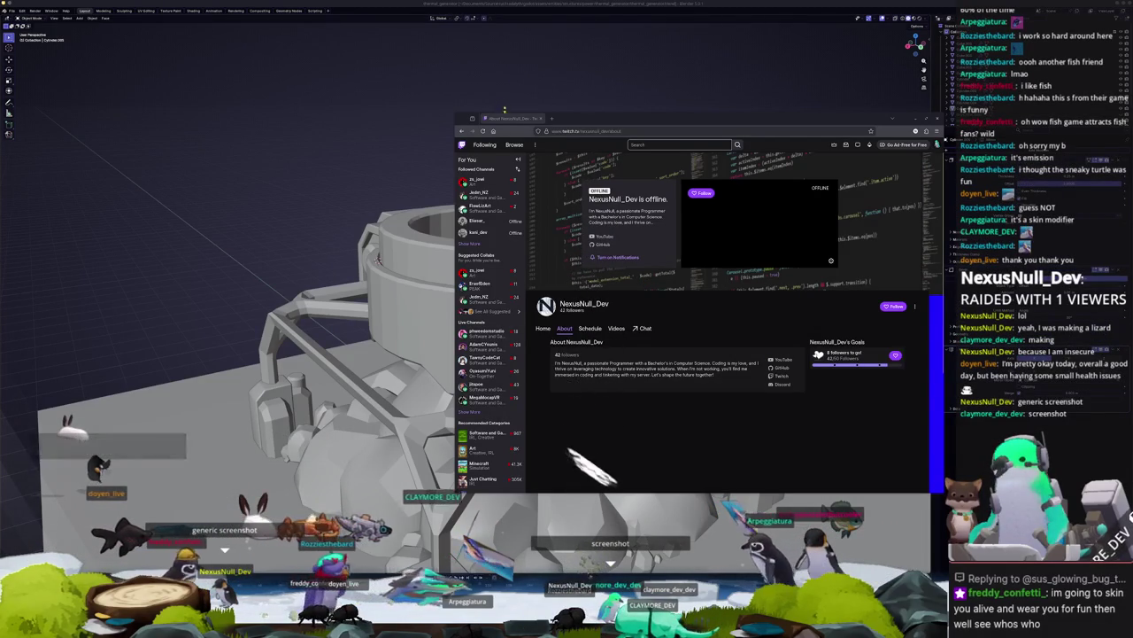
Step: Return to Blender and enter Edit Mode on the top cylinder
{"action": "key", "text": "alt+Tab"}
{"action": "mouse_move", "coordinate": [379, 259]}
{"action": "middle_mouse_down"}
{"action": "mouse_move", "coordinate": [611, 243]}
{"action": "mouse_move", "coordinate": [530, 232]}
{"action": "mouse_move", "coordinate": [487, 259]}
{"action": "mouse_move", "coordinate": [509, 263]}
{"action": "mouse_move", "coordinate": [420, 264]}
{"action": "mouse_move", "coordinate": [489, 276]}
{"action": "middle_mouse_up"}
{"action": "key", "text": "Tab"}
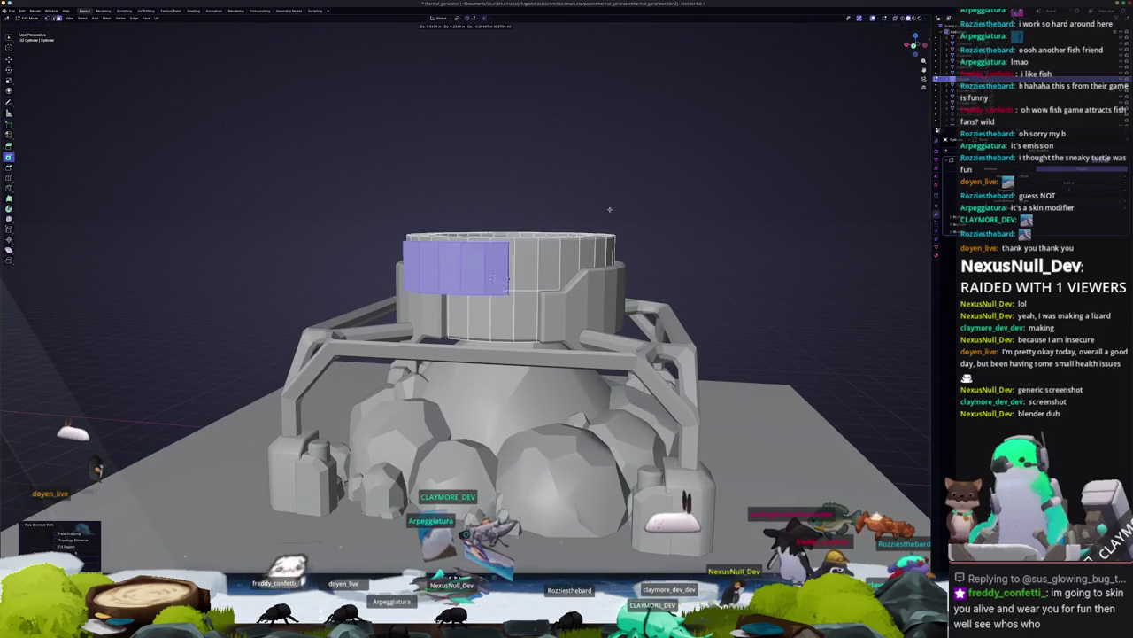
Step: Separate the selected panel faces into their own object, then enlarge the surrounding ring body slightly
{"action": "right_click", "coordinate": [619, 209]}
{"action": "left_click", "coordinate": [643, 206]}
{"action": "key", "text": "Tab"}
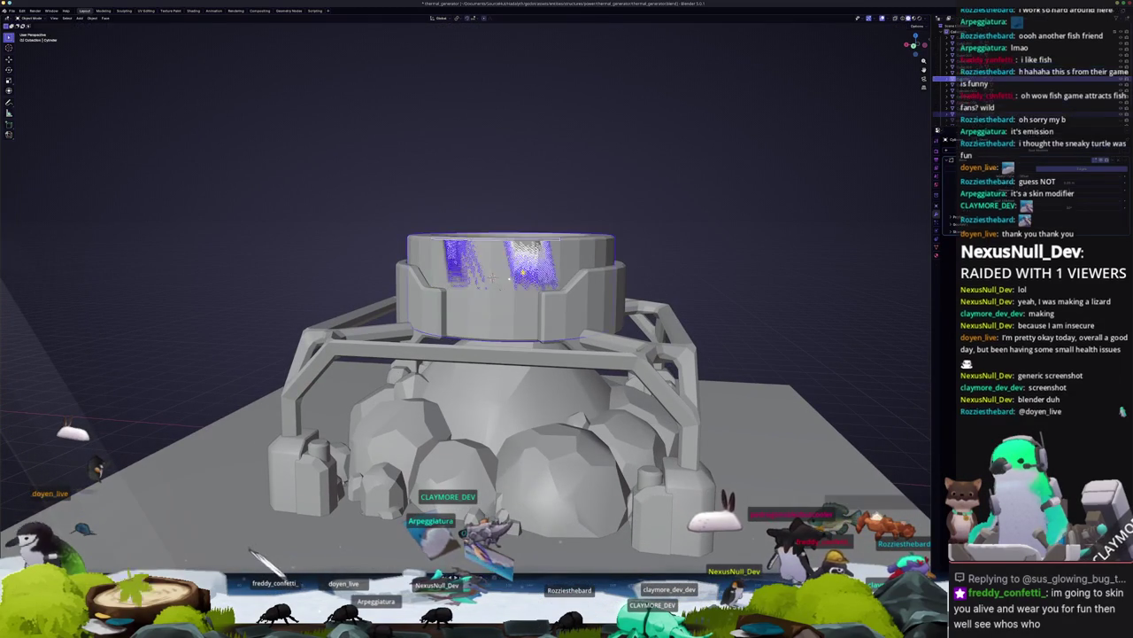
{"action": "scroll", "coordinate": [602, 248], "scroll_direction": "up", "scroll_amount": 1}
{"action": "scroll", "coordinate": [602, 248], "scroll_direction": "up", "scroll_amount": 1}
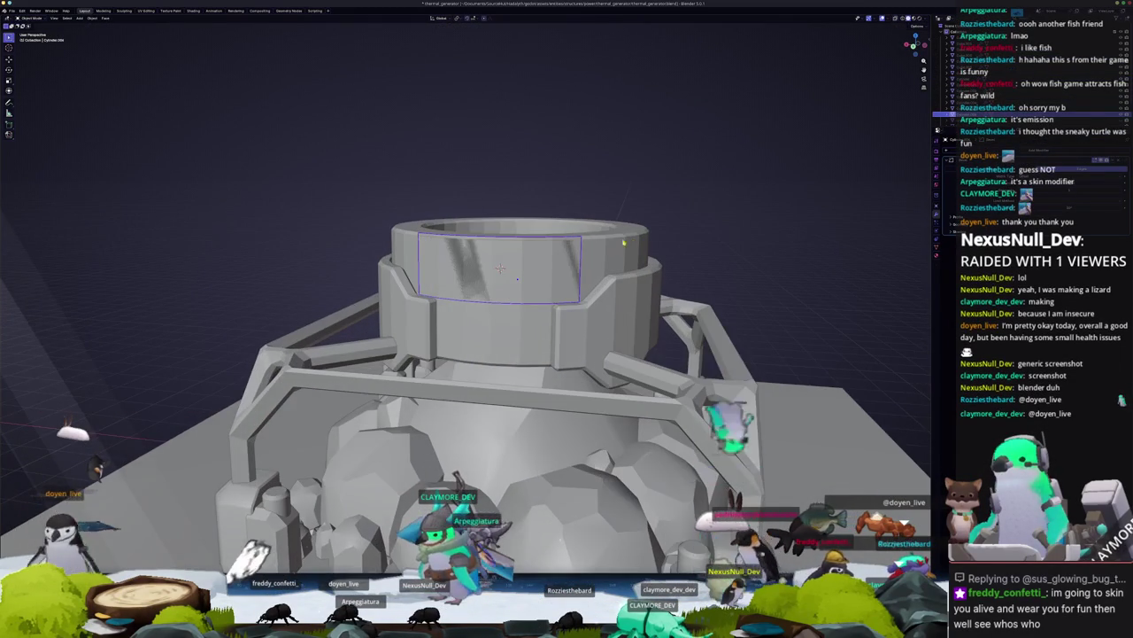
{"action": "scroll", "coordinate": [602, 248], "scroll_direction": "up", "scroll_amount": 1}
{"action": "left_click", "coordinate": [943, 107], "text": "ctrl"}
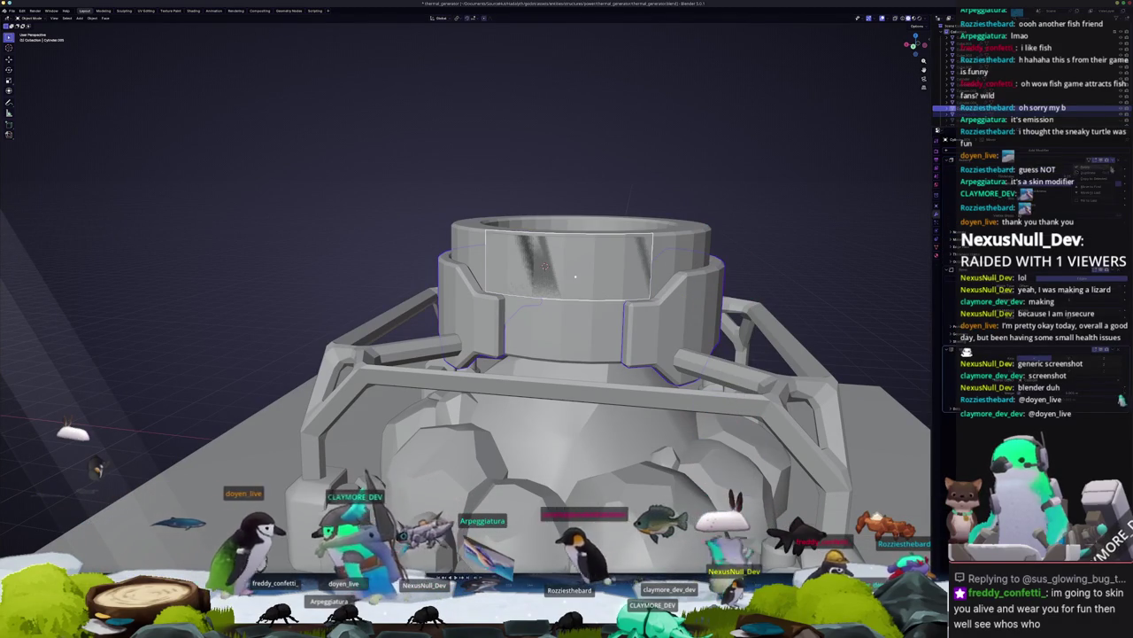
{"action": "key", "text": "s"}
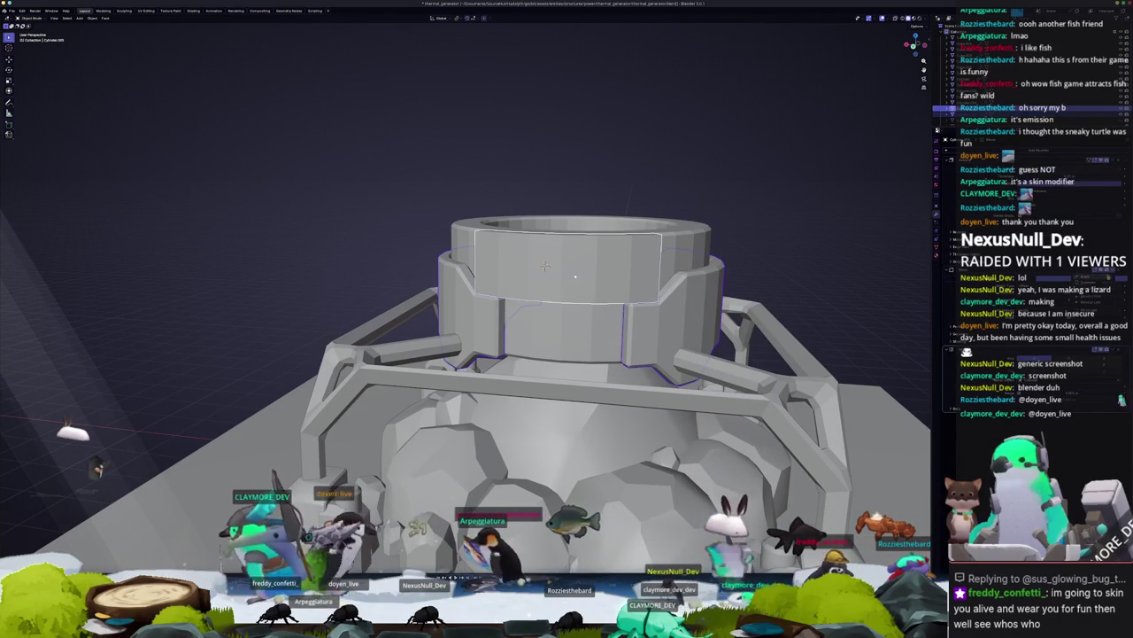
Step: Move the recessed panel faces vertically along Z to sit properly in the wall
{"action": "key", "text": "Tab"}
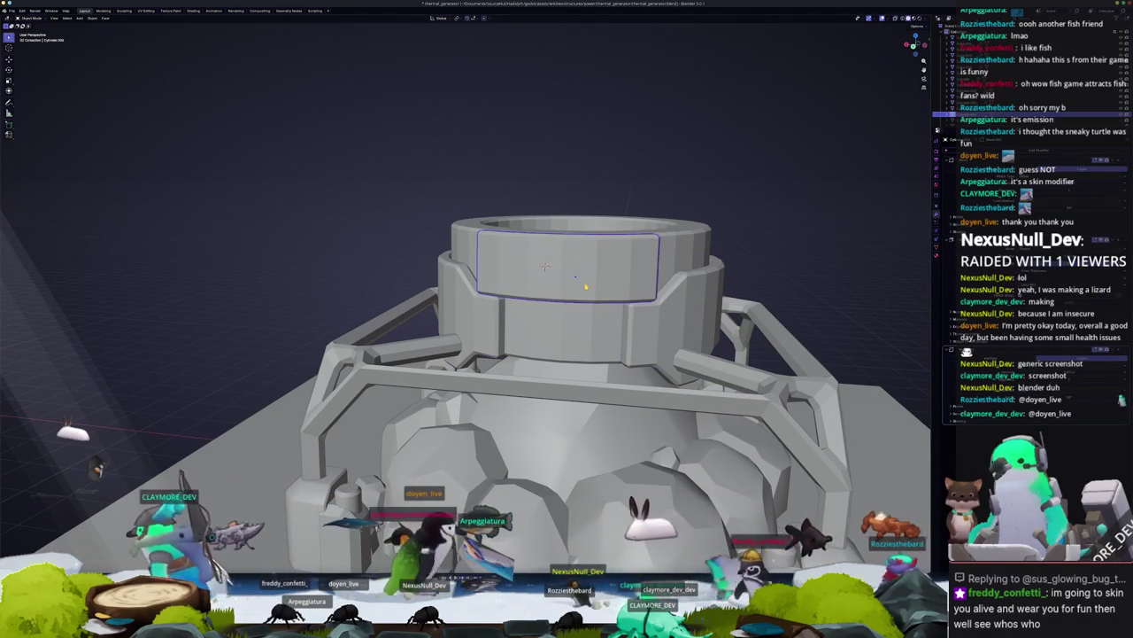
{"action": "key", "text": "alt+z"}
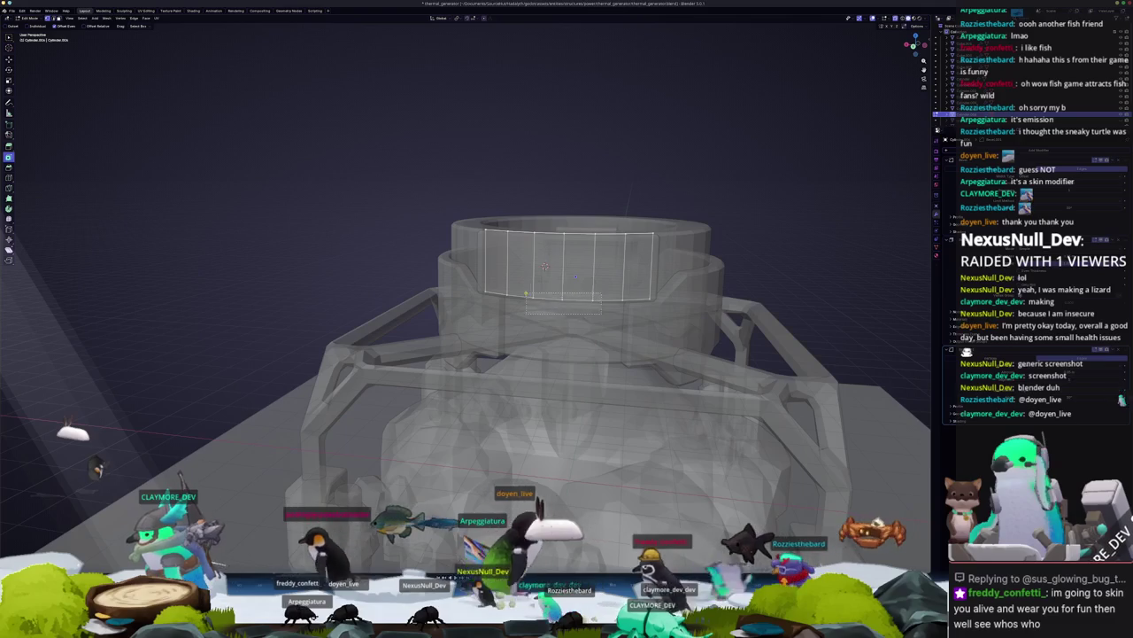
{"action": "key", "text": "alt+z"}
{"action": "key", "text": "g"}
{"action": "key", "text": "z"}
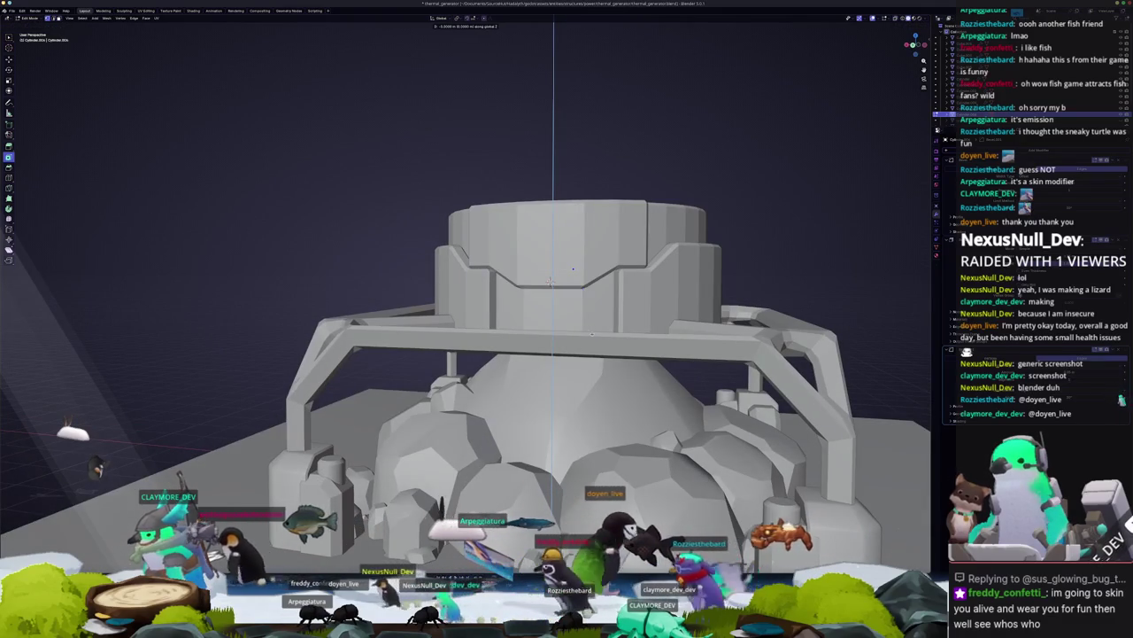
{"action": "left_click", "coordinate": [573, 268]}
{"action": "key", "text": "Tab"}
{"action": "scroll", "coordinate": [573, 268], "scroll_direction": "down", "scroll_amount": 4}
Step: Check the cylinder from the front in X-ray and brush-select its vertices
{"action": "middle_click_drag", "start_coordinate": [573, 268], "coordinate": [670, 270]}
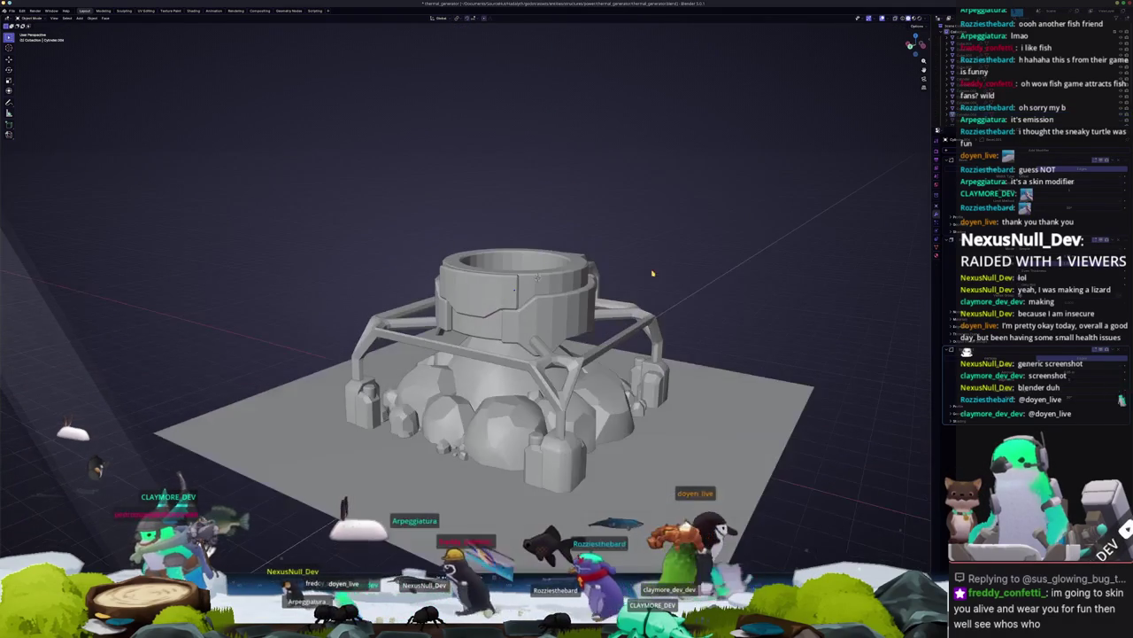
{"action": "key", "text": "KP_1"}
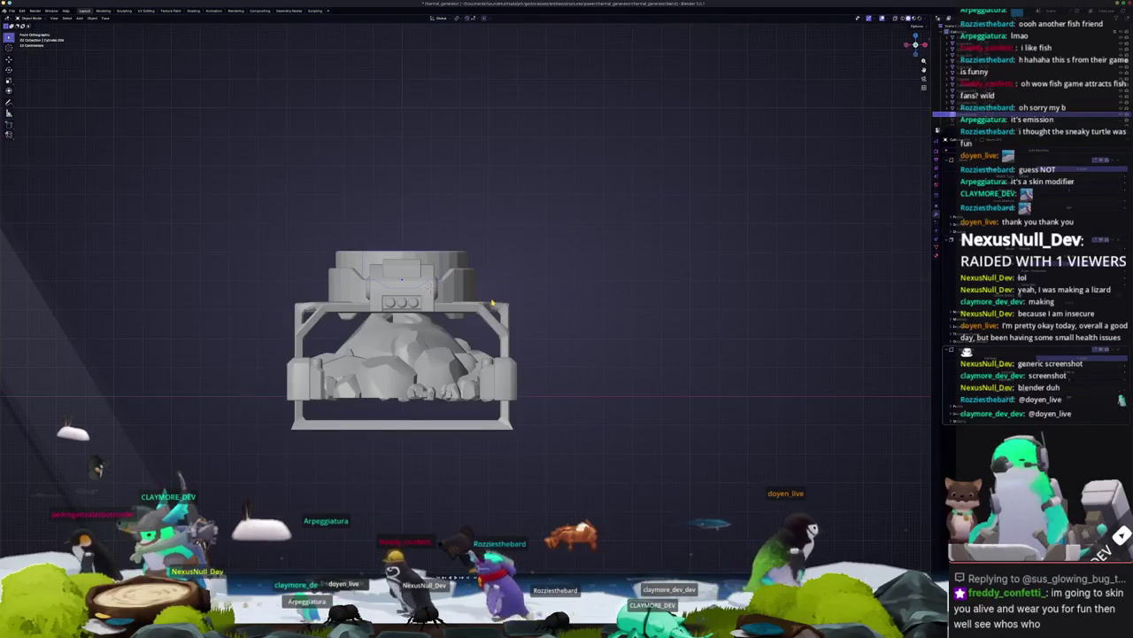
{"action": "key", "text": "Tab"}
{"action": "key", "text": "alt+z"}
{"action": "scroll", "coordinate": [493, 303], "scroll_direction": "up", "scroll_amount": 2}
{"action": "key", "text": "c"}
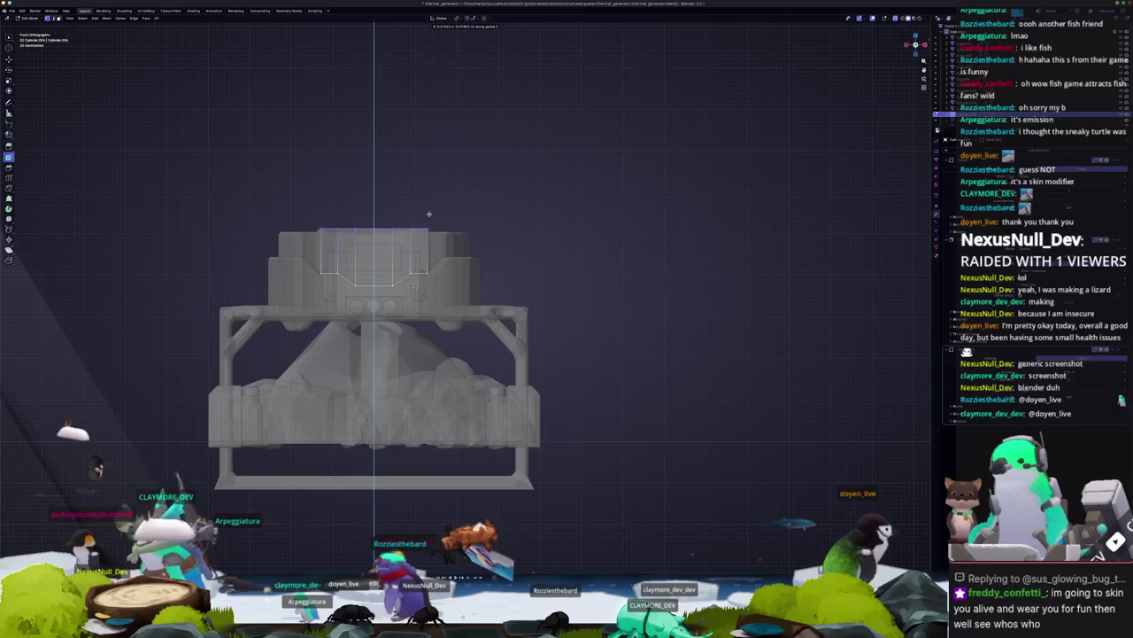
{"action": "key", "text": "Tab"}
{"action": "key", "text": "alt+z"}
{"action": "middle_click_drag", "start_coordinate": [536, 240], "coordinate": [571, 261]}
{"action": "scroll", "coordinate": [575, 241], "scroll_direction": "up", "scroll_amount": 2}
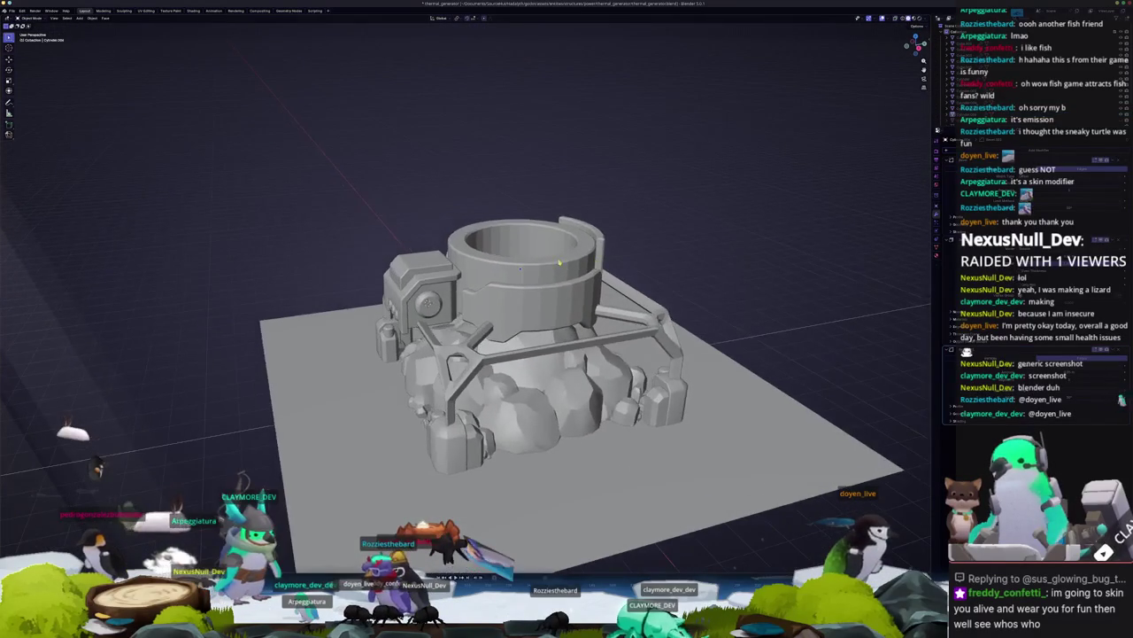
{"action": "scroll", "coordinate": [599, 260], "scroll_direction": "up", "scroll_amount": 1}
Step: Select the cylinder's top rim face loop in Edit Mode
{"action": "key", "text": "Tab"}
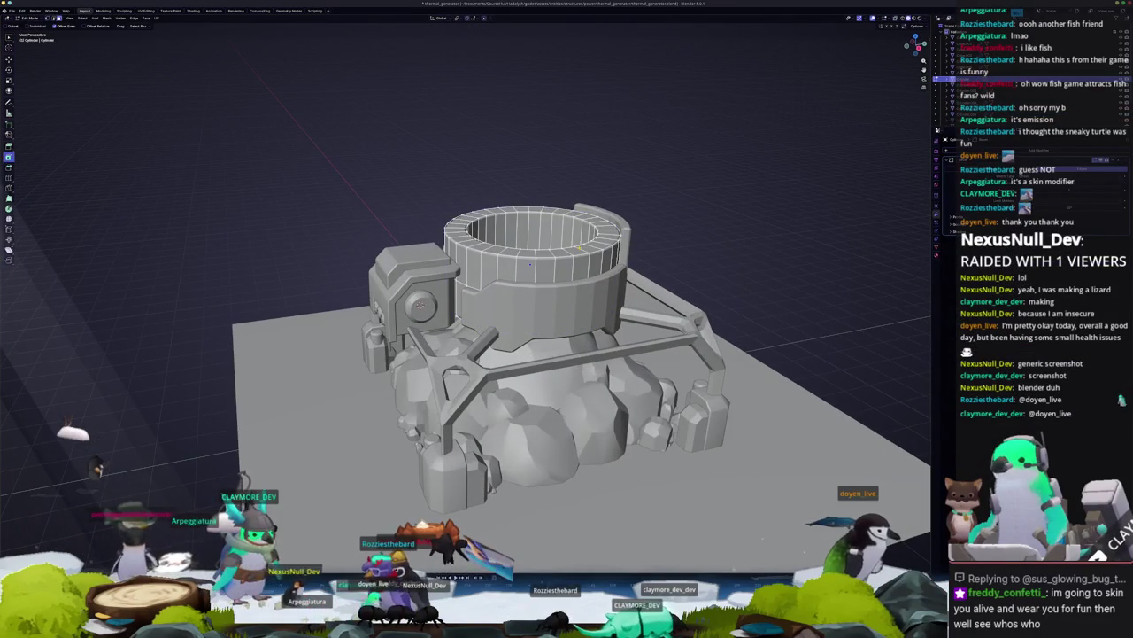
{"action": "middle_click_drag", "start_coordinate": [531, 263], "coordinate": [602, 252]}
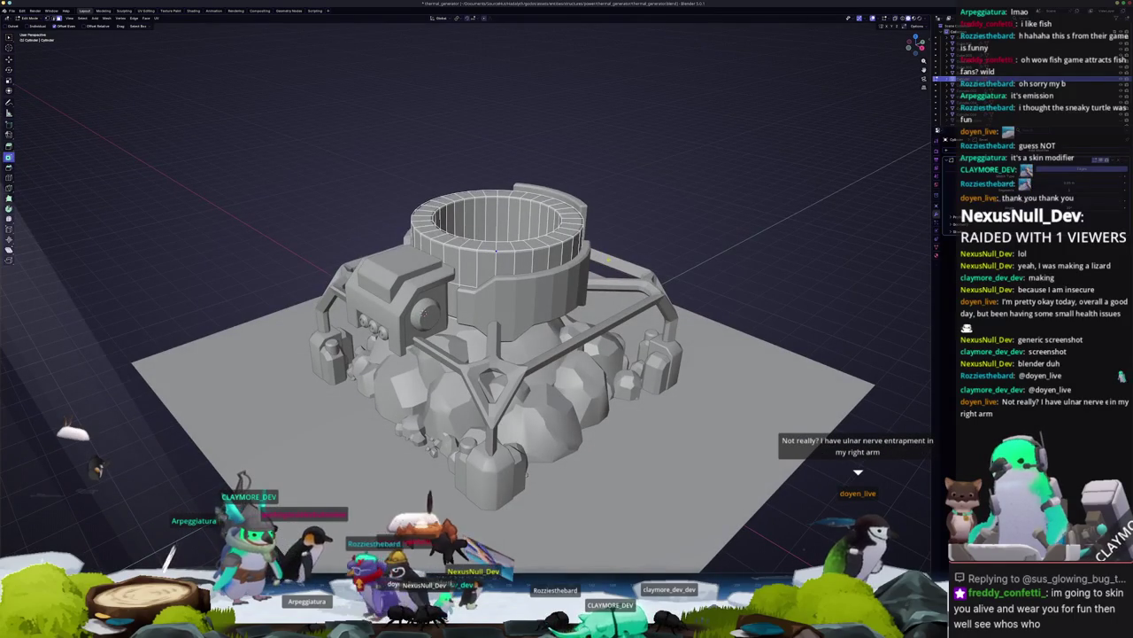
{"action": "left_click", "coordinate": [546, 240], "text": "alt"}
{"action": "mouse_move", "coordinate": [546, 240]}
{"action": "middle_mouse_down"}
{"action": "mouse_move", "coordinate": [591, 213]}
{"action": "mouse_move", "coordinate": [596, 281]}
{"action": "middle_mouse_up"}
{"action": "scroll", "coordinate": [591, 213], "scroll_direction": "up", "scroll_amount": 3}
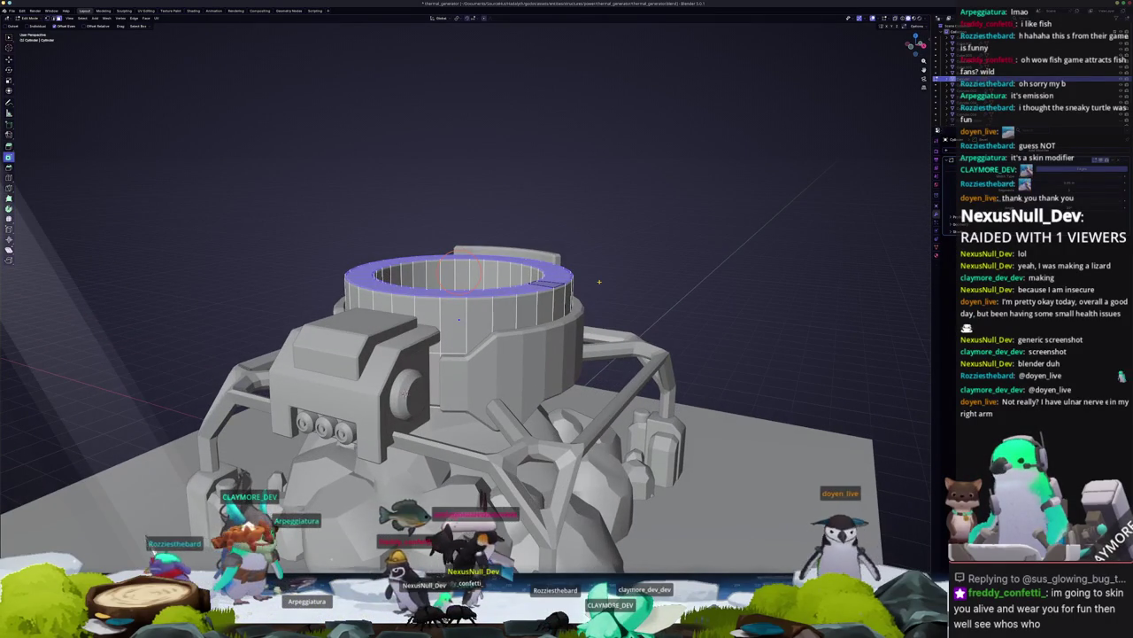
Step: Separate the top rim faces into a new object
{"action": "scroll", "coordinate": [611, 287], "scroll_direction": "up", "scroll_amount": 1}
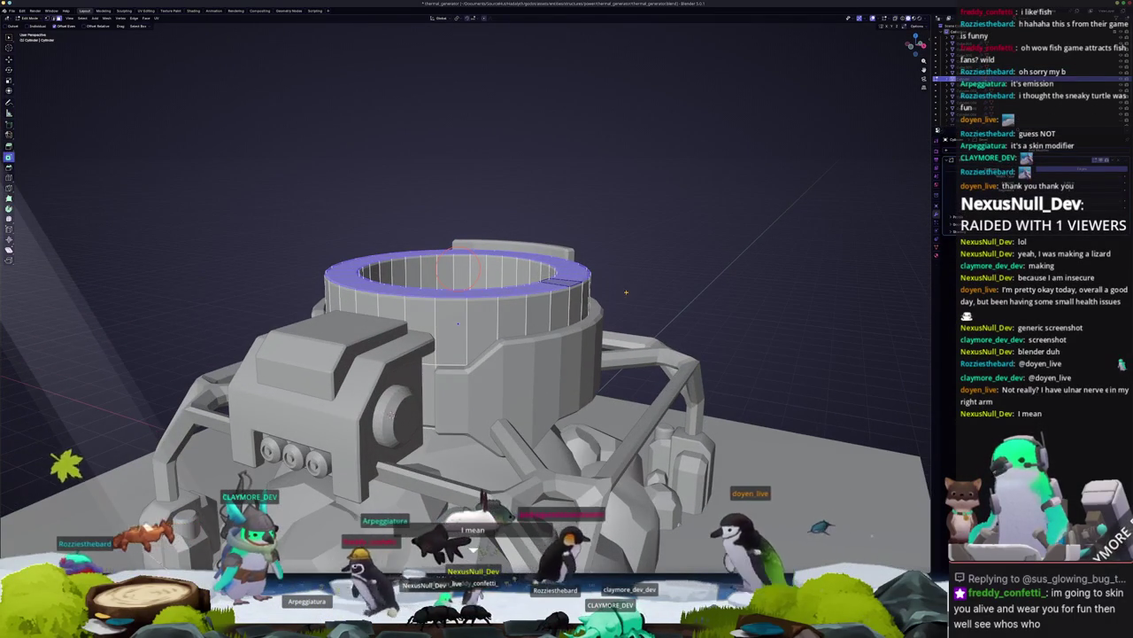
{"action": "mouse_move", "coordinate": [625, 292]}
{"action": "middle_mouse_down"}
{"action": "mouse_move", "coordinate": [666, 294]}
{"action": "mouse_move", "coordinate": [631, 390]}
{"action": "middle_mouse_up"}
{"action": "key", "text": "ctrl+f"}
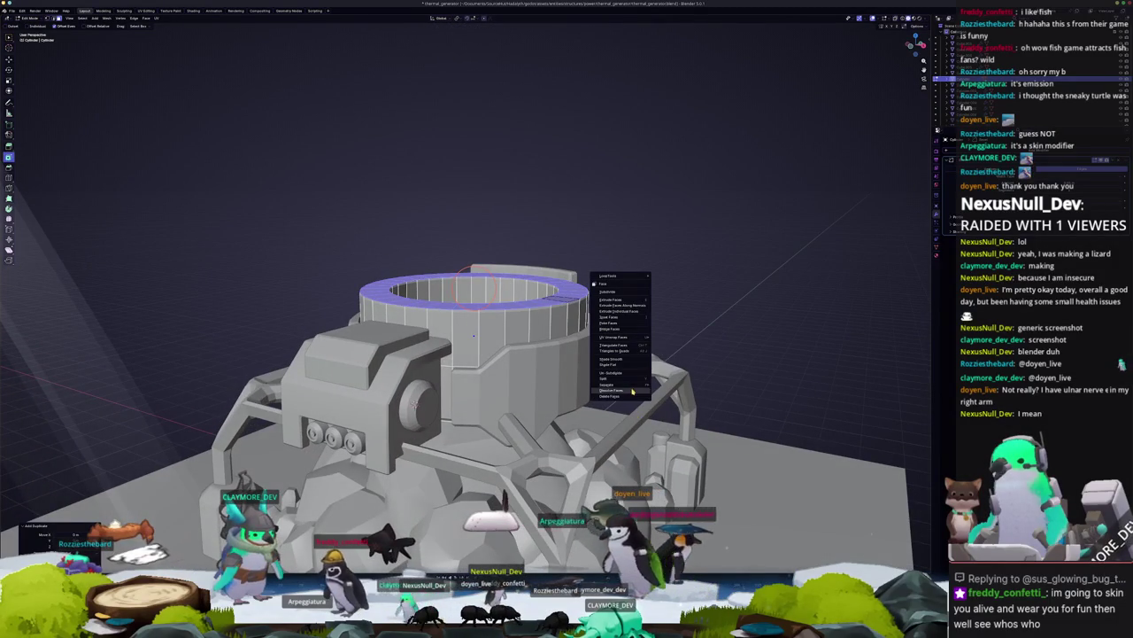
{"action": "left_click", "coordinate": [668, 384]}
{"action": "key", "text": "Tab"}
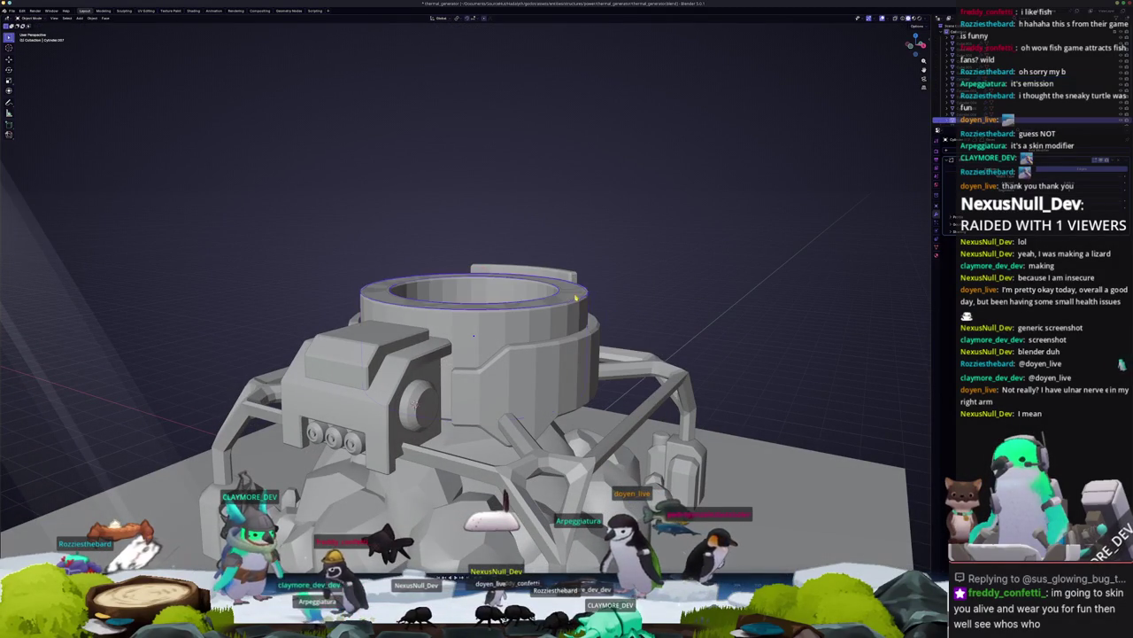
Step: Select the separated top ring, apply its scale, and switch to top view
{"action": "left_click", "coordinate": [581, 283]}
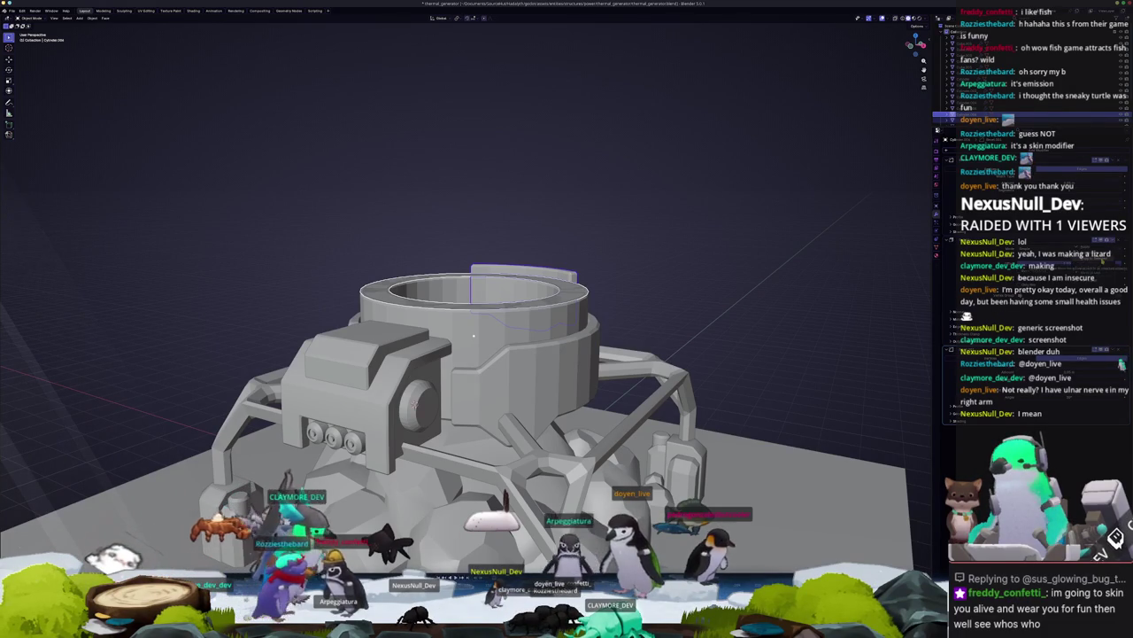
{"action": "left_click", "coordinate": [474, 301]}
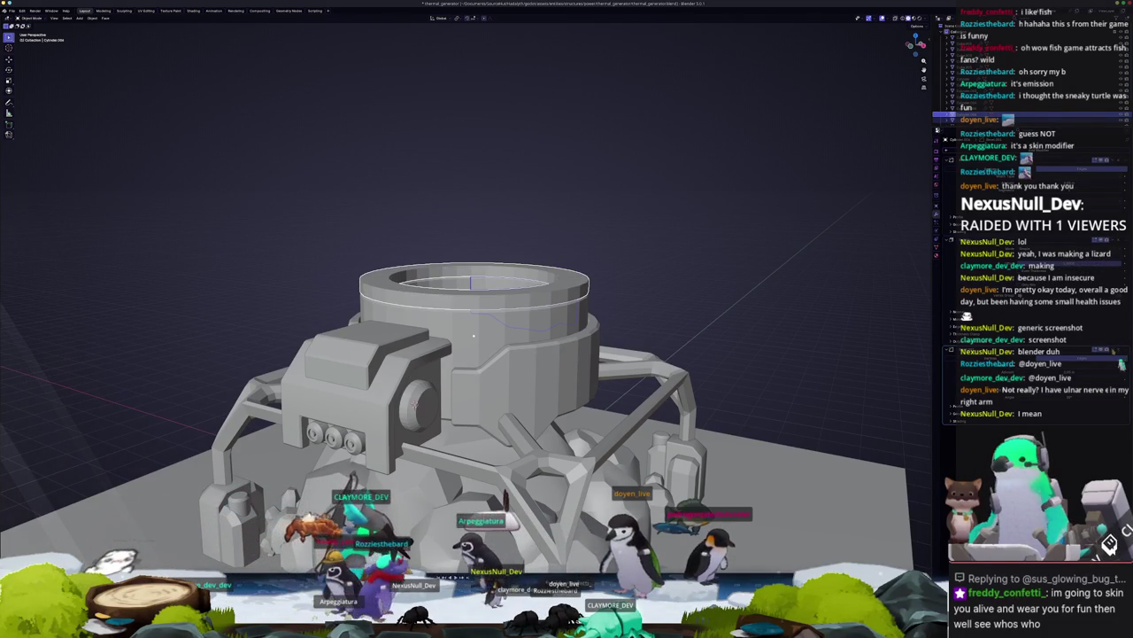
{"action": "key", "text": "ctrl+a"}
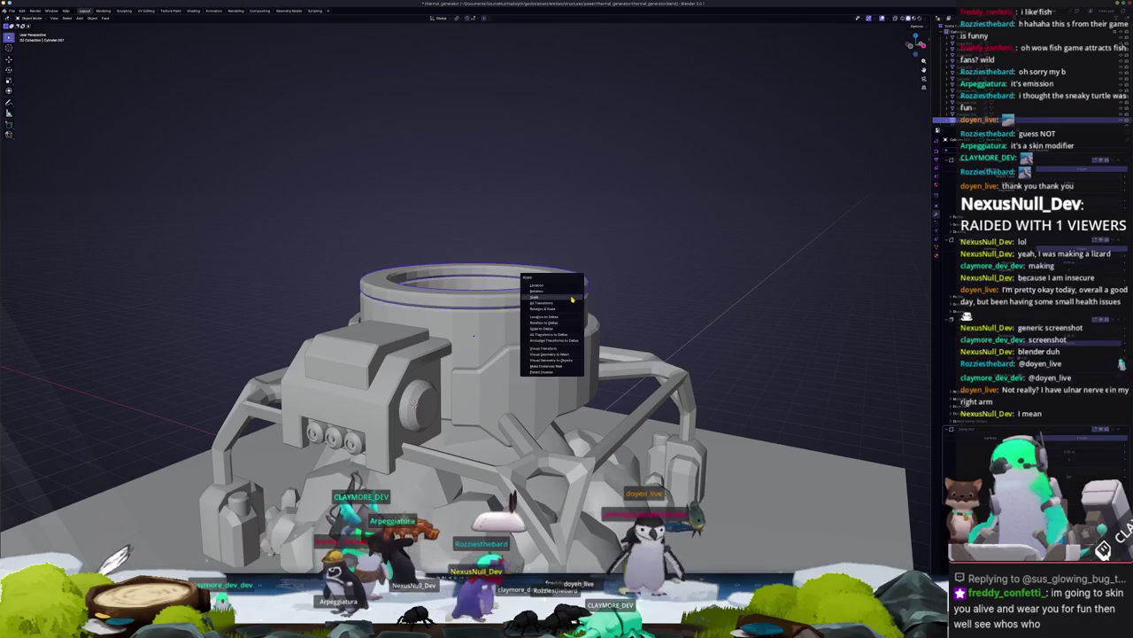
{"action": "left_click", "coordinate": [573, 297]}
{"action": "key", "text": "KP_7"}
{"action": "key", "text": "KP_Decimal"}
{"action": "key", "text": "Tab"}
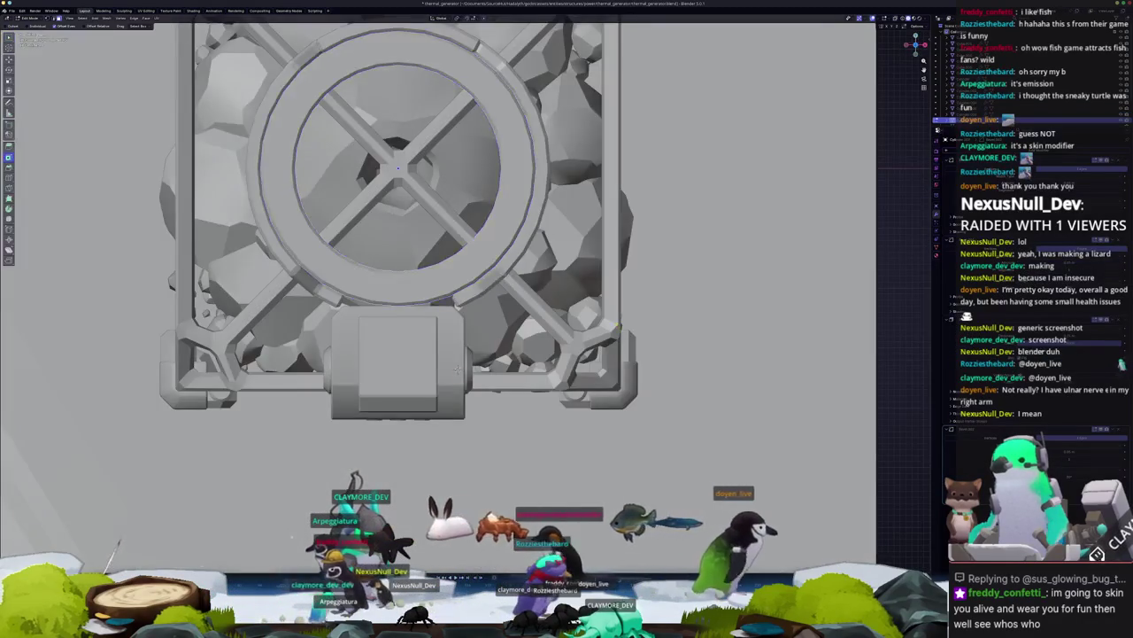
Step: Scale the separated top ring outward in X-ray view to widen it
{"action": "key", "text": "alt+z"}
{"action": "mouse_move", "coordinate": [464, 111]}
{"action": "middle_mouse_down", "text": "shift"}
{"action": "mouse_move", "coordinate": [534, 186]}
{"action": "mouse_move", "coordinate": [582, 173]}
{"action": "mouse_move", "coordinate": [531, 230]}
{"action": "middle_mouse_up", "text": "shift"}
{"action": "key", "text": "s"}
{"action": "left_click", "coordinate": [543, 181]}
{"action": "key", "text": "Tab"}
{"action": "key", "text": "Tab"}
Step: Scale the ring's faces again to shape the flared lip
{"action": "key", "text": "alt+z"}
{"action": "middle_click_drag", "start_coordinate": [577, 318], "coordinate": [631, 303]}
{"action": "key", "text": "s"}
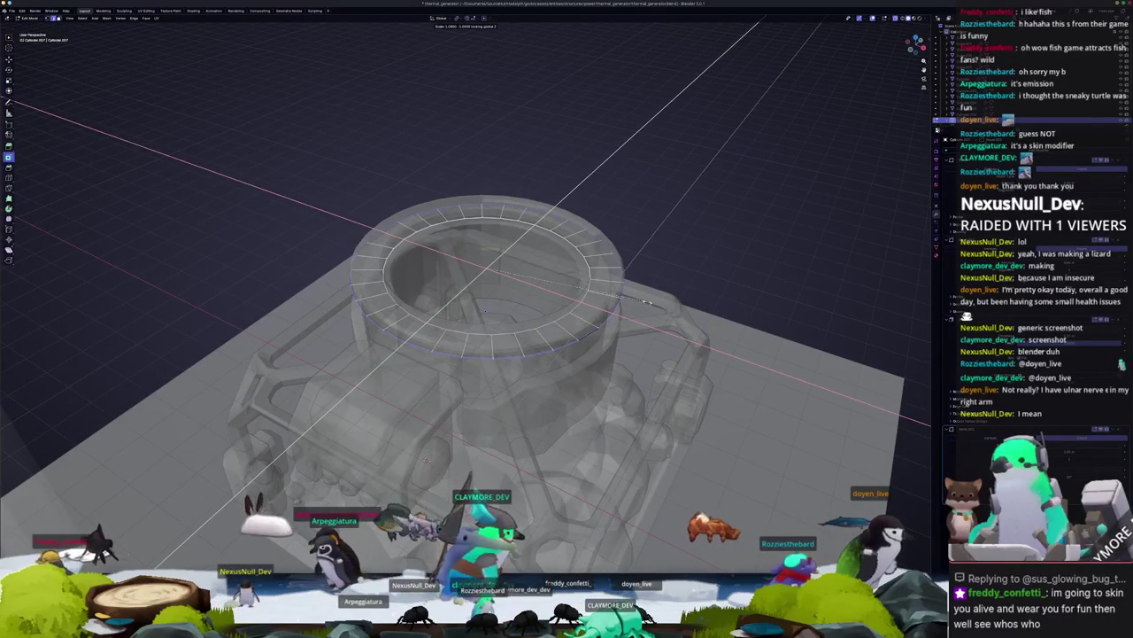
{"action": "left_click", "coordinate": [646, 302]}
{"action": "key", "text": "Tab"}
{"action": "mouse_move", "coordinate": [646, 302]}
{"action": "middle_mouse_down"}
{"action": "mouse_move", "coordinate": [689, 305]}
{"action": "mouse_move", "coordinate": [660, 299]}
{"action": "middle_mouse_up"}
{"action": "key", "text": "alt+z"}
Step: Circle-select the vertical panel strip on the cylinder wall and move it along Z
{"action": "key", "text": "Tab"}
{"action": "key", "text": "alt+z"}
{"action": "key", "text": "c"}
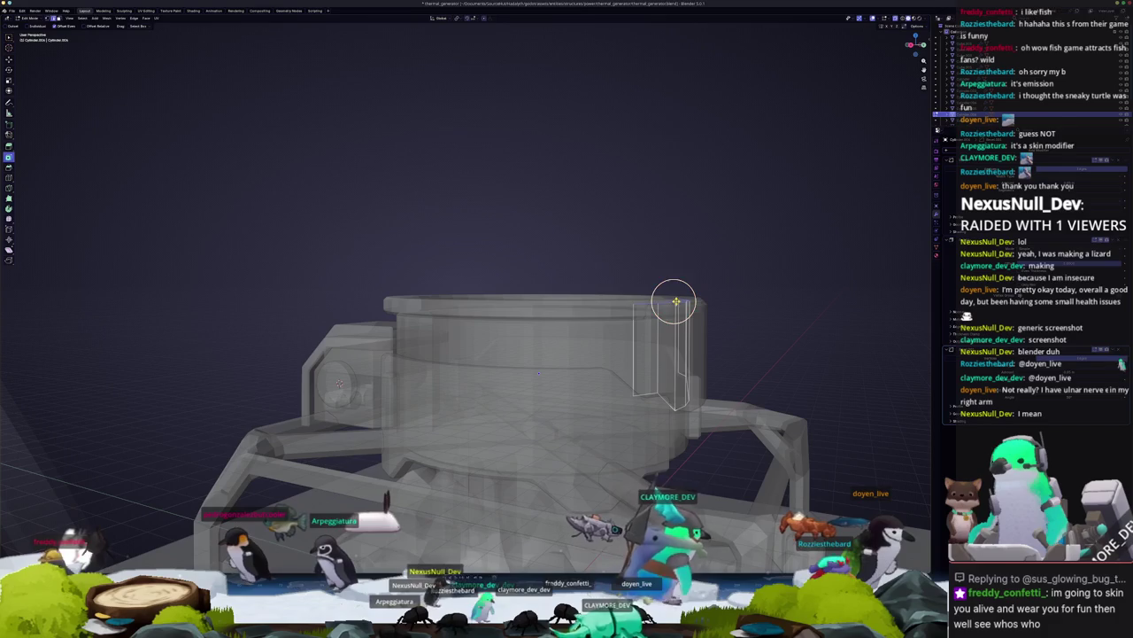
{"action": "key", "text": "Escape"}
{"action": "key", "text": "g"}
{"action": "key", "text": "z"}
{"action": "left_click", "coordinate": [677, 315]}
{"action": "key", "text": "Tab"}
{"action": "key", "text": "alt+z"}
{"action": "mouse_move", "coordinate": [677, 316]}
{"action": "middle_mouse_down"}
{"action": "mouse_move", "coordinate": [705, 251]}
{"action": "mouse_move", "coordinate": [607, 269]}
{"action": "mouse_move", "coordinate": [632, 321]}
{"action": "middle_mouse_up"}
Step: Reselect the top ring, adjust its size, and check it from a side view
{"action": "left_click", "coordinate": [636, 303]}
{"action": "key", "text": "alt+z"}
{"action": "key", "text": "alt+z"}
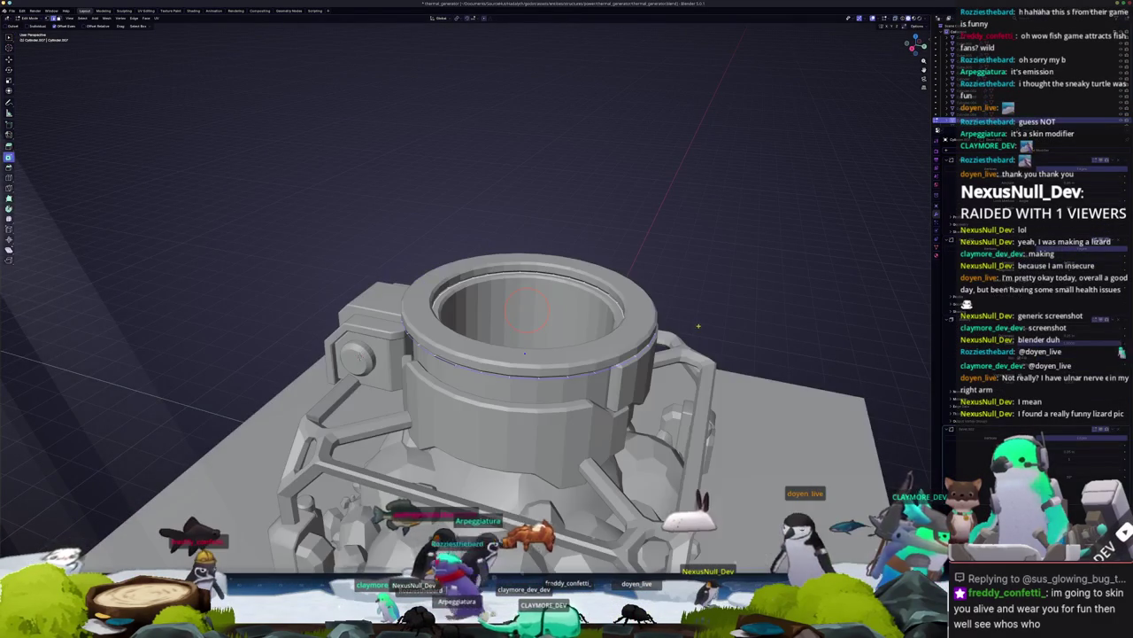
{"action": "key", "text": "Escape"}
{"action": "key", "text": "Tab"}
{"action": "middle_click_drag", "start_coordinate": [704, 324], "coordinate": [688, 294]}
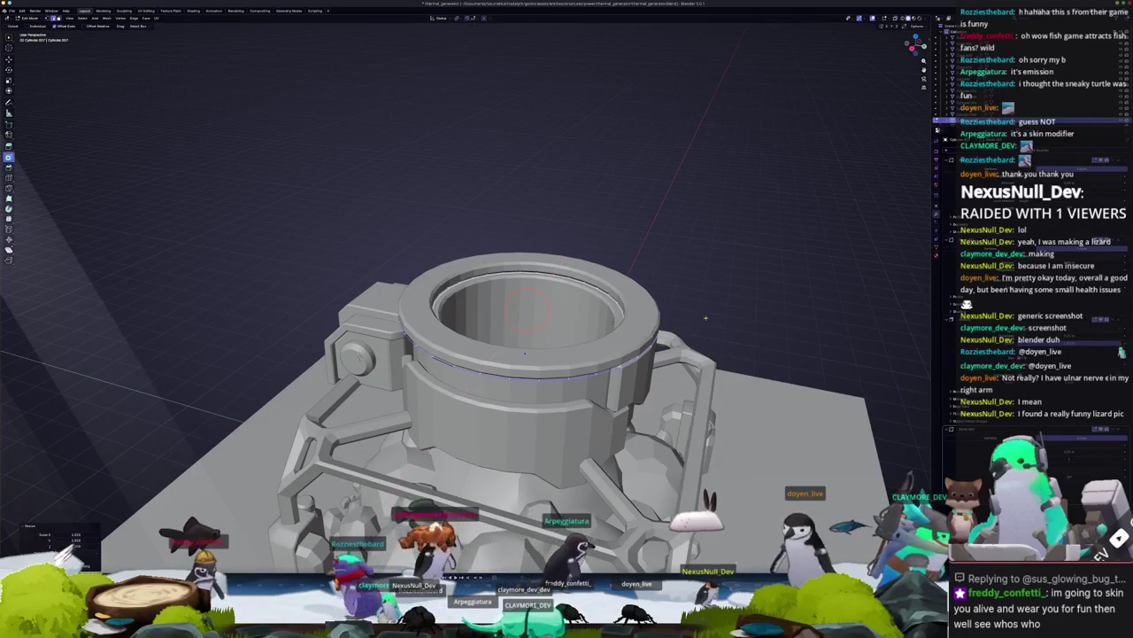
{"action": "scroll", "coordinate": [691, 294], "scroll_direction": "down", "scroll_amount": 2}
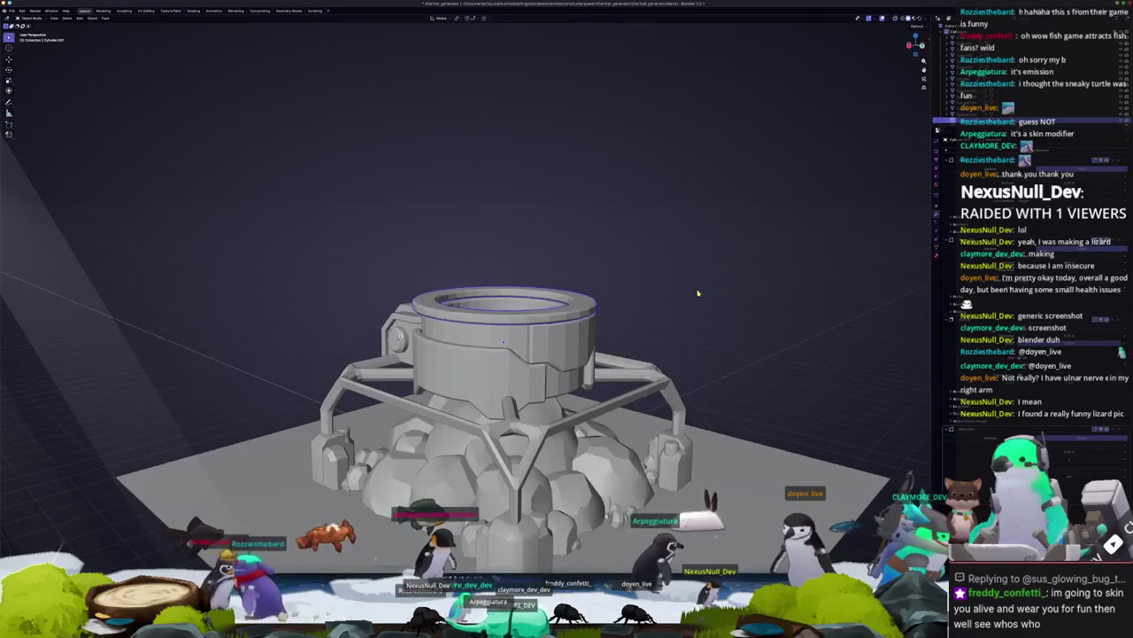
{"action": "middle_click_drag", "start_coordinate": [719, 289], "coordinate": [638, 309]}
{"action": "scroll", "coordinate": [638, 309], "scroll_direction": "up", "scroll_amount": 2}
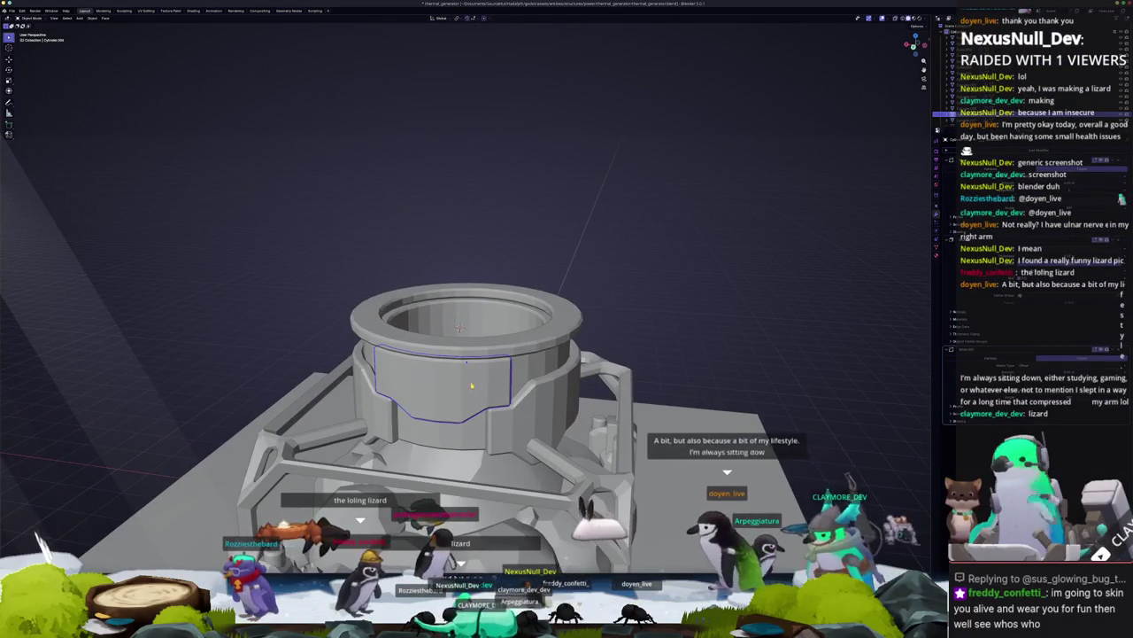
{"action": "key", "text": "KP_1"}
{"action": "key", "text": "Tab"}
{"action": "scroll", "coordinate": [437, 360], "scroll_direction": "up", "scroll_amount": 2}
{"action": "key", "text": "alt+z"}
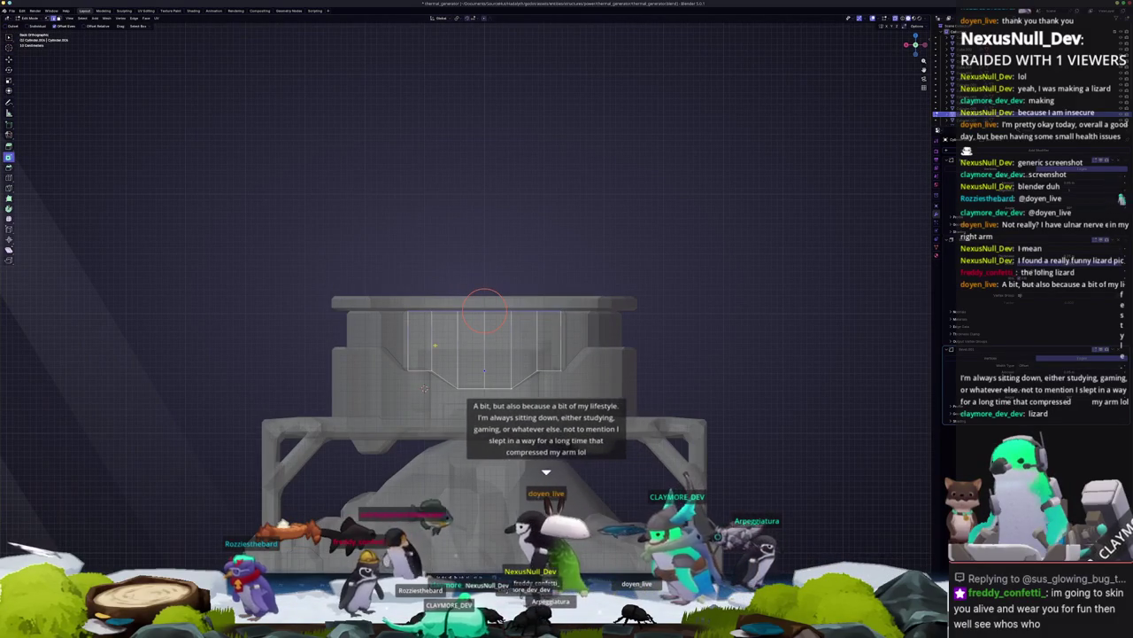
{"action": "key", "text": "a"}
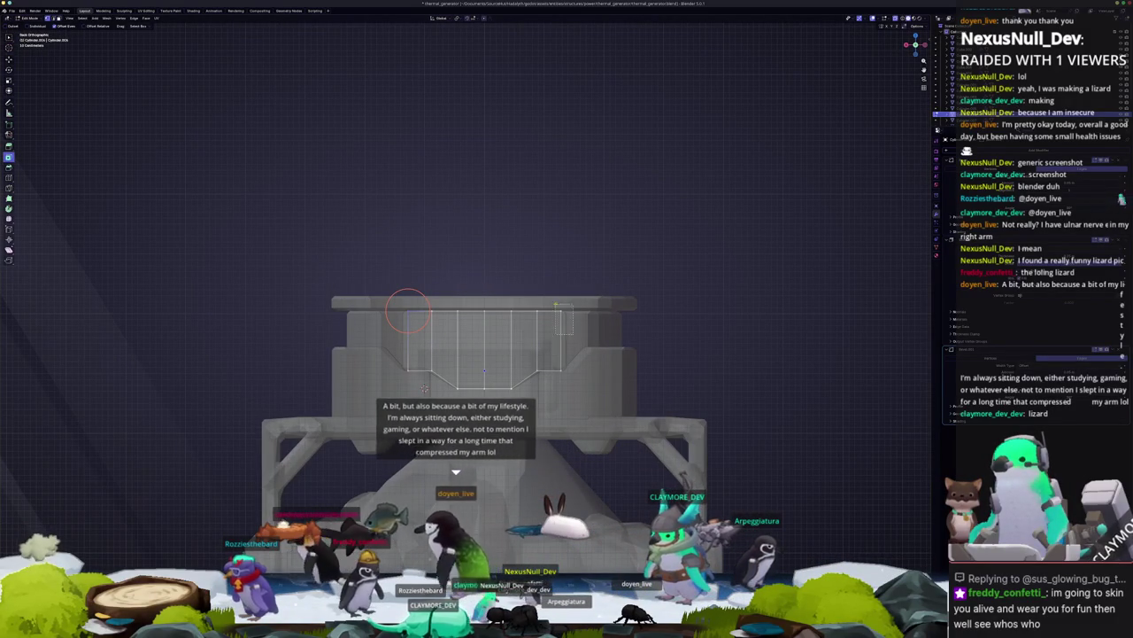
{"action": "key", "text": "g"}
{"action": "key", "text": "z"}
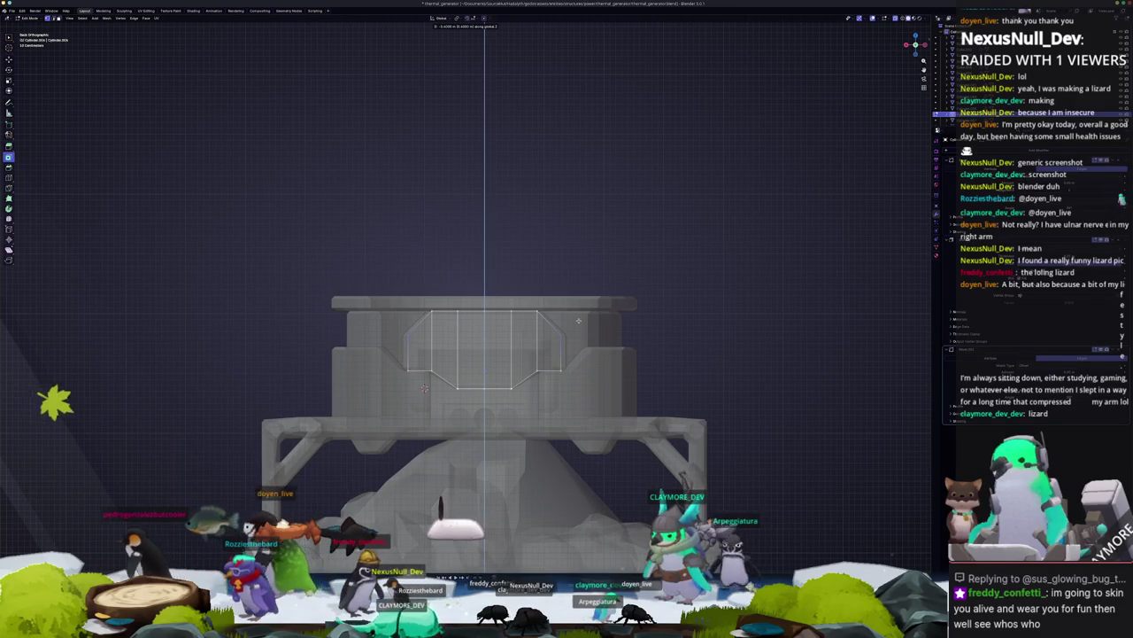
{"action": "left_click", "coordinate": [578, 320]}
{"action": "key", "text": "Tab"}
{"action": "key", "text": "alt+z"}
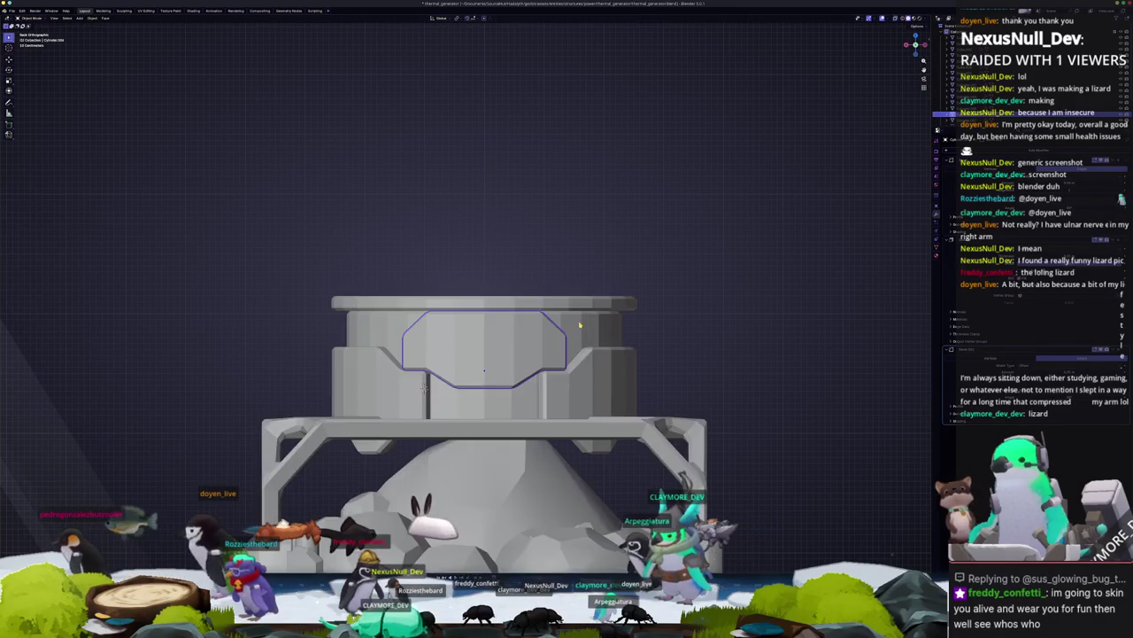
{"action": "scroll", "coordinate": [580, 326], "scroll_direction": "down", "scroll_amount": 3}
{"action": "middle_click_drag", "start_coordinate": [649, 313], "coordinate": [558, 350]}
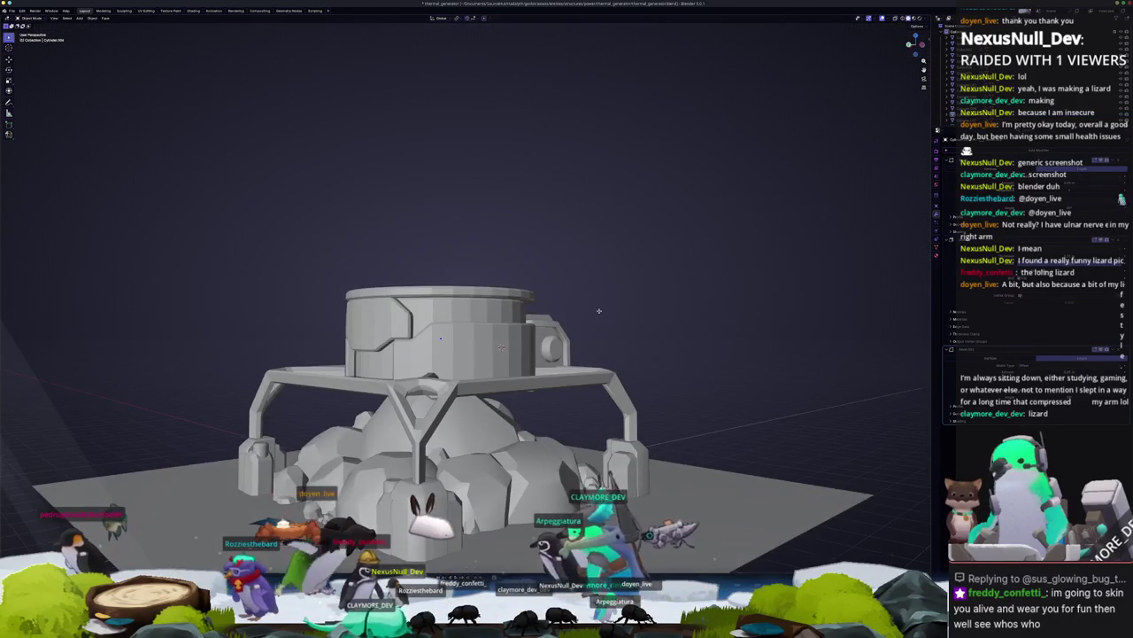
{"action": "scroll", "coordinate": [558, 350], "scroll_direction": "up", "scroll_amount": 2}
{"action": "mouse_move", "coordinate": [512, 349]}
{"action": "middle_mouse_down"}
{"action": "mouse_move", "coordinate": [580, 325]}
{"action": "mouse_move", "coordinate": [556, 330]}
{"action": "middle_mouse_up"}
Step: Select the upper cylinder and inspect it in Edit Mode from the Right Orthographic view
{"action": "left_click", "coordinate": [556, 330]}
{"action": "key", "text": "KP_3"}
{"action": "key", "text": "alt+z"}
{"action": "key", "text": "alt+z"}
{"action": "key", "text": "Tab"}
{"action": "key", "text": "alt+z"}
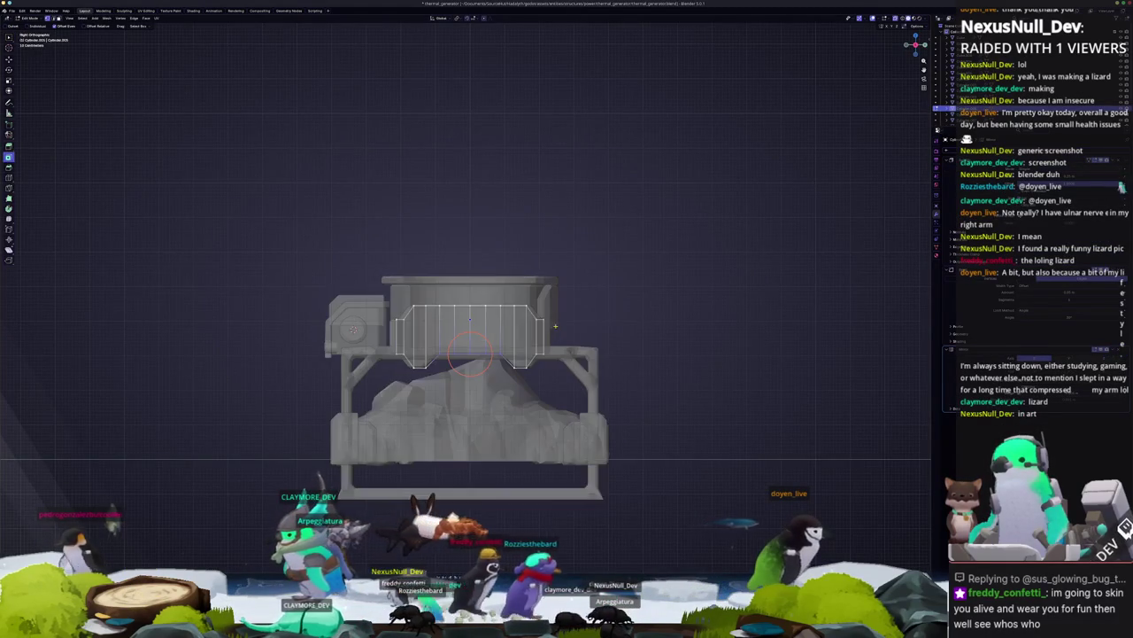
{"action": "scroll", "coordinate": [553, 328], "scroll_direction": "up", "scroll_amount": 1}
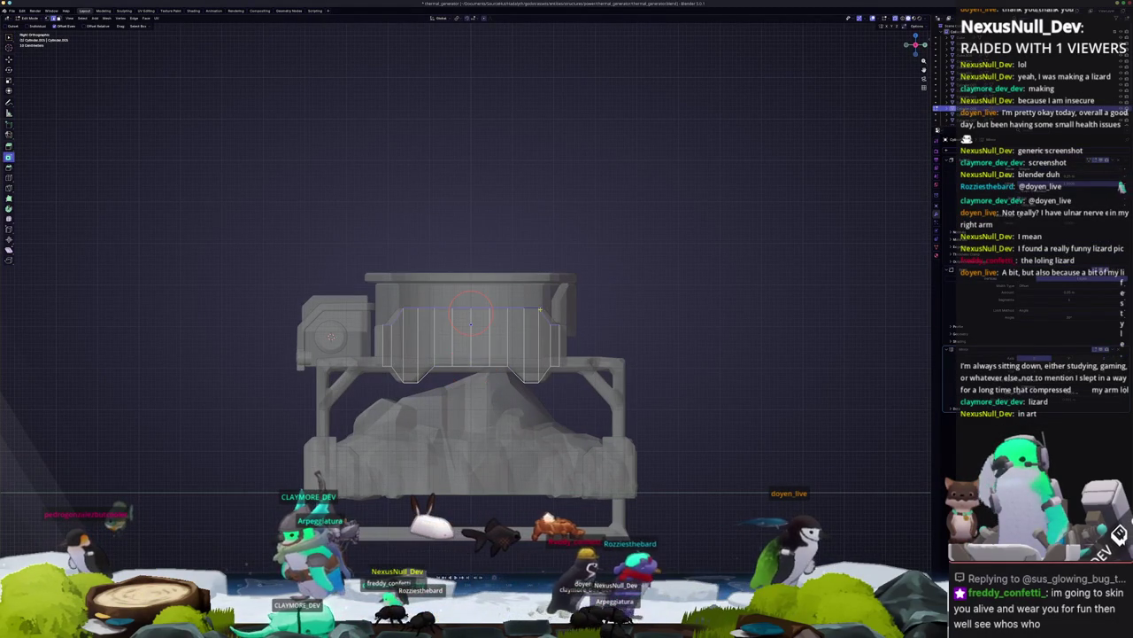
{"action": "scroll", "coordinate": [635, 312], "scroll_direction": "up", "scroll_amount": 1}
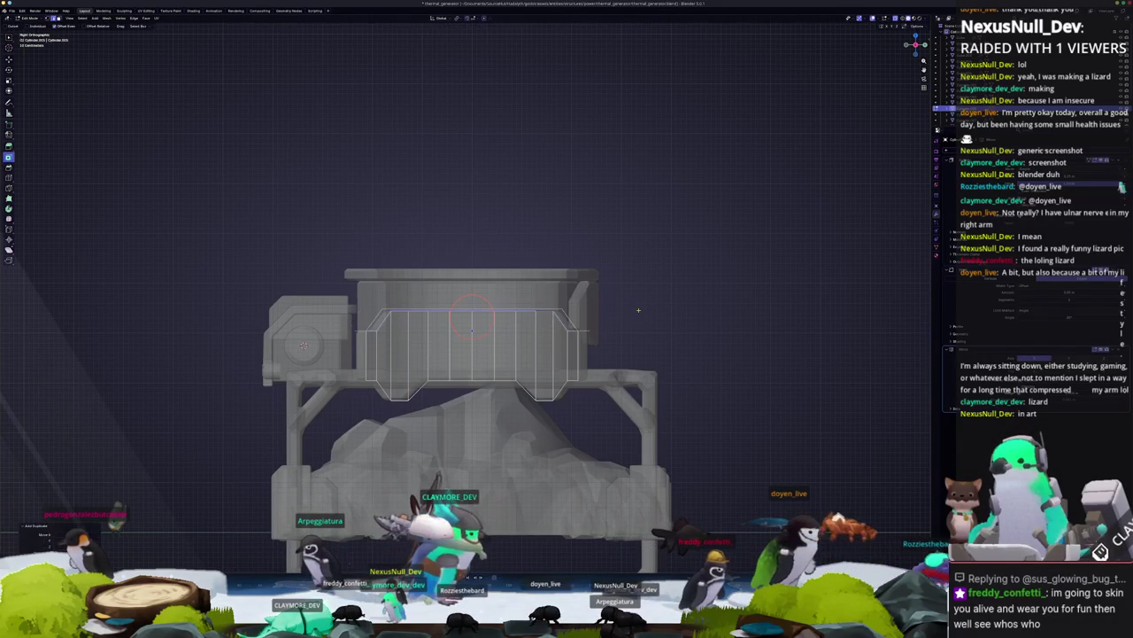
Step: Separate the cylinder's middle band into its own object
{"action": "right_click", "coordinate": [648, 326]}
{"action": "left_click", "coordinate": [626, 479]}
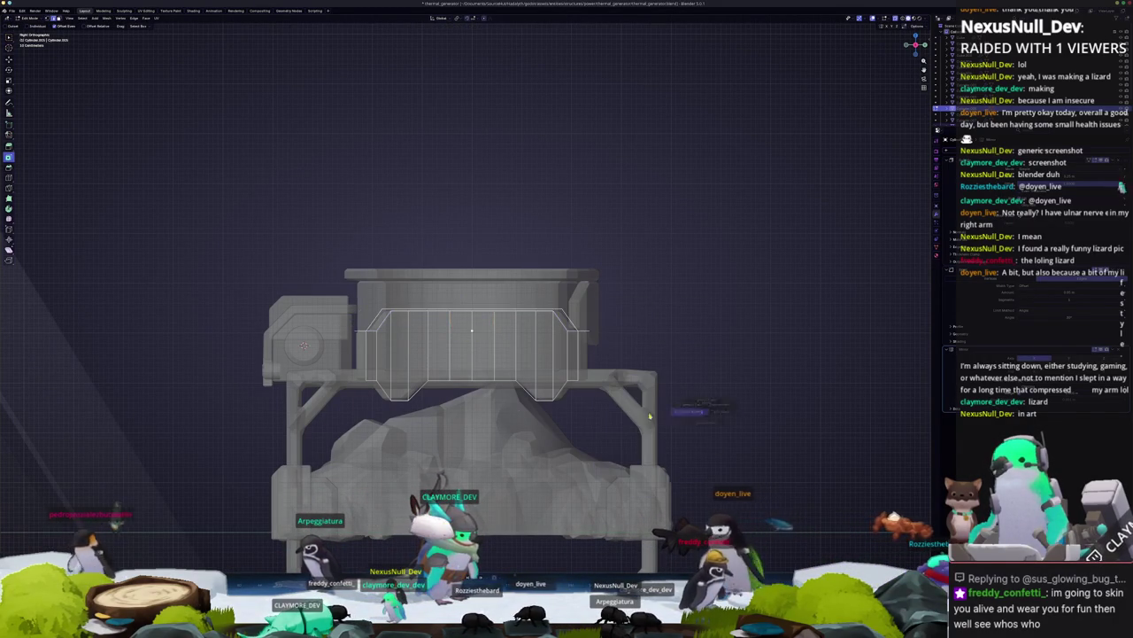
{"action": "key", "text": "Tab"}
{"action": "middle_click_drag", "start_coordinate": [626, 479], "coordinate": [542, 329]}
{"action": "left_click", "coordinate": [542, 329]}
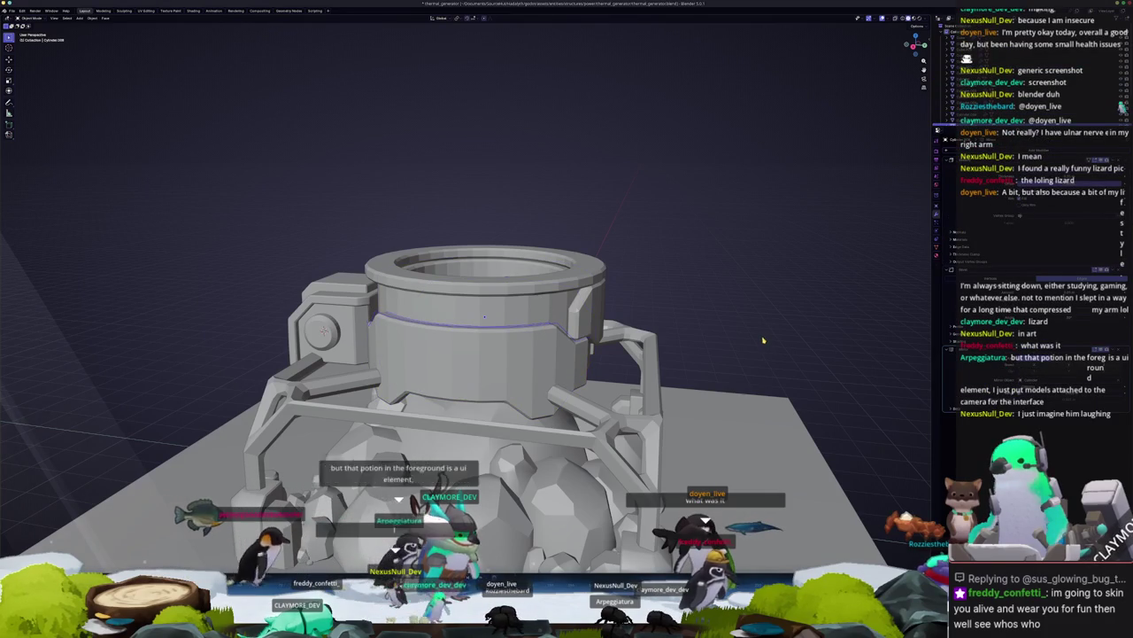
Step: View the cylinder from the right in X-ray Edit Mode, then switch to Discord
{"action": "key", "text": "KP_3"}
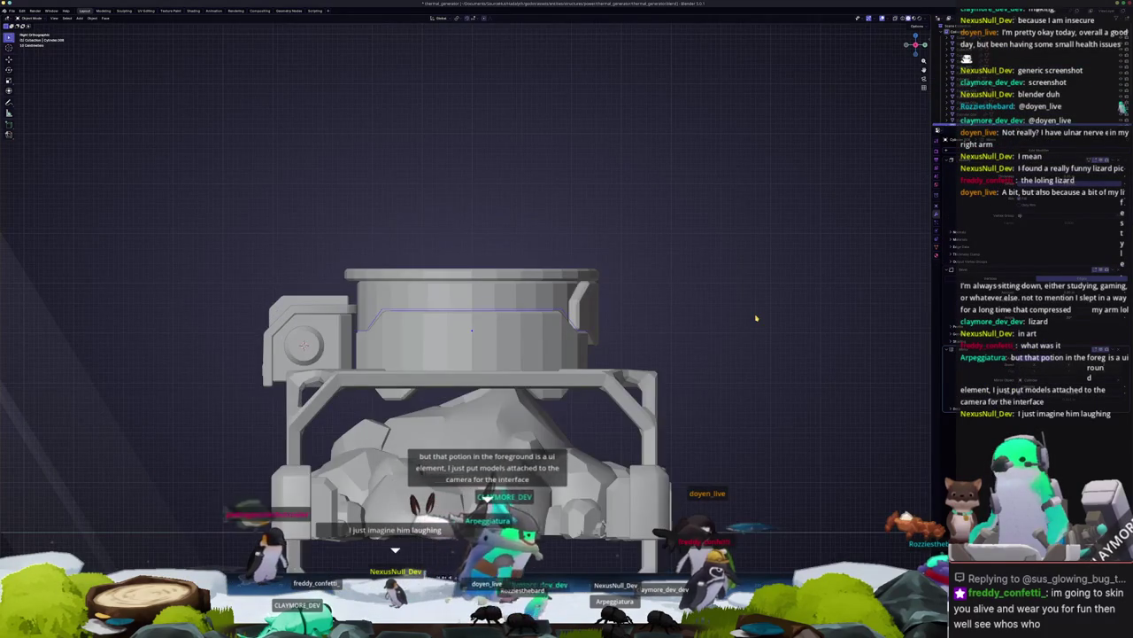
{"action": "key", "text": "Tab"}
{"action": "key", "text": "alt+z"}
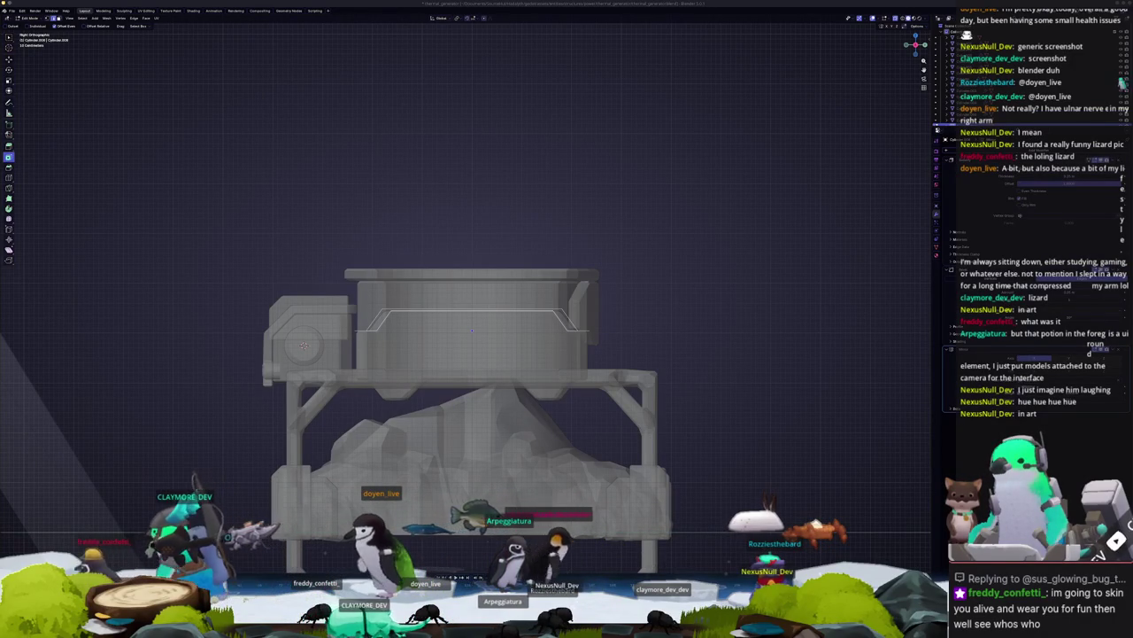
{"action": "key", "text": "alt+Tab"}
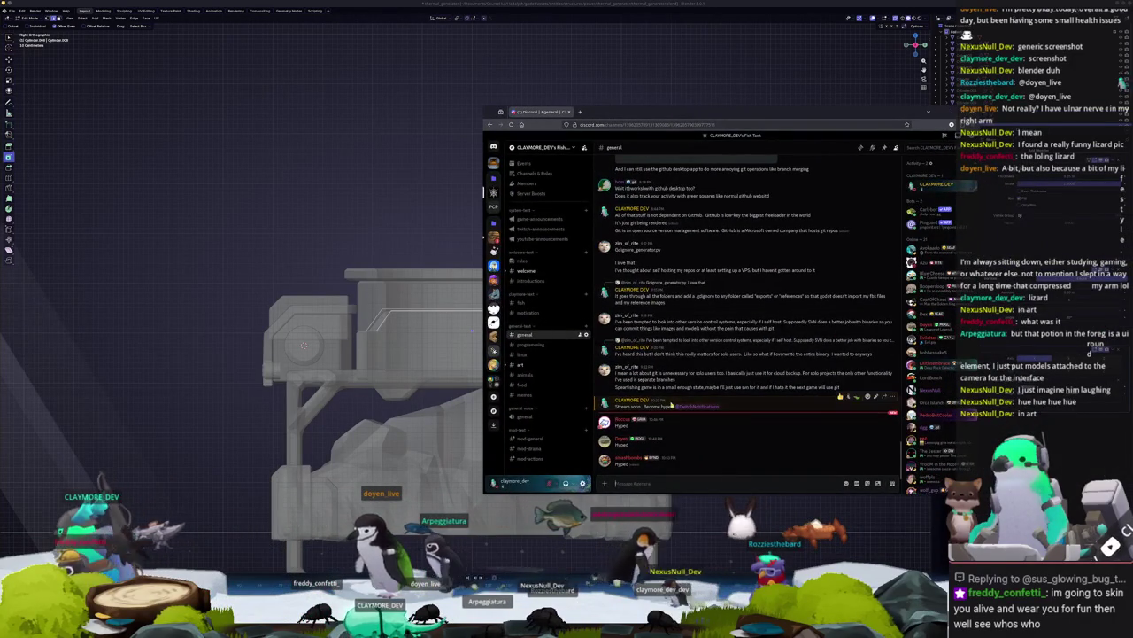
Step: In #art, view the lizard picture and reveal the spoiler image, then return to Blender
{"action": "left_click", "coordinate": [532, 364]}
{"action": "left_click", "coordinate": [671, 416]}
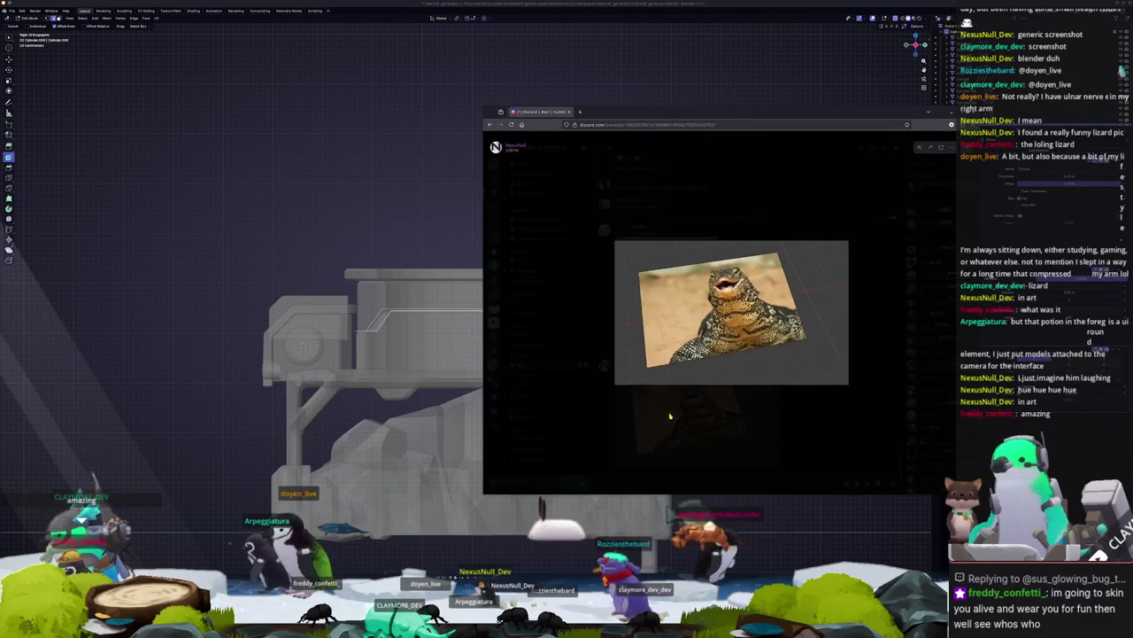
{"action": "left_click", "coordinate": [670, 417]}
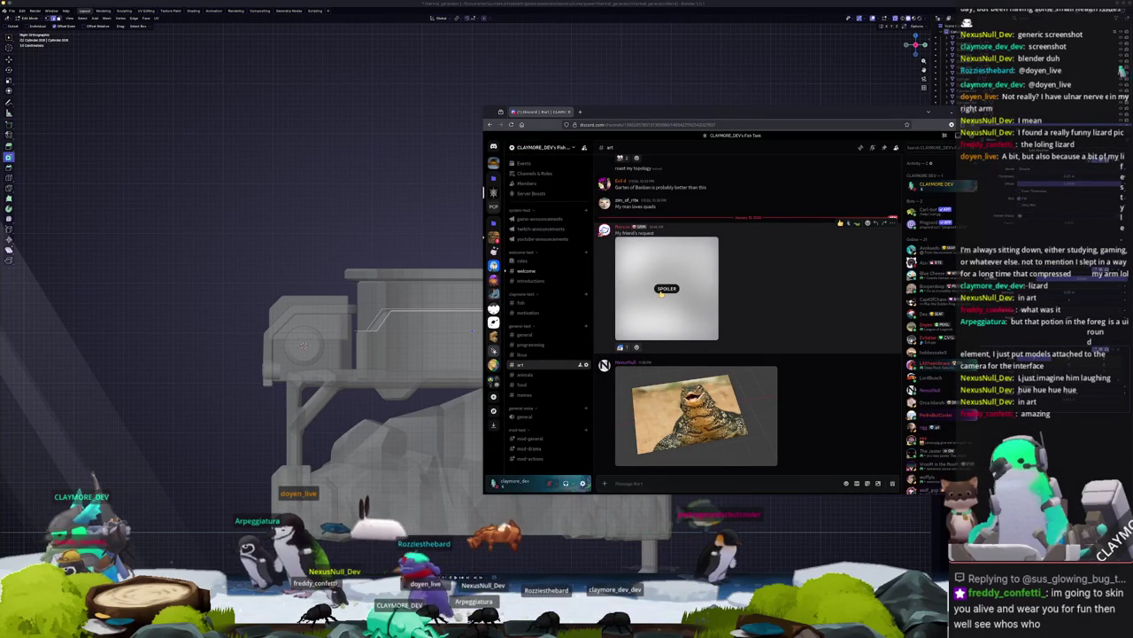
{"action": "left_click", "coordinate": [661, 293]}
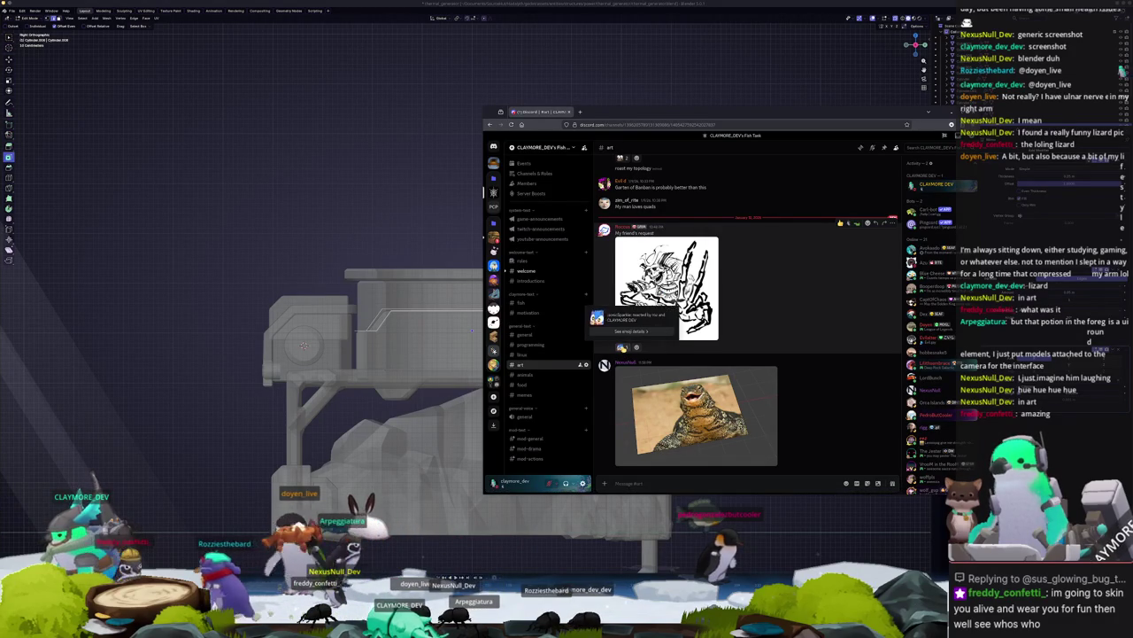
{"action": "left_click", "coordinate": [680, 427]}
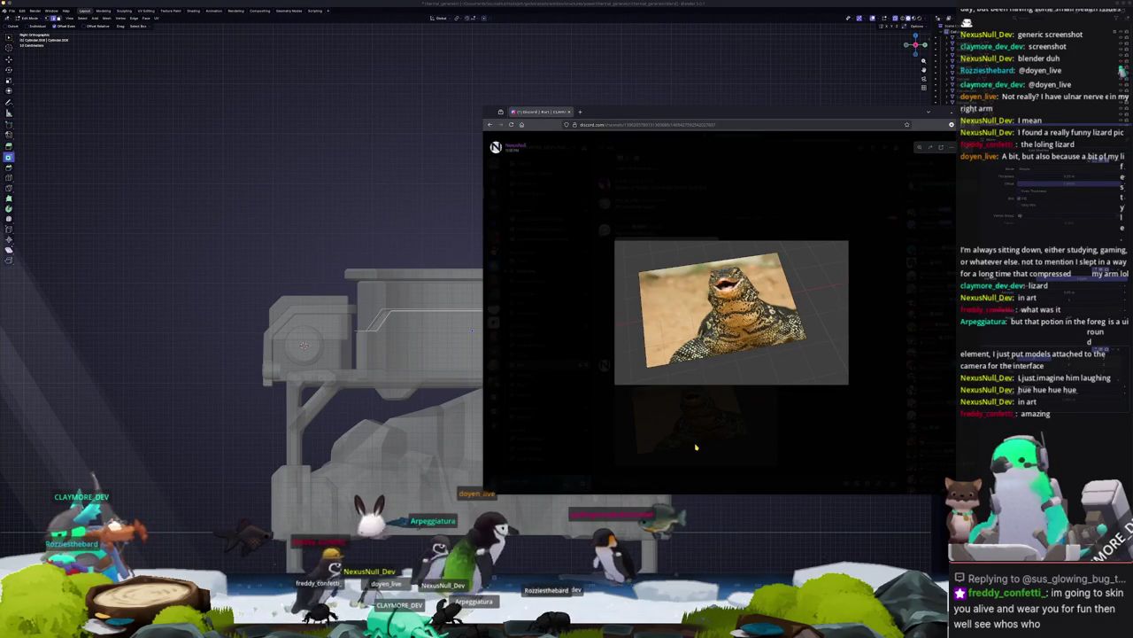
{"action": "left_click", "coordinate": [696, 447]}
{"action": "key", "text": "alt+Tab"}
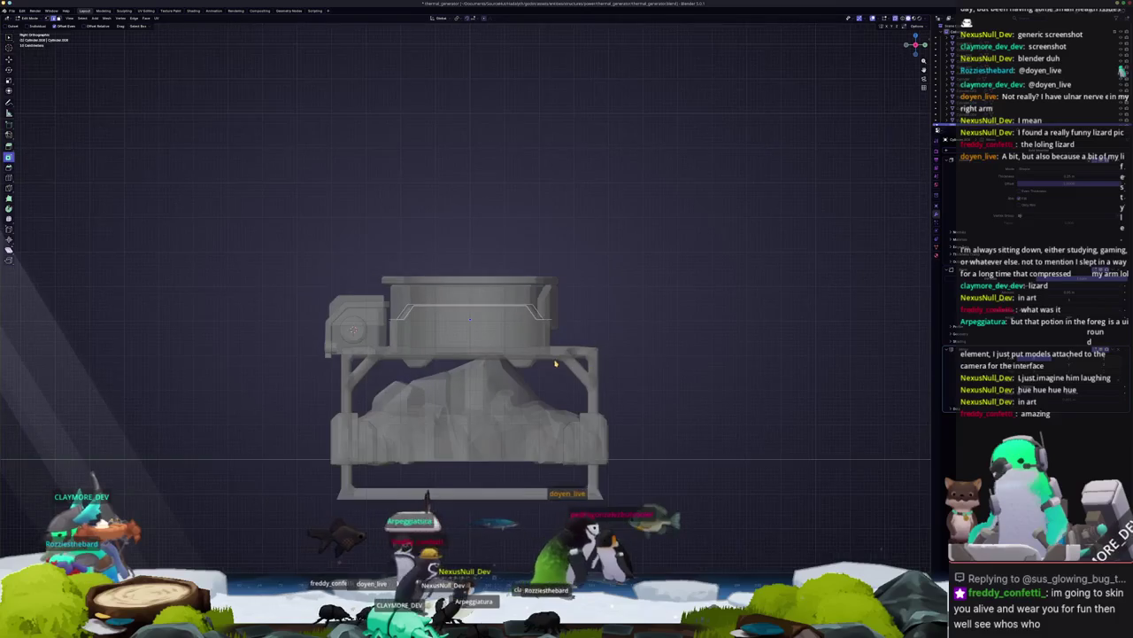
{"action": "scroll", "coordinate": [555, 363], "scroll_direction": "up", "scroll_amount": 4}
{"action": "key", "text": "alt+z"}
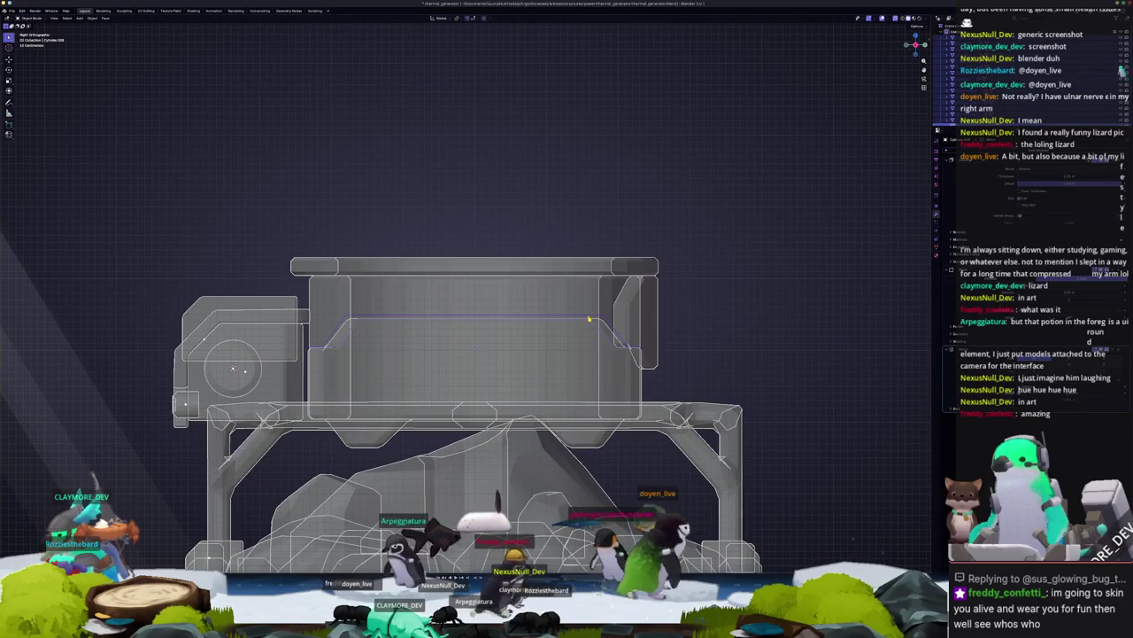
{"action": "key", "text": "alt+z"}
{"action": "key", "text": "Tab"}
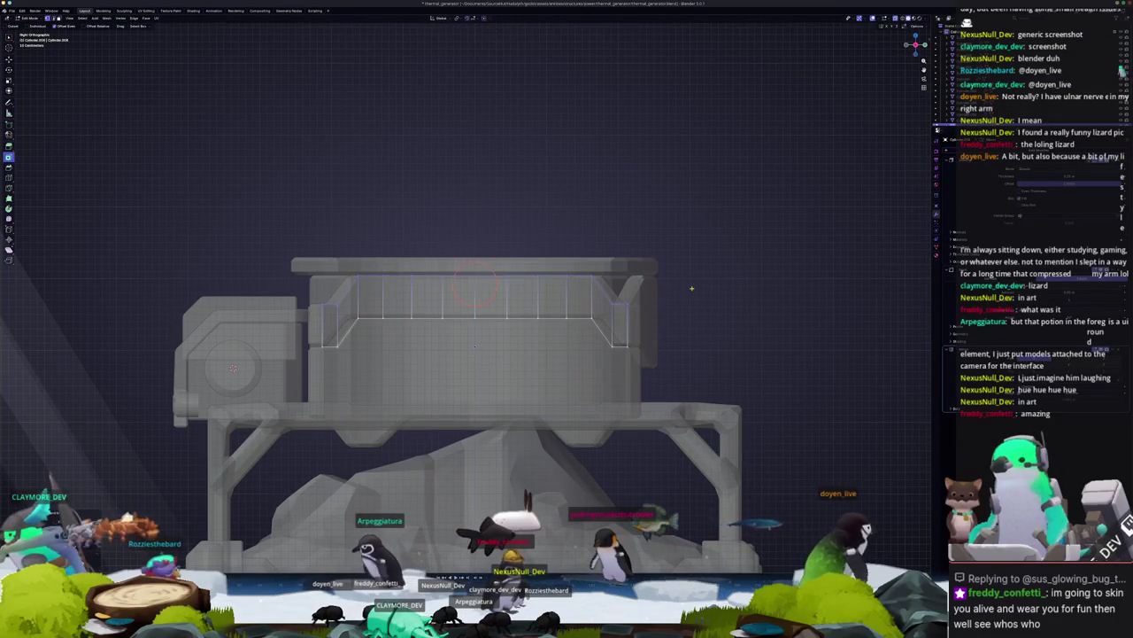
{"action": "key", "text": "Tab"}
{"action": "scroll", "coordinate": [688, 304], "scroll_direction": "down", "scroll_amount": 3}
{"action": "middle_click_drag", "start_coordinate": [688, 305], "coordinate": [406, 346]}
{"action": "scroll", "coordinate": [406, 346], "scroll_direction": "up", "scroll_amount": 3}
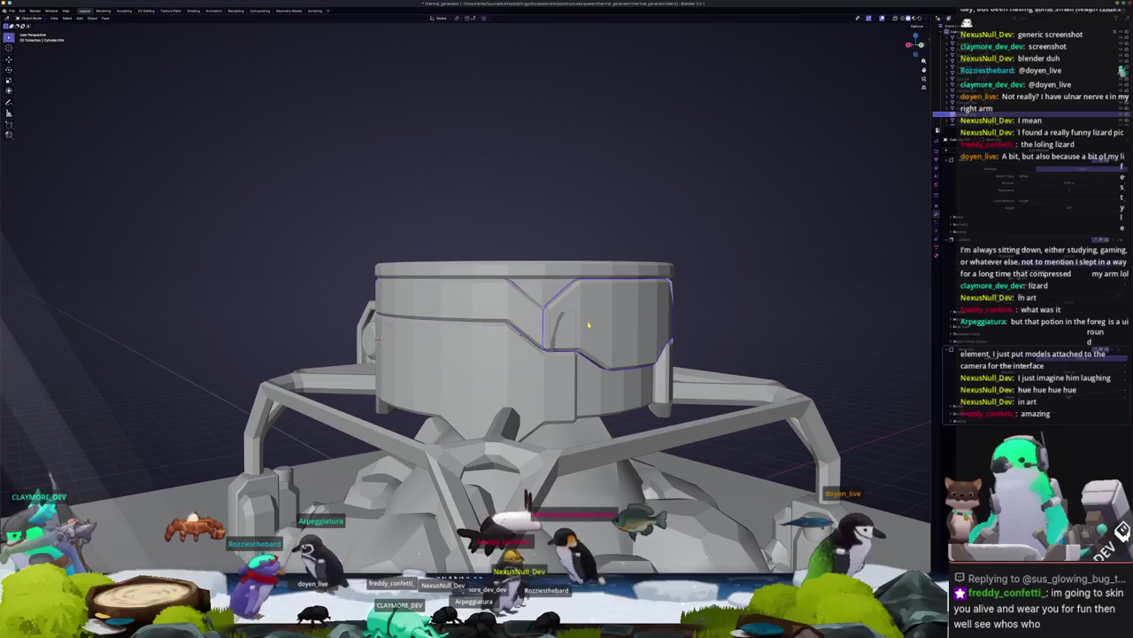
{"action": "key", "text": "Tab"}
{"action": "key", "text": "alt+z"}
{"action": "middle_click_drag", "start_coordinate": [534, 317], "coordinate": [442, 304]}
{"action": "left_click_drag", "start_coordinate": [443, 304], "coordinate": [483, 301]}
{"action": "middle_click_drag", "start_coordinate": [482, 303], "coordinate": [392, 315]}
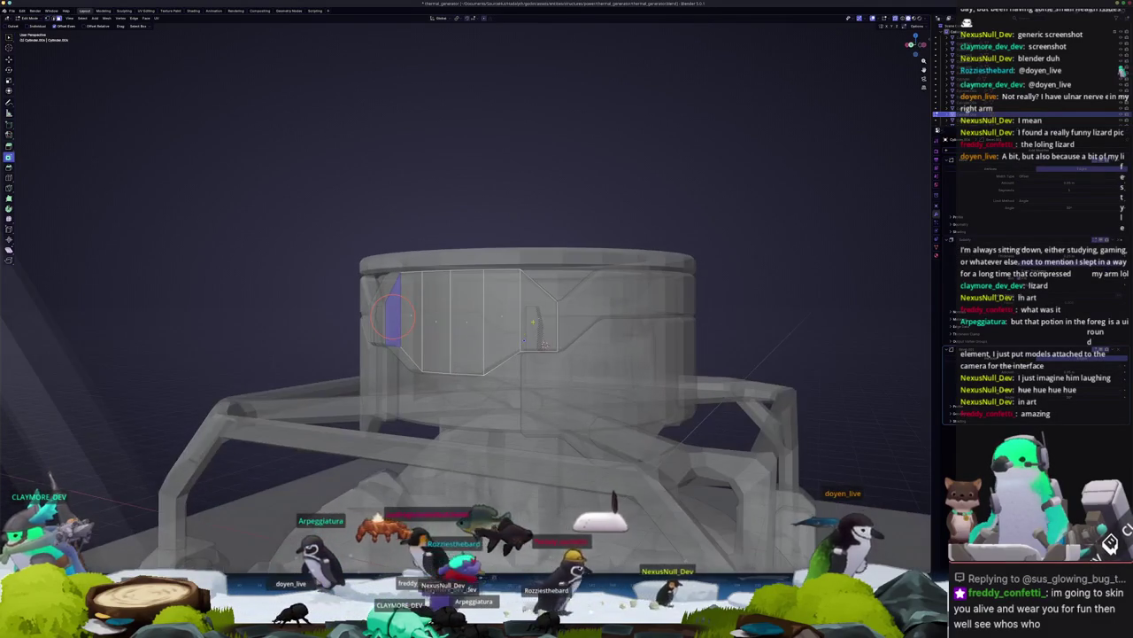
{"action": "right_click", "coordinate": [513, 305]}
{"action": "mouse_move", "coordinate": [514, 306]}
{"action": "middle_mouse_down"}
{"action": "mouse_move", "coordinate": [464, 317]}
{"action": "mouse_move", "coordinate": [503, 285]}
{"action": "middle_mouse_up"}
{"action": "key", "text": "alt+z"}
{"action": "key", "text": "Tab"}
{"action": "key", "text": "Tab"}
{"action": "key", "text": "alt+z"}
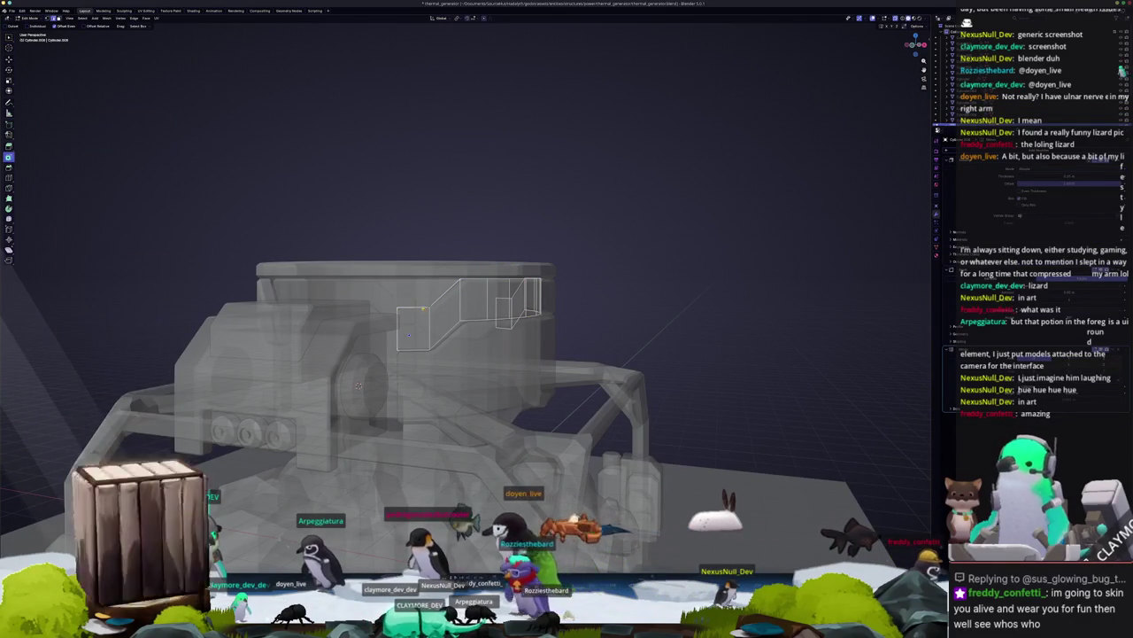
{"action": "middle_click_drag", "start_coordinate": [514, 319], "coordinate": [496, 320]}
{"action": "middle_click_drag", "start_coordinate": [405, 304], "coordinate": [474, 301]}
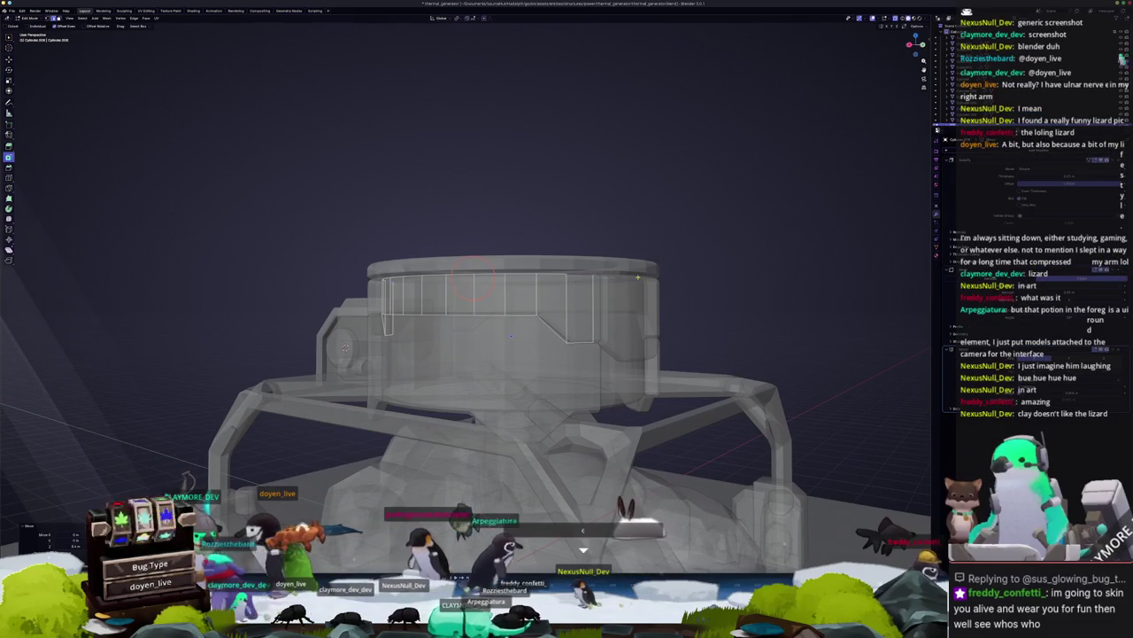
{"action": "scroll", "coordinate": [639, 278], "scroll_direction": "down", "scroll_amount": 2}
{"action": "key", "text": "Tab"}
{"action": "key", "text": "alt+z"}
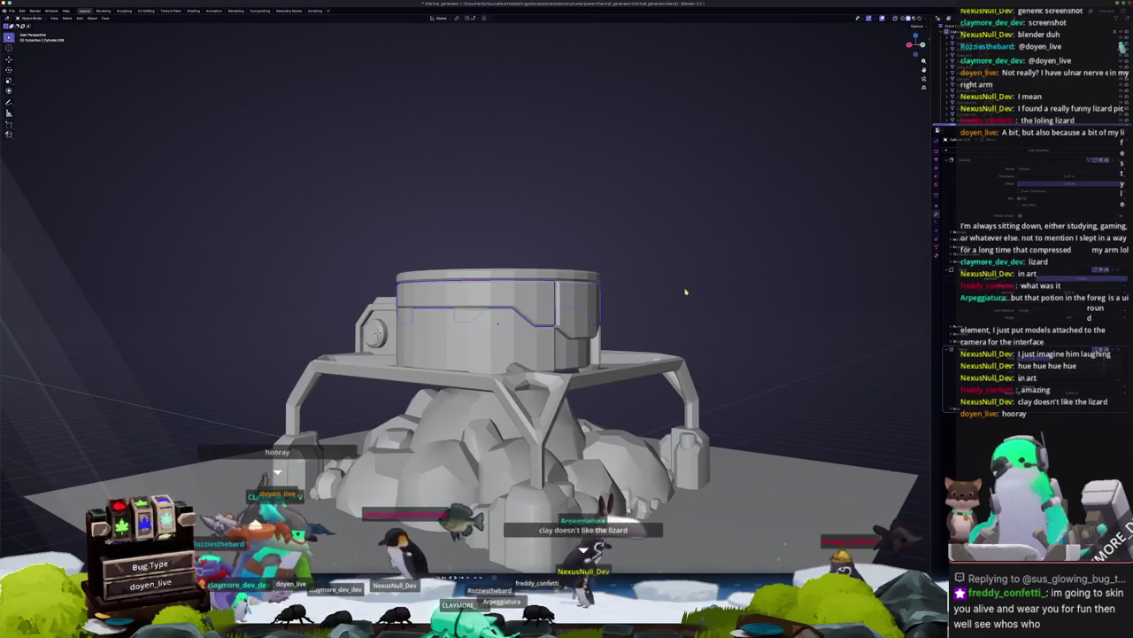
{"action": "scroll", "coordinate": [685, 291], "scroll_direction": "up", "scroll_amount": 1}
{"action": "scroll", "coordinate": [688, 311], "scroll_direction": "up", "scroll_amount": 1}
{"action": "scroll", "coordinate": [688, 311], "scroll_direction": "up", "scroll_amount": 1}
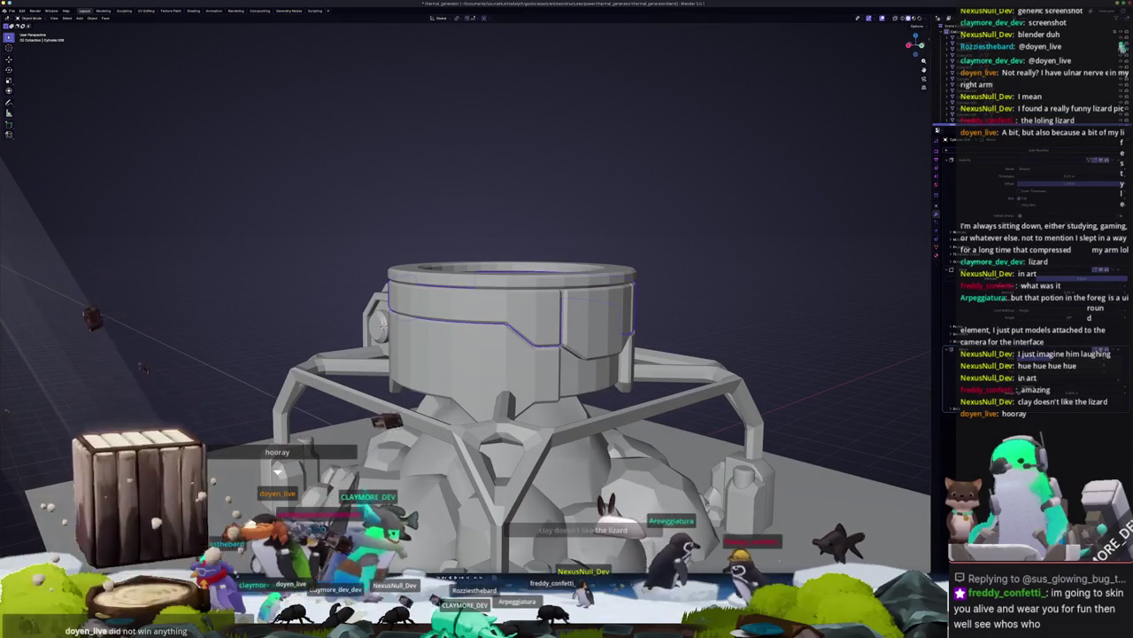
{"action": "key", "text": "alt+Tab"}
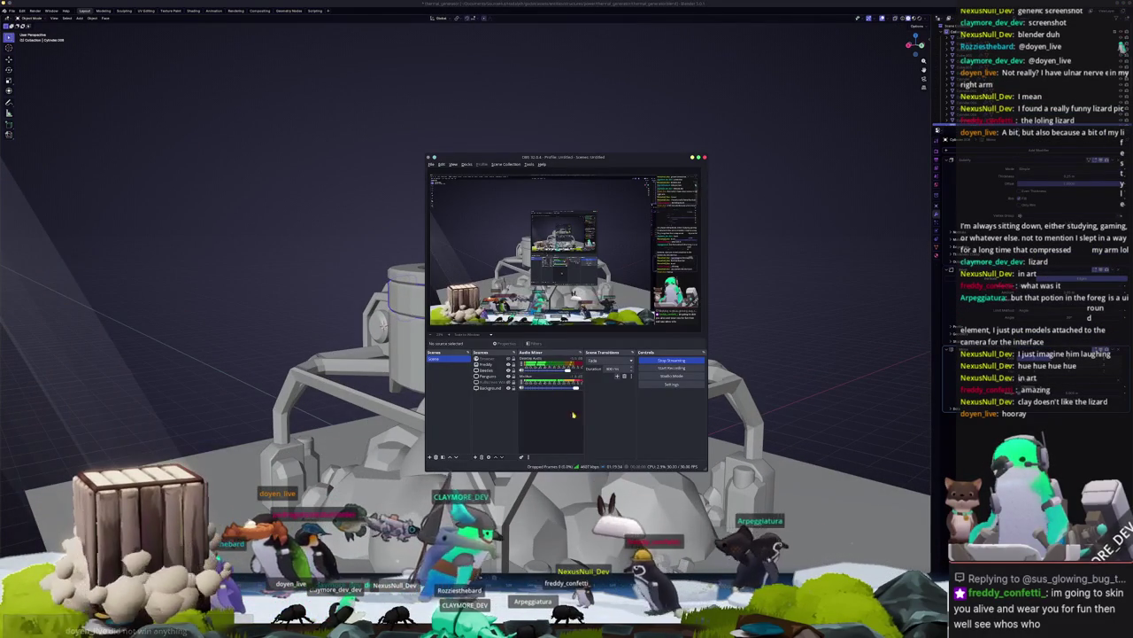
{"action": "left_click", "coordinate": [719, 311]}
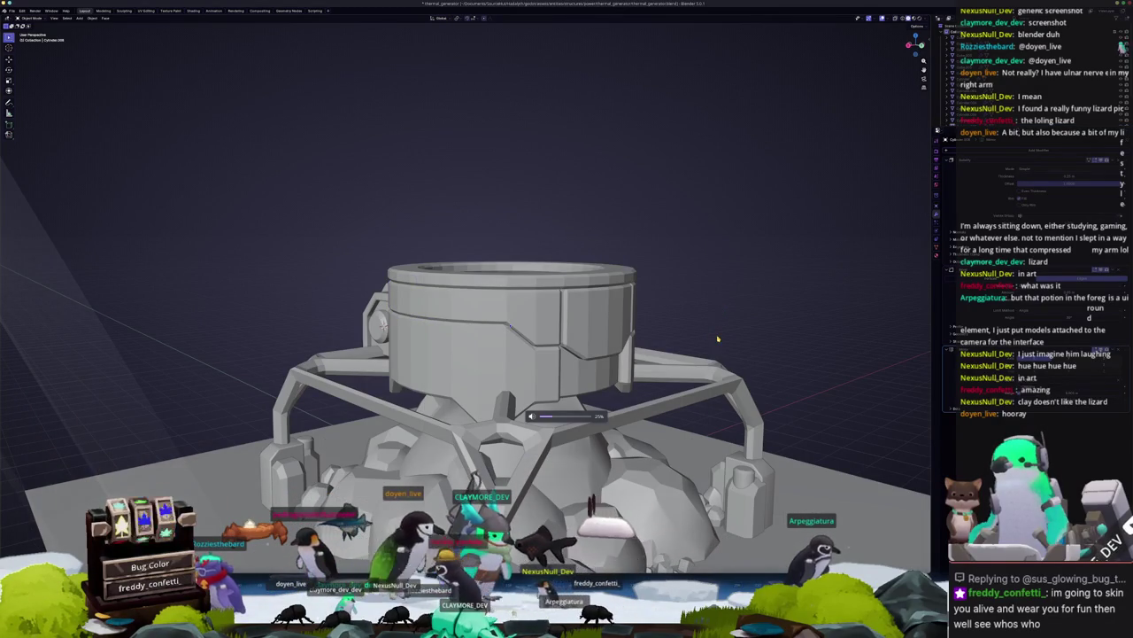
{"action": "mouse_move", "coordinate": [628, 324]}
{"action": "middle_mouse_down"}
{"action": "mouse_move", "coordinate": [685, 324]}
{"action": "mouse_move", "coordinate": [598, 343]}
{"action": "middle_mouse_up"}
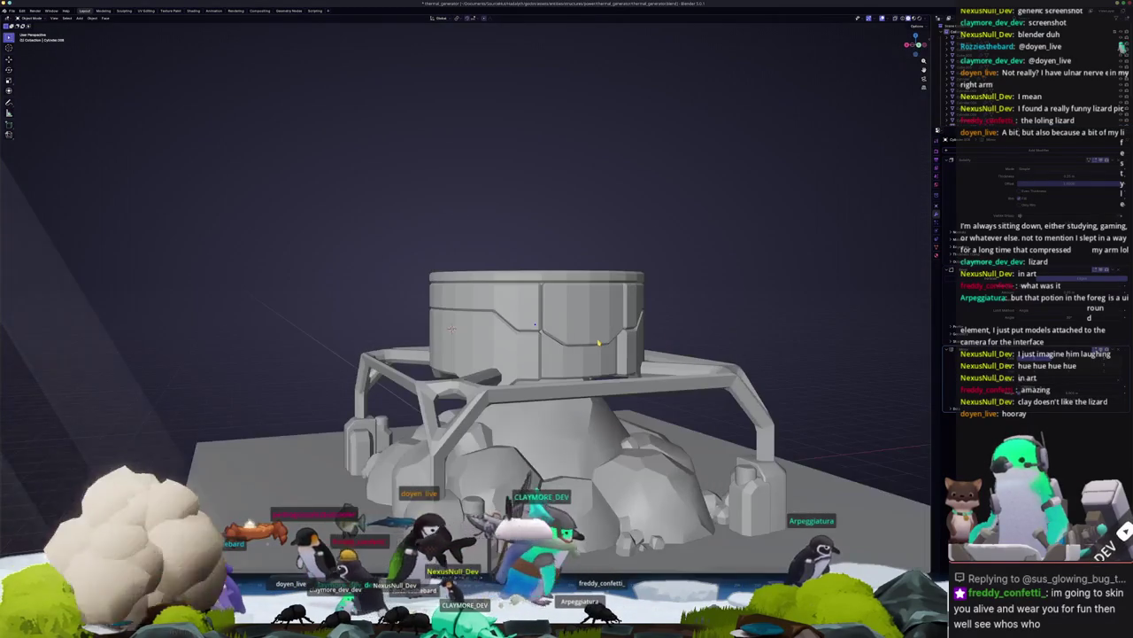
Step: Select a shortest-path strip of faces on the cylinder in X-ray Edit Mode
{"action": "key", "text": "Tab"}
{"action": "key", "text": "alt+z"}
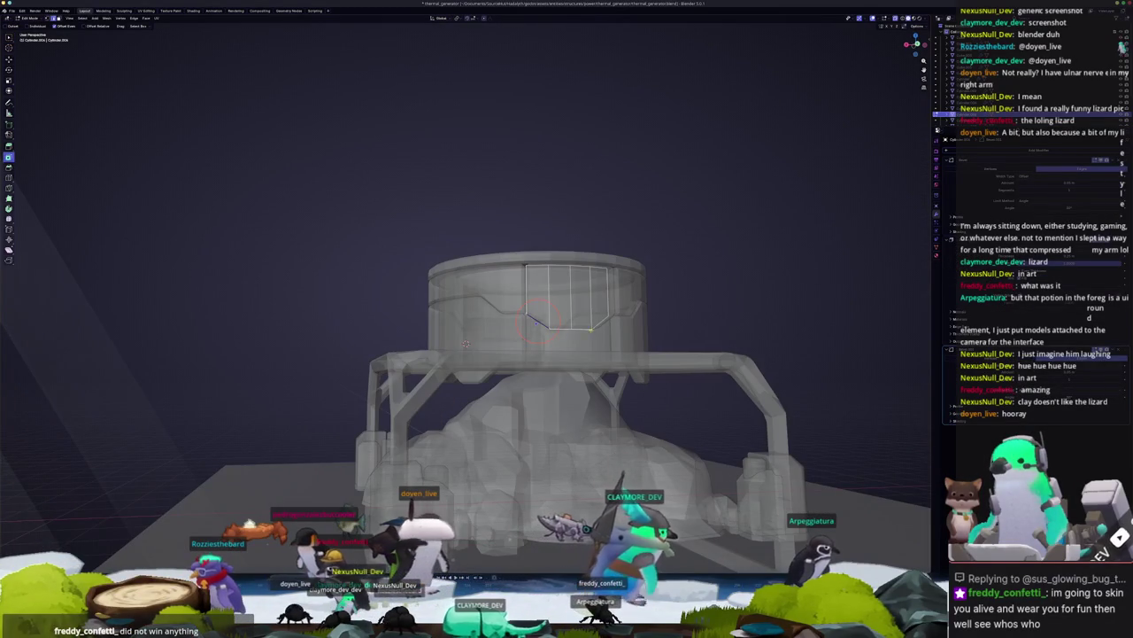
{"action": "left_click", "coordinate": [466, 343], "text": "ctrl"}
{"action": "middle_click_drag", "start_coordinate": [466, 344], "coordinate": [442, 328]}
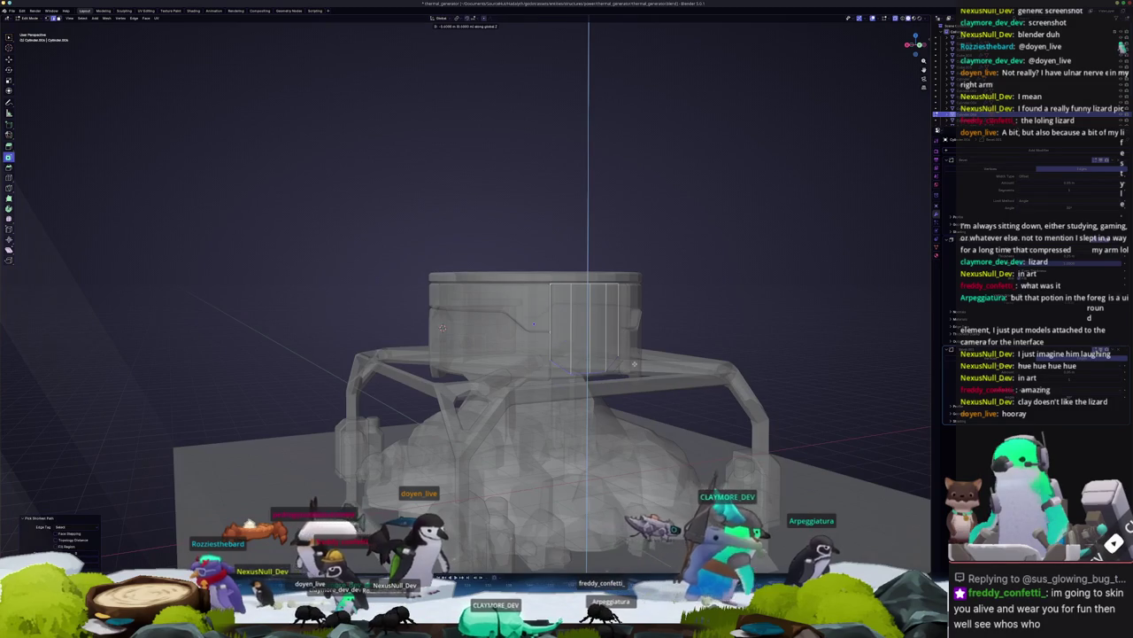
{"action": "key", "text": "Tab"}
{"action": "key", "text": "alt+z"}
Step: Move the selected face panel vertically along Z and return to Object Mode
{"action": "mouse_move", "coordinate": [715, 292]}
{"action": "middle_mouse_down"}
{"action": "mouse_move", "coordinate": [656, 292]}
{"action": "mouse_move", "coordinate": [514, 373]}
{"action": "middle_mouse_up"}
{"action": "key", "text": "Tab"}
{"action": "key", "text": "alt+z"}
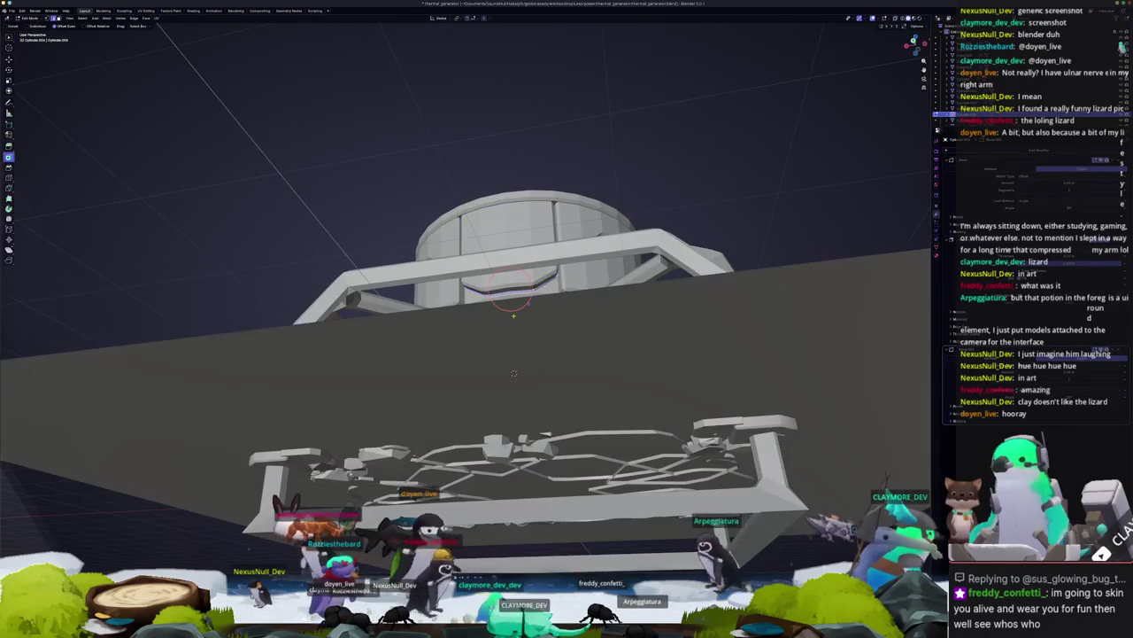
{"action": "key", "text": "g"}
{"action": "key", "text": "z"}
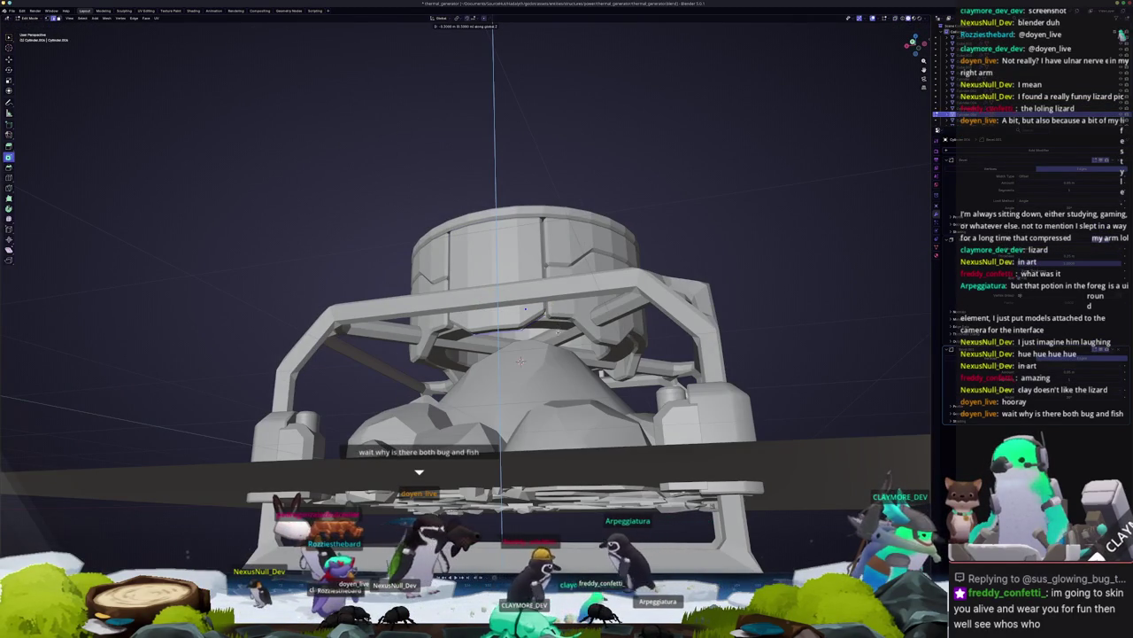
{"action": "left_click", "coordinate": [520, 360]}
{"action": "key", "text": "Tab"}
{"action": "key", "text": "alt+z"}
{"action": "mouse_move", "coordinate": [521, 360]}
{"action": "middle_mouse_down"}
{"action": "mouse_move", "coordinate": [700, 313]}
{"action": "mouse_move", "coordinate": [597, 316]}
{"action": "middle_mouse_up"}
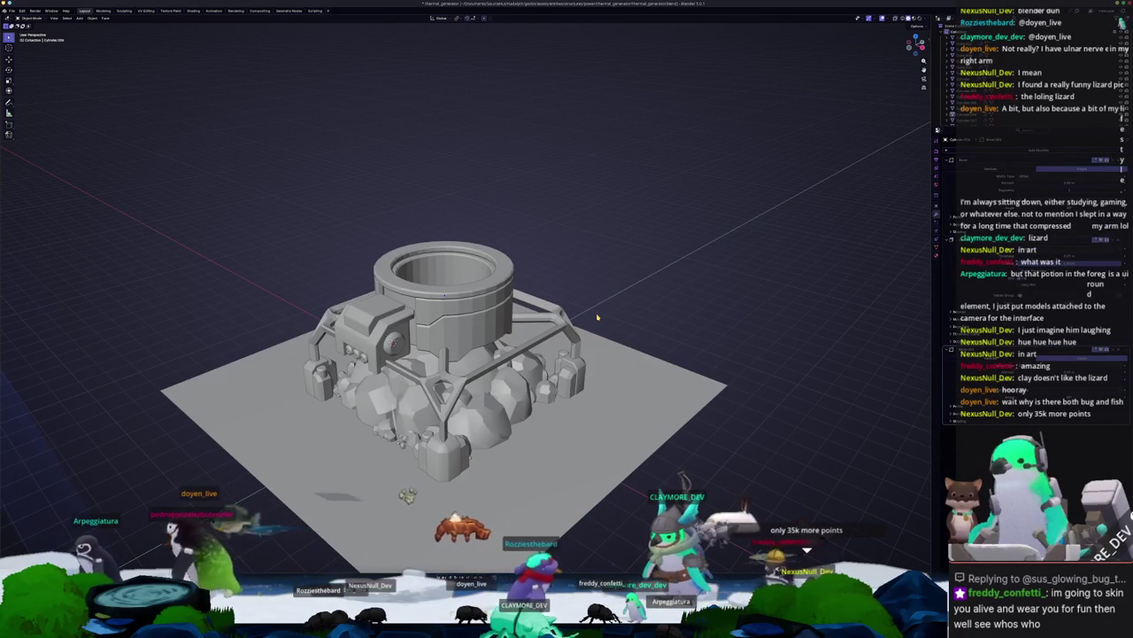
Step: Add a cube inside the cylinder and select it from a top view
{"action": "scroll", "coordinate": [598, 314], "scroll_direction": "up", "scroll_amount": 3}
{"action": "middle_click_drag", "start_coordinate": [599, 314], "coordinate": [571, 297]}
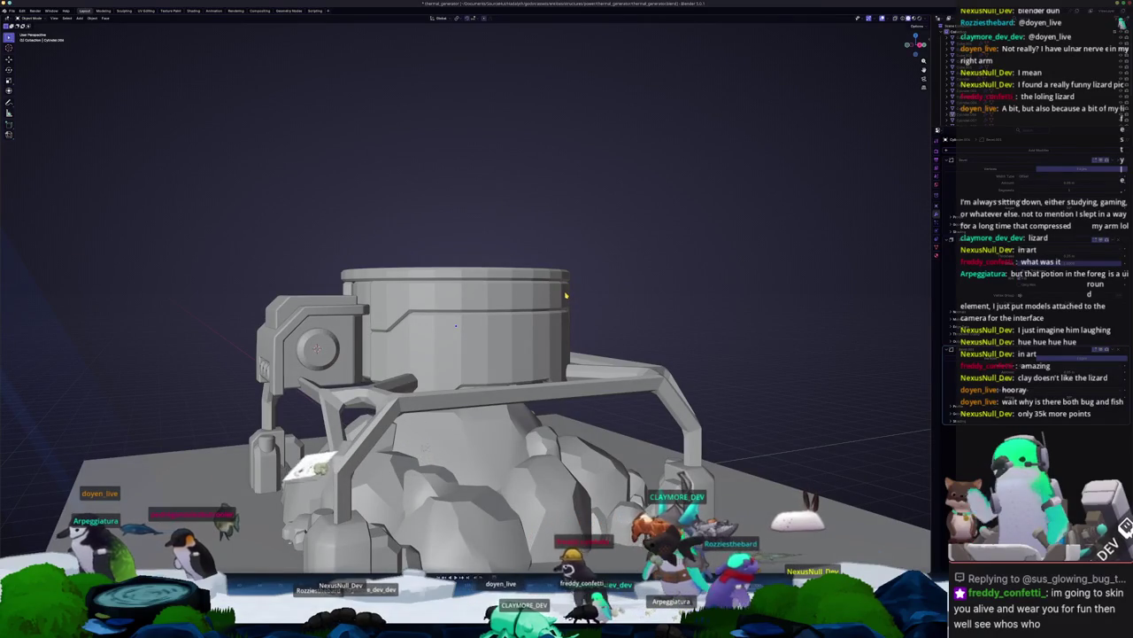
{"action": "mouse_move", "coordinate": [584, 248]}
{"action": "middle_mouse_down"}
{"action": "mouse_move", "coordinate": [599, 315]}
{"action": "mouse_move", "coordinate": [618, 314]}
{"action": "middle_mouse_up"}
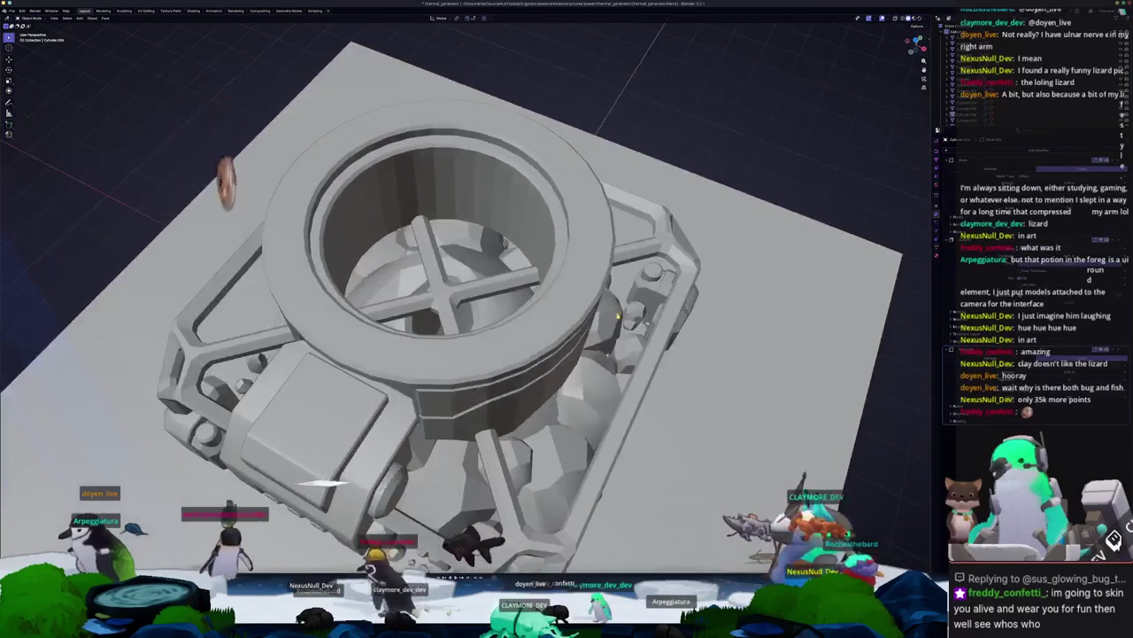
{"action": "key", "text": "shift+a"}
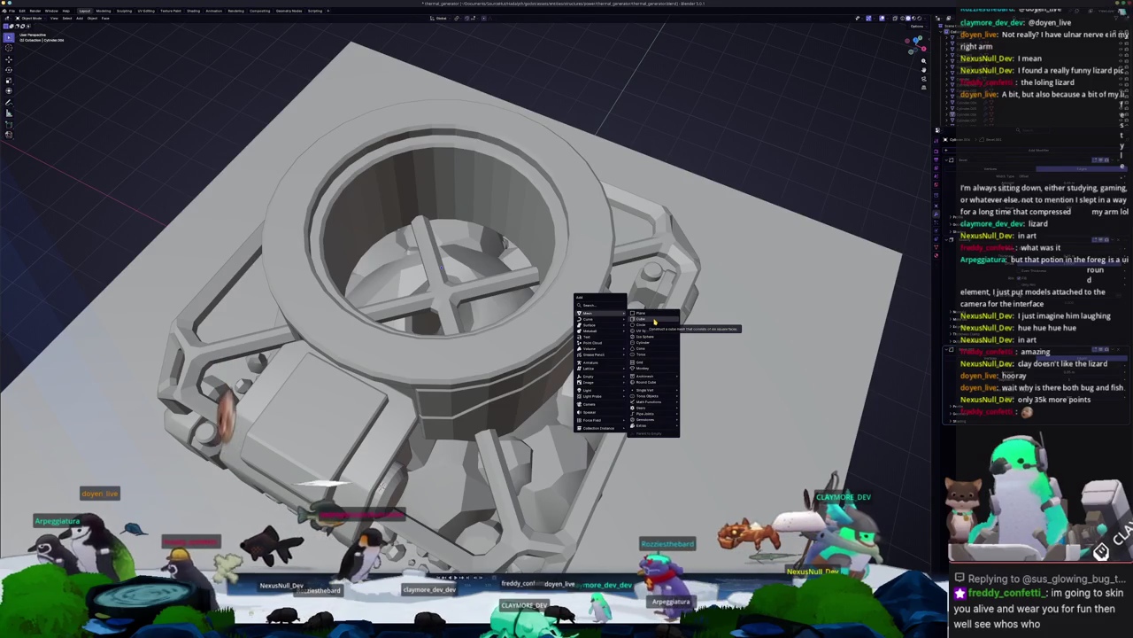
{"action": "left_click", "coordinate": [653, 319]}
{"action": "scroll", "coordinate": [647, 329], "scroll_direction": "down", "scroll_amount": 2}
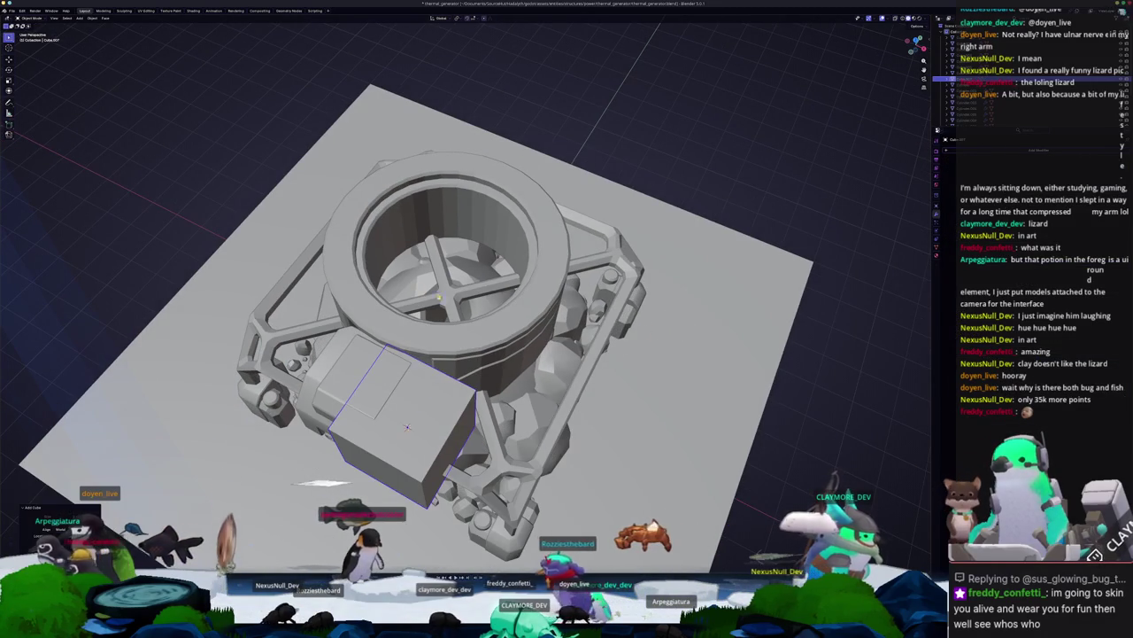
{"action": "left_click", "coordinate": [566, 354]}
{"action": "key", "text": "Tab"}
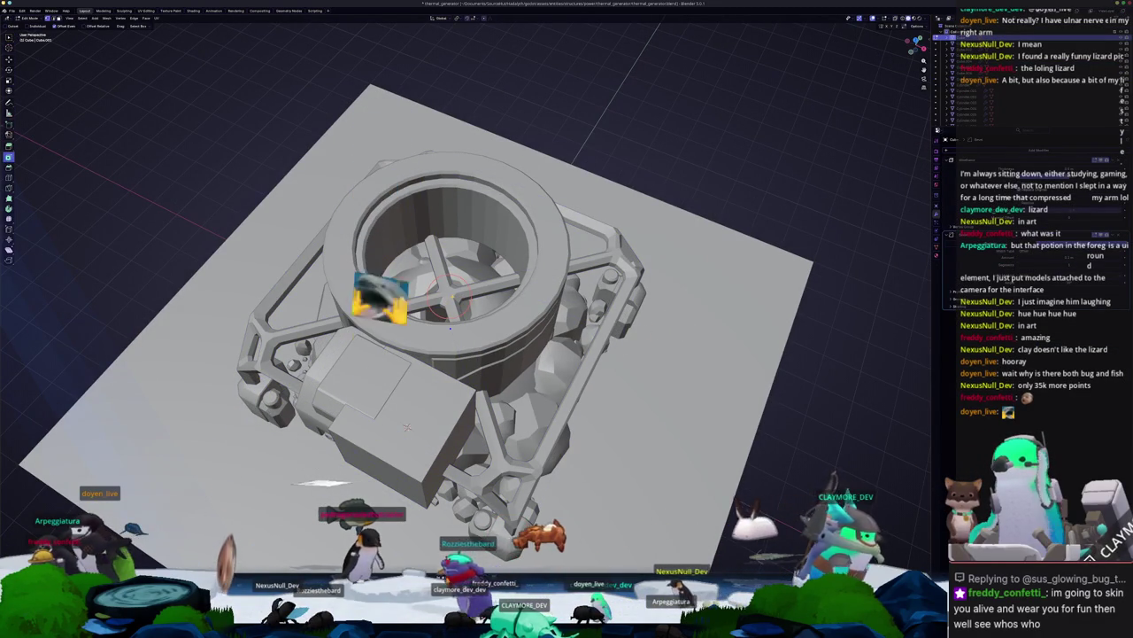
{"action": "left_click", "coordinate": [398, 425]}
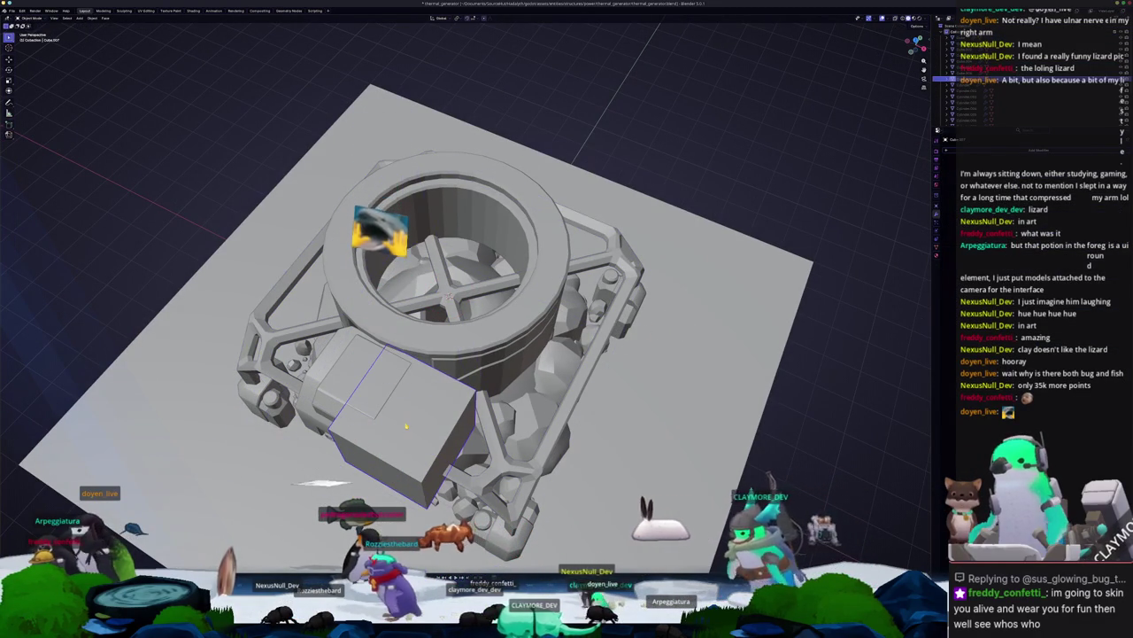
{"action": "middle_click_drag", "start_coordinate": [487, 408], "coordinate": [500, 390]}
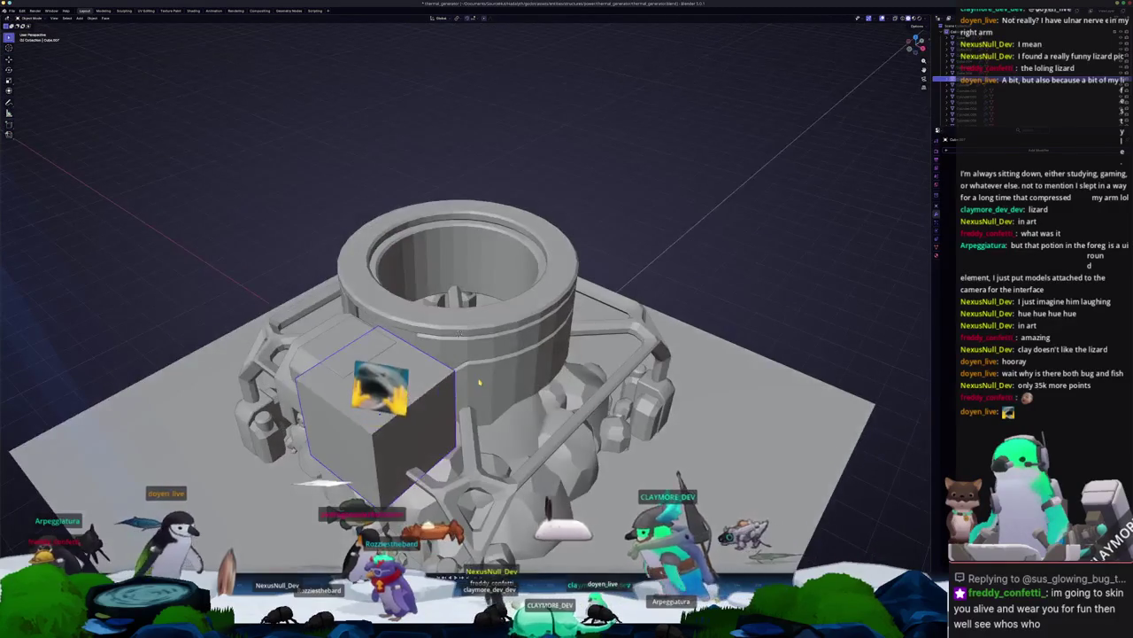
{"action": "key", "text": "KP_7"}
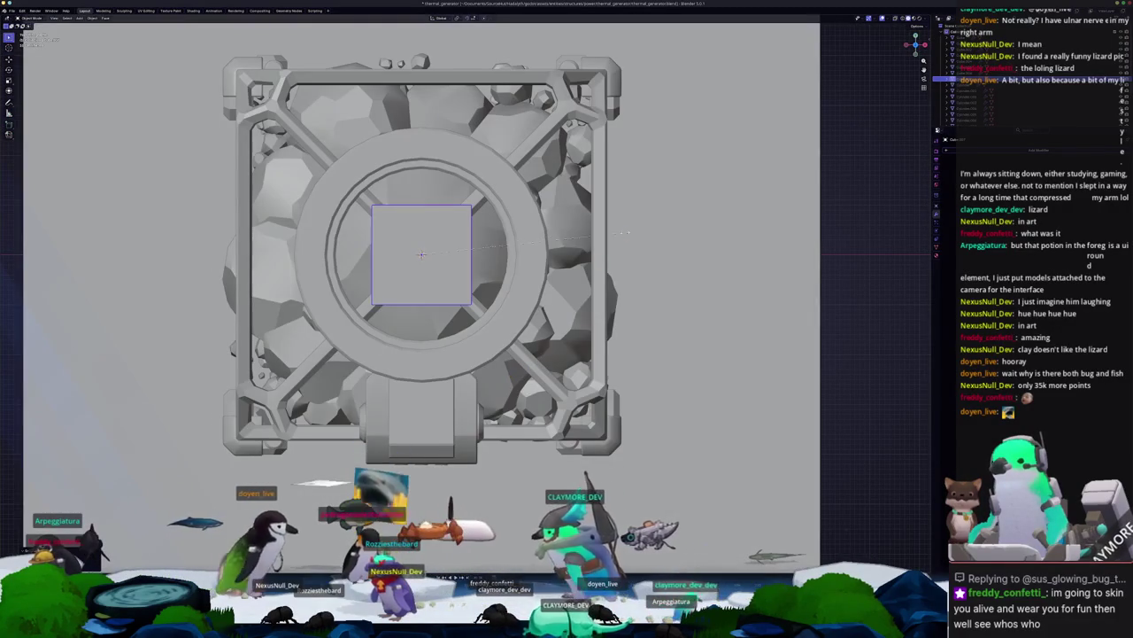
Step: Scale the cube along Y into a thin flat bar positioned inside the ring
{"action": "key", "text": "s"}
{"action": "key", "text": "y"}
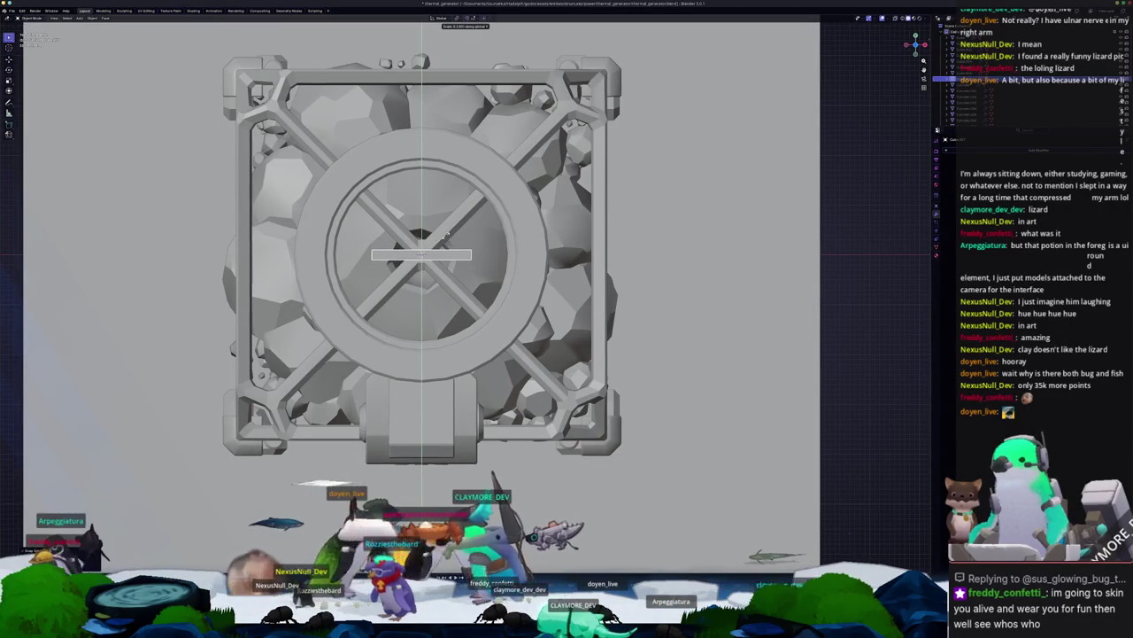
{"action": "middle_click_drag", "start_coordinate": [447, 235], "coordinate": [496, 258]}
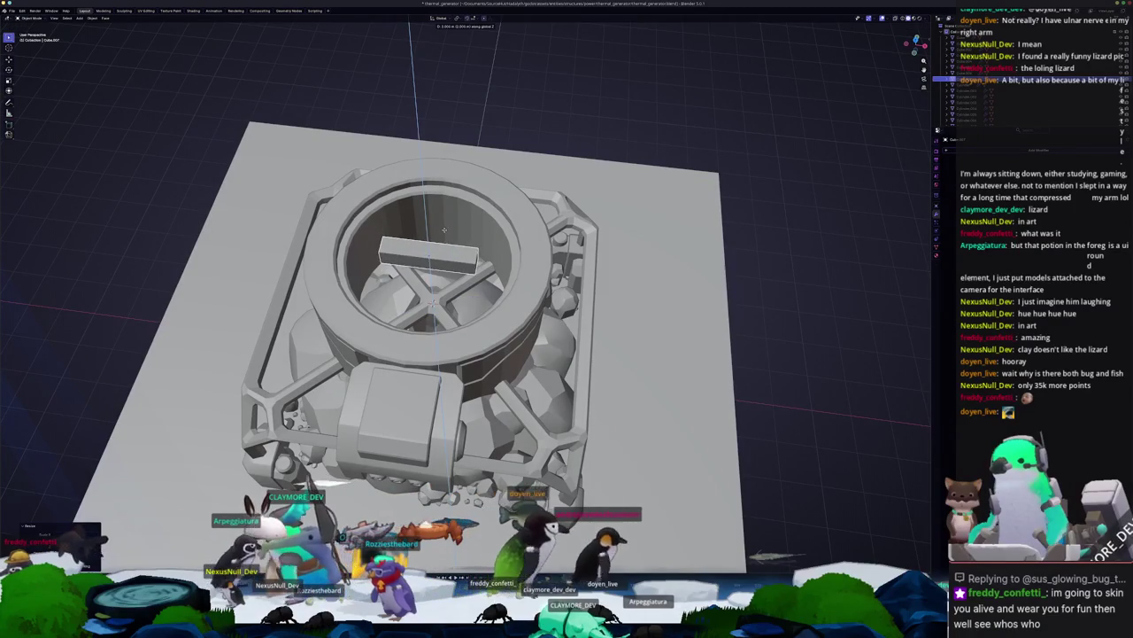
{"action": "left_click", "coordinate": [445, 232]}
{"action": "left_click", "coordinate": [443, 244]}
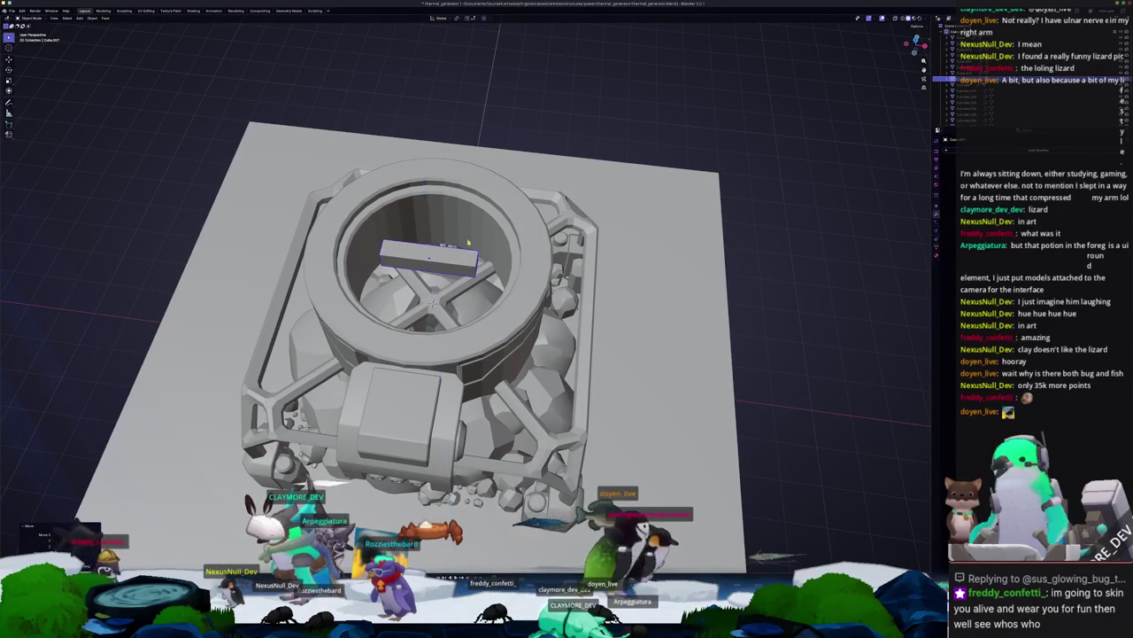
{"action": "scroll", "coordinate": [1080, 106], "scroll_direction": "down", "scroll_amount": 3}
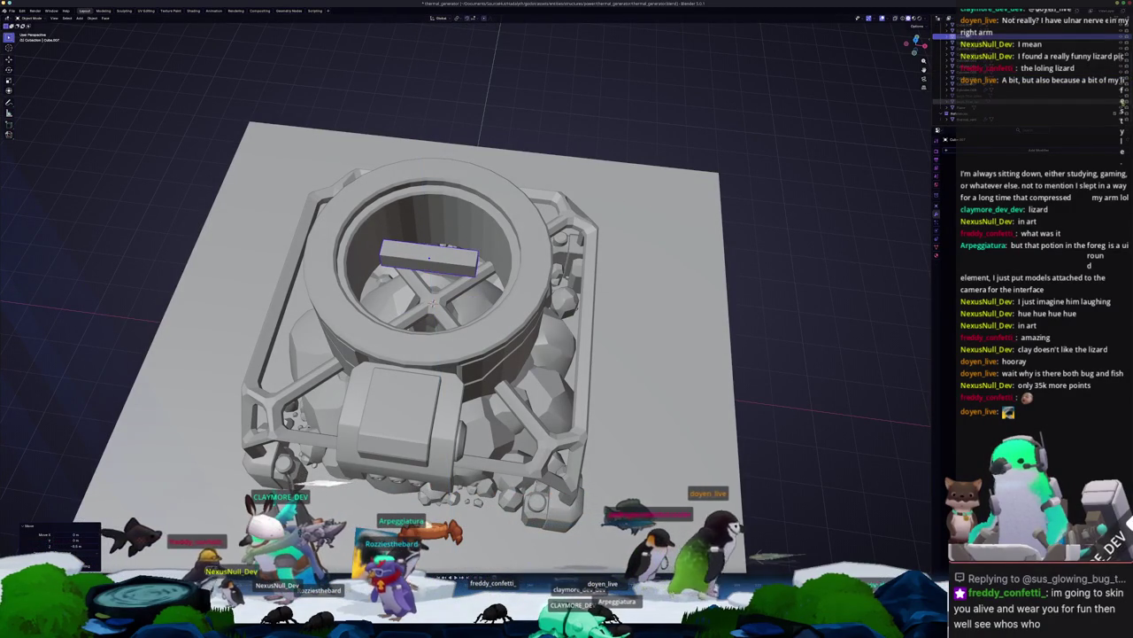
{"action": "left_click", "coordinate": [1091, 104]}
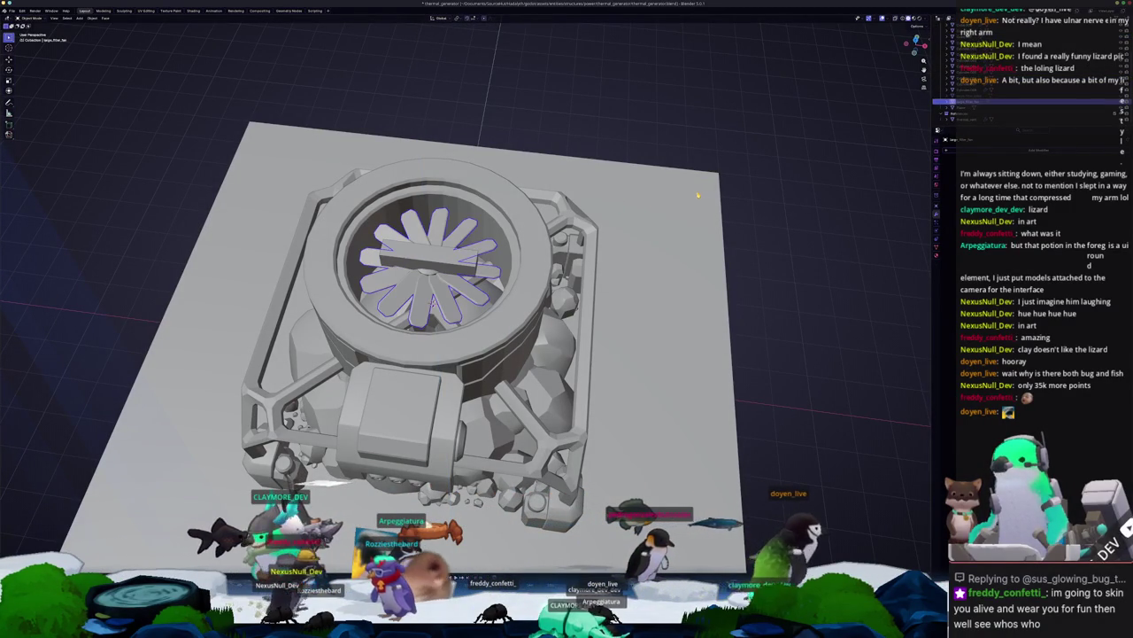
Step: Shrink the fan from the top view and raise it along Z
{"action": "key", "text": "KP_7"}
{"action": "key", "text": "s"}
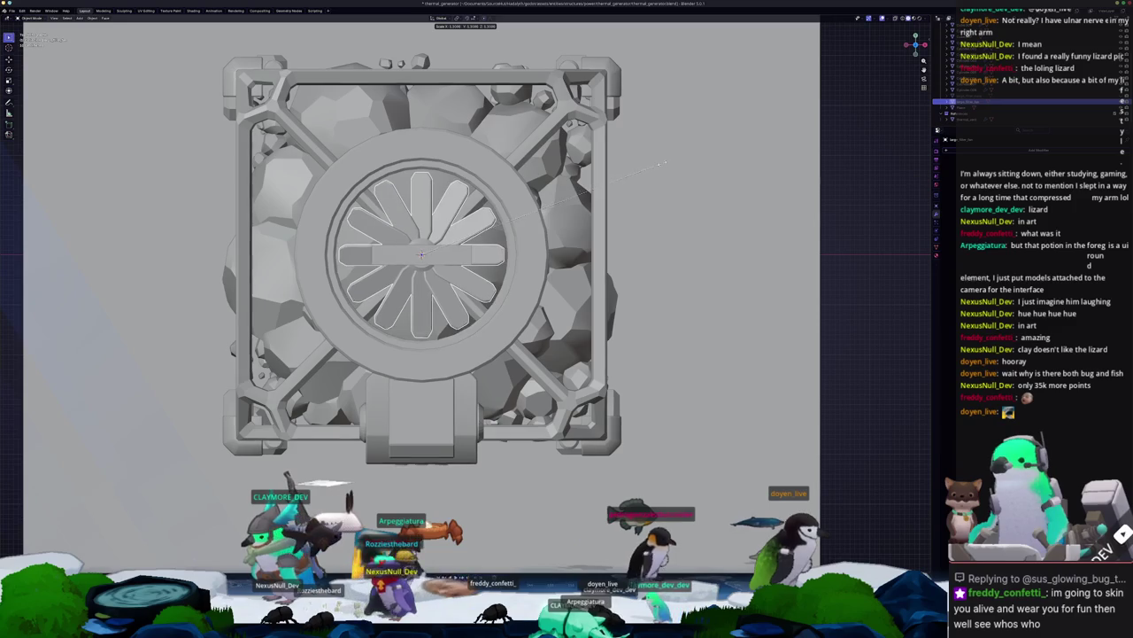
{"action": "left_click", "coordinate": [639, 168]}
{"action": "mouse_move", "coordinate": [639, 168]}
{"action": "middle_mouse_down"}
{"action": "mouse_move", "coordinate": [549, 209]}
{"action": "mouse_move", "coordinate": [543, 228]}
{"action": "mouse_move", "coordinate": [558, 213]}
{"action": "mouse_move", "coordinate": [512, 296]}
{"action": "middle_mouse_up"}
{"action": "key", "text": "g"}
{"action": "key", "text": "z"}
{"action": "left_click", "coordinate": [549, 210]}
Step: Duplicate the fan and rotate the copy around Z to double the blades
{"action": "left_click", "coordinate": [558, 212]}
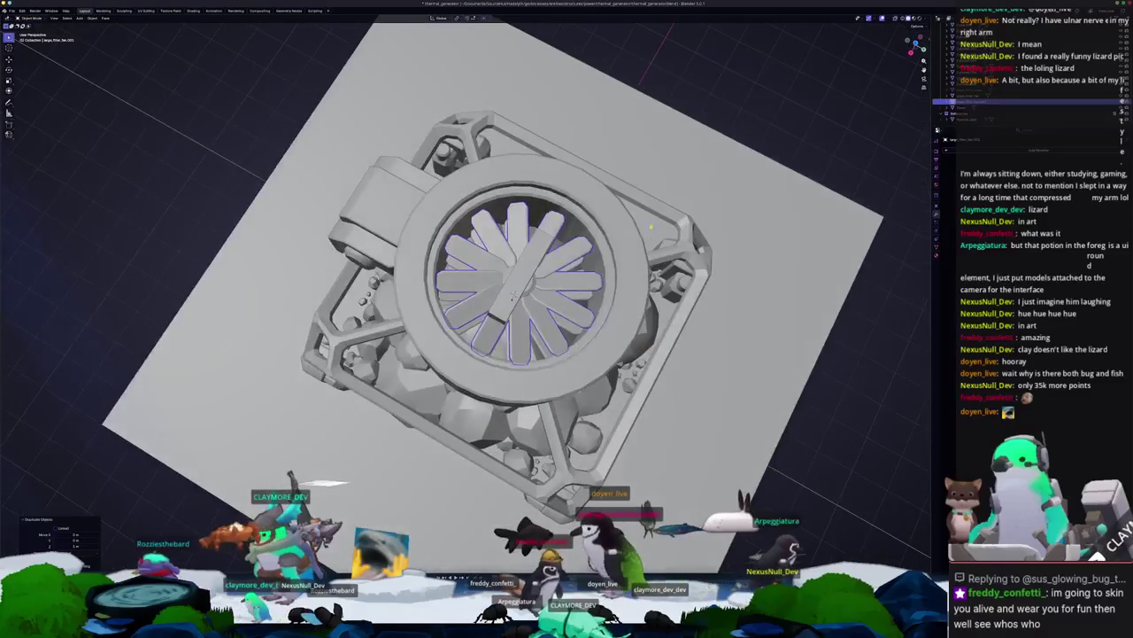
{"action": "left_click", "coordinate": [652, 227]}
{"action": "middle_click_drag", "start_coordinate": [652, 227], "coordinate": [680, 212]}
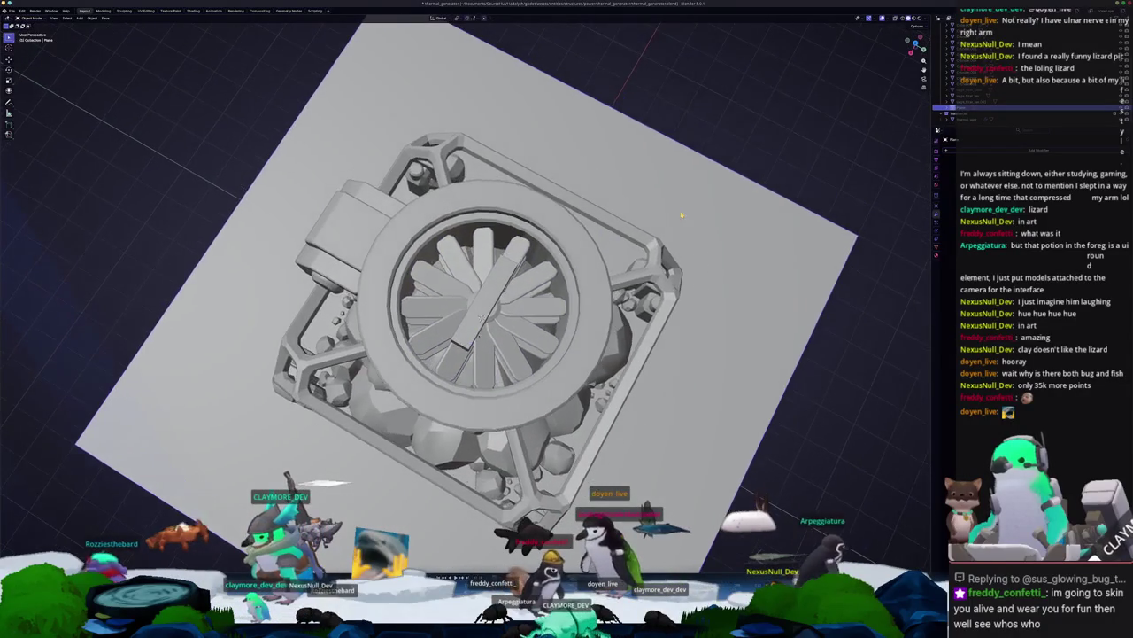
{"action": "left_click", "coordinate": [496, 283]}
{"action": "key", "text": "r"}
{"action": "key", "text": "z"}
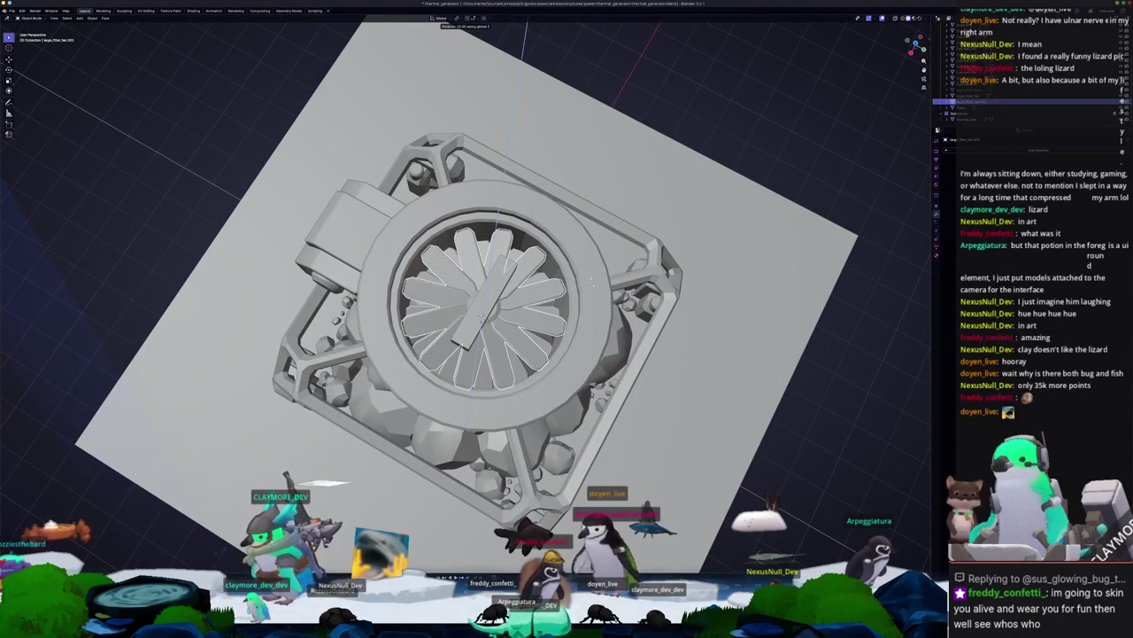
{"action": "left_click", "coordinate": [595, 285]}
{"action": "key", "text": "KP_7"}
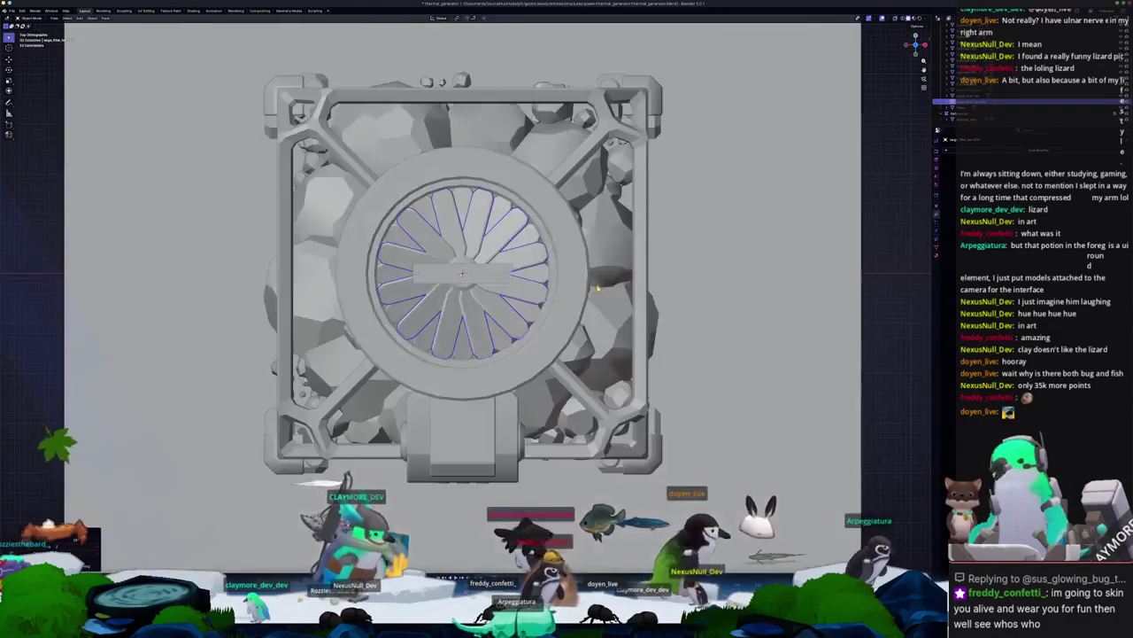
{"action": "middle_click_drag", "start_coordinate": [597, 288], "coordinate": [620, 274]}
{"action": "scroll", "coordinate": [620, 275], "scroll_direction": "down", "scroll_amount": 4}
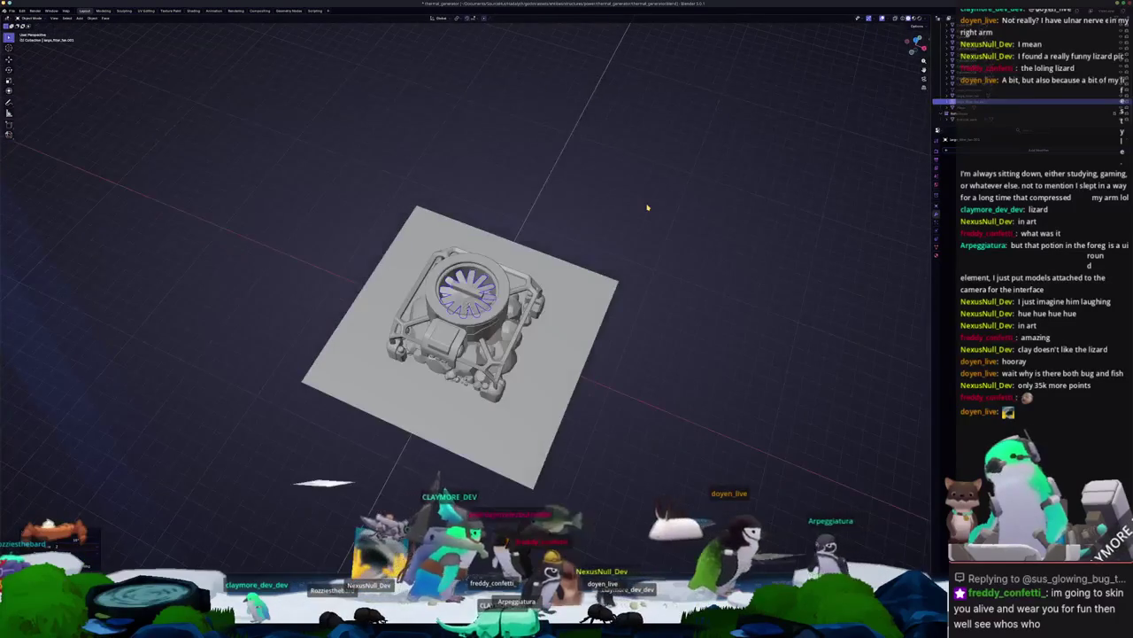
{"action": "scroll", "coordinate": [625, 270], "scroll_direction": "up", "scroll_amount": 3}
{"action": "scroll", "coordinate": [624, 269], "scroll_direction": "up", "scroll_amount": 2}
Step: Stretch the crossbar along X across the ring and apply its scale
{"action": "middle_click_drag", "start_coordinate": [472, 280], "coordinate": [467, 354]}
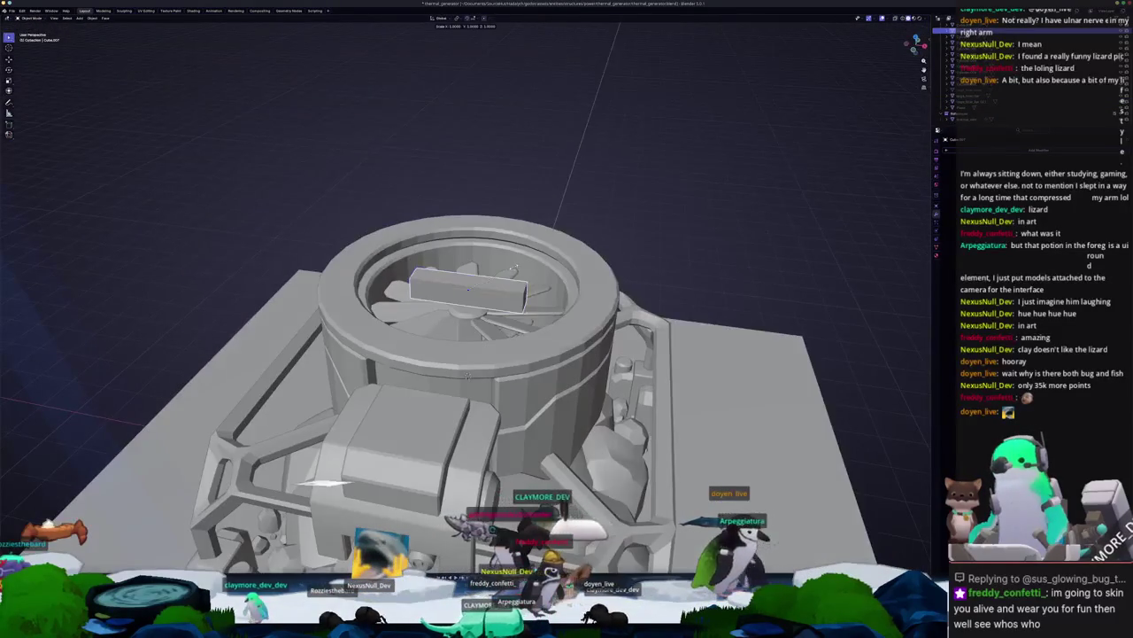
{"action": "key", "text": "s"}
{"action": "key", "text": "x"}
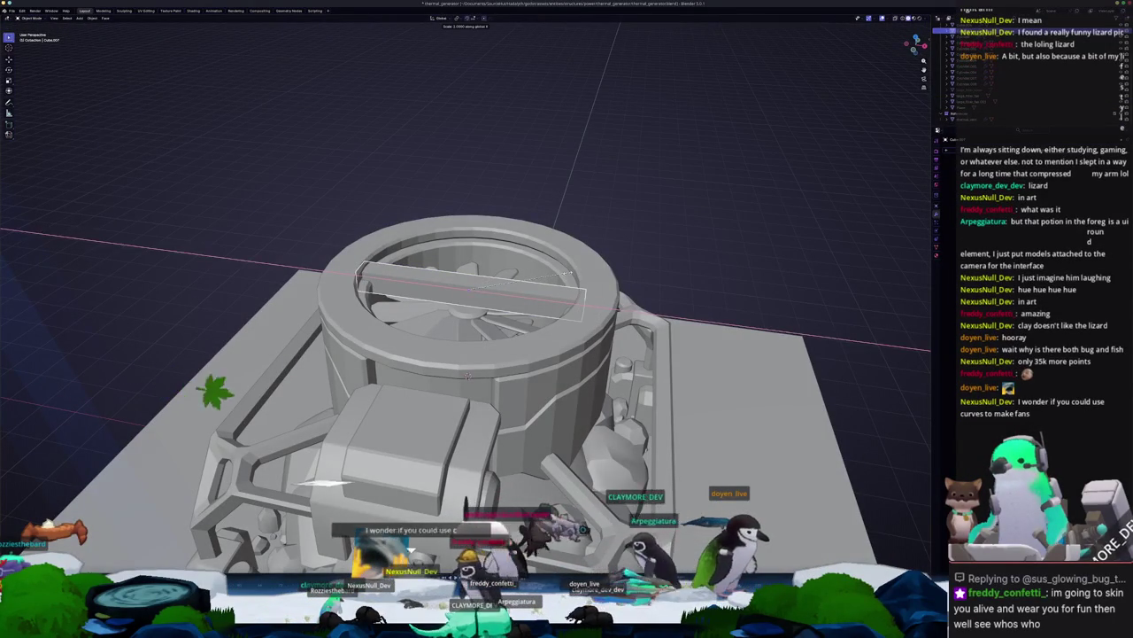
{"action": "left_click", "coordinate": [571, 272]}
{"action": "middle_click_drag", "start_coordinate": [572, 273], "coordinate": [627, 257]}
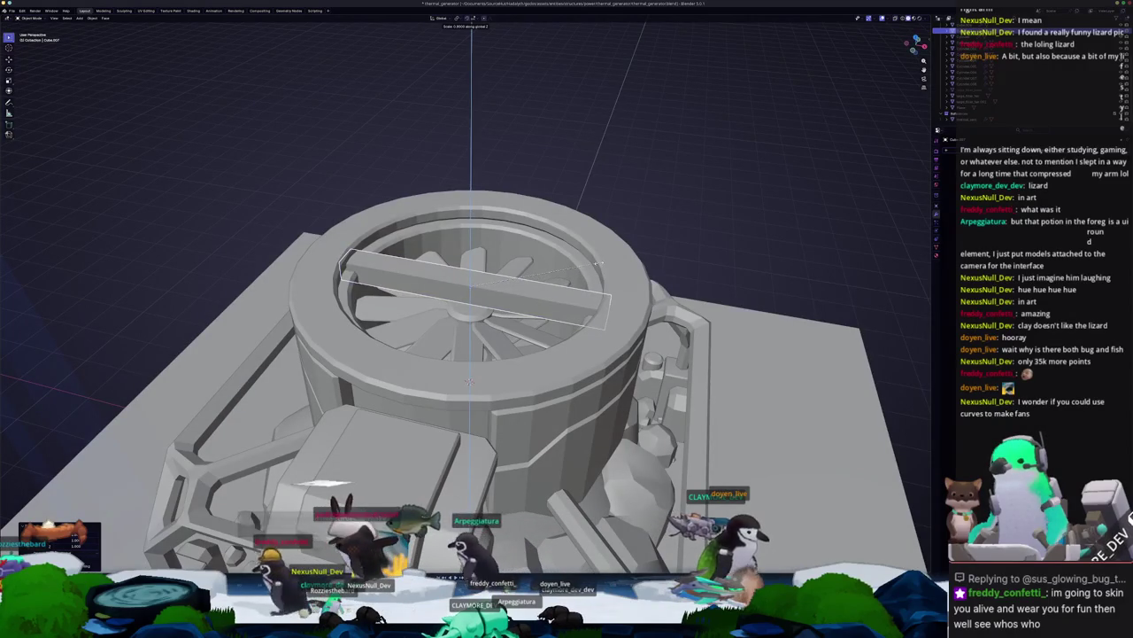
{"action": "middle_click_drag", "start_coordinate": [470, 382], "coordinate": [478, 344]}
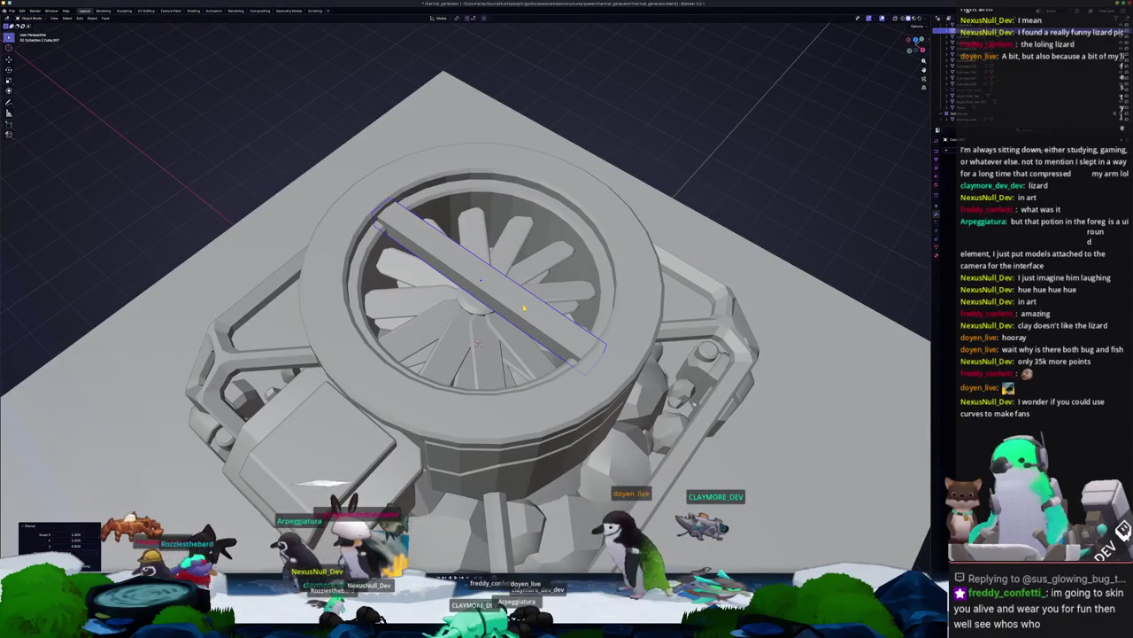
{"action": "key", "text": "KP_7"}
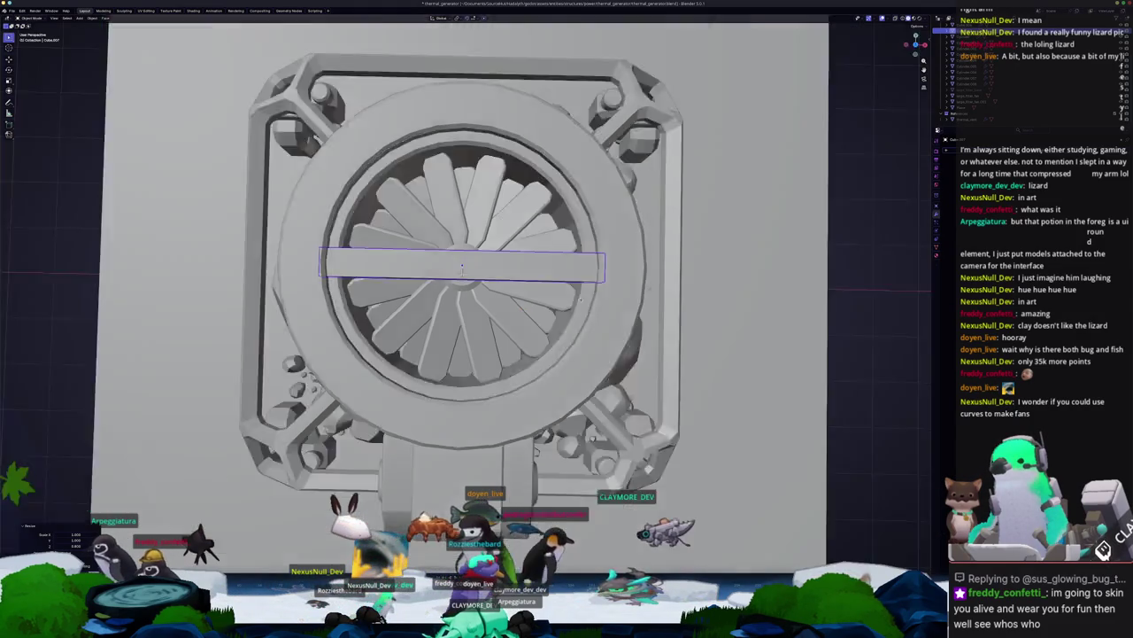
{"action": "mouse_move", "coordinate": [523, 307]}
{"action": "middle_mouse_down"}
{"action": "mouse_move", "coordinate": [539, 273]}
{"action": "mouse_move", "coordinate": [719, 253]}
{"action": "middle_mouse_up"}
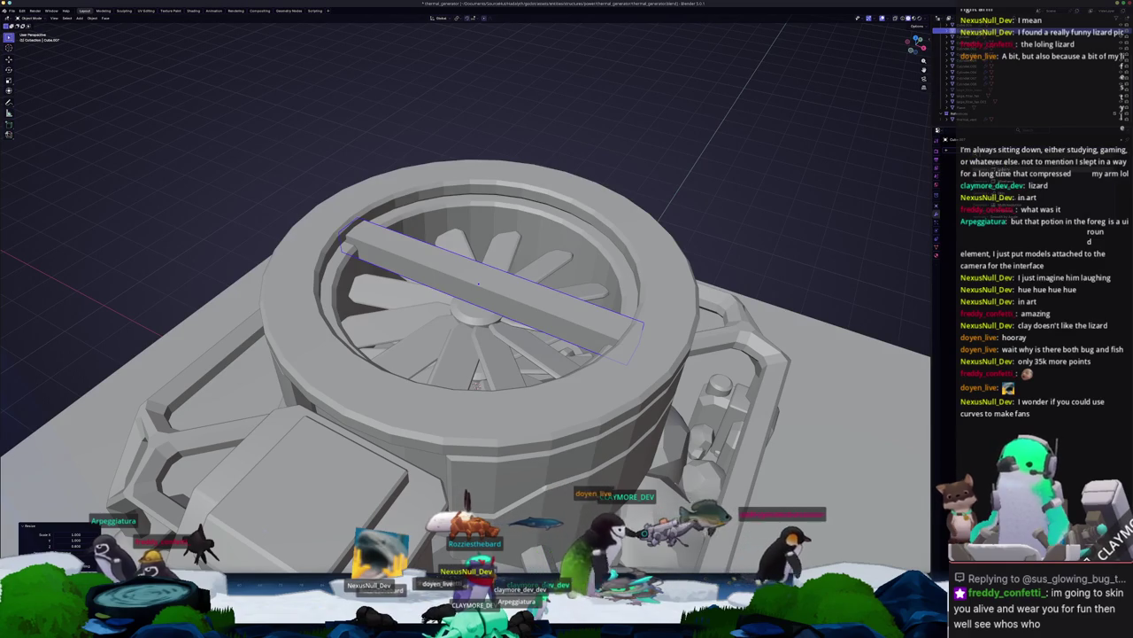
{"action": "key", "text": "ctrl+a"}
{"action": "left_click", "coordinate": [841, 225]}
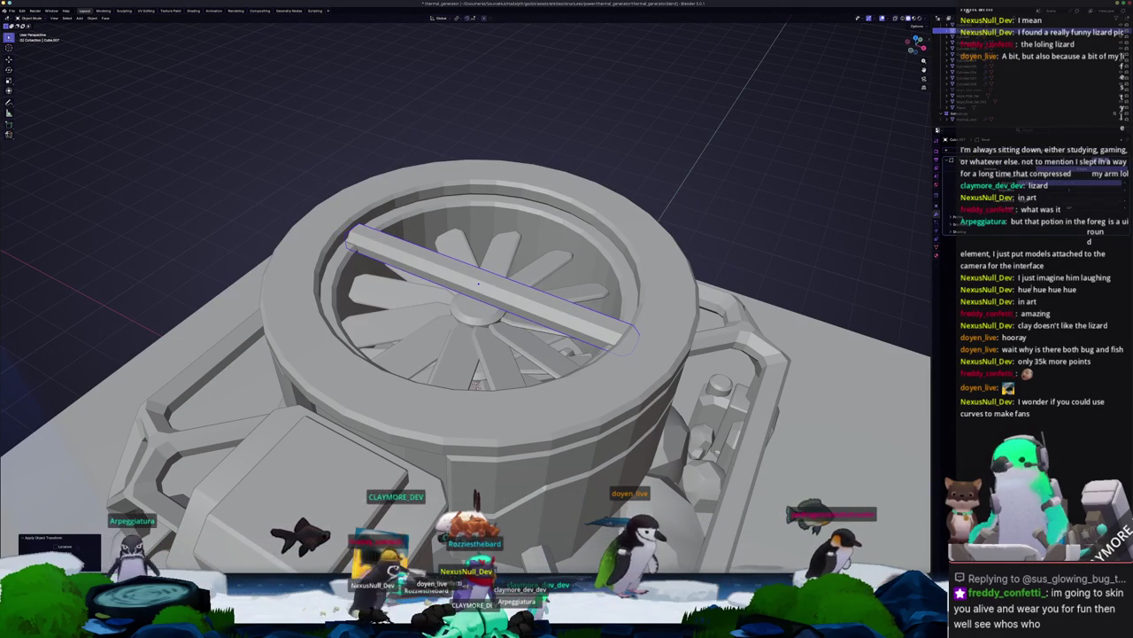
Step: Add a cylinder mesh at the centre of the fan
{"action": "key", "text": "g"}
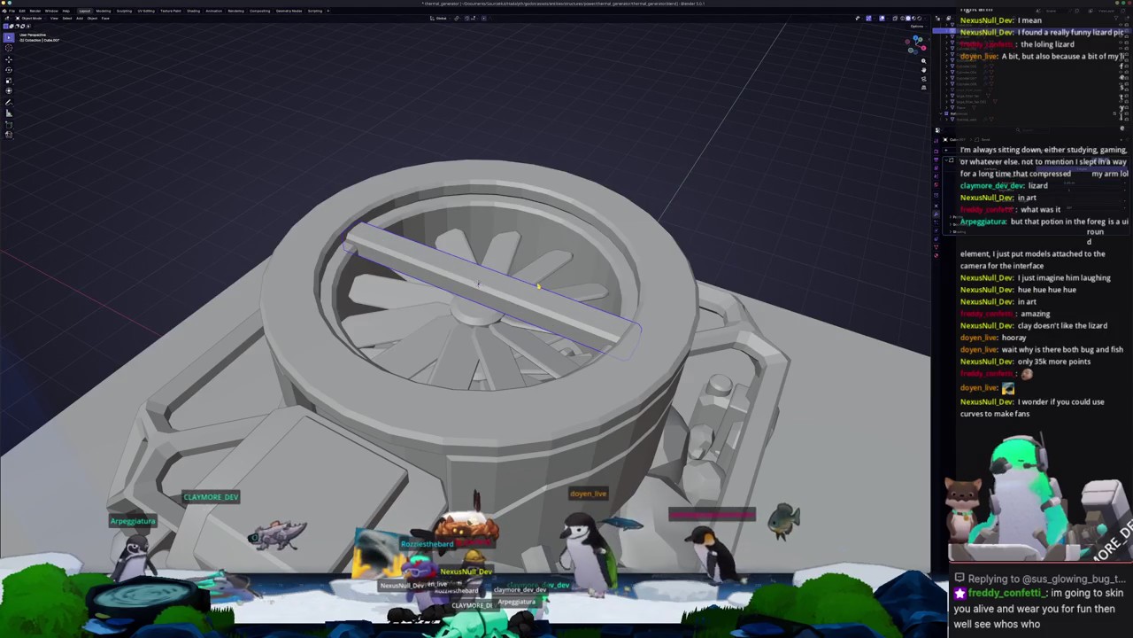
{"action": "key", "text": "shift+a"}
{"action": "left_click", "coordinate": [562, 311]}
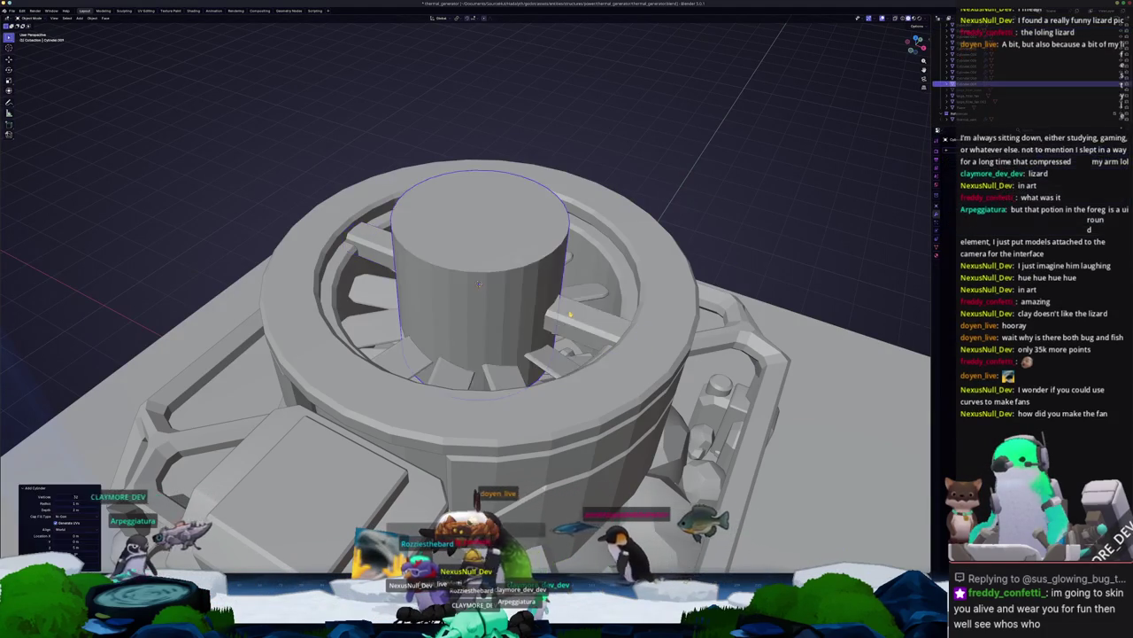
Step: Shrink the central hub to 0.3 scale and view it from the front
{"action": "middle_click_drag", "start_coordinate": [562, 312], "coordinate": [715, 294]}
{"action": "type", "text": "s0.3"}
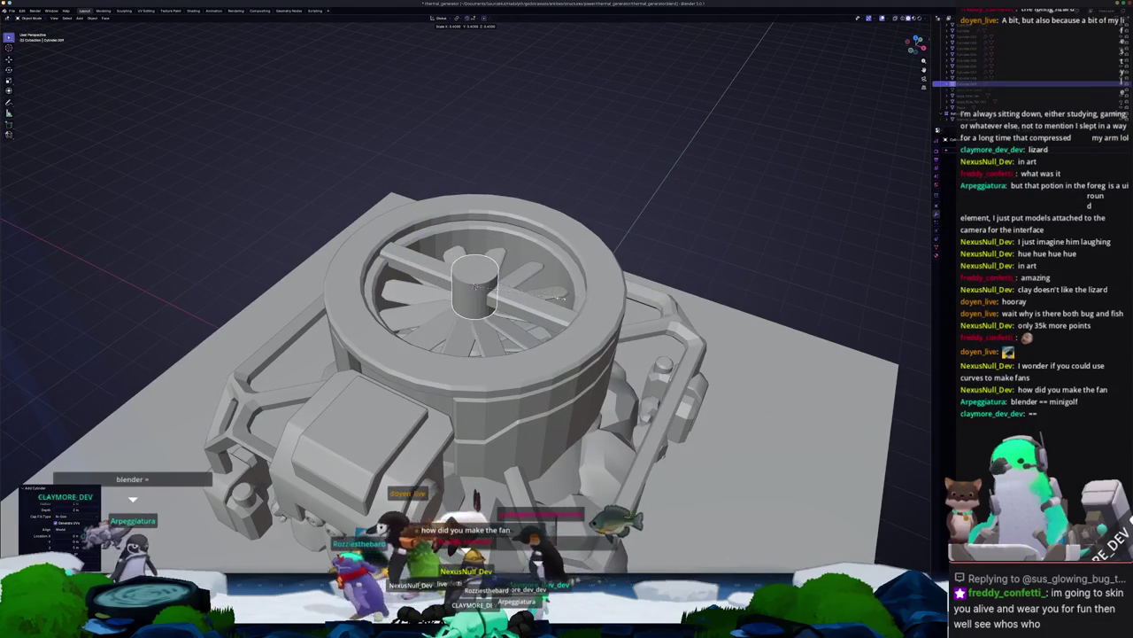
{"action": "left_click", "coordinate": [525, 298]}
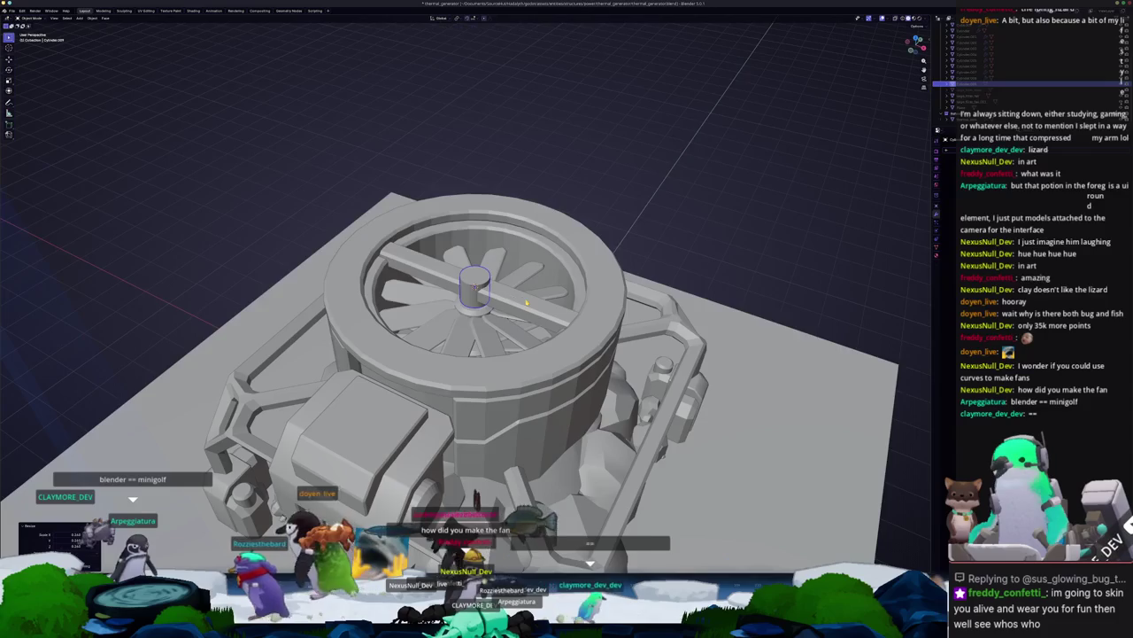
{"action": "middle_click_drag", "start_coordinate": [525, 298], "coordinate": [530, 289]}
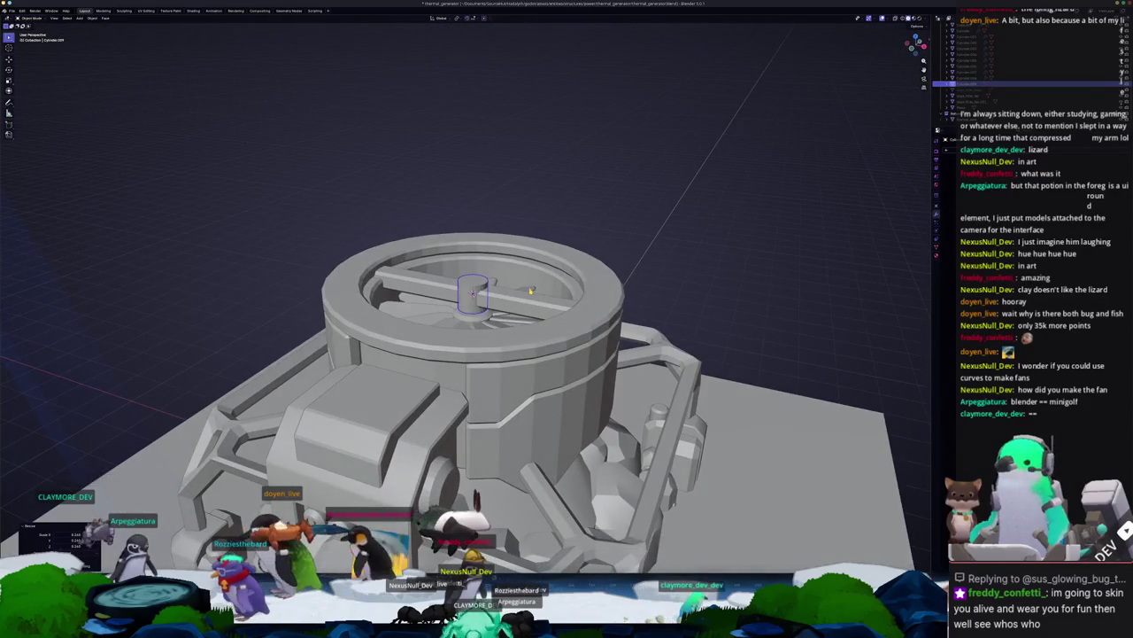
{"action": "key", "text": "KP_1"}
Step: Extrude the hub's faces upward to set its height
{"action": "key", "text": "Tab"}
{"action": "key", "text": "e"}
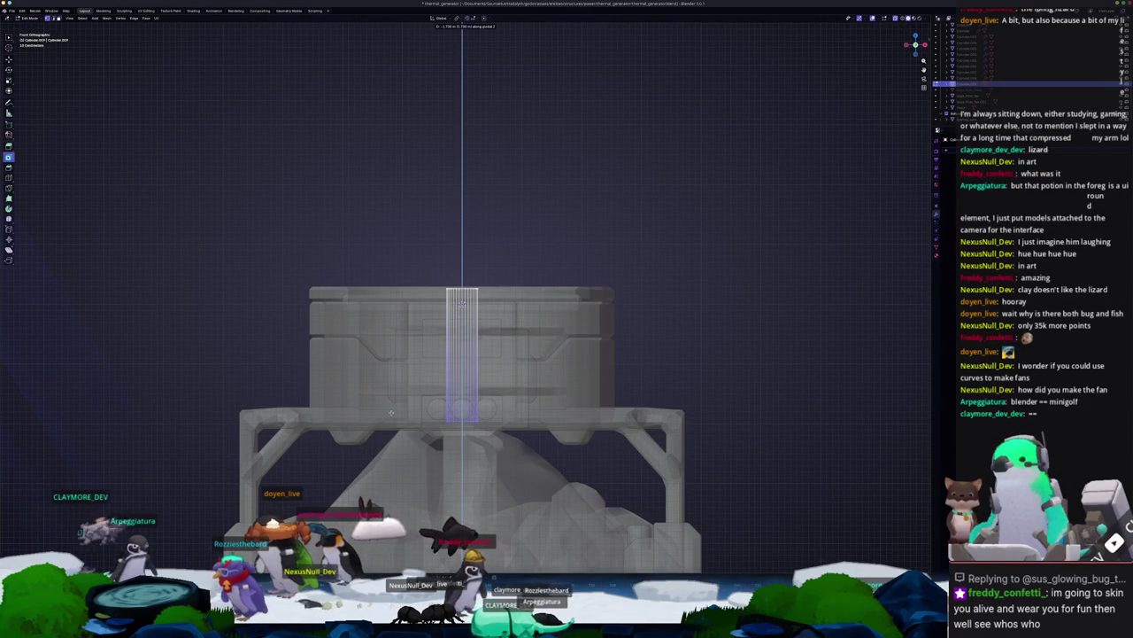
{"action": "left_click", "coordinate": [392, 405]}
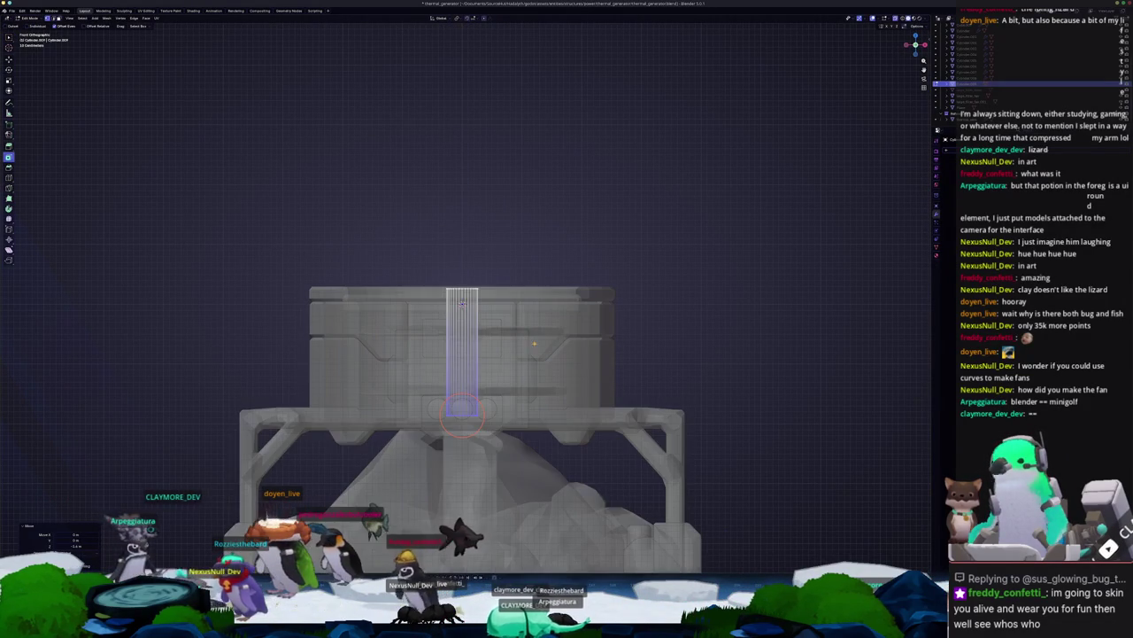
{"action": "key", "text": "e"}
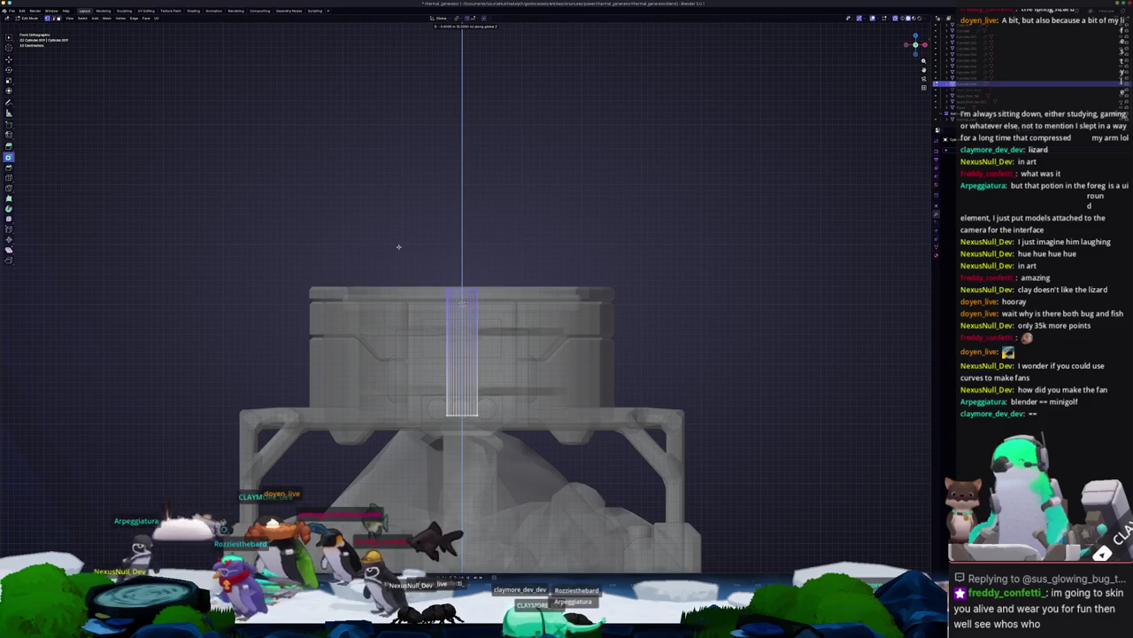
{"action": "left_click", "coordinate": [398, 248]}
{"action": "left_click", "coordinate": [397, 251]}
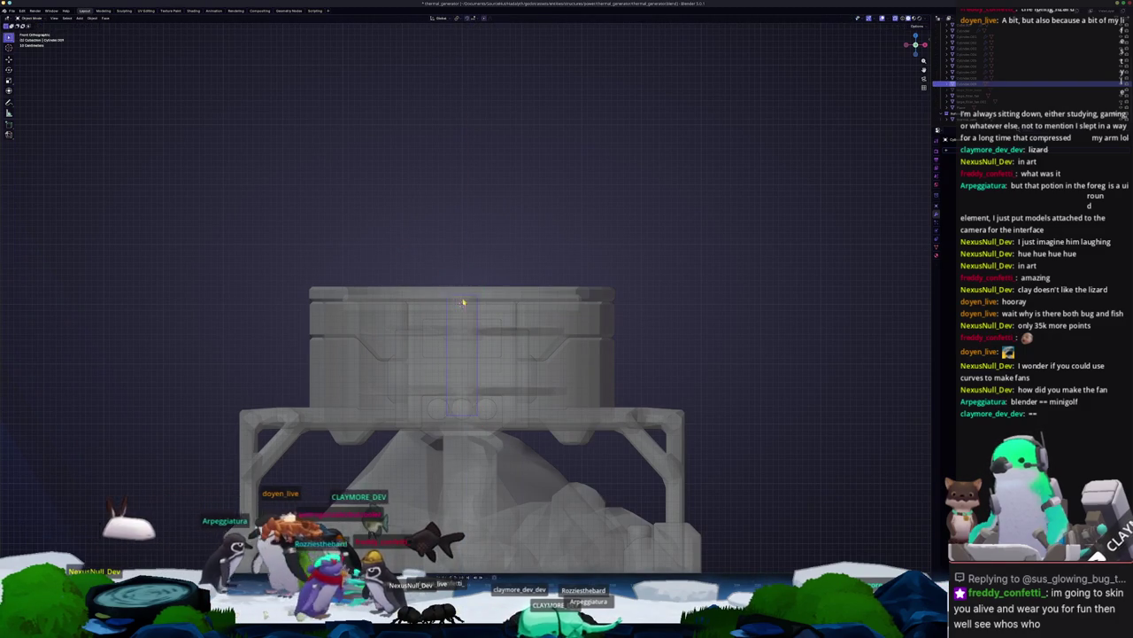
{"action": "middle_click_drag", "start_coordinate": [397, 251], "coordinate": [476, 286]}
{"action": "scroll", "coordinate": [476, 286], "scroll_direction": "up", "scroll_amount": 5}
Step: Bevel the hub's top face and inset it into a cap
{"action": "key", "text": "Tab"}
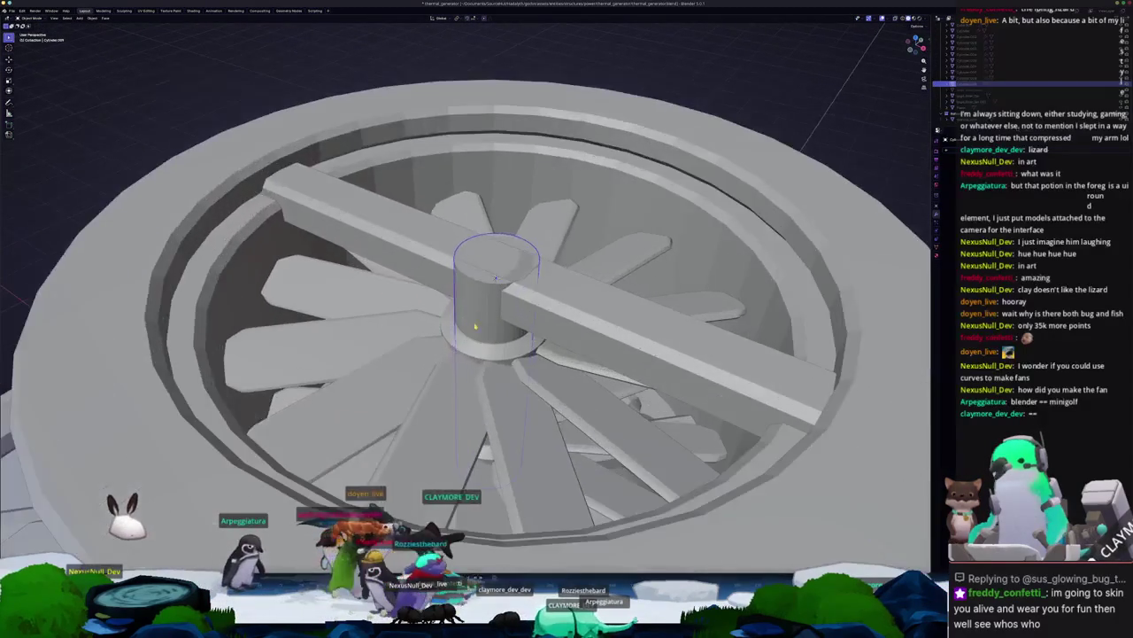
{"action": "scroll", "coordinate": [501, 266], "scroll_direction": "down", "scroll_amount": 3}
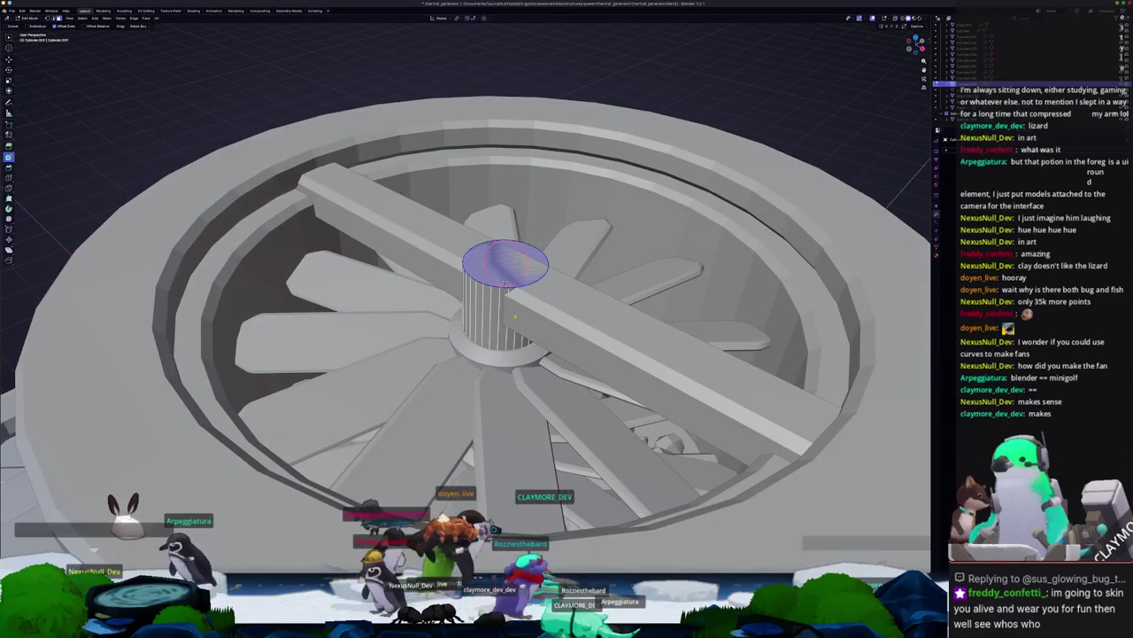
{"action": "middle_click_drag", "start_coordinate": [500, 266], "coordinate": [524, 324]}
{"action": "key", "text": "ctrl+b"}
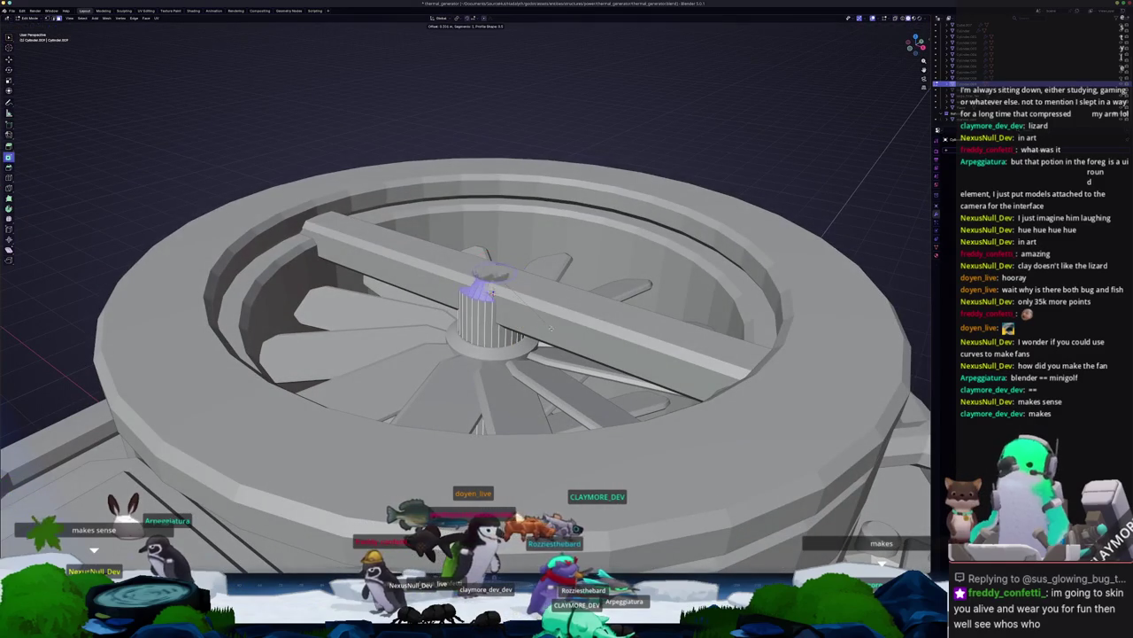
{"action": "right_click", "coordinate": [549, 319]}
{"action": "left_click", "coordinate": [559, 312]}
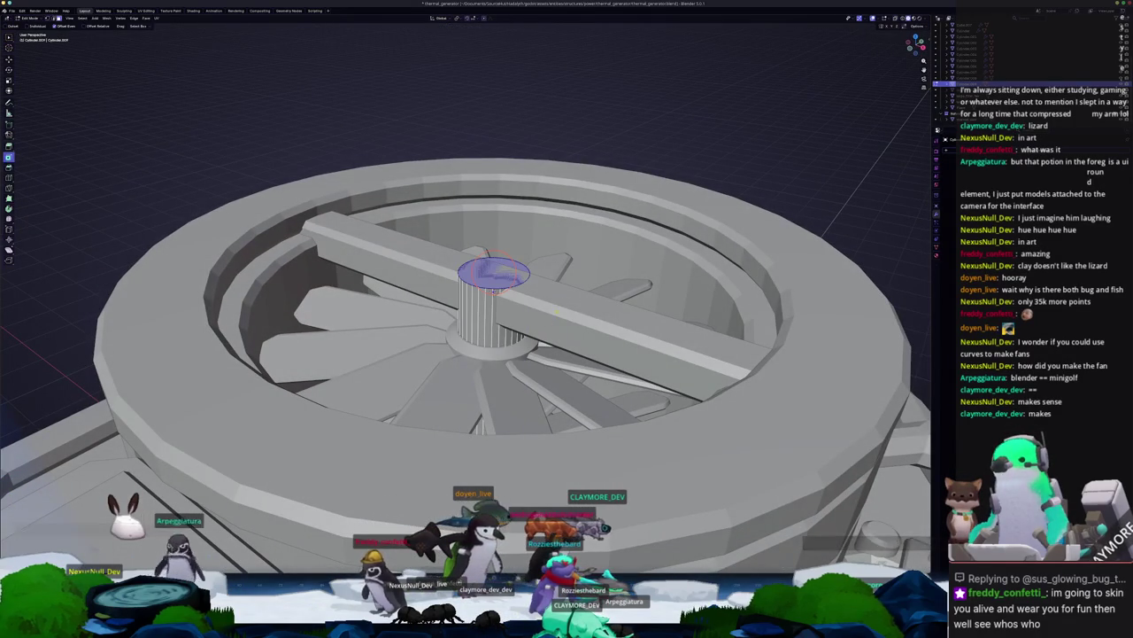
Step: Check the hub through X-ray, then return to Object Mode
{"action": "scroll", "coordinate": [465, 319], "scroll_direction": "down", "scroll_amount": 5}
{"action": "middle_click_drag", "start_coordinate": [465, 319], "coordinate": [465, 266]}
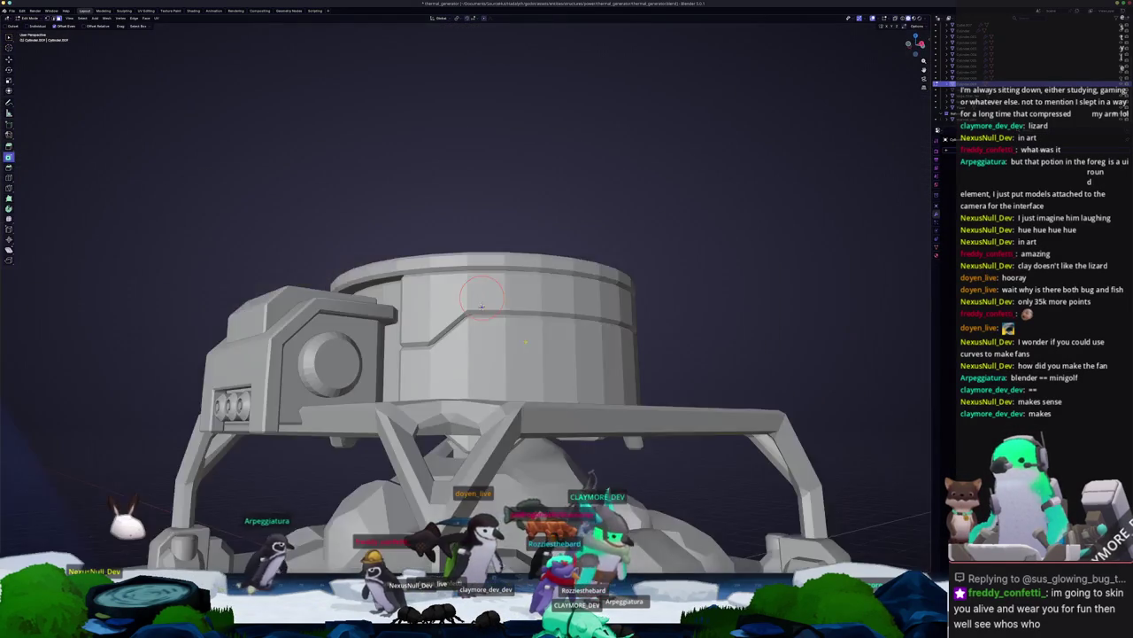
{"action": "key", "text": "alt+z"}
{"action": "scroll", "coordinate": [465, 319], "scroll_direction": "up", "scroll_amount": 3}
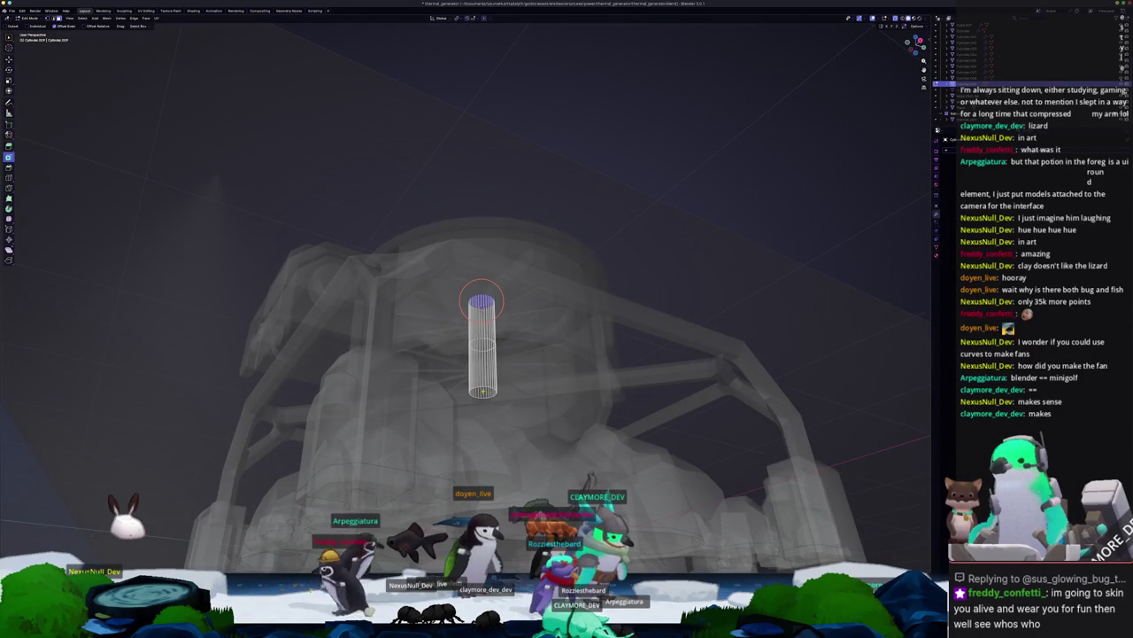
{"action": "key", "text": "alt+z"}
{"action": "mouse_move", "coordinate": [509, 360]}
{"action": "middle_mouse_down"}
{"action": "mouse_move", "coordinate": [509, 292]}
{"action": "mouse_move", "coordinate": [531, 303]}
{"action": "middle_mouse_up"}
{"action": "scroll", "coordinate": [492, 292], "scroll_direction": "up", "scroll_amount": 2}
{"action": "key", "text": "ctrl+b"}
{"action": "key", "text": "Tab"}
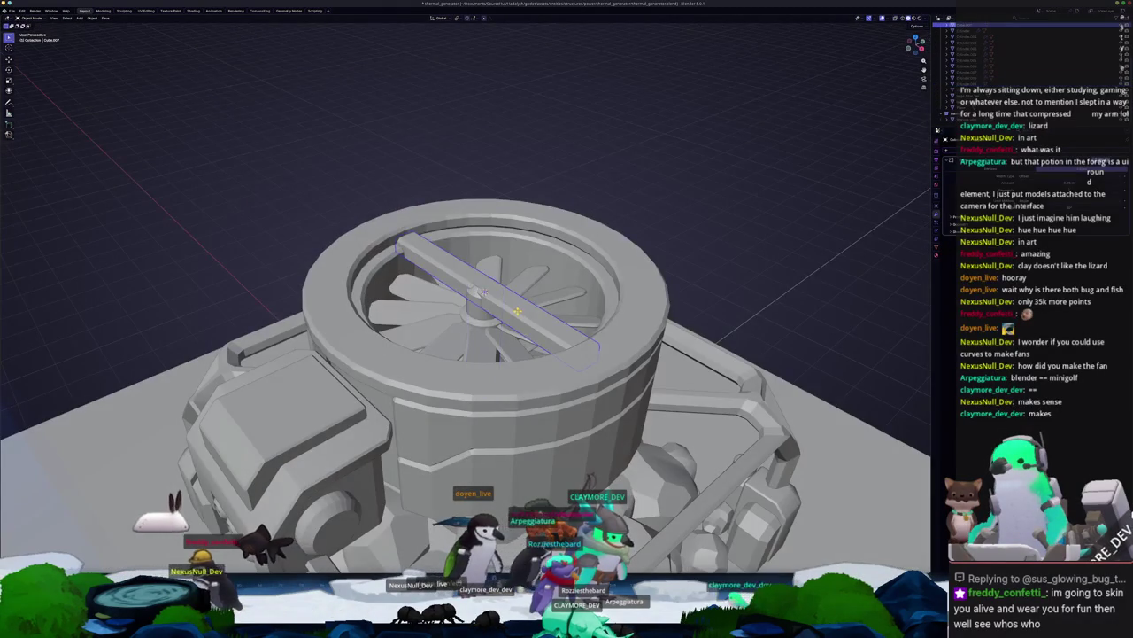
Step: Raise the crossbar and flatten it along the Z axis
{"action": "left_click", "coordinate": [482, 292]}
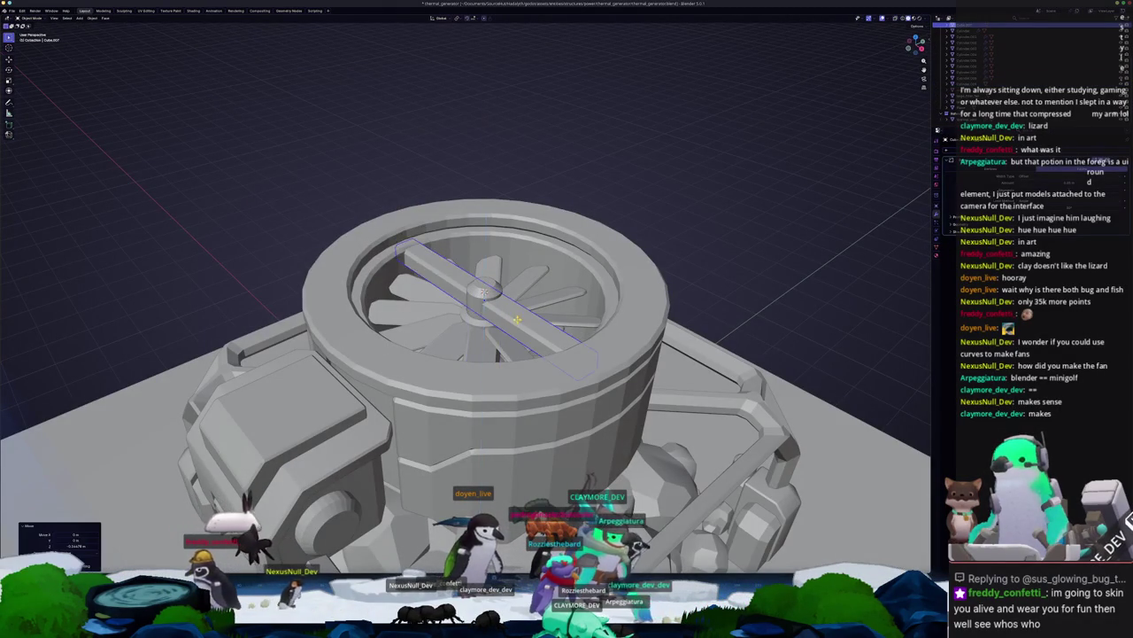
{"action": "middle_click_drag", "start_coordinate": [482, 292], "coordinate": [532, 266]}
{"action": "key", "text": "s"}
{"action": "key", "text": "z"}
{"action": "left_click", "coordinate": [550, 281]}
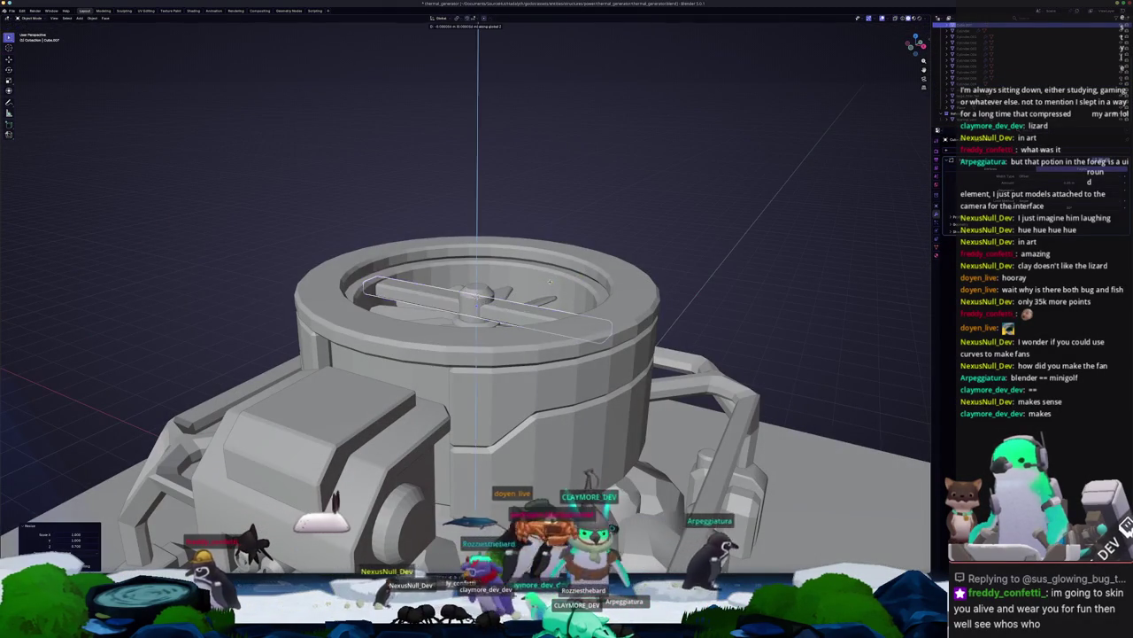
Step: Apply the crossbar's scale to its mesh
{"action": "key", "text": "ctrl+a"}
{"action": "left_click", "coordinate": [531, 292]}
{"action": "mouse_move", "coordinate": [531, 292]}
{"action": "middle_mouse_down"}
{"action": "mouse_move", "coordinate": [534, 331]}
{"action": "mouse_move", "coordinate": [522, 301]}
{"action": "mouse_move", "coordinate": [511, 352]}
{"action": "middle_mouse_up"}
{"action": "scroll", "coordinate": [522, 301], "scroll_direction": "down", "scroll_amount": 2}
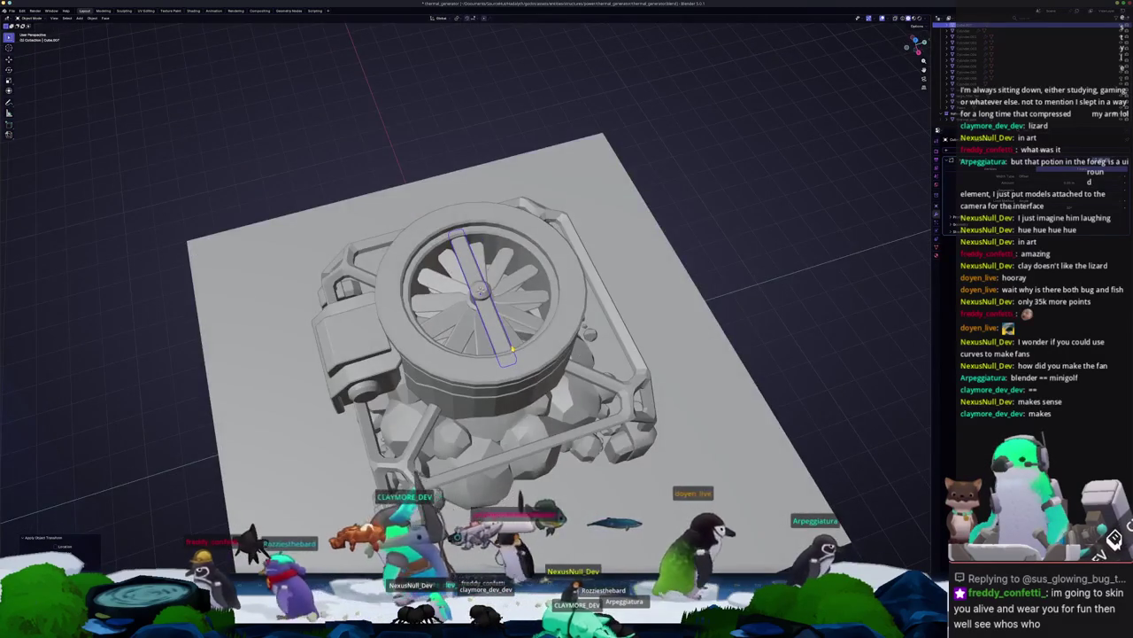
Step: Duplicate the crossbar, turn the copy 90°, and rotate both bars 45° into an X
{"action": "key", "text": "KP_7"}
{"action": "key", "text": "shift+d"}
{"action": "right_click", "coordinate": [518, 339]}
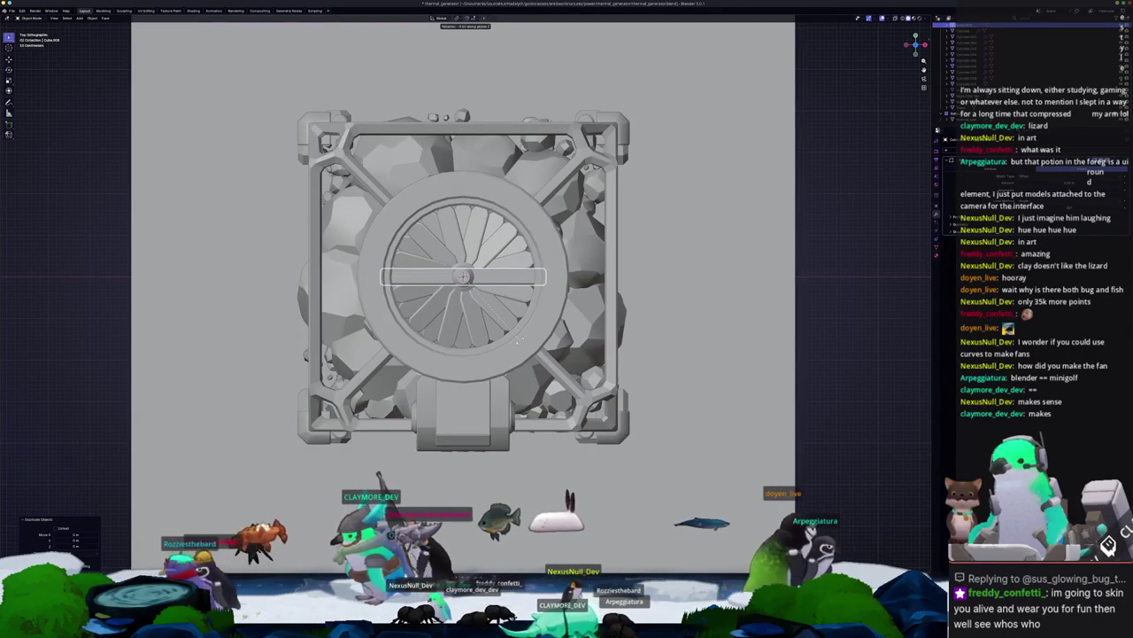
{"action": "type", "text": "r90"}
{"action": "key", "text": "Return"}
{"action": "left_click", "coordinate": [492, 277]}
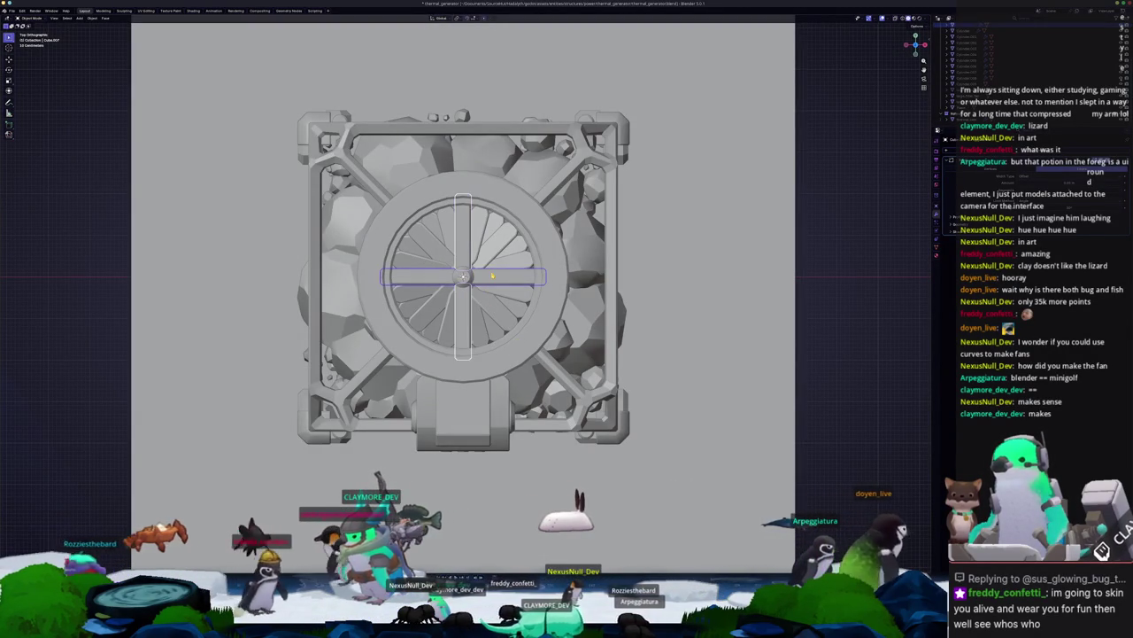
{"action": "key", "text": "r"}
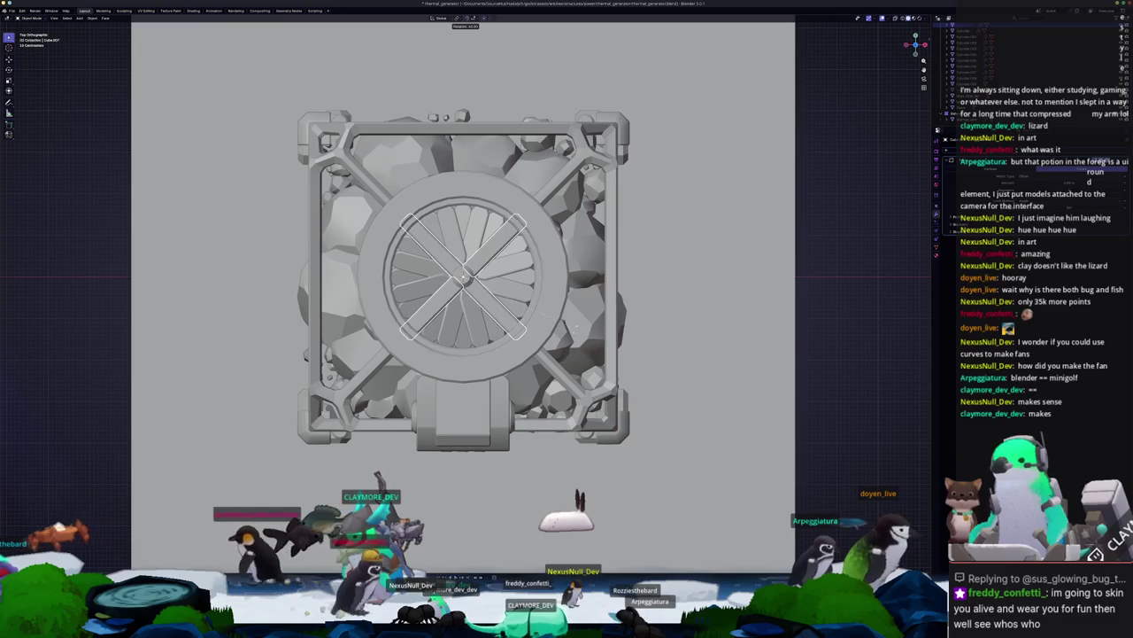
Step: Resize the crossed bars along Z to adjust their thickness
{"action": "middle_click_drag", "start_coordinate": [576, 347], "coordinate": [554, 287]}
{"action": "scroll", "coordinate": [622, 233], "scroll_direction": "up", "scroll_amount": 5}
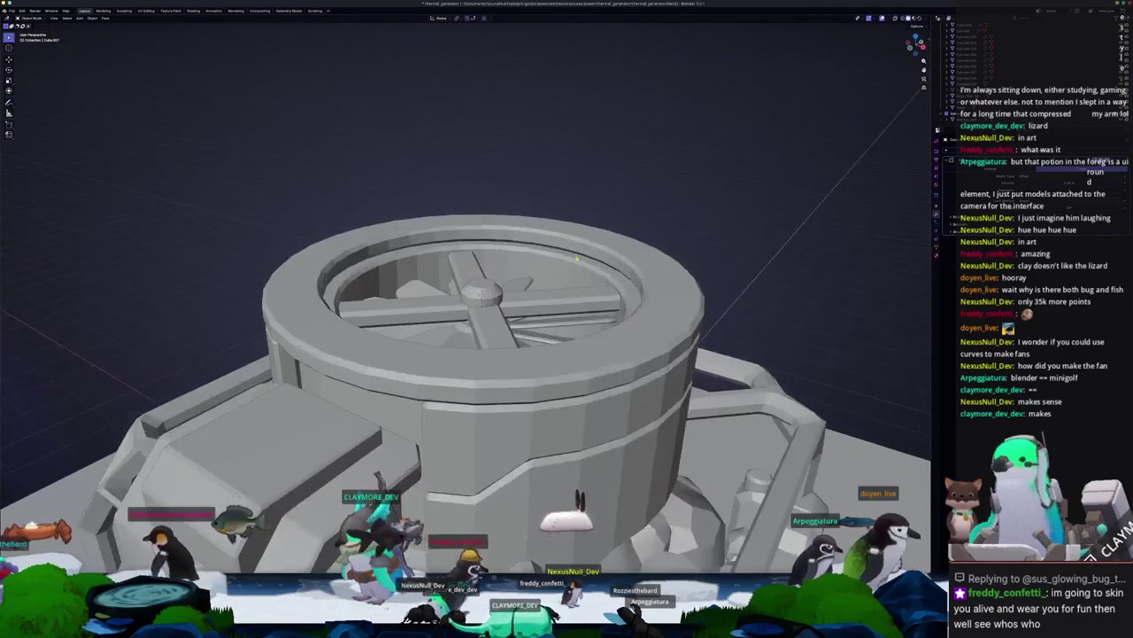
{"action": "scroll", "coordinate": [432, 327], "scroll_direction": "up", "scroll_amount": 2}
{"action": "left_click", "coordinate": [502, 353], "text": "shift"}
{"action": "middle_click_drag", "start_coordinate": [503, 354], "coordinate": [534, 356]}
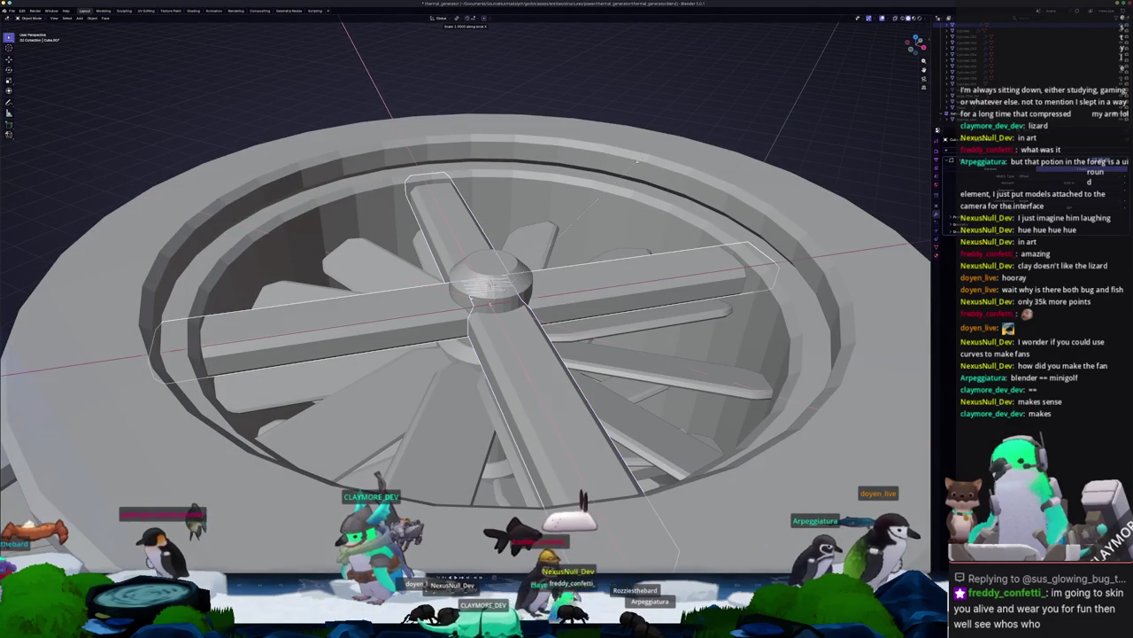
{"action": "key", "text": "z"}
{"action": "left_click", "coordinate": [607, 175]}
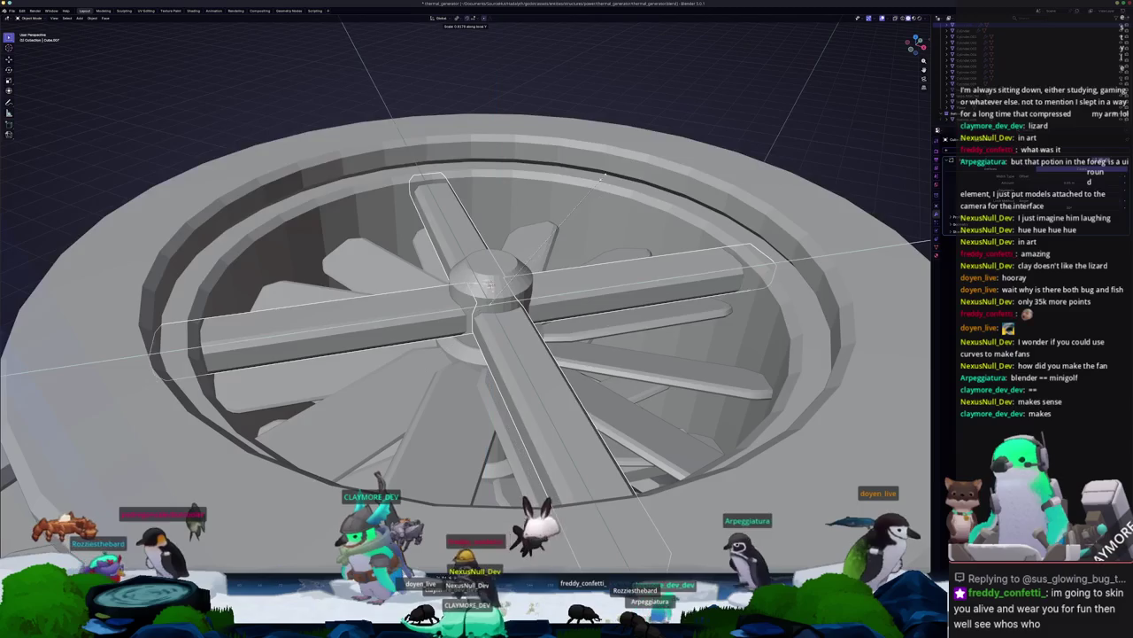
{"action": "scroll", "coordinate": [681, 209], "scroll_direction": "down", "scroll_amount": 6}
{"action": "key", "text": "Tab"}
{"action": "key", "text": "Tab"}
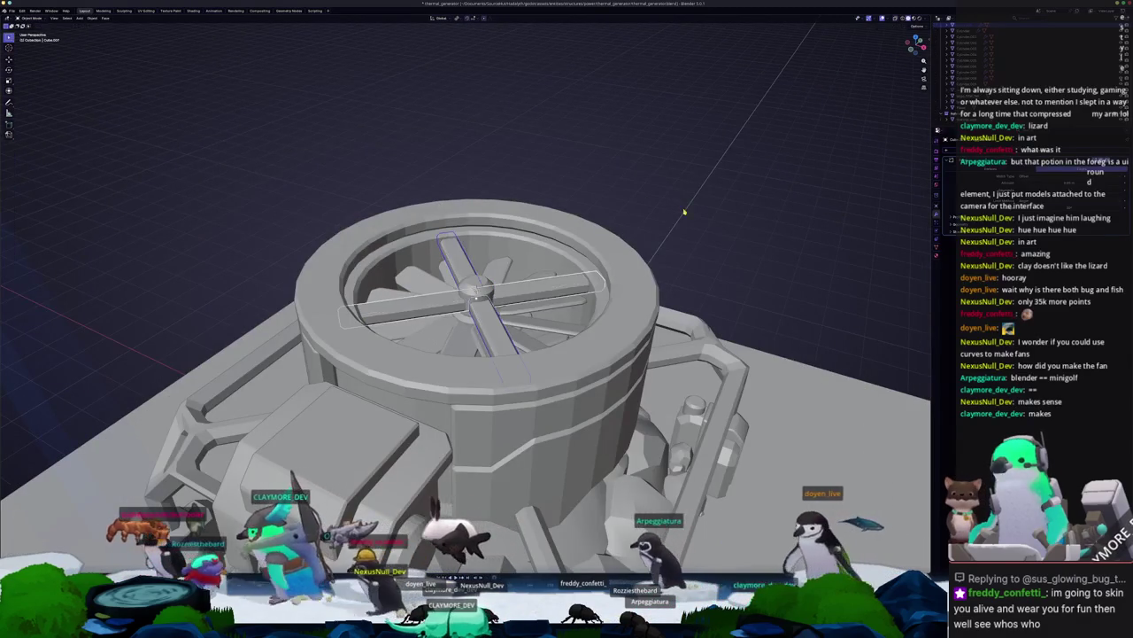
Step: Orbit and zoom around the generator to inspect the crossed bars
{"action": "scroll", "coordinate": [681, 209], "scroll_direction": "down", "scroll_amount": 5}
{"action": "mouse_move", "coordinate": [680, 209]}
{"action": "middle_mouse_down"}
{"action": "mouse_move", "coordinate": [511, 243]}
{"action": "mouse_move", "coordinate": [373, 206]}
{"action": "mouse_move", "coordinate": [379, 262]}
{"action": "middle_mouse_up"}
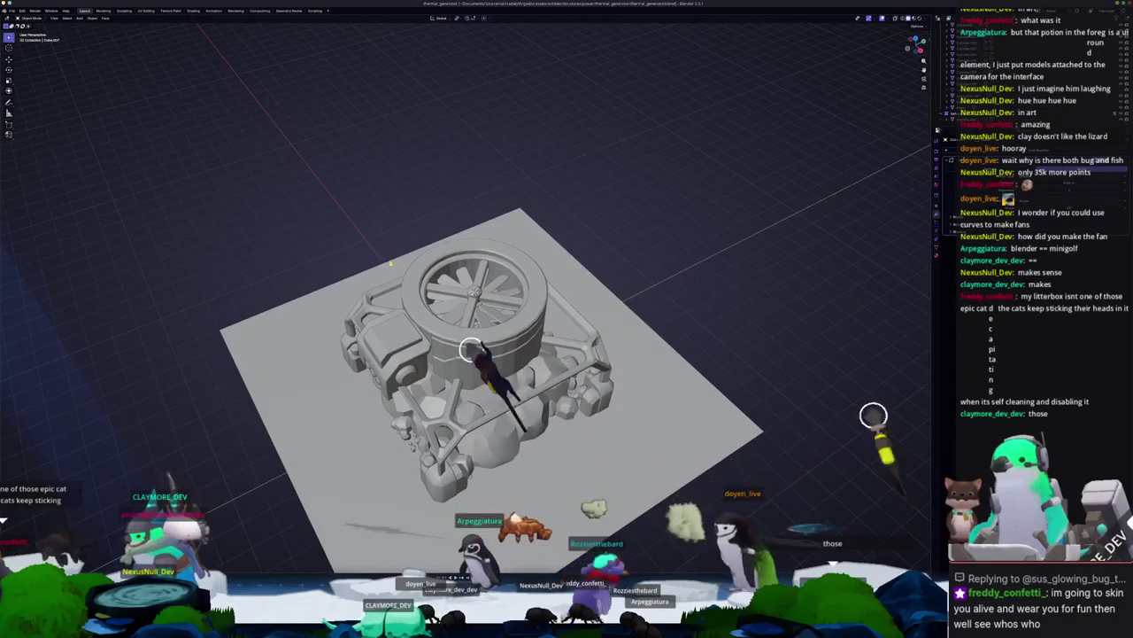
{"action": "scroll", "coordinate": [390, 265], "scroll_direction": "up", "scroll_amount": 1}
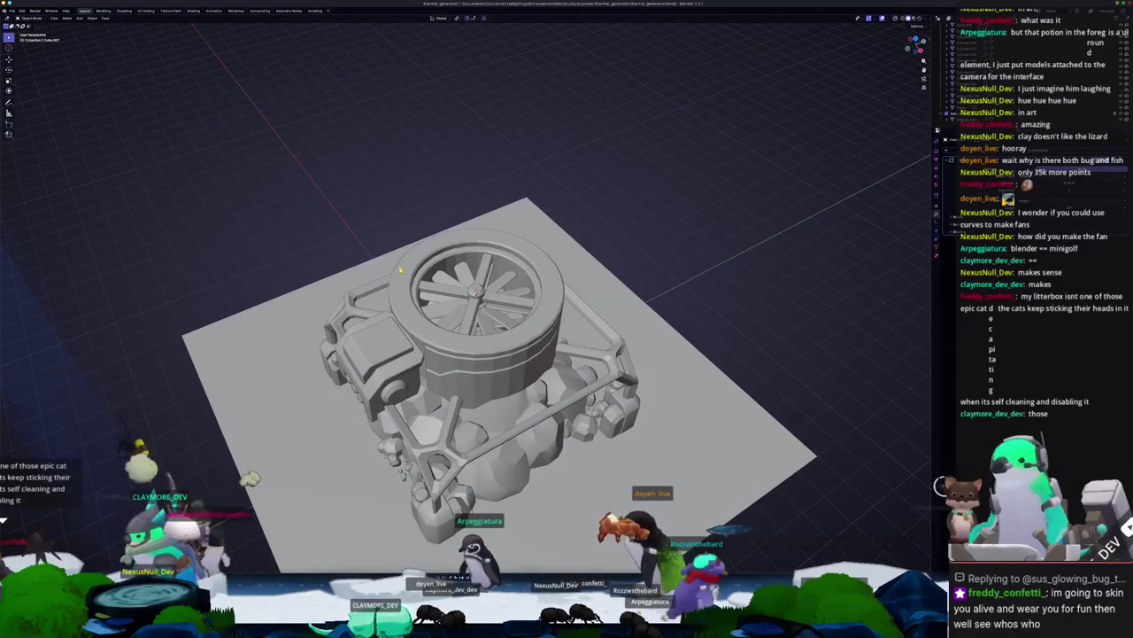
{"action": "scroll", "coordinate": [478, 292], "scroll_direction": "up", "scroll_amount": 2}
{"action": "scroll", "coordinate": [478, 292], "scroll_direction": "down", "scroll_amount": 1}
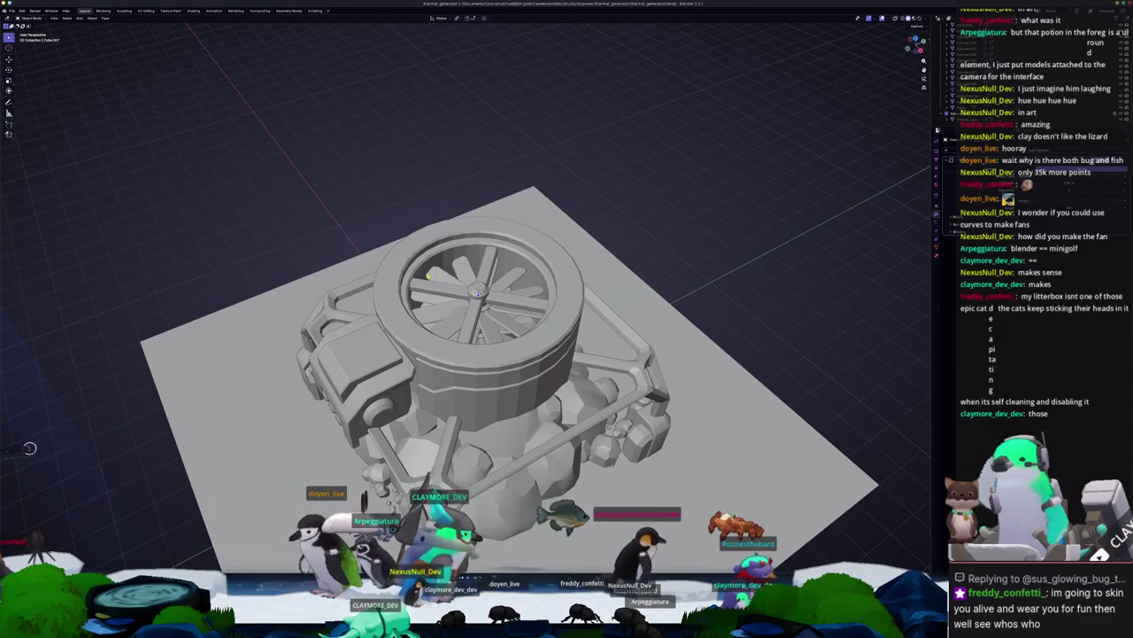
{"action": "scroll", "coordinate": [423, 275], "scroll_direction": "up", "scroll_amount": 2}
{"action": "mouse_move", "coordinate": [424, 275]}
{"action": "middle_mouse_down"}
{"action": "mouse_move", "coordinate": [534, 302]}
{"action": "mouse_move", "coordinate": [531, 222]}
{"action": "middle_mouse_up"}
{"action": "scroll", "coordinate": [535, 302], "scroll_direction": "down", "scroll_amount": 3}
{"action": "scroll", "coordinate": [531, 265], "scroll_direction": "up", "scroll_amount": 2}
{"action": "scroll", "coordinate": [531, 239], "scroll_direction": "up", "scroll_amount": 2}
{"action": "scroll", "coordinate": [532, 266], "scroll_direction": "up", "scroll_amount": 1}
{"action": "scroll", "coordinate": [532, 266], "scroll_direction": "up", "scroll_amount": 1}
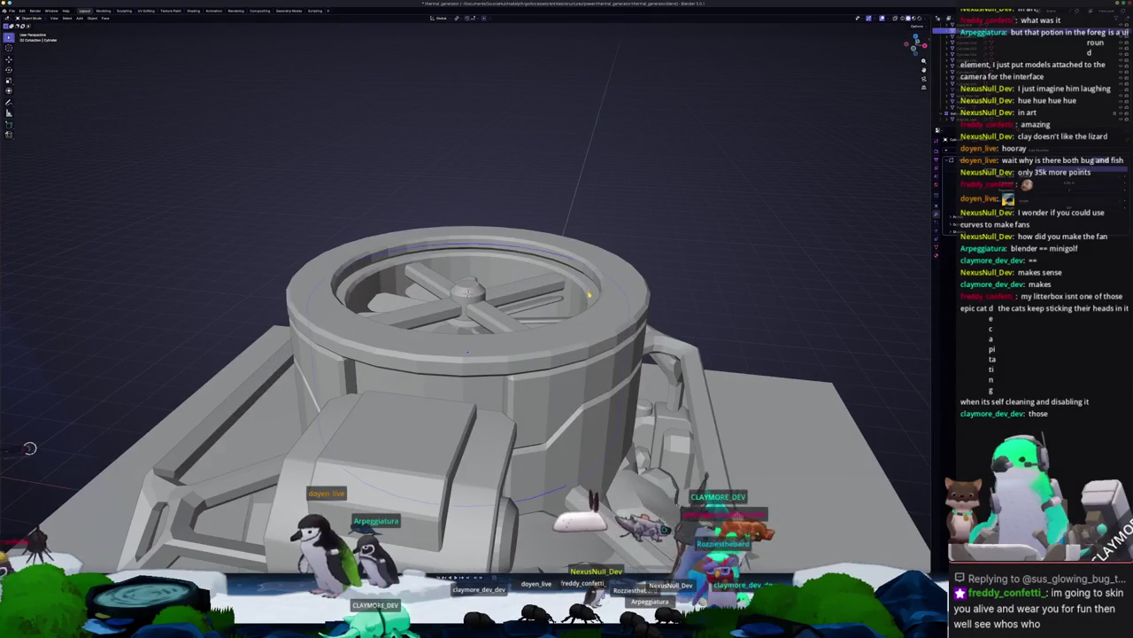
Step: Briefly enter and leave Edit Mode on the fan, orbiting around the generator
{"action": "middle_click_drag", "start_coordinate": [531, 266], "coordinate": [531, 212]}
{"action": "key", "text": "Tab"}
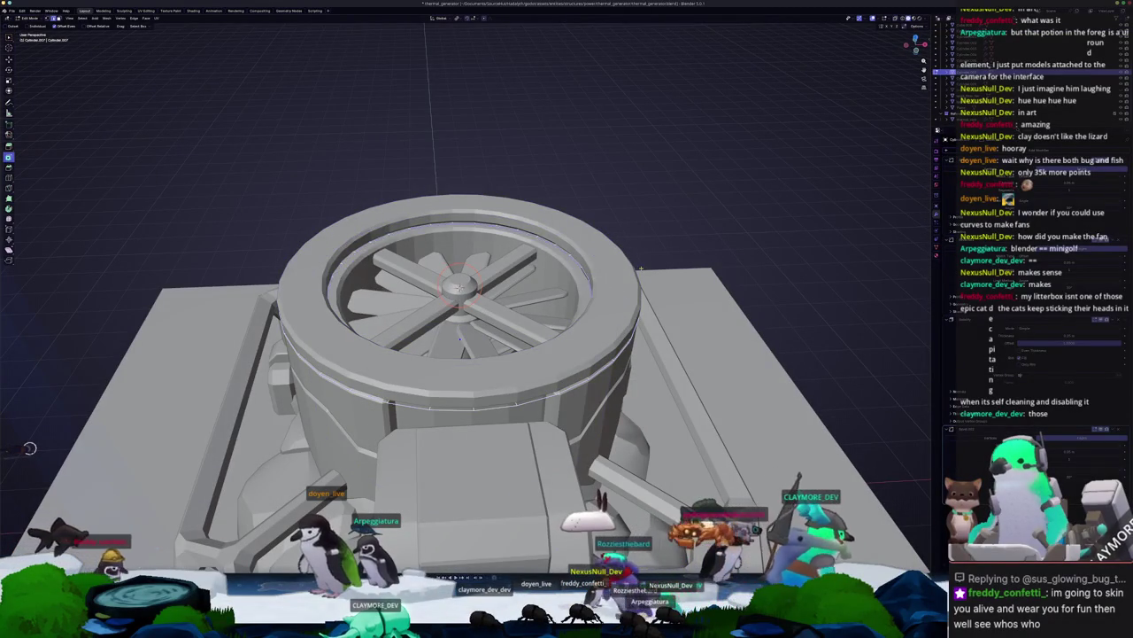
{"action": "key", "text": "Tab"}
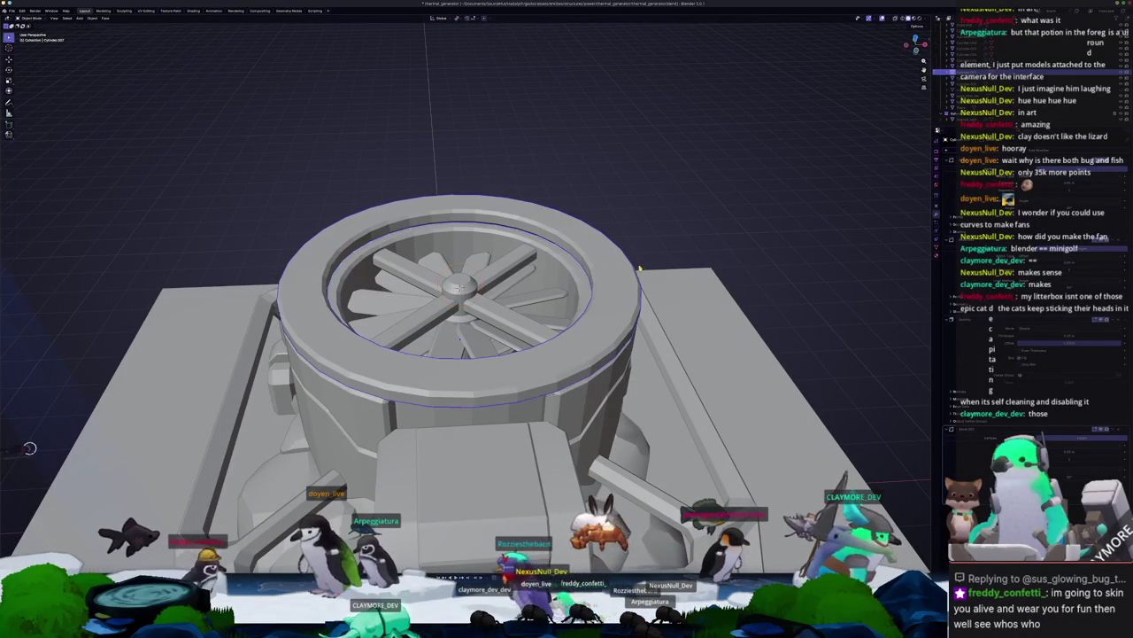
{"action": "mouse_move", "coordinate": [644, 268]}
{"action": "middle_mouse_down"}
{"action": "mouse_move", "coordinate": [586, 257]}
{"action": "mouse_move", "coordinate": [616, 280]}
{"action": "mouse_move", "coordinate": [618, 270]}
{"action": "middle_mouse_up"}
{"action": "scroll", "coordinate": [586, 257], "scroll_direction": "down", "scroll_amount": 2}
Step: Select the cylinder housing and inspect its mesh in Edit Mode with X-ray
{"action": "left_click", "coordinate": [561, 330]}
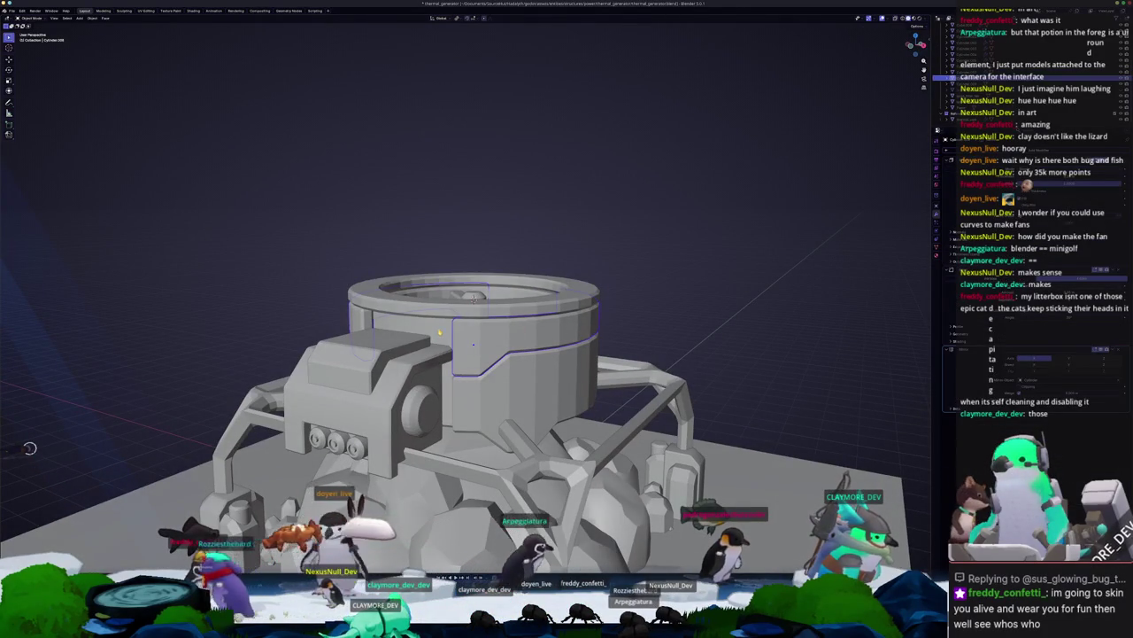
{"action": "key", "text": "Tab"}
{"action": "key", "text": "alt+z"}
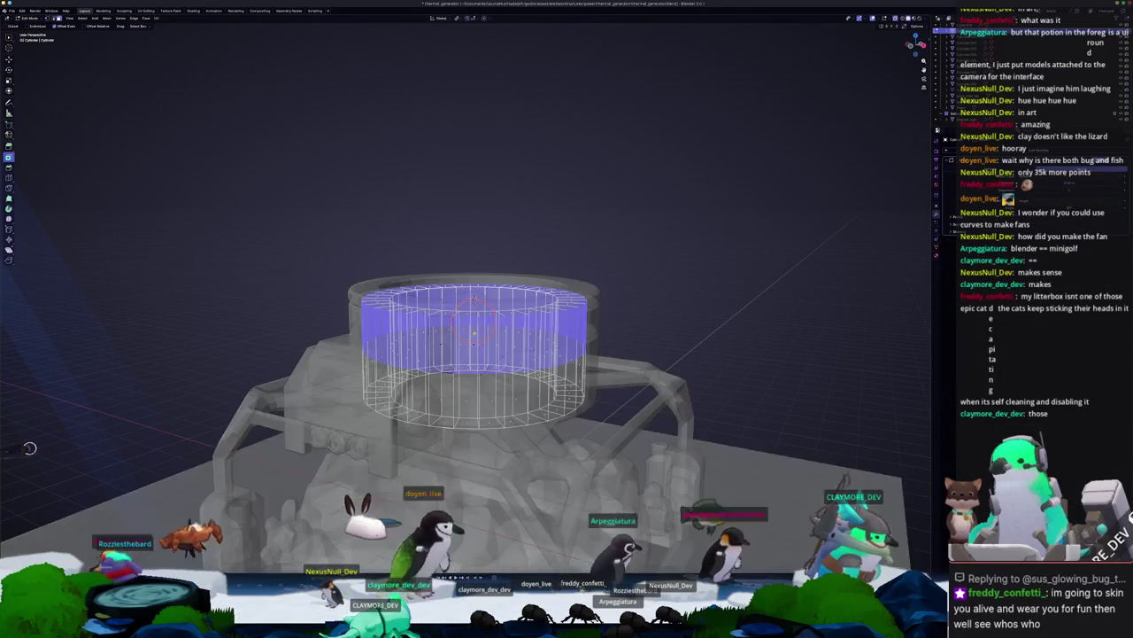
{"action": "key", "text": "alt+z"}
{"action": "right_click", "coordinate": [603, 406]}
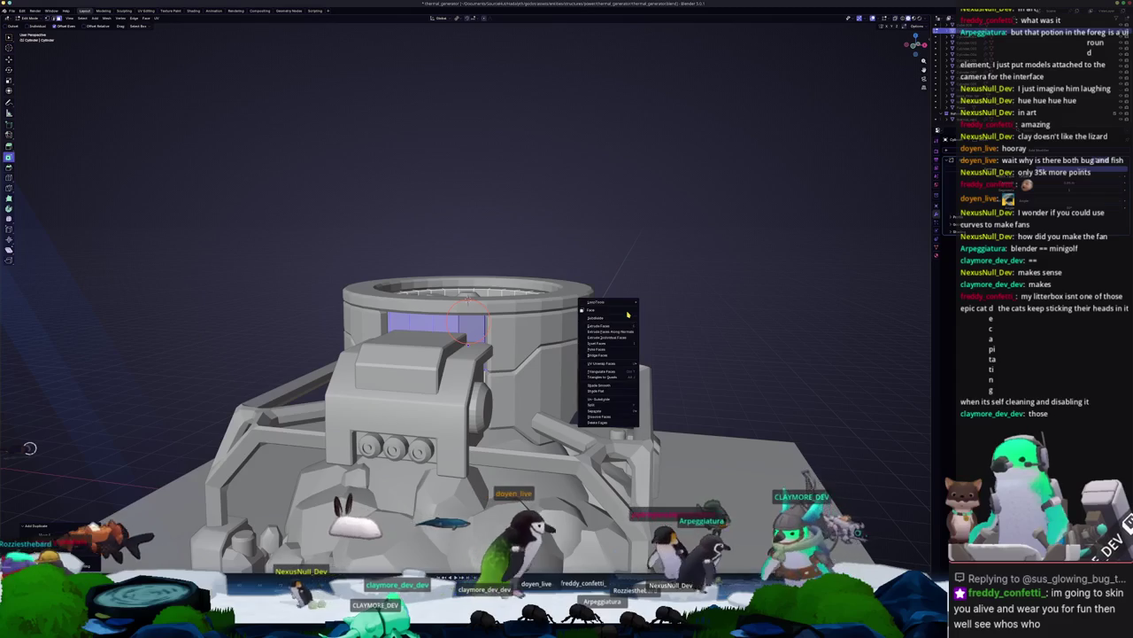
{"action": "left_click", "coordinate": [603, 406]}
{"action": "key", "text": "Tab"}
Step: Resize the top ring and raise it along Z
{"action": "key", "text": "s"}
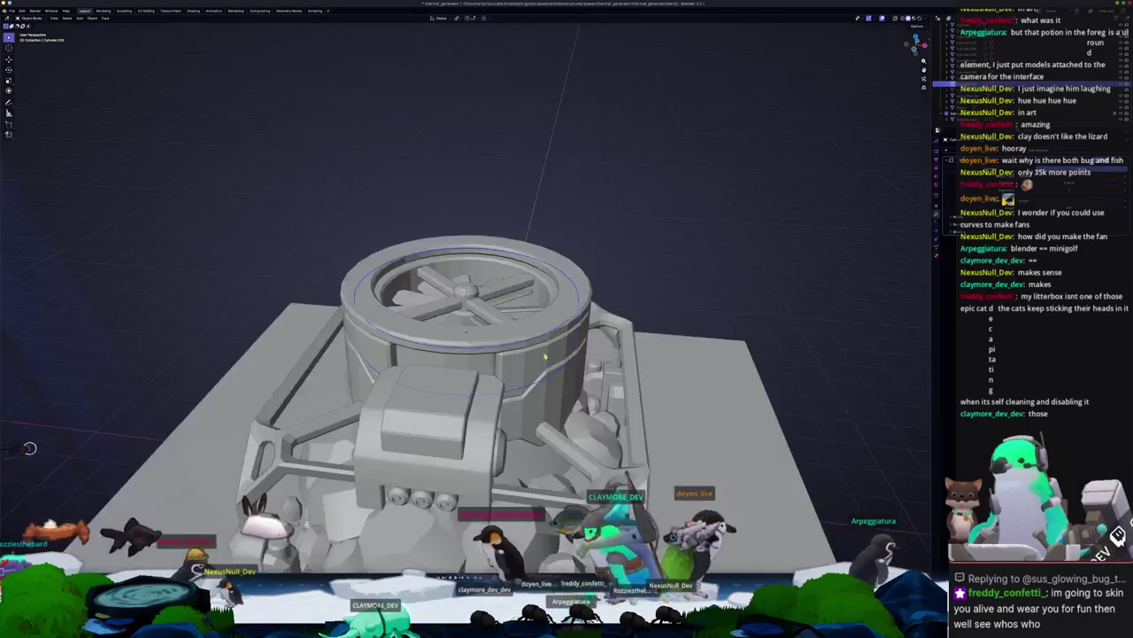
{"action": "left_click", "coordinate": [571, 329]}
{"action": "key", "text": "g"}
{"action": "key", "text": "z"}
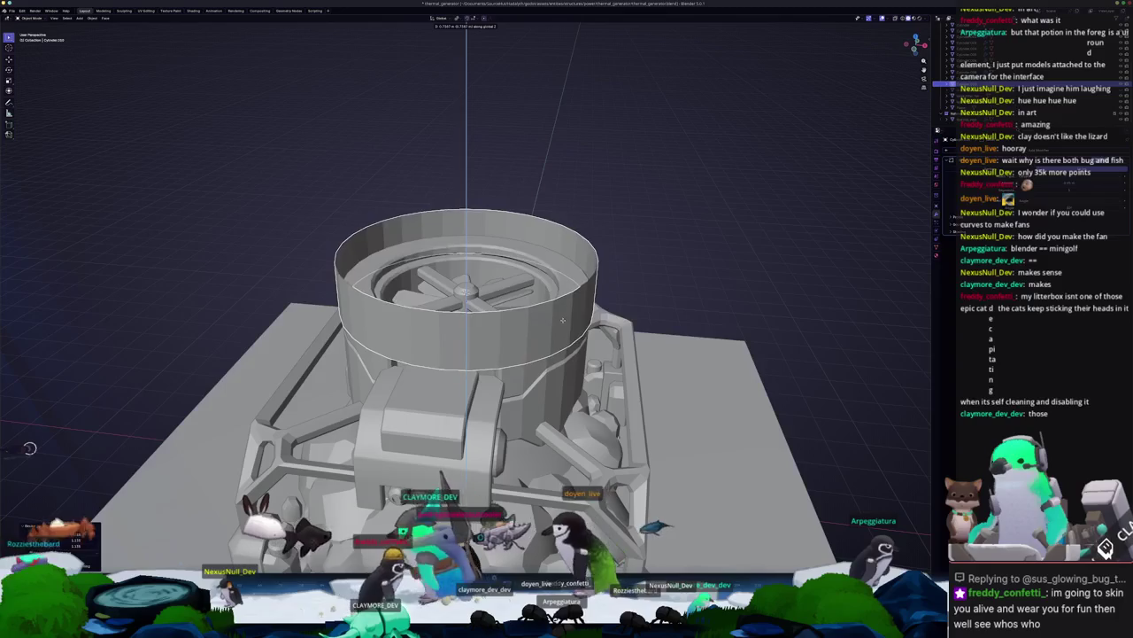
{"action": "left_click", "coordinate": [560, 325]}
Step: Lower the ring's top edge, extrude it upward, and shrink it into a rounded lip
{"action": "key", "text": "Tab"}
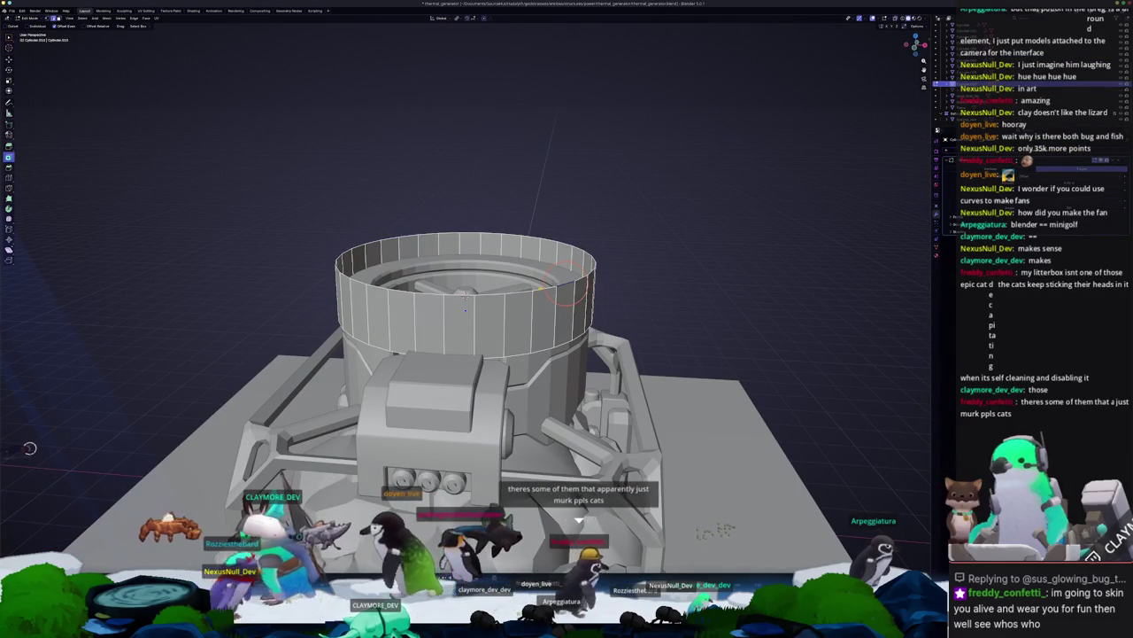
{"action": "key", "text": "g"}
{"action": "key", "text": "z"}
{"action": "key", "text": "Return"}
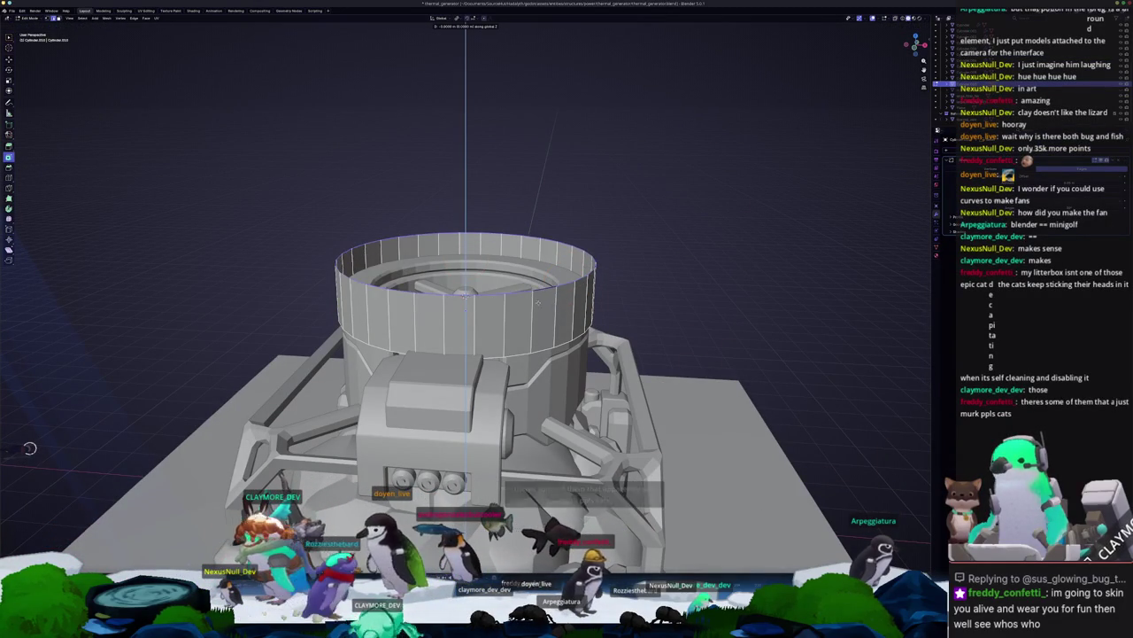
{"action": "key", "text": "e"}
{"action": "key", "text": "Return"}
{"action": "key", "text": "s"}
{"action": "key", "text": "Return"}
{"action": "key", "text": "alt+s"}
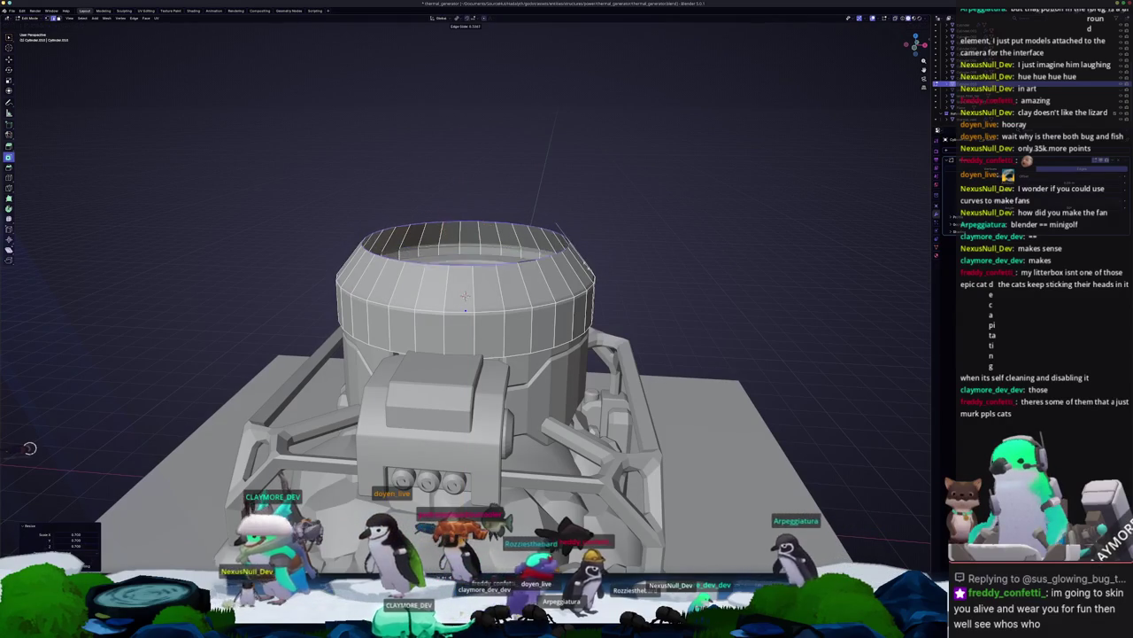
{"action": "key", "text": "Return"}
{"action": "key", "text": "Tab"}
{"action": "middle_click_drag", "start_coordinate": [465, 297], "coordinate": [619, 294]}
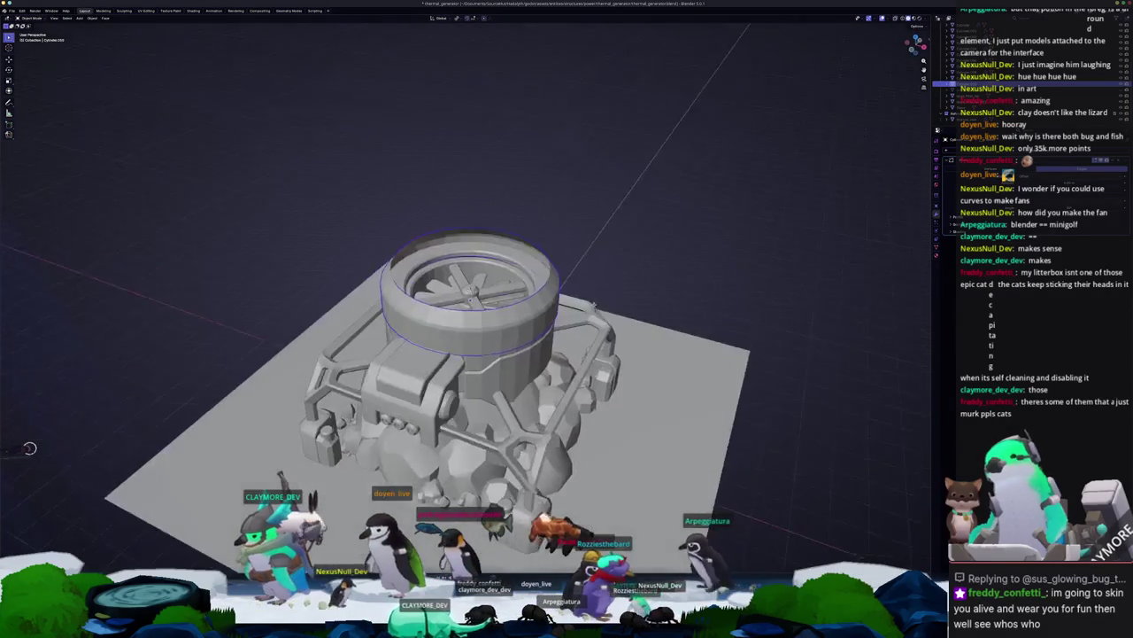